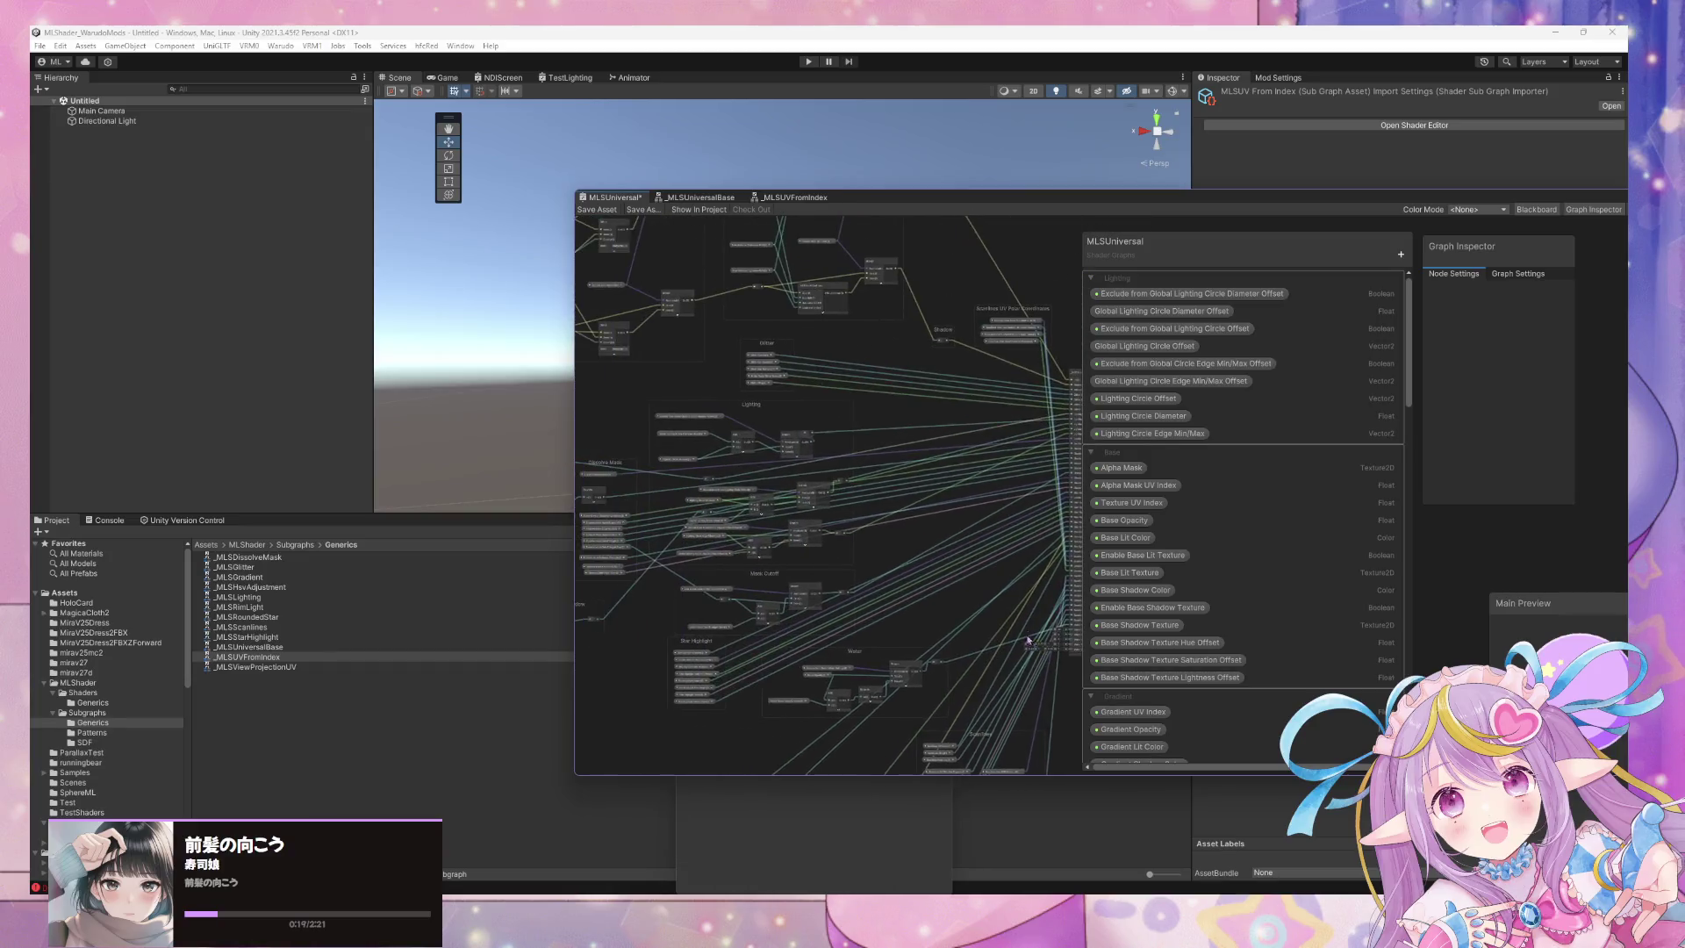
# Duplicate Scanlines UV Index as 'Scanlines Mask Texture UV Index' and drop its node into the Scanlines group.
pyautogui.scroll(5, 861, 481)
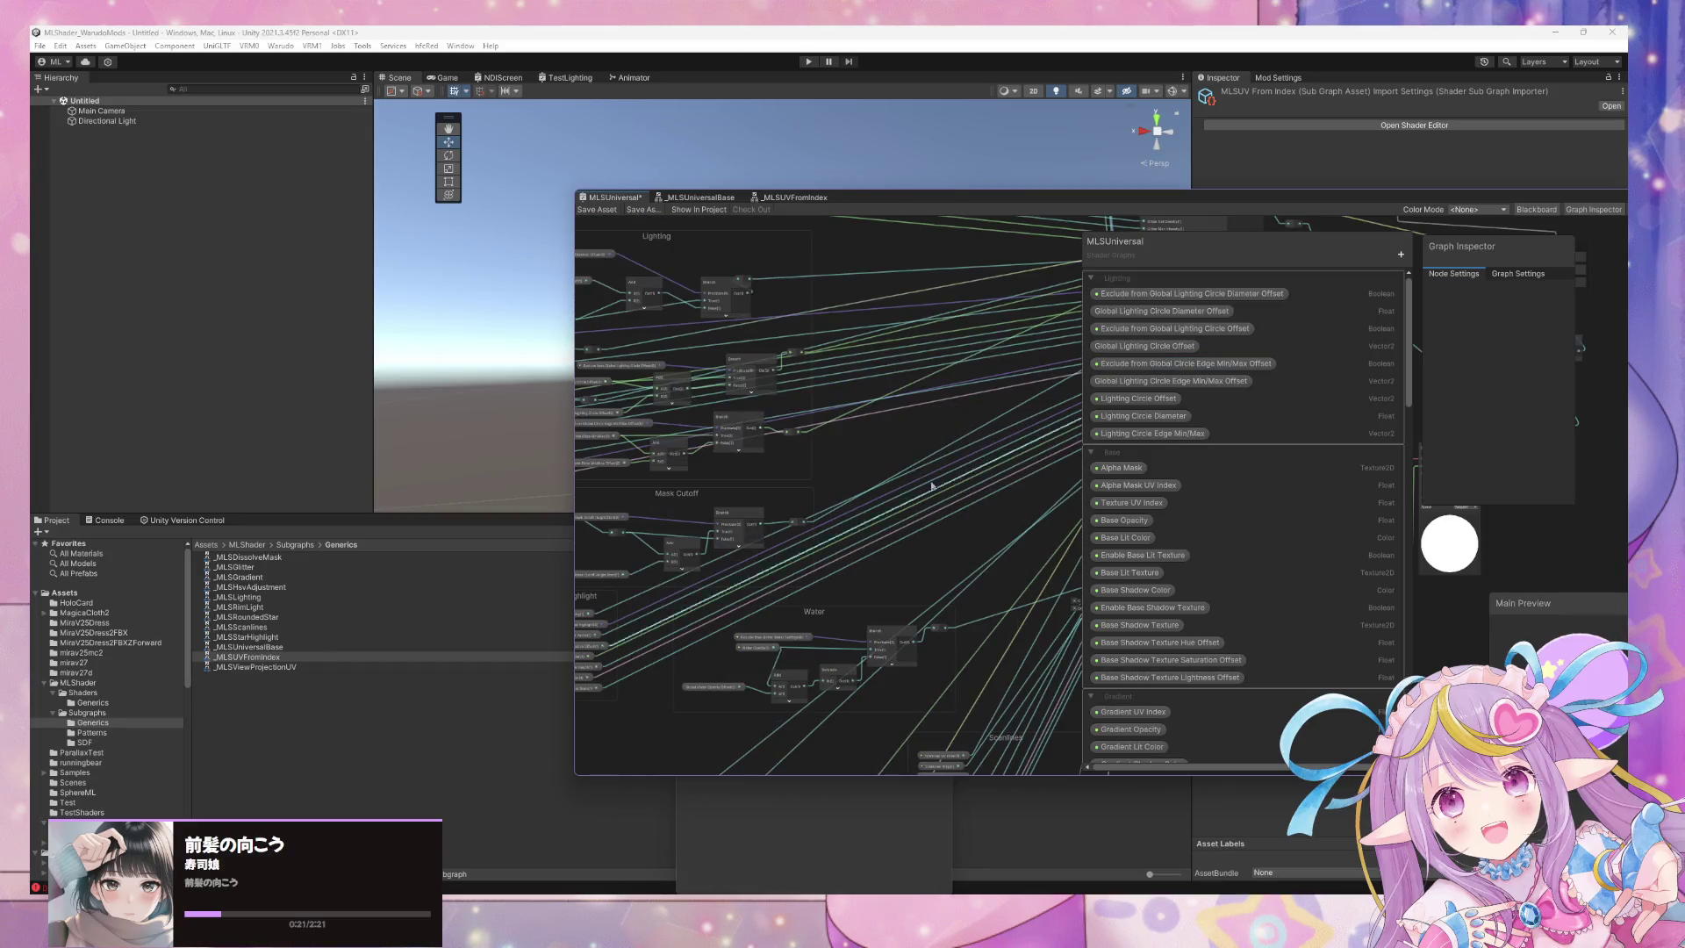
pyautogui.scroll(3, 949, 464)
pyautogui.moveTo(948, 464); pyautogui.dragTo(821, 468)
pyautogui.scroll(-5, 1221, 539)
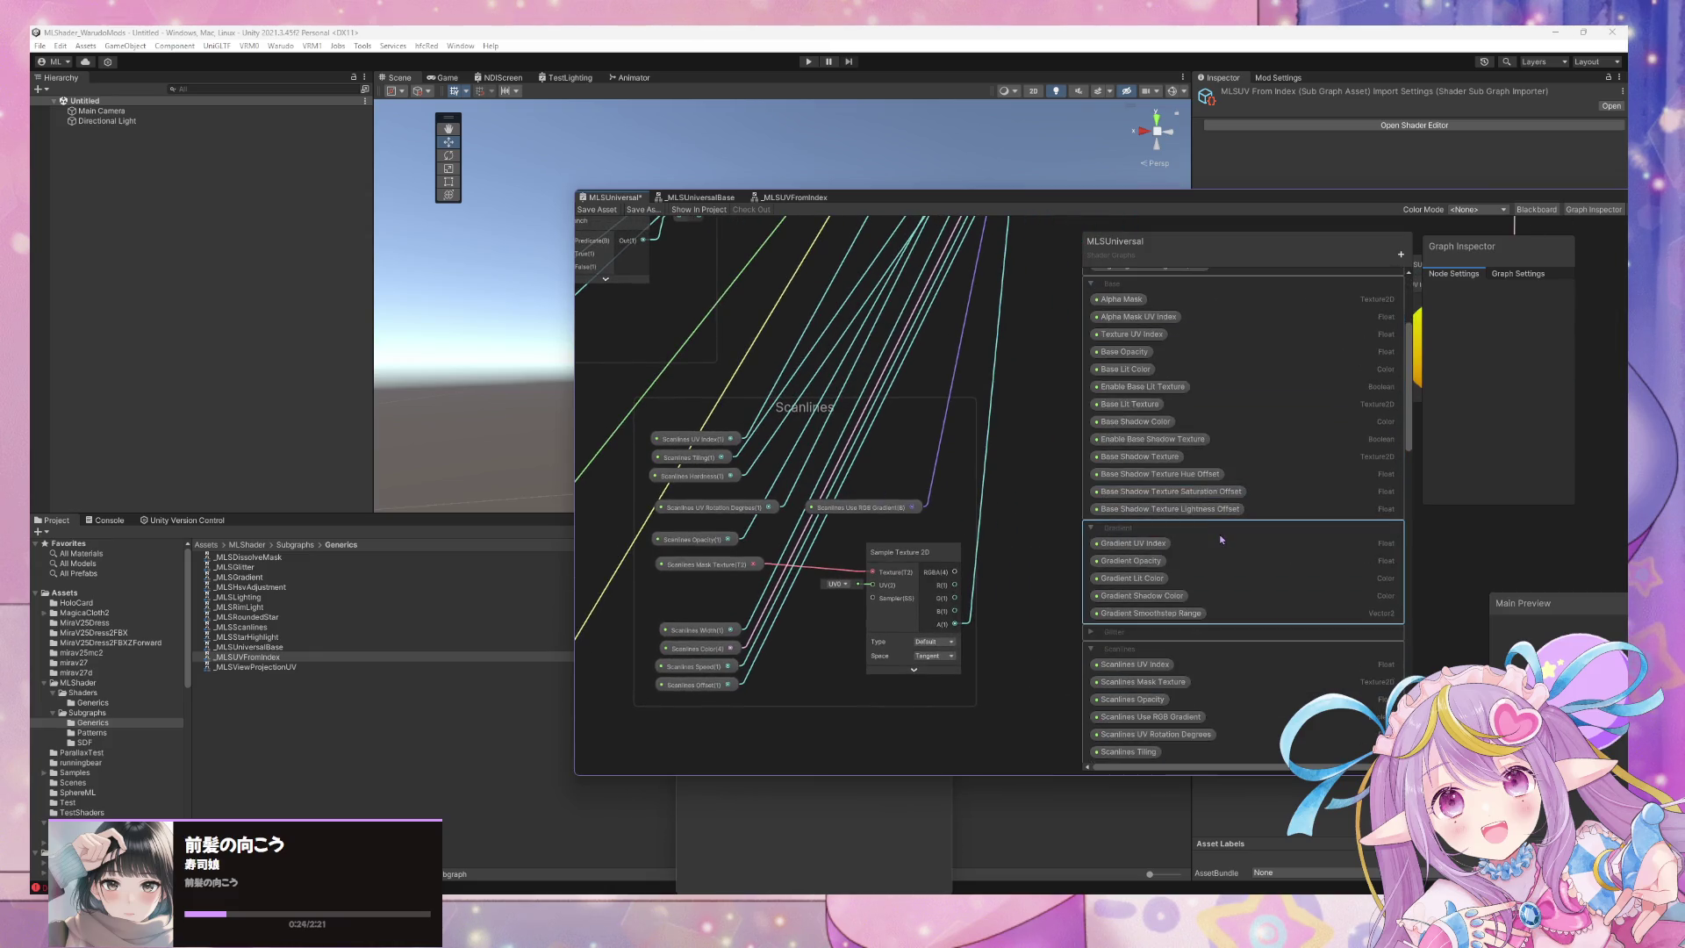
pyautogui.rightClick(1163, 667)
pyautogui.click(1233, 711)
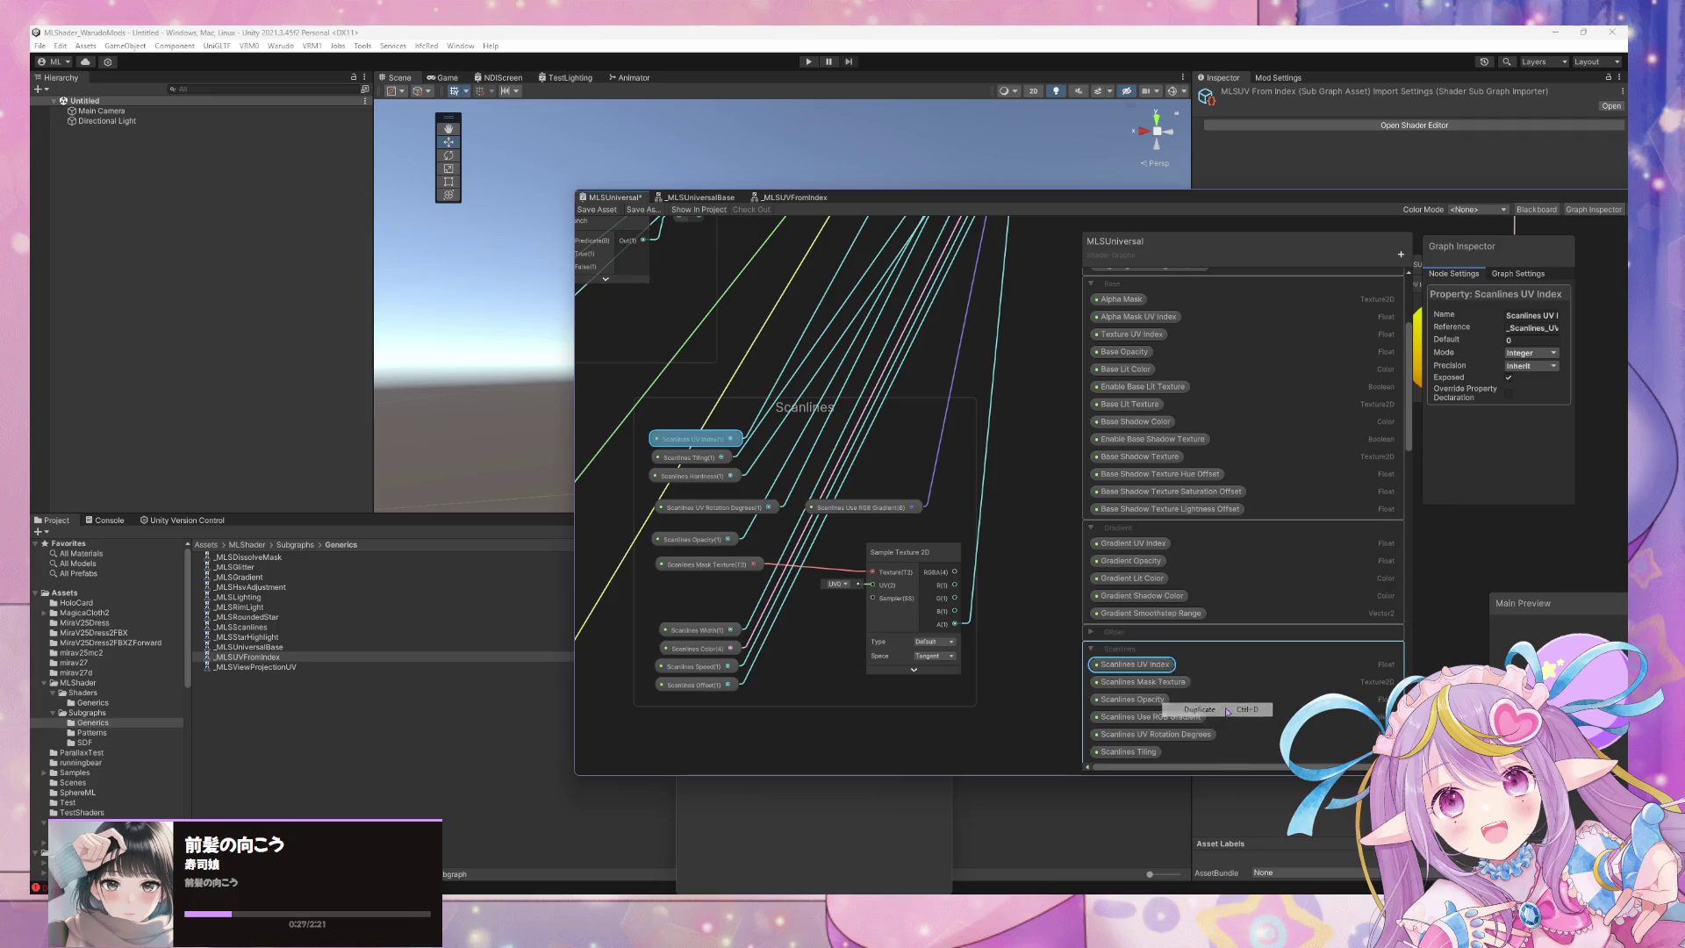
pyautogui.write('Scanlines Mask Texture UV Index')
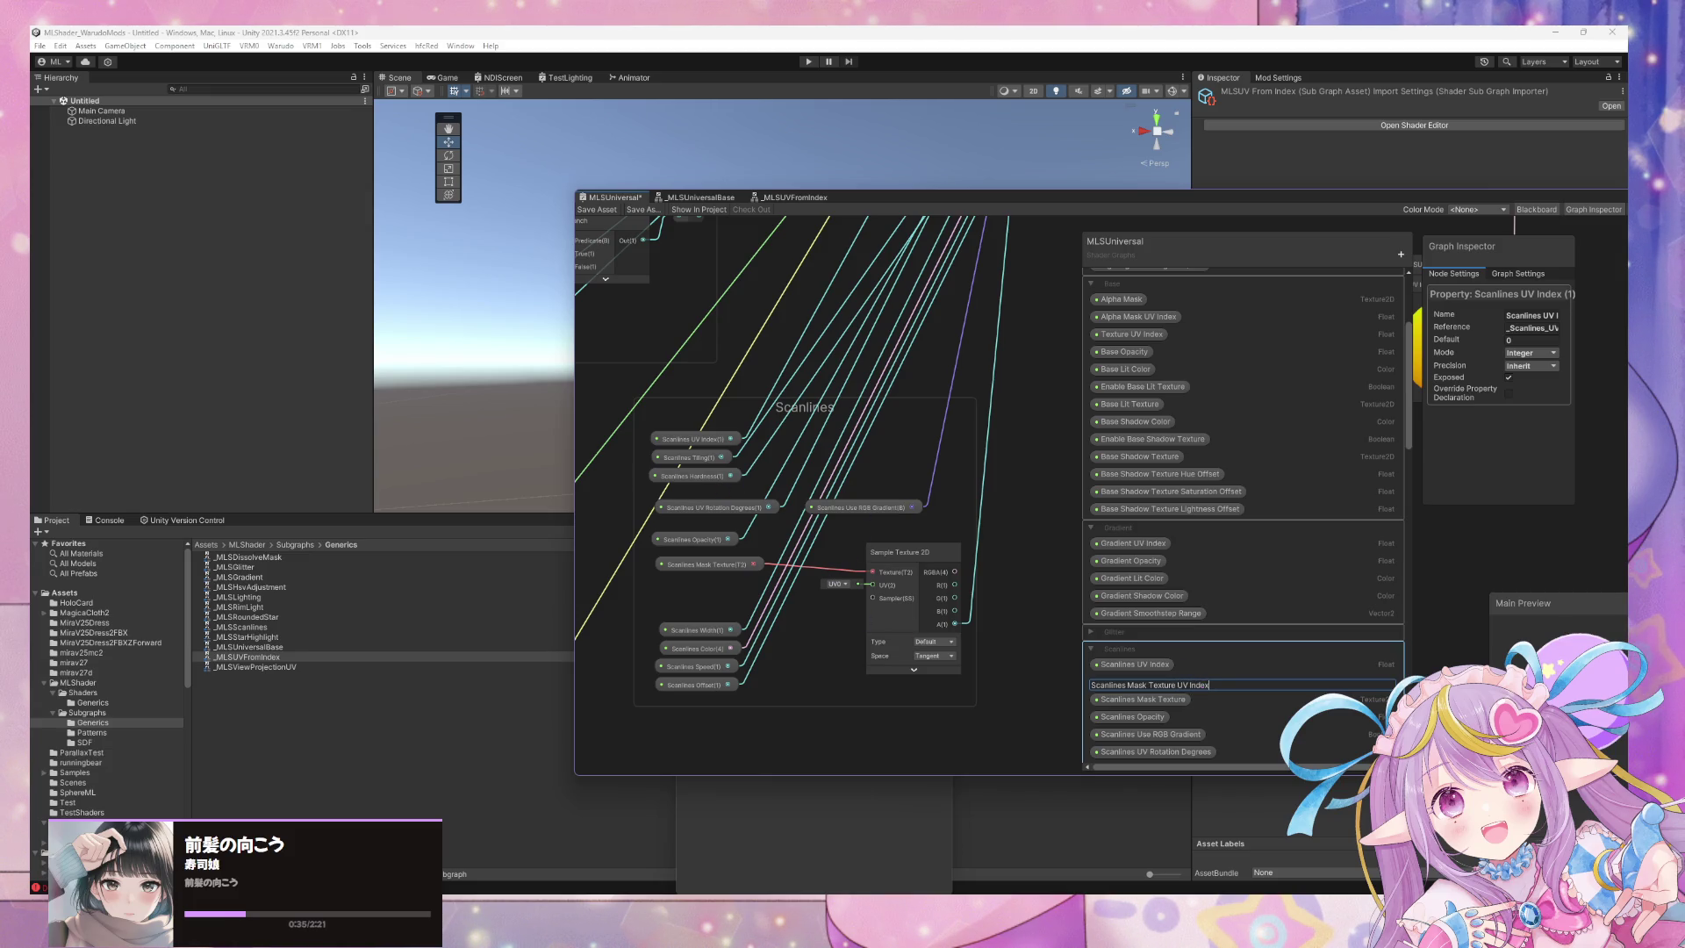
pyautogui.press('Return')
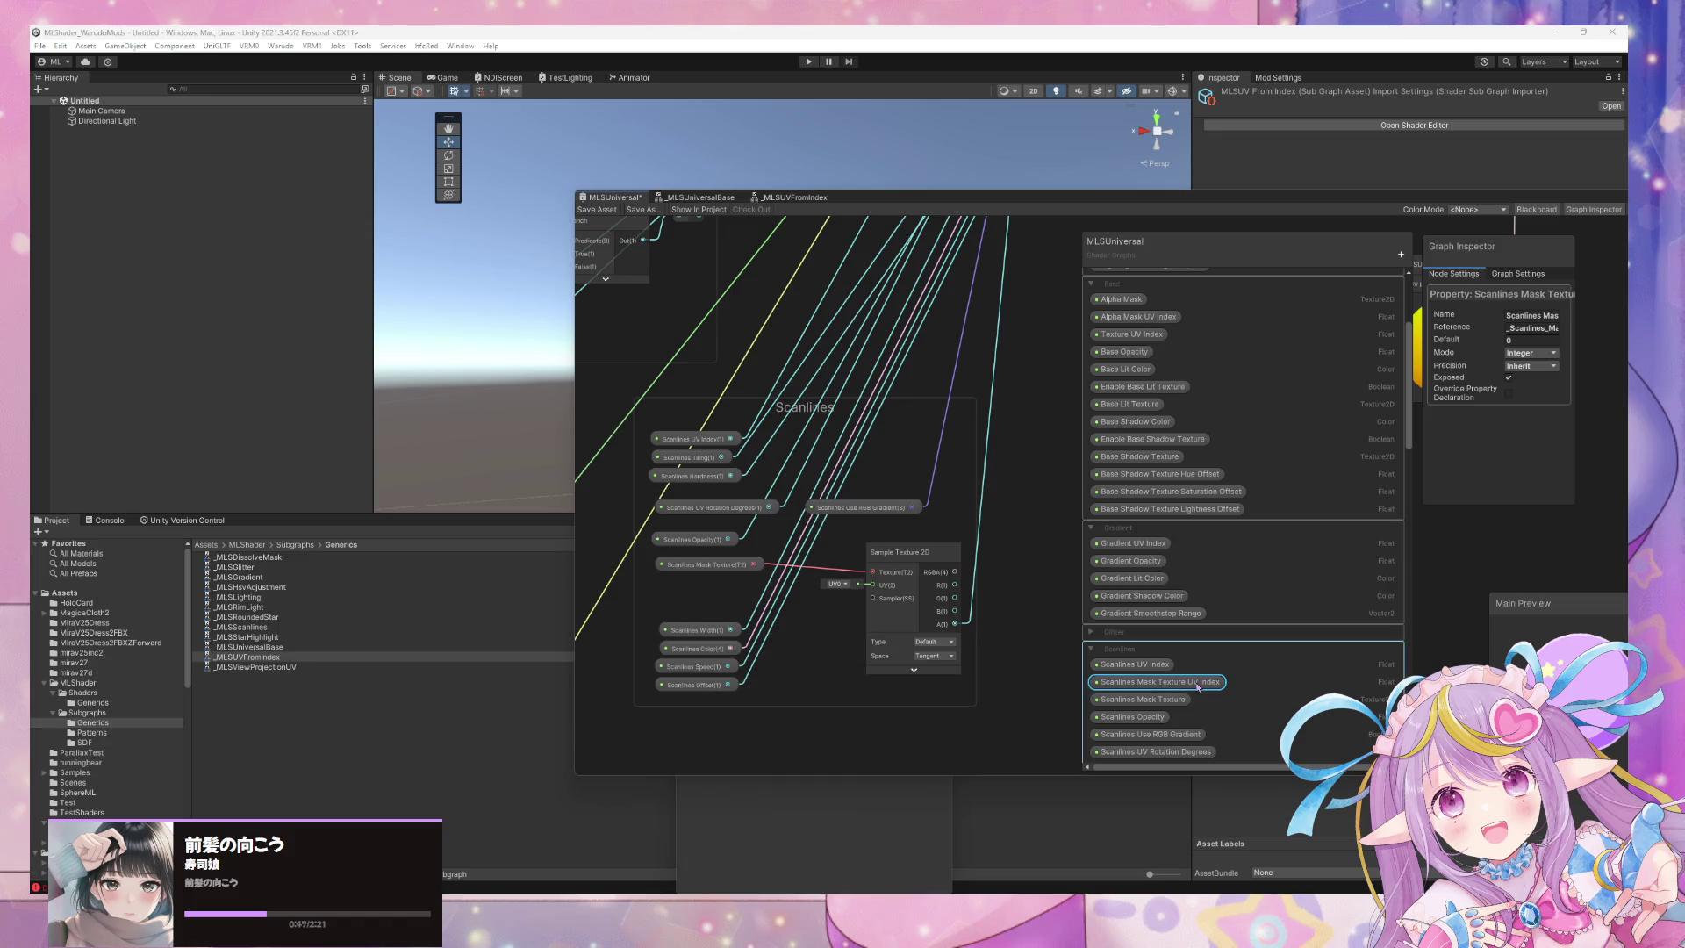
pyautogui.moveTo(1155, 682); pyautogui.dragTo(653, 590)
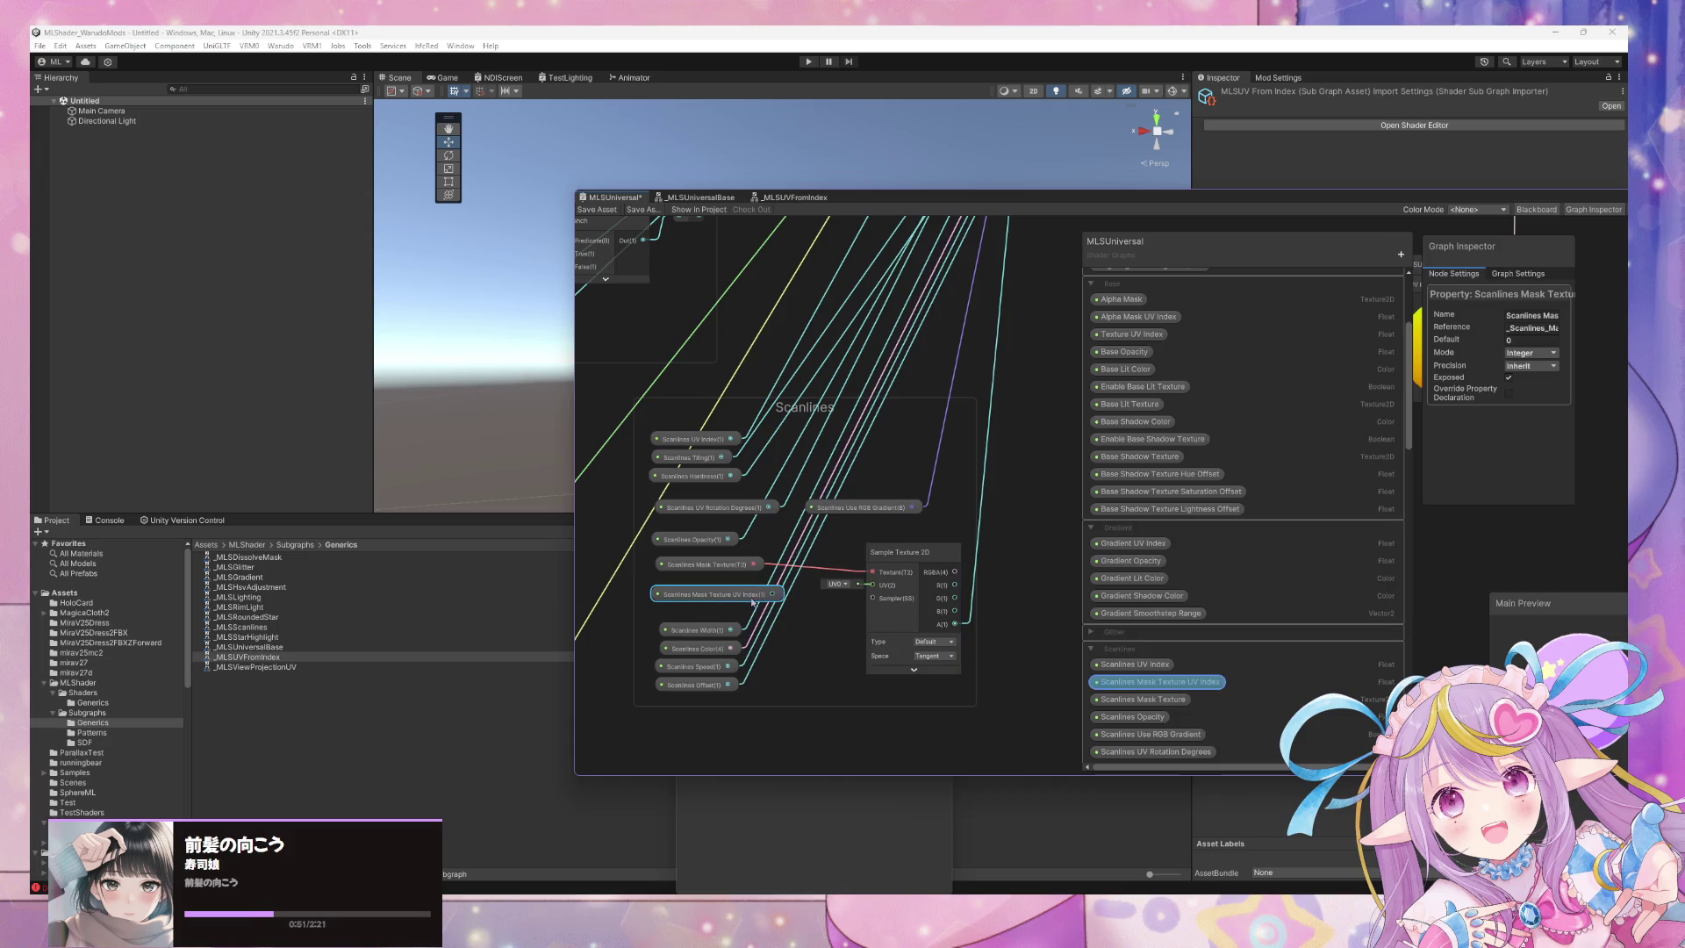
# In Spotify, open the 寿司娘 artist page and show the full discography.
pyautogui.hotkey('alt', 'Tab')
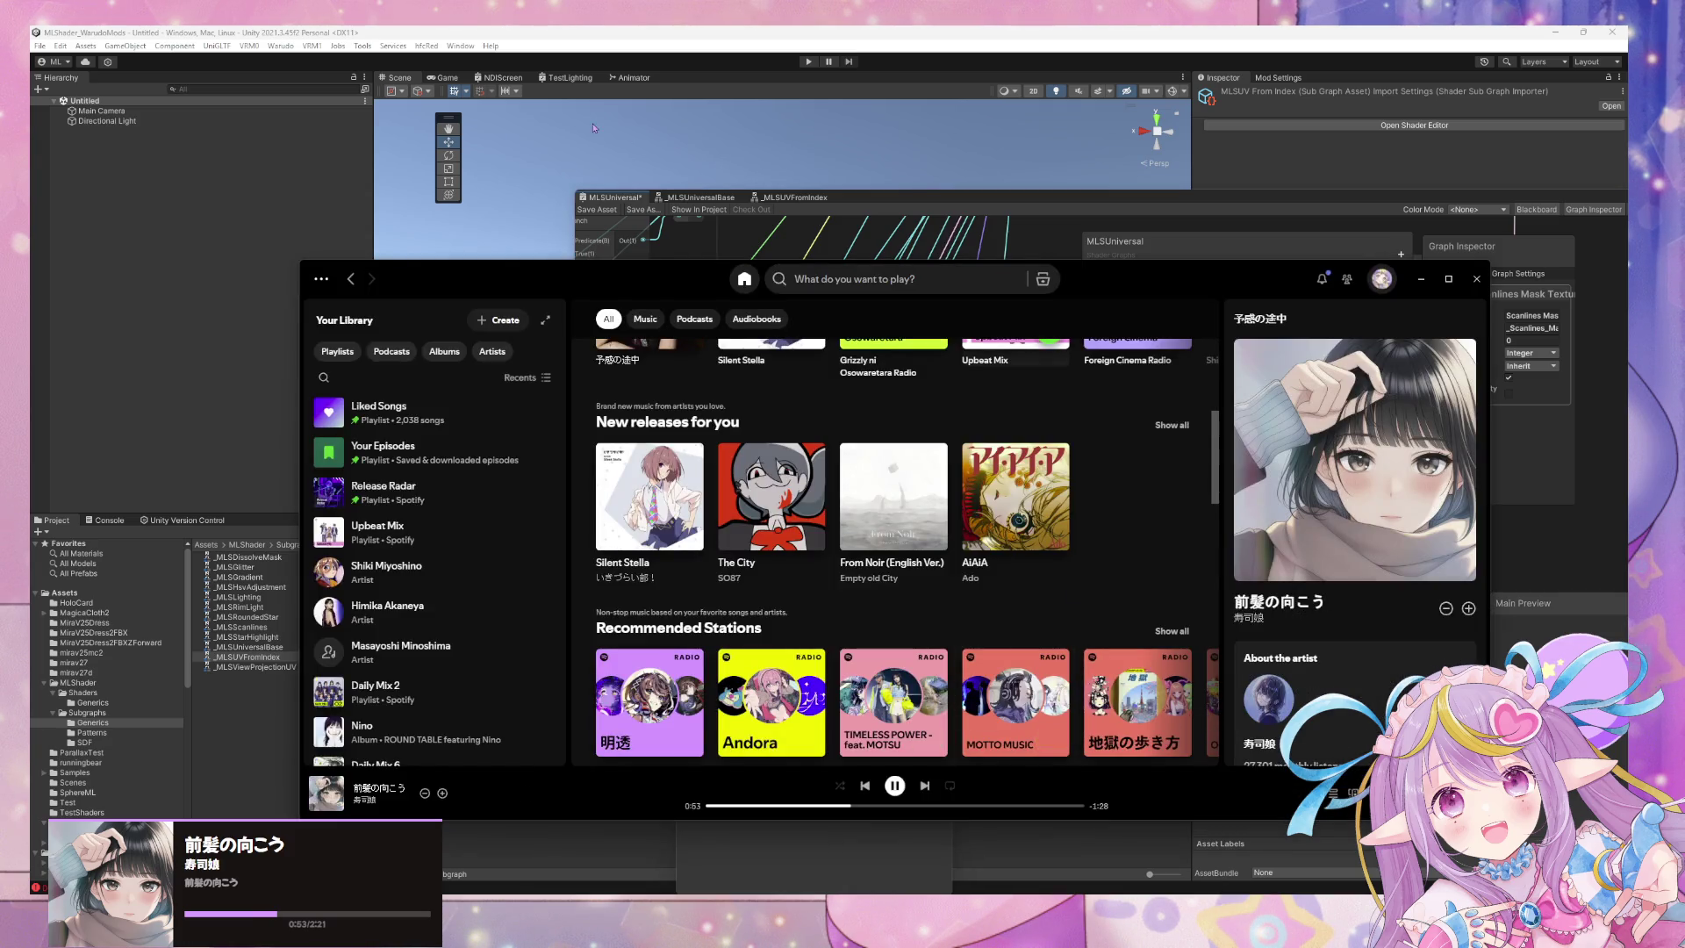
pyautogui.scroll(-2, 1368, 667)
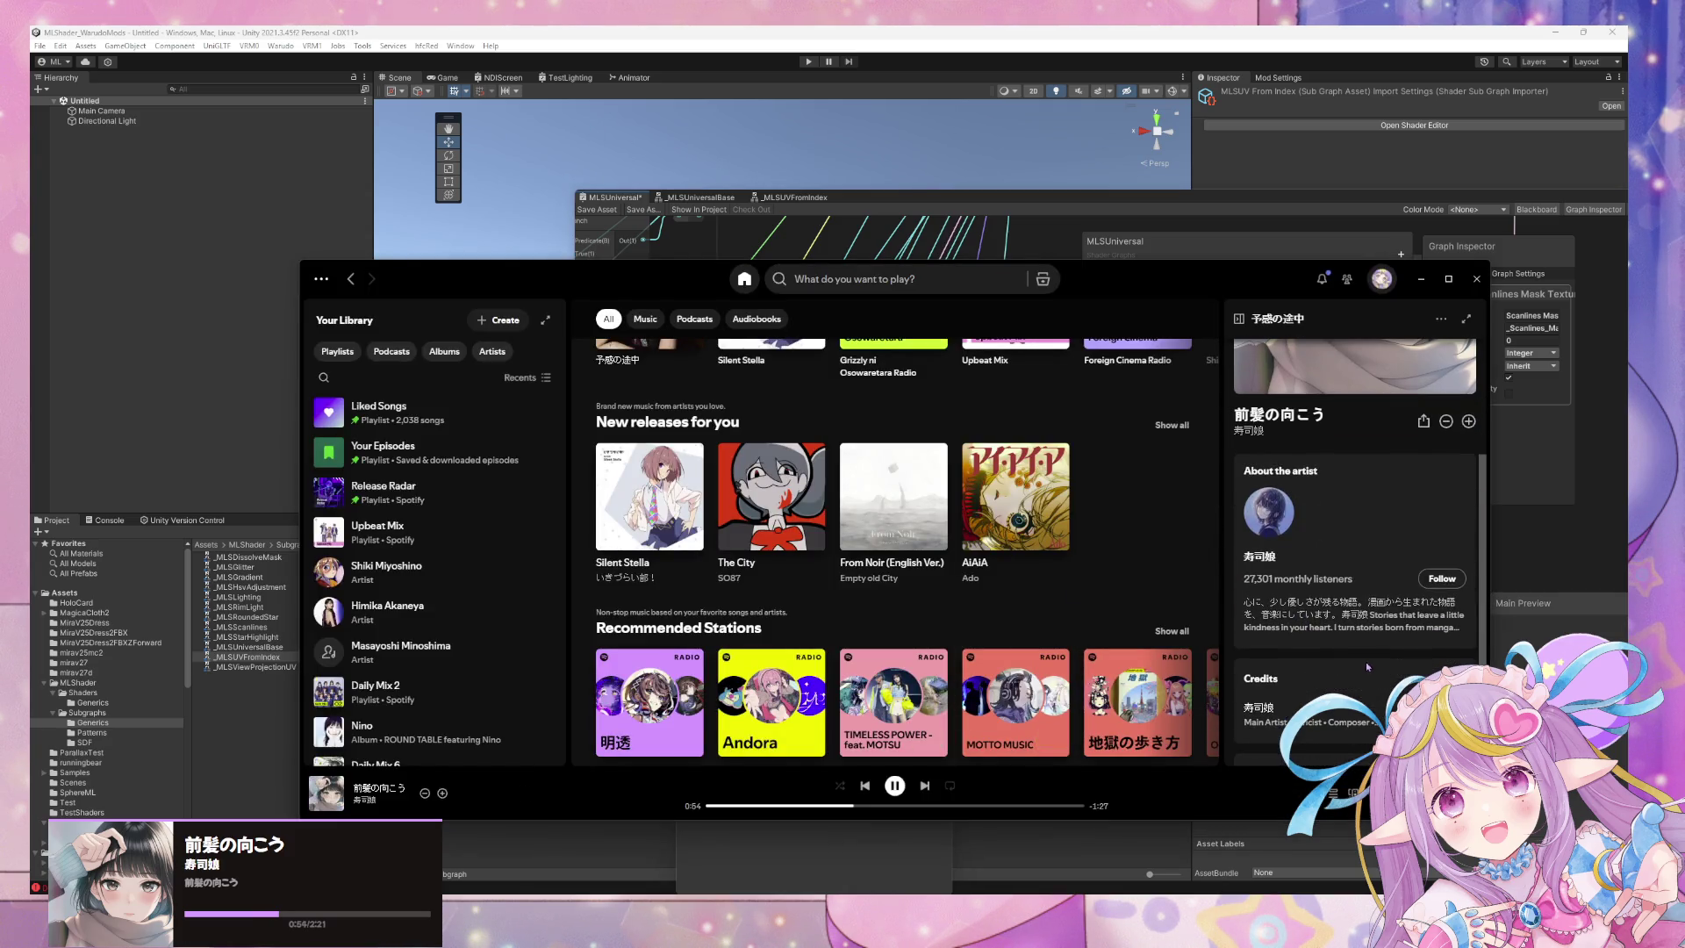
pyautogui.click(1264, 558)
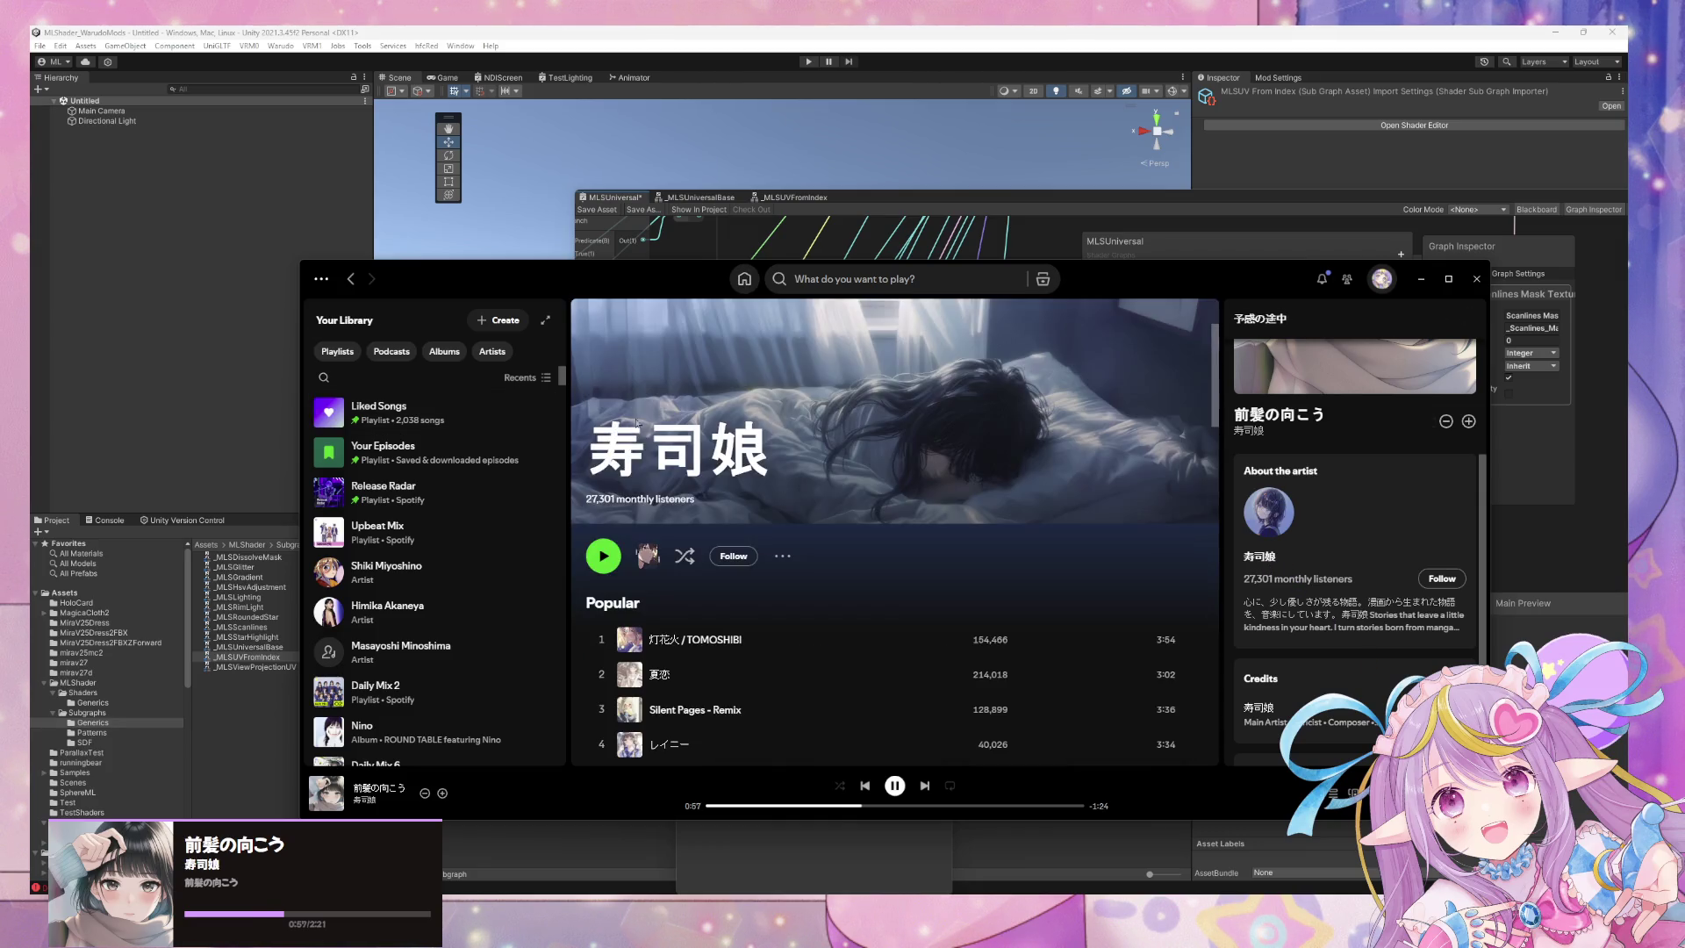
pyautogui.scroll(-5, 955, 460)
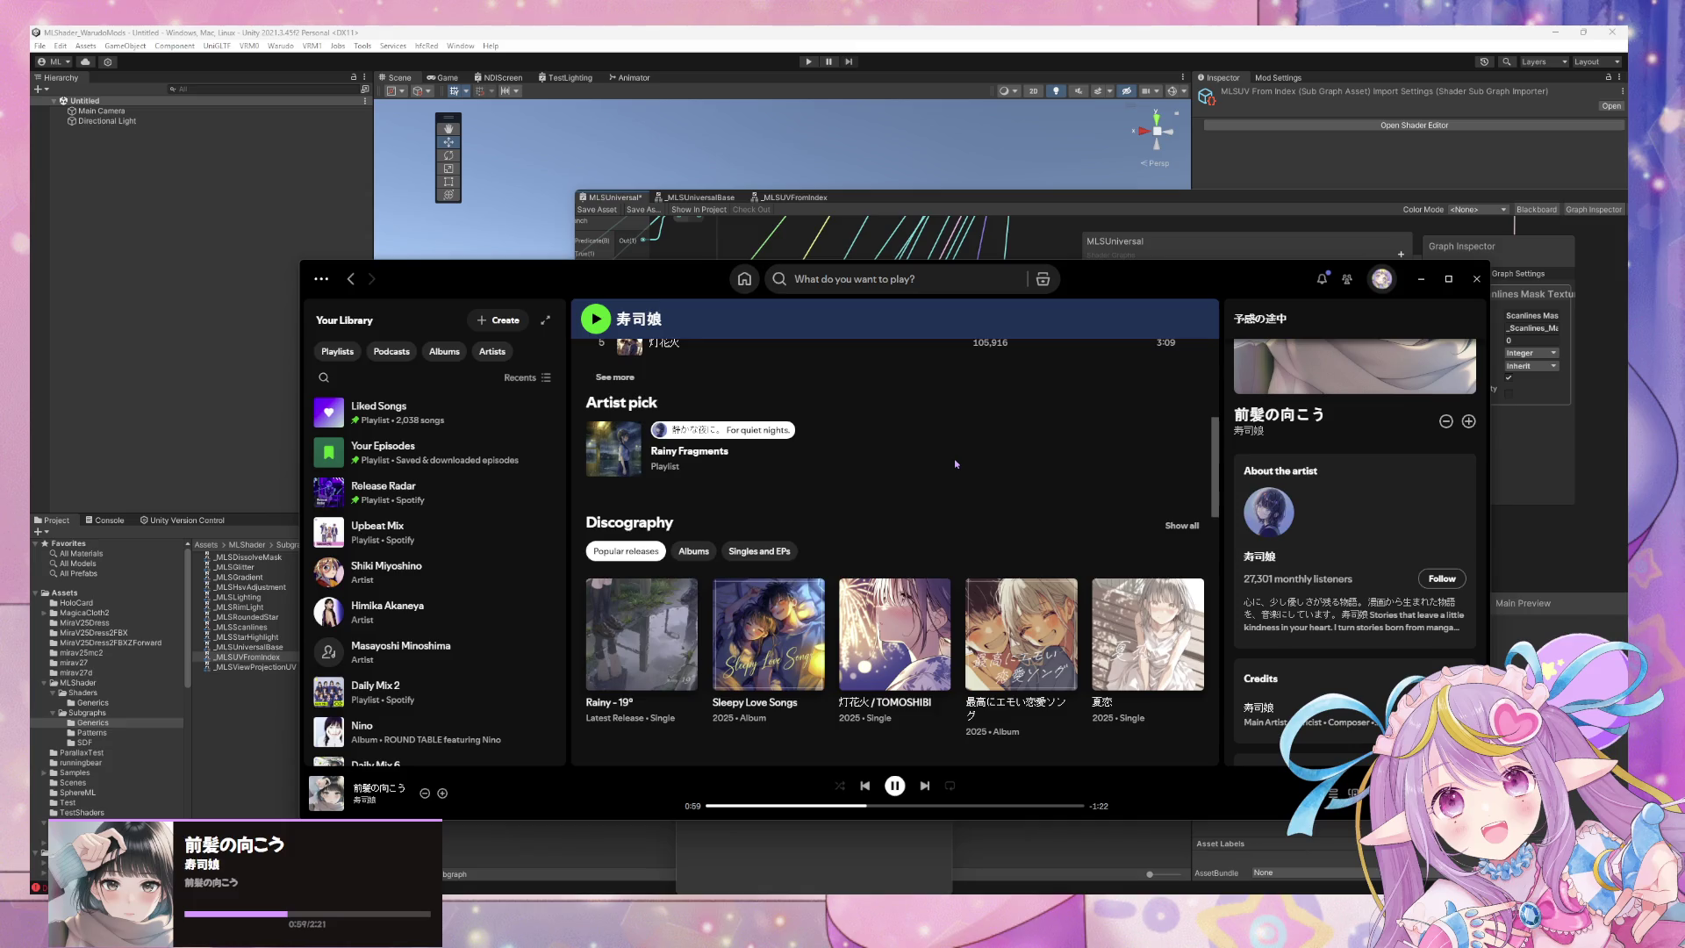
pyautogui.scroll(-2, 955, 458)
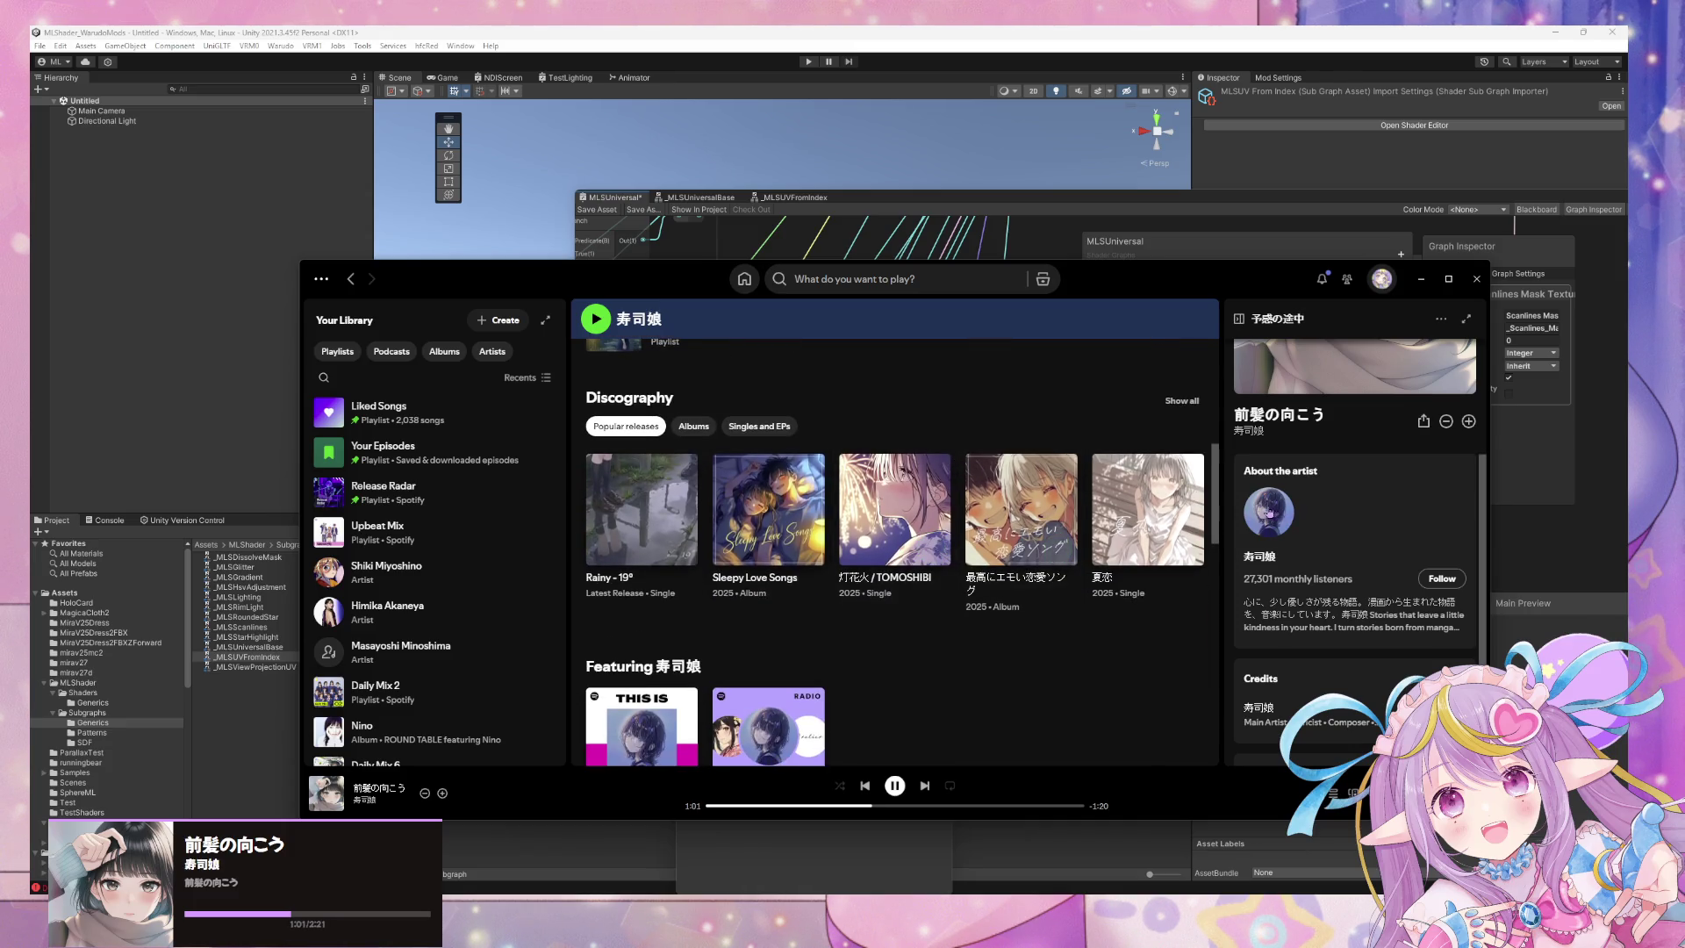
pyautogui.click(1181, 400)
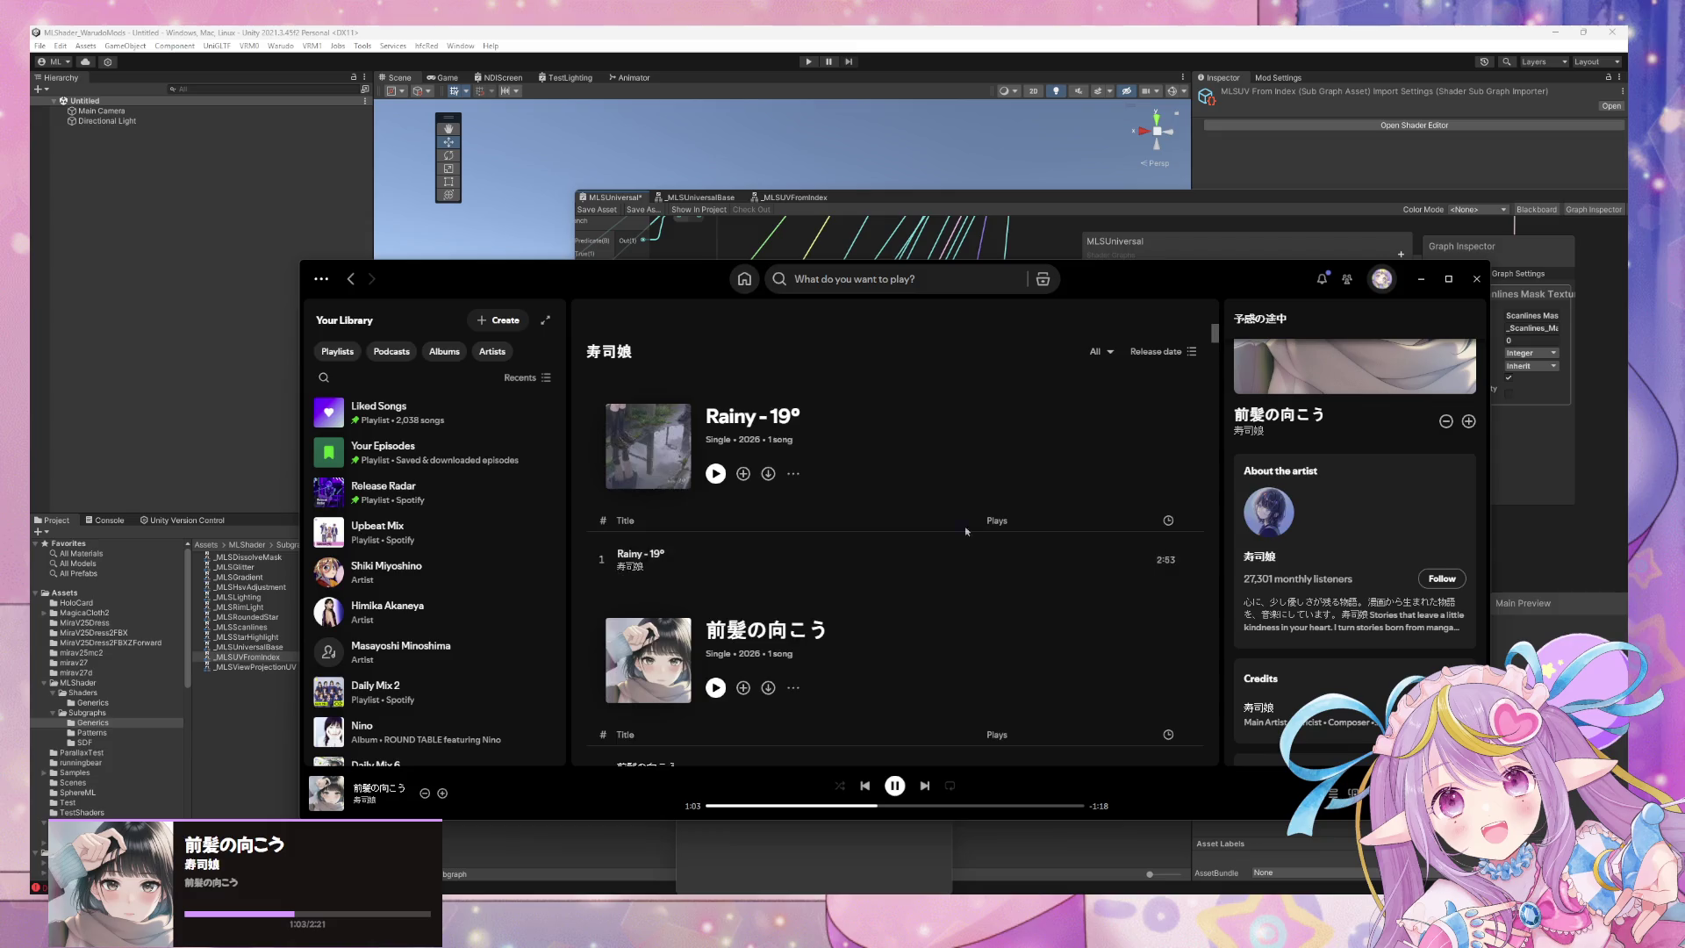
# View and close the artist's About bio, return to Home, then bring back the shader graph.
pyautogui.scroll(-15, 965, 531)
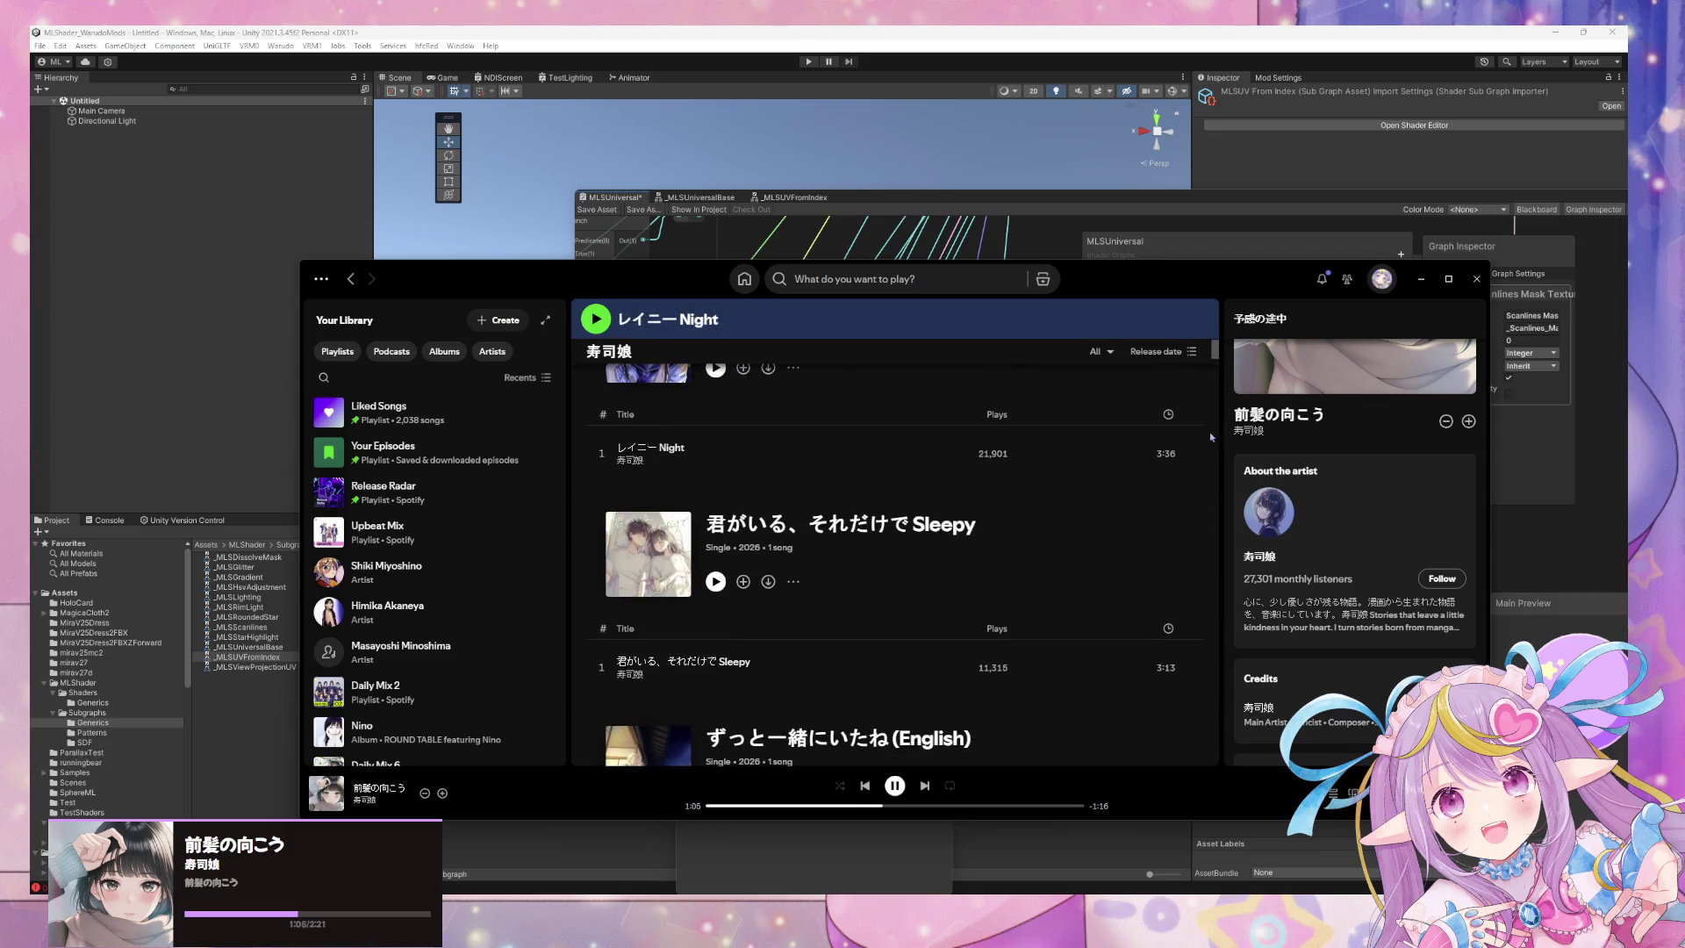
pyautogui.scroll(-20, 1187, 763)
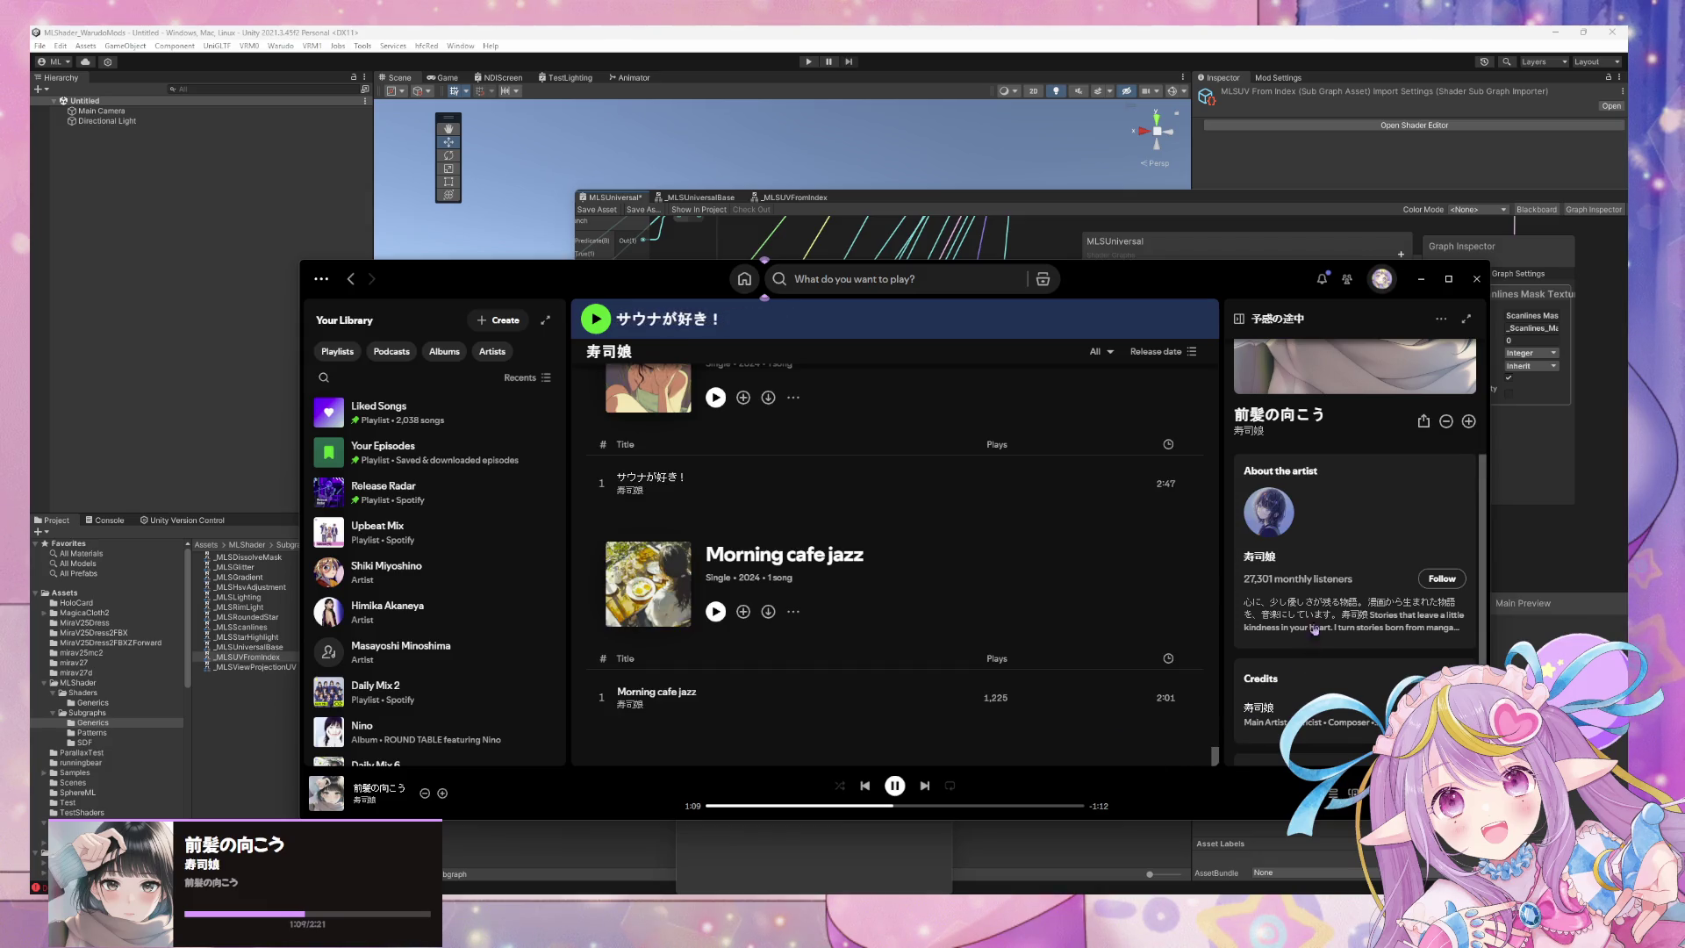
pyautogui.click(1343, 607)
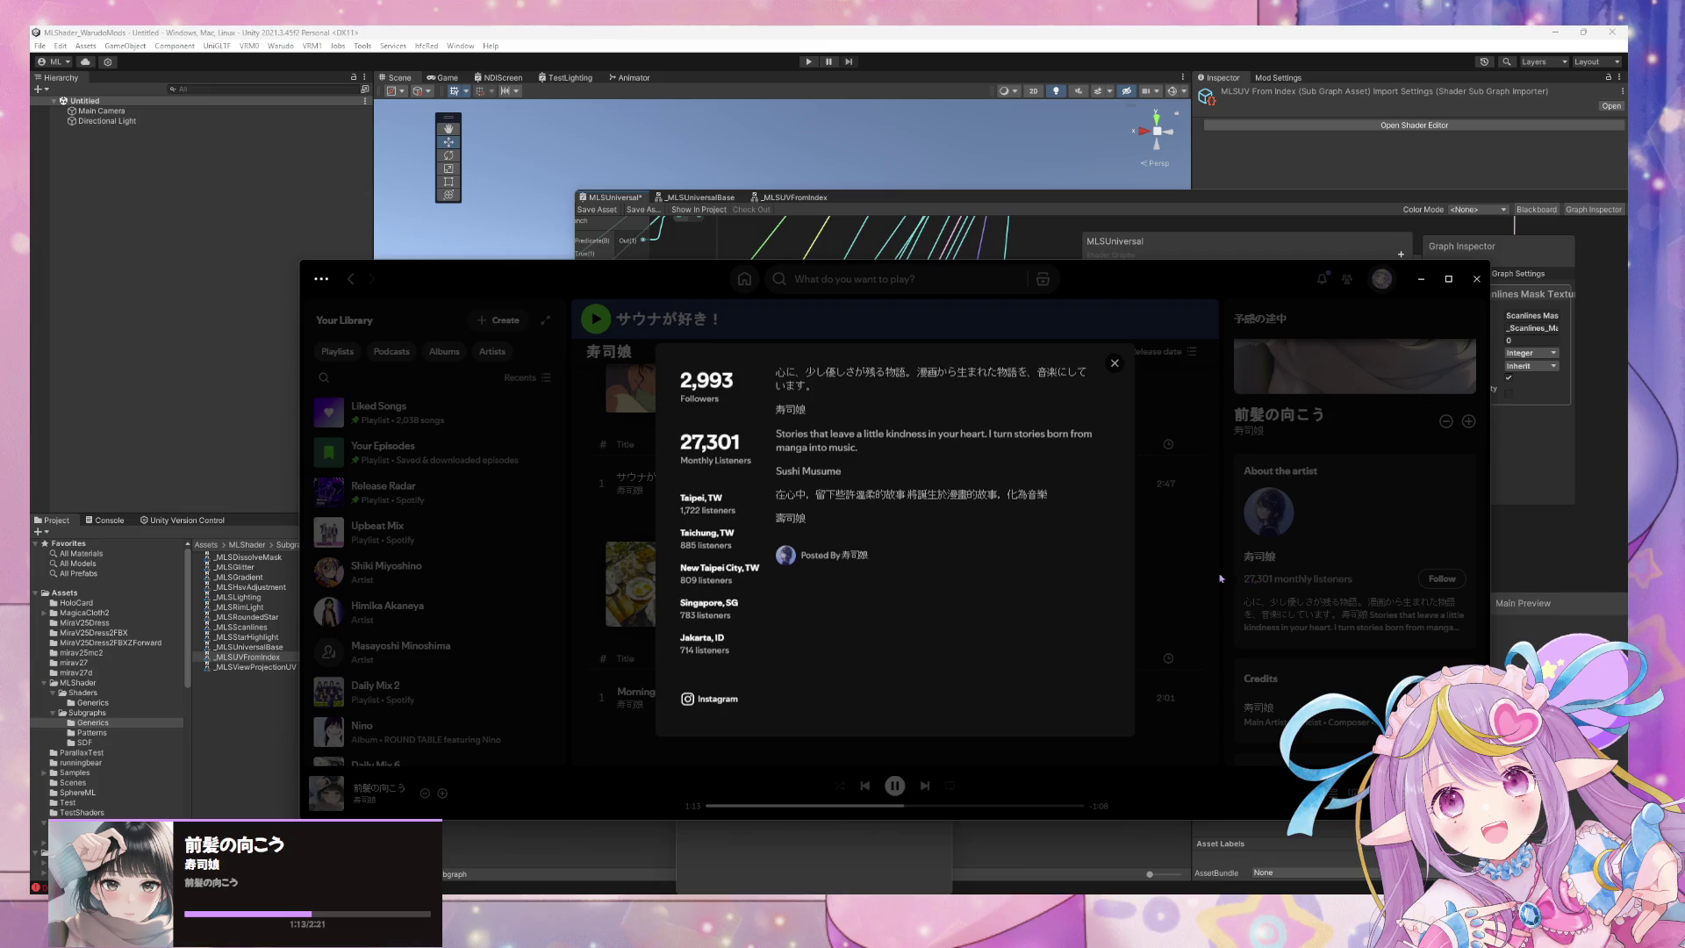
pyautogui.click(1226, 577)
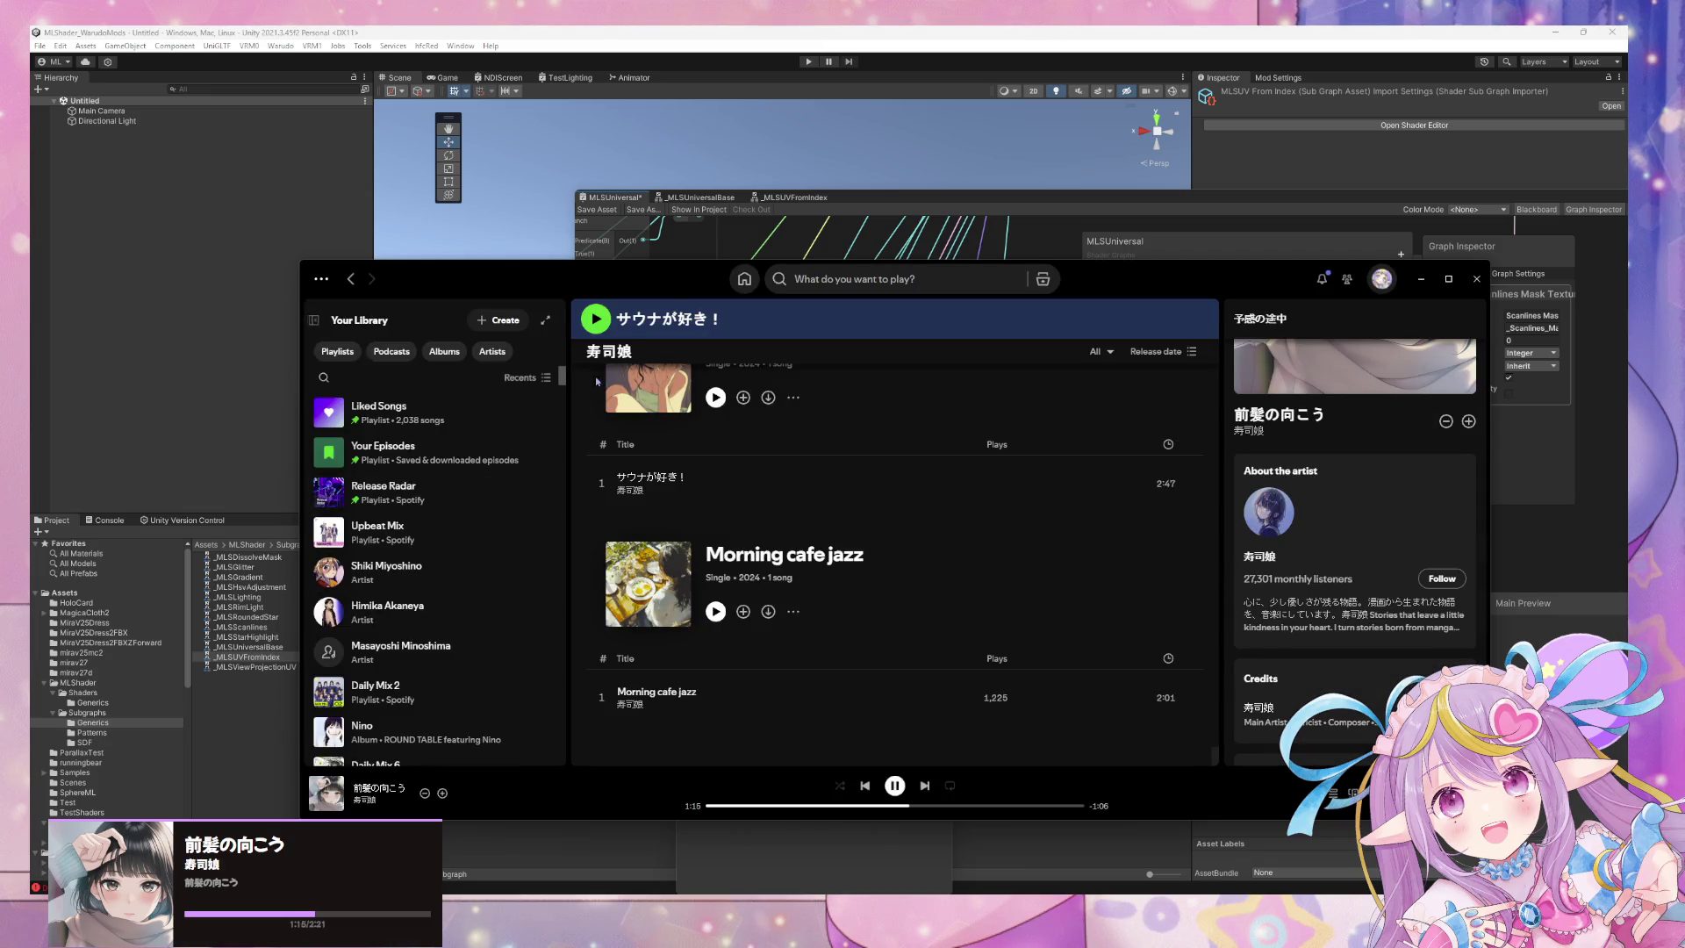
pyautogui.click(745, 279)
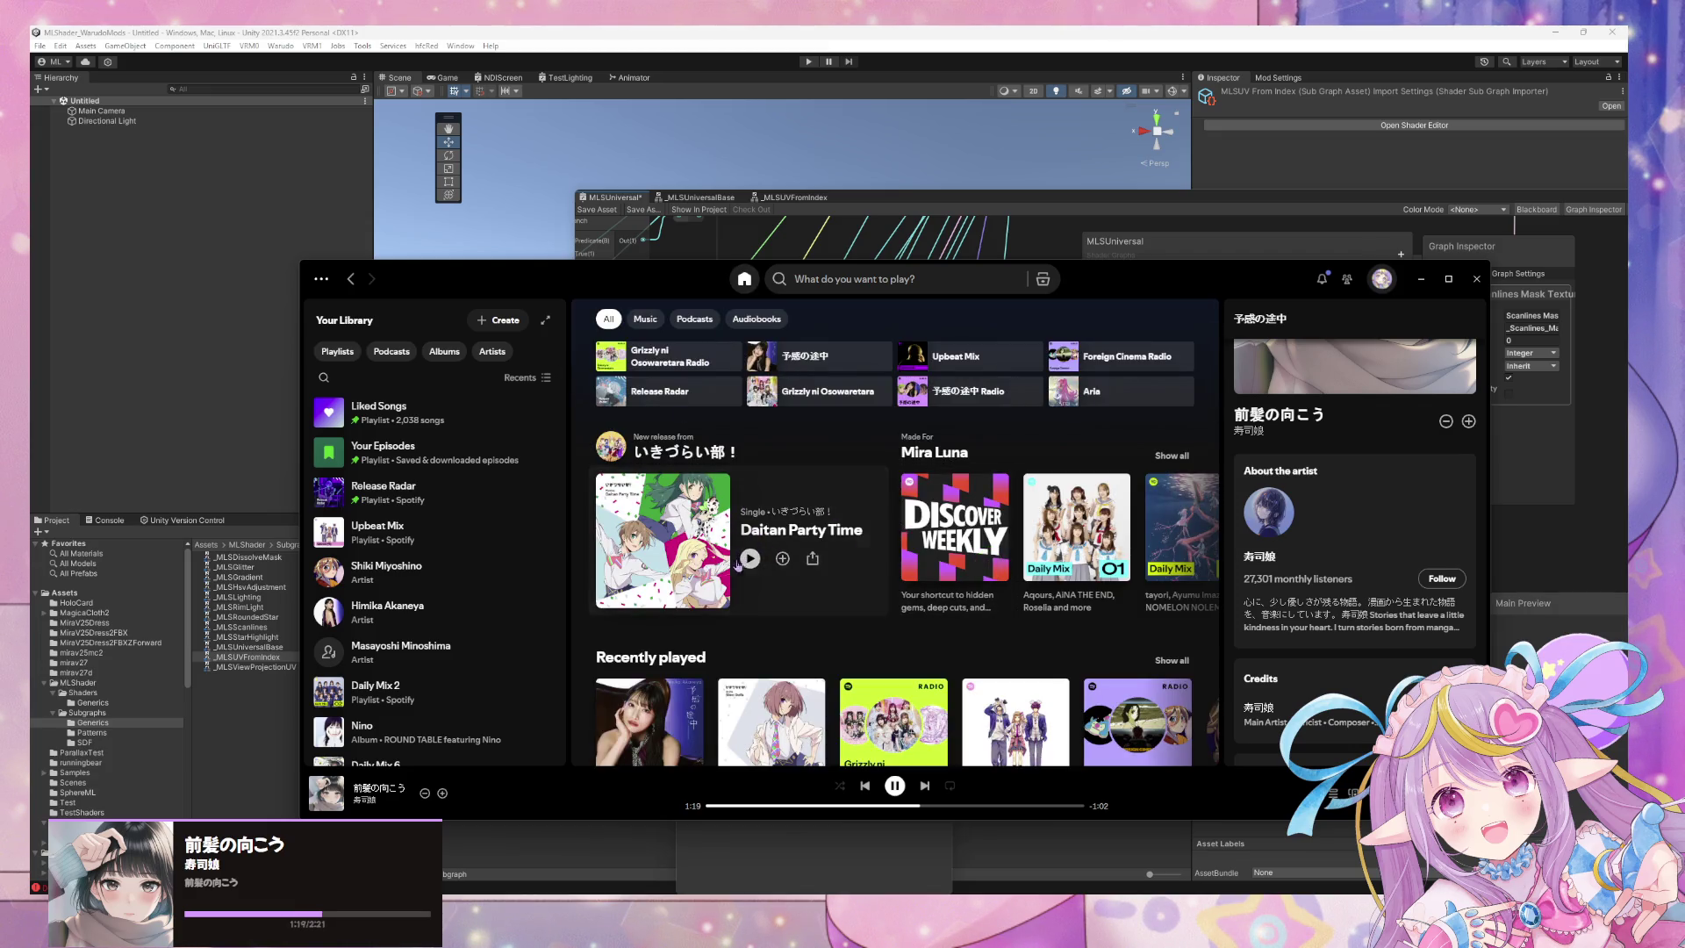
pyautogui.click(849, 198)
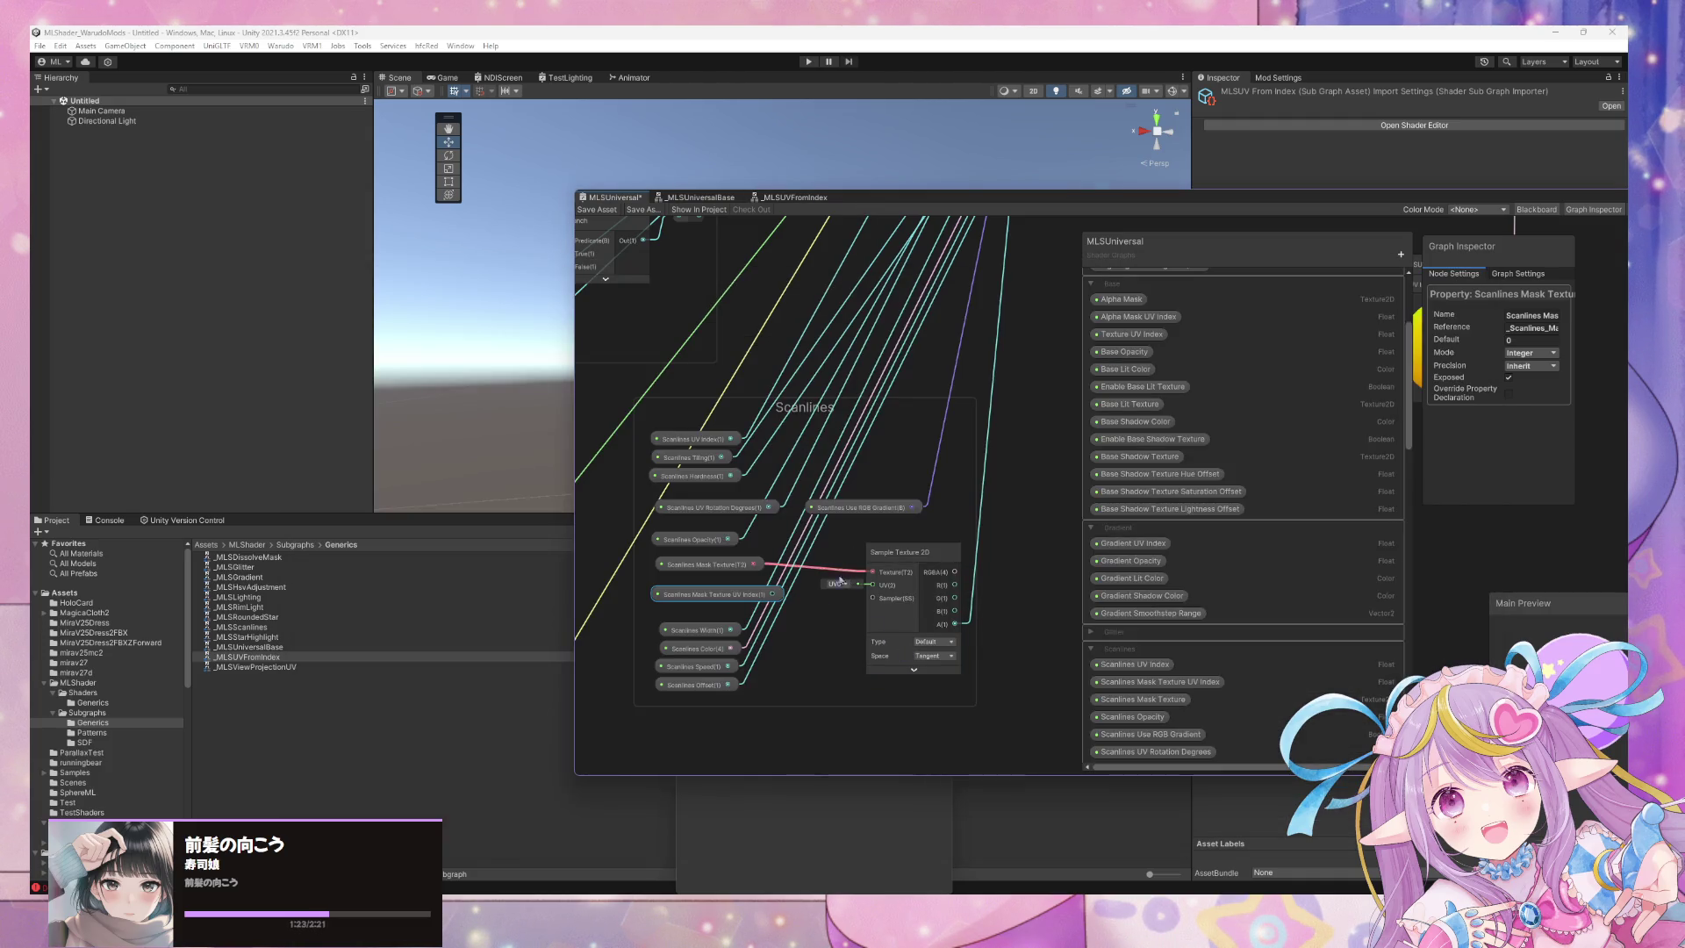
# Reposition the Scanlines Mask Texture UV Index node and wire its output into a new _MLSUVFromIndex node.
pyautogui.moveTo(745, 597); pyautogui.dragTo(668, 615)
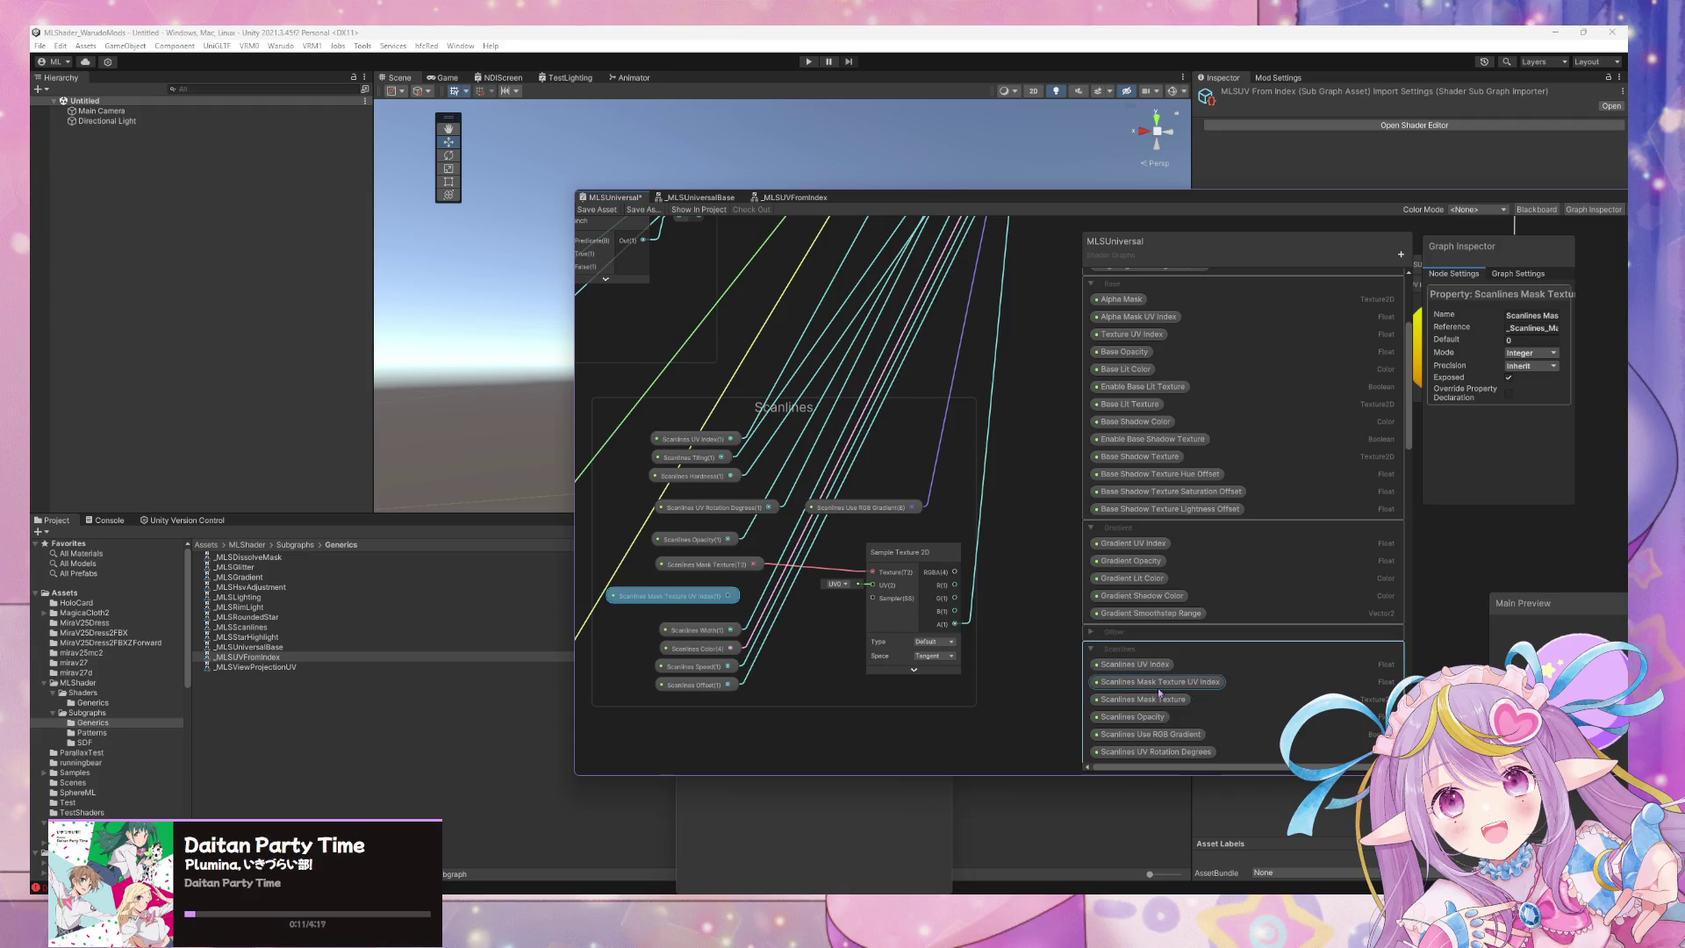
pyautogui.moveTo(1160, 700); pyautogui.dragTo(1155, 666)
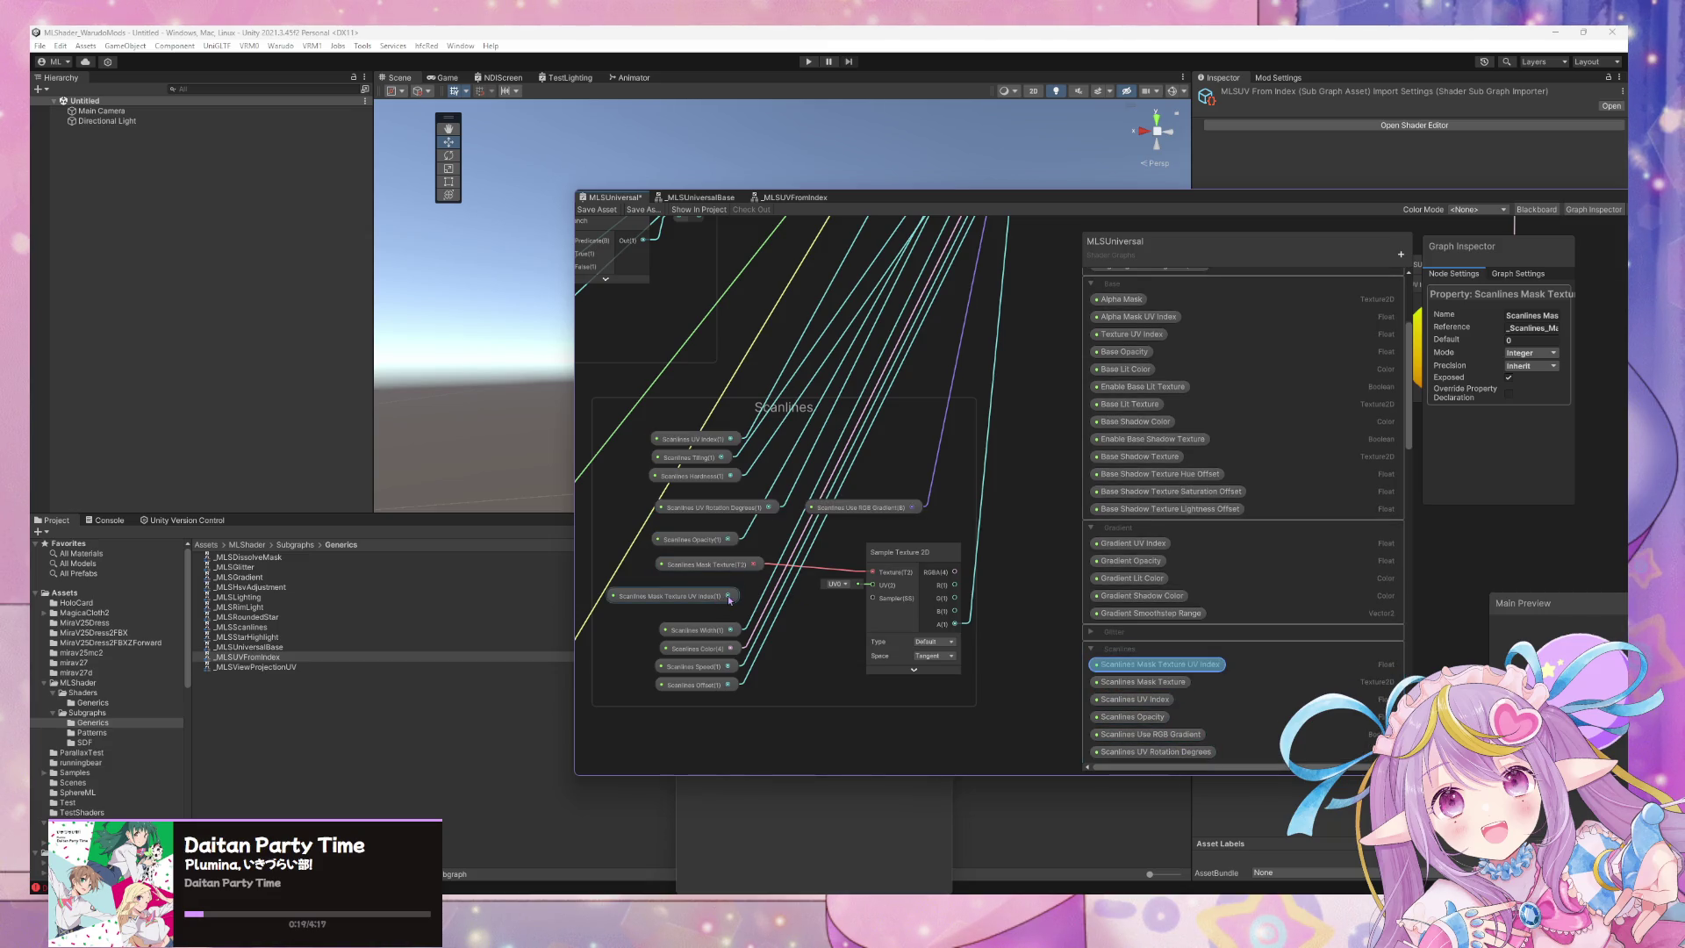
pyautogui.moveTo(730, 600); pyautogui.dragTo(790, 629)
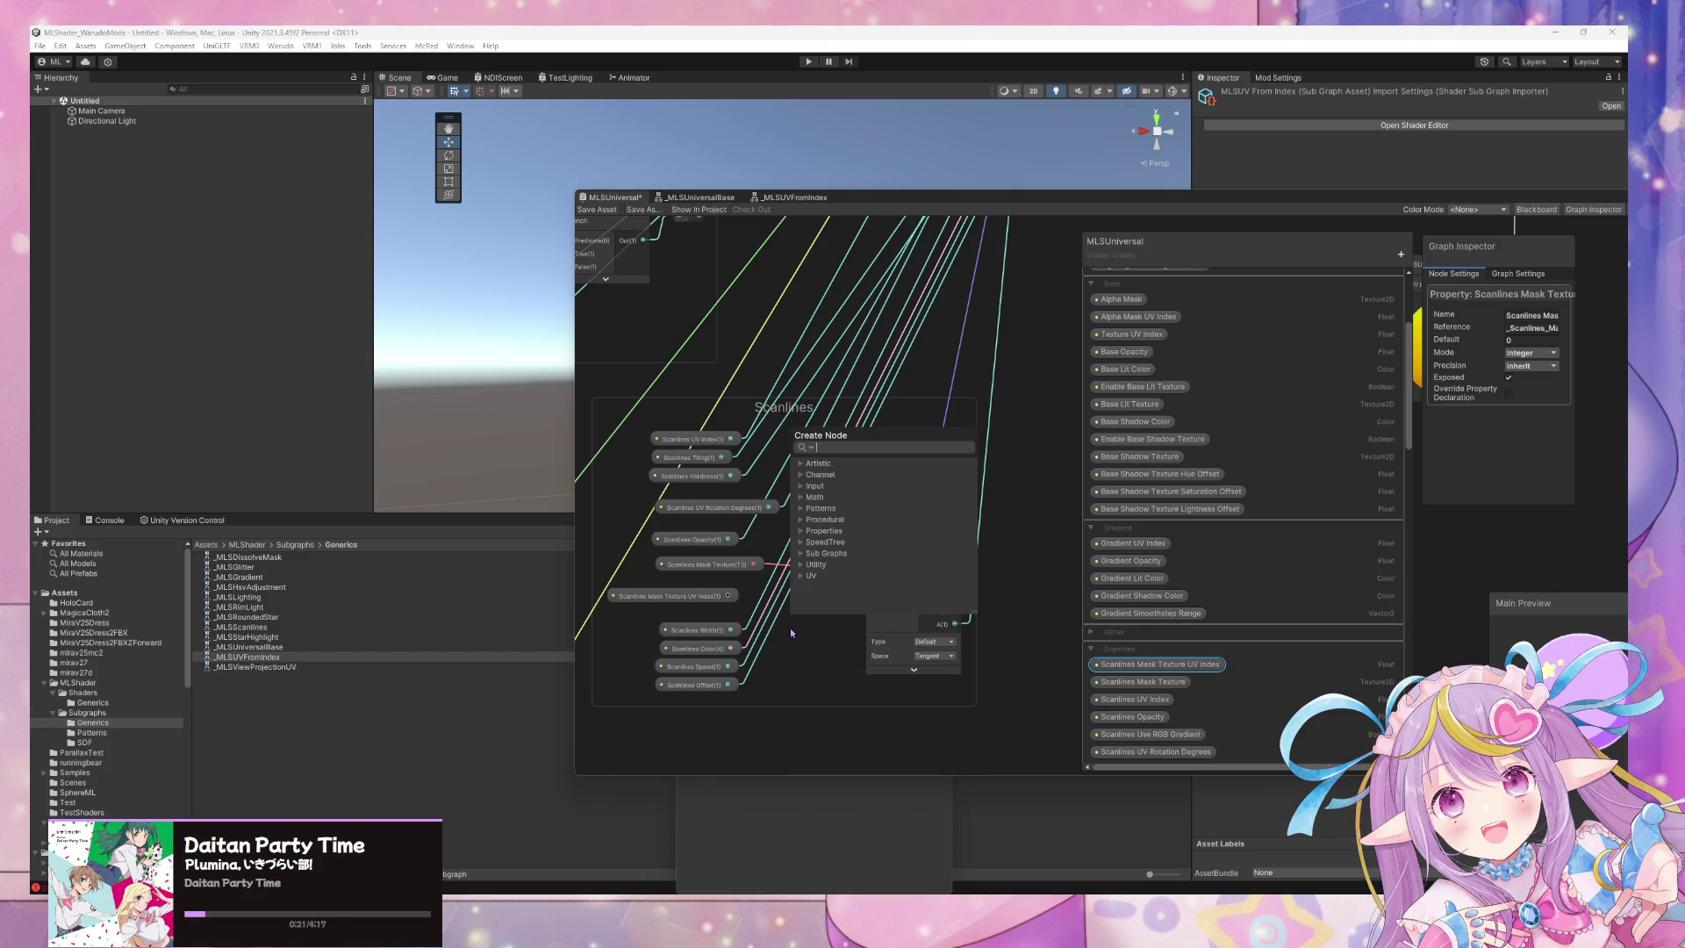
pyautogui.write('_')
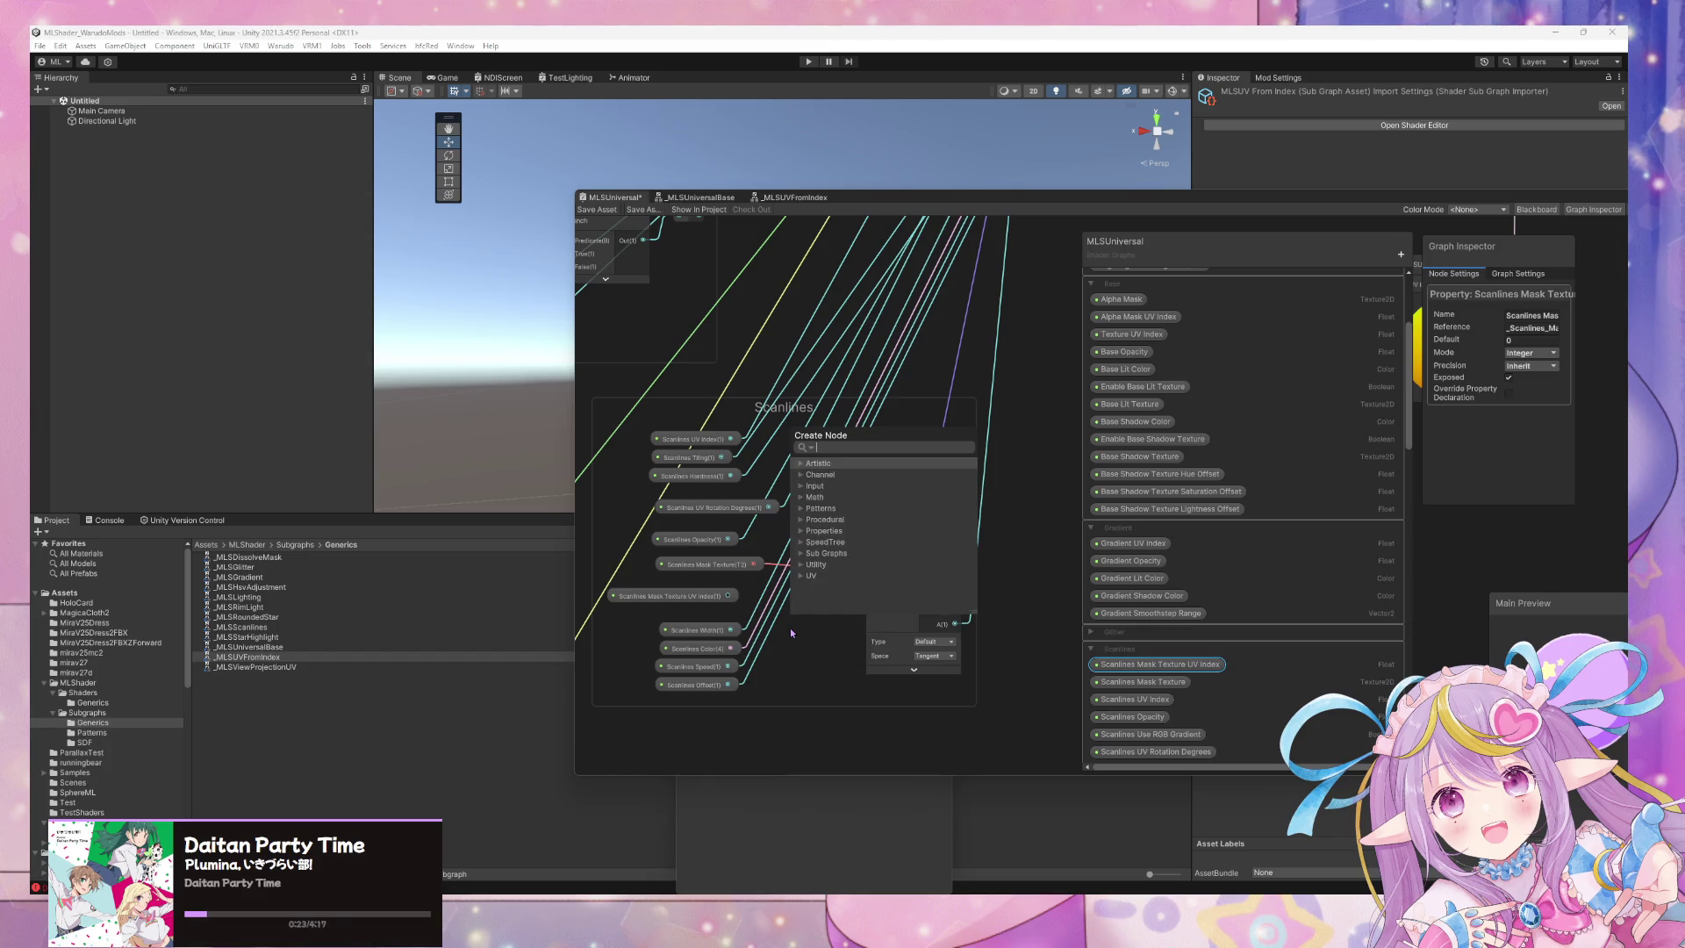
pyautogui.write('mls')
pyautogui.press('Up')
pyautogui.press('Up')
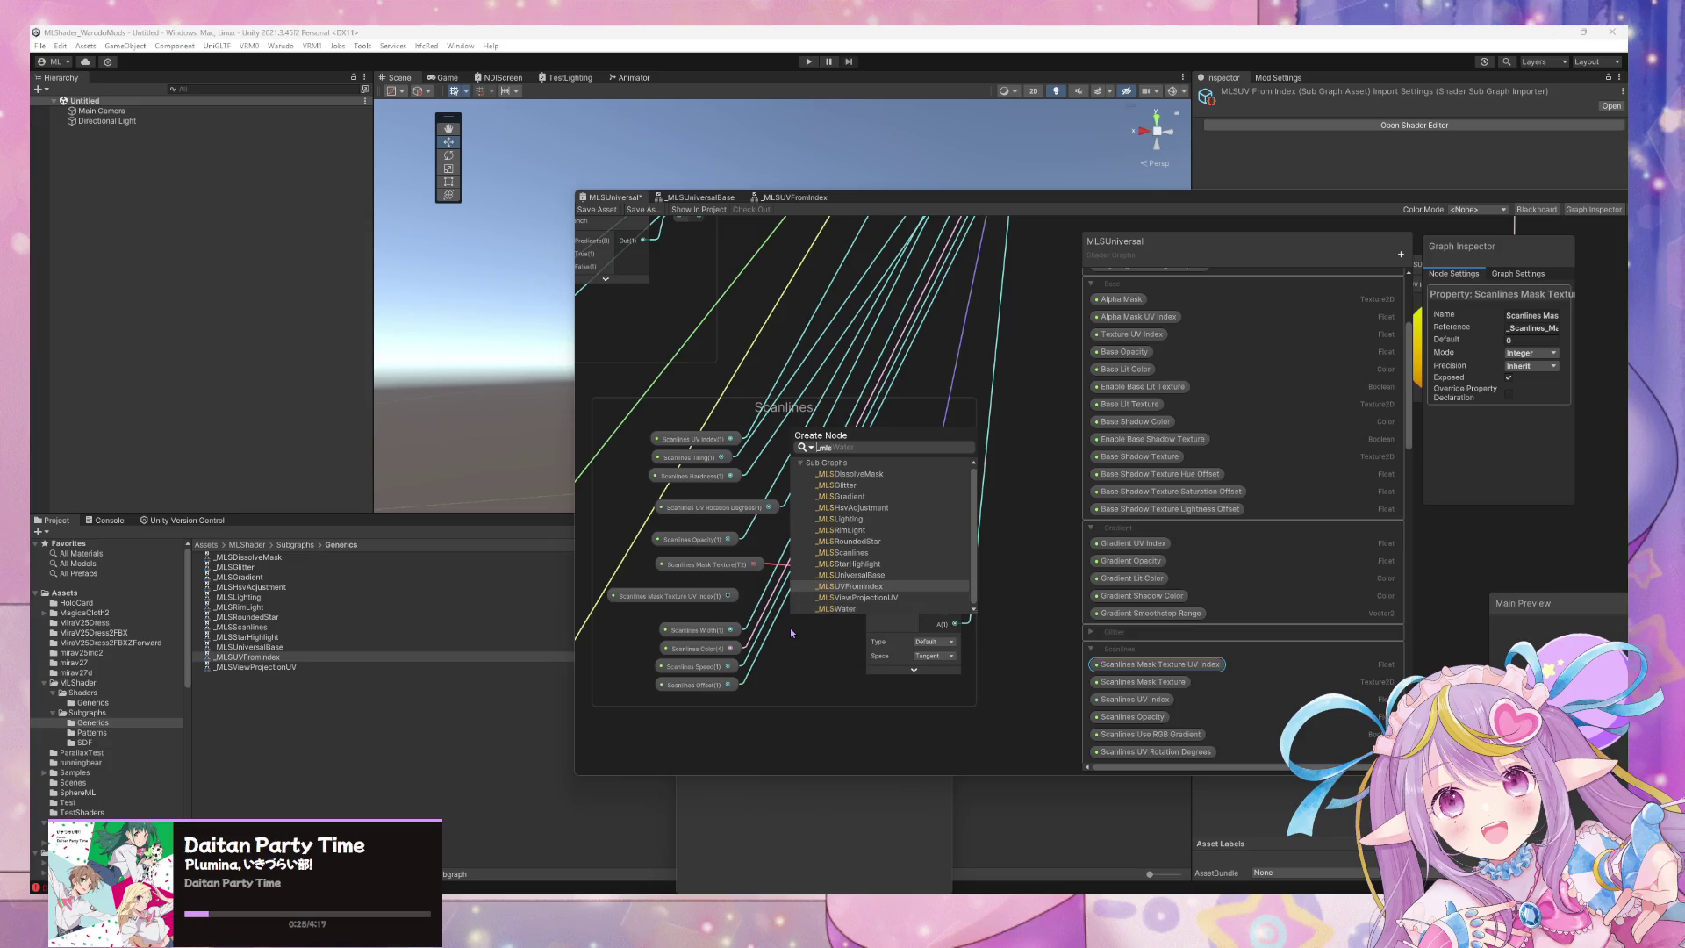
pyautogui.press('Return')
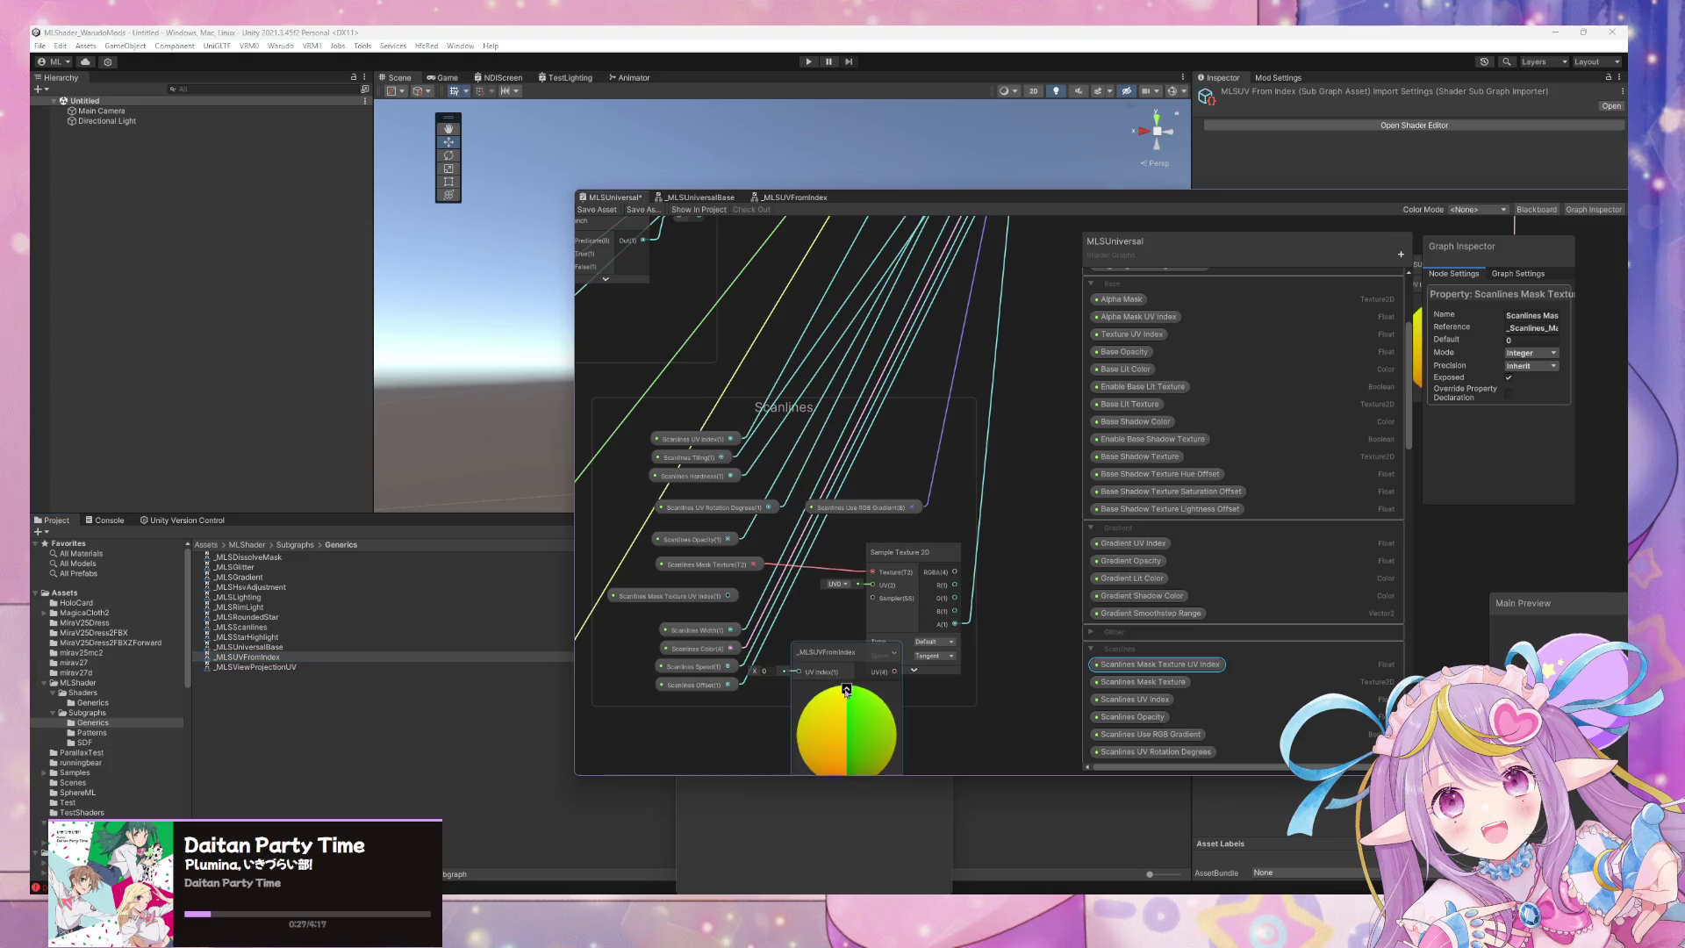
# Tidy the Scanlines nodes, shifting _MLSUVFromIndex, the index node, and the Width, Color, Speed, Offset nodes.
pyautogui.moveTo(834, 658)
pyautogui.mouseDown()
pyautogui.moveTo(778, 591)
pyautogui.moveTo(872, 591)
pyautogui.mouseUp()
pyautogui.moveTo(703, 601); pyautogui.dragTo(672, 611)
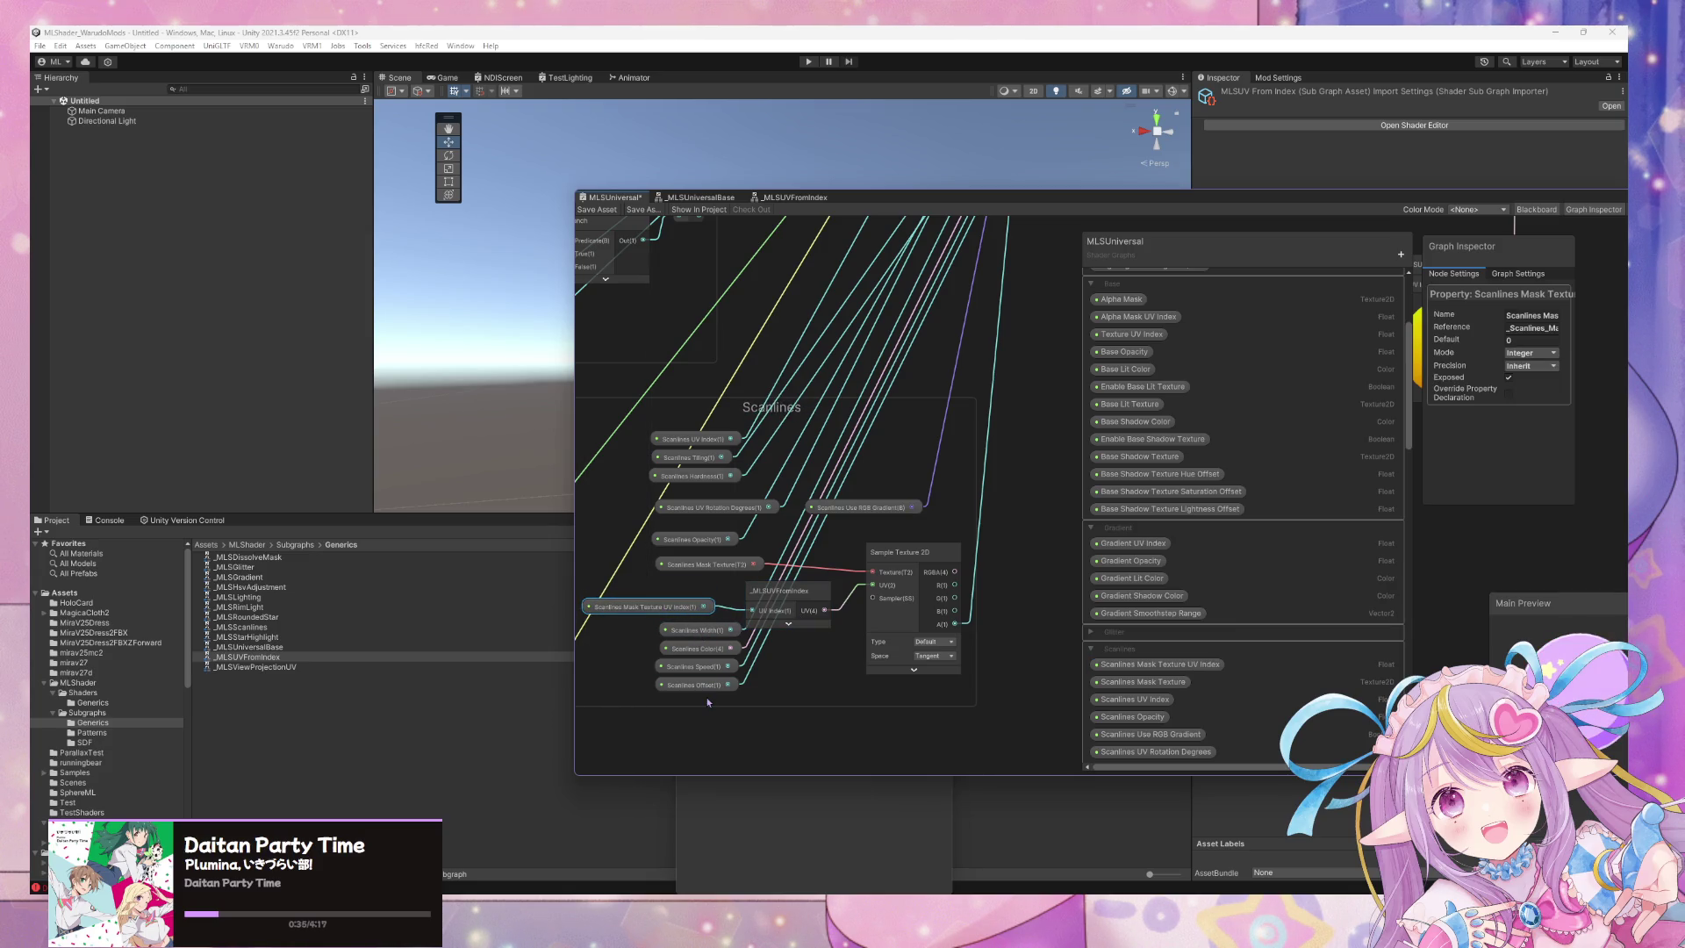
pyautogui.moveTo(746, 698)
pyautogui.mouseDown()
pyautogui.moveTo(698, 635)
pyautogui.moveTo(687, 681)
pyautogui.mouseUp()
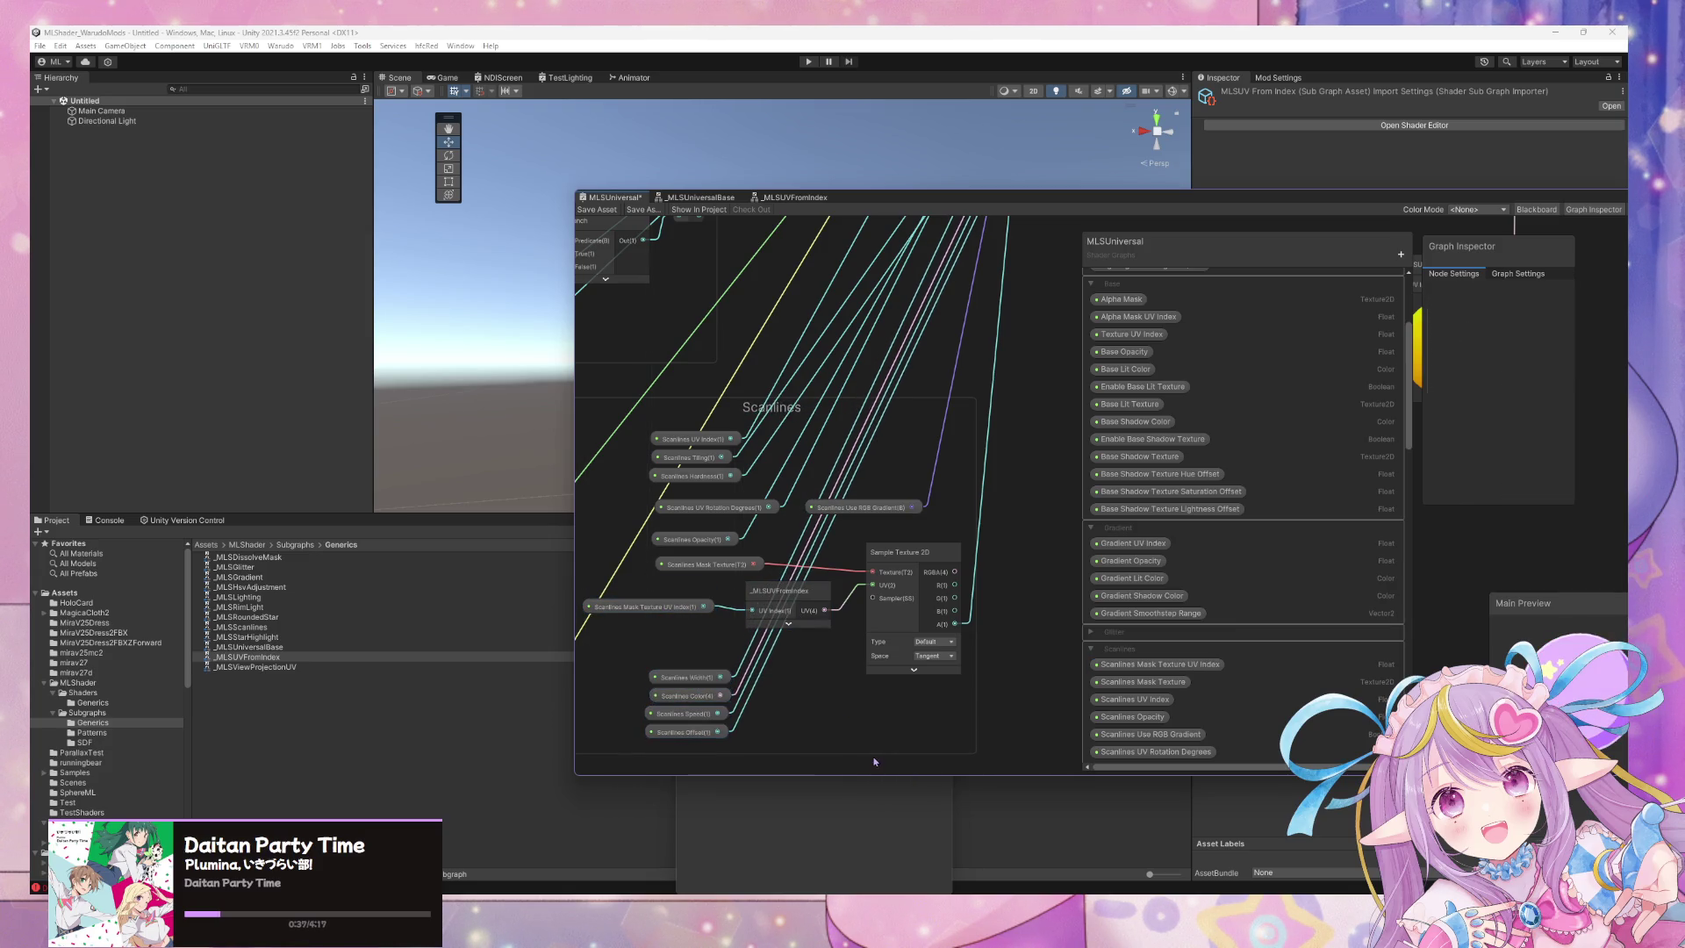
pyautogui.click(1002, 530)
pyautogui.scroll(-6, 1002, 530)
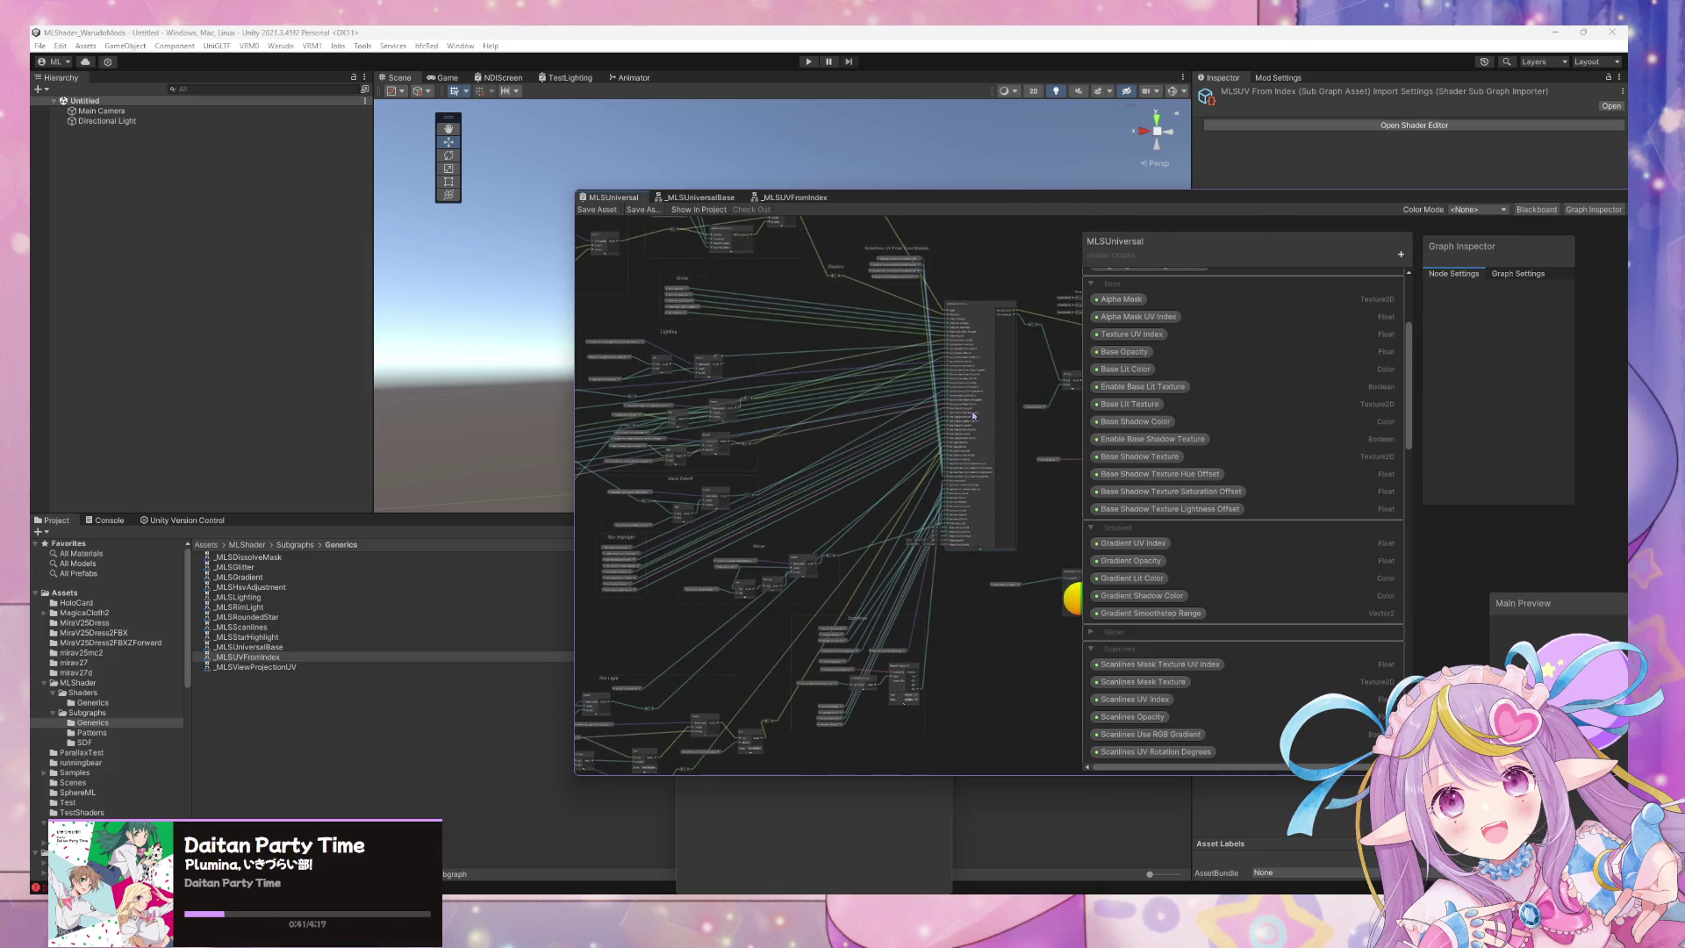
# Move the Shader Graph window up and to the right to reveal more of the Scene view.
pyautogui.scroll(5, 943, 388)
pyautogui.scroll(-3, 942, 388)
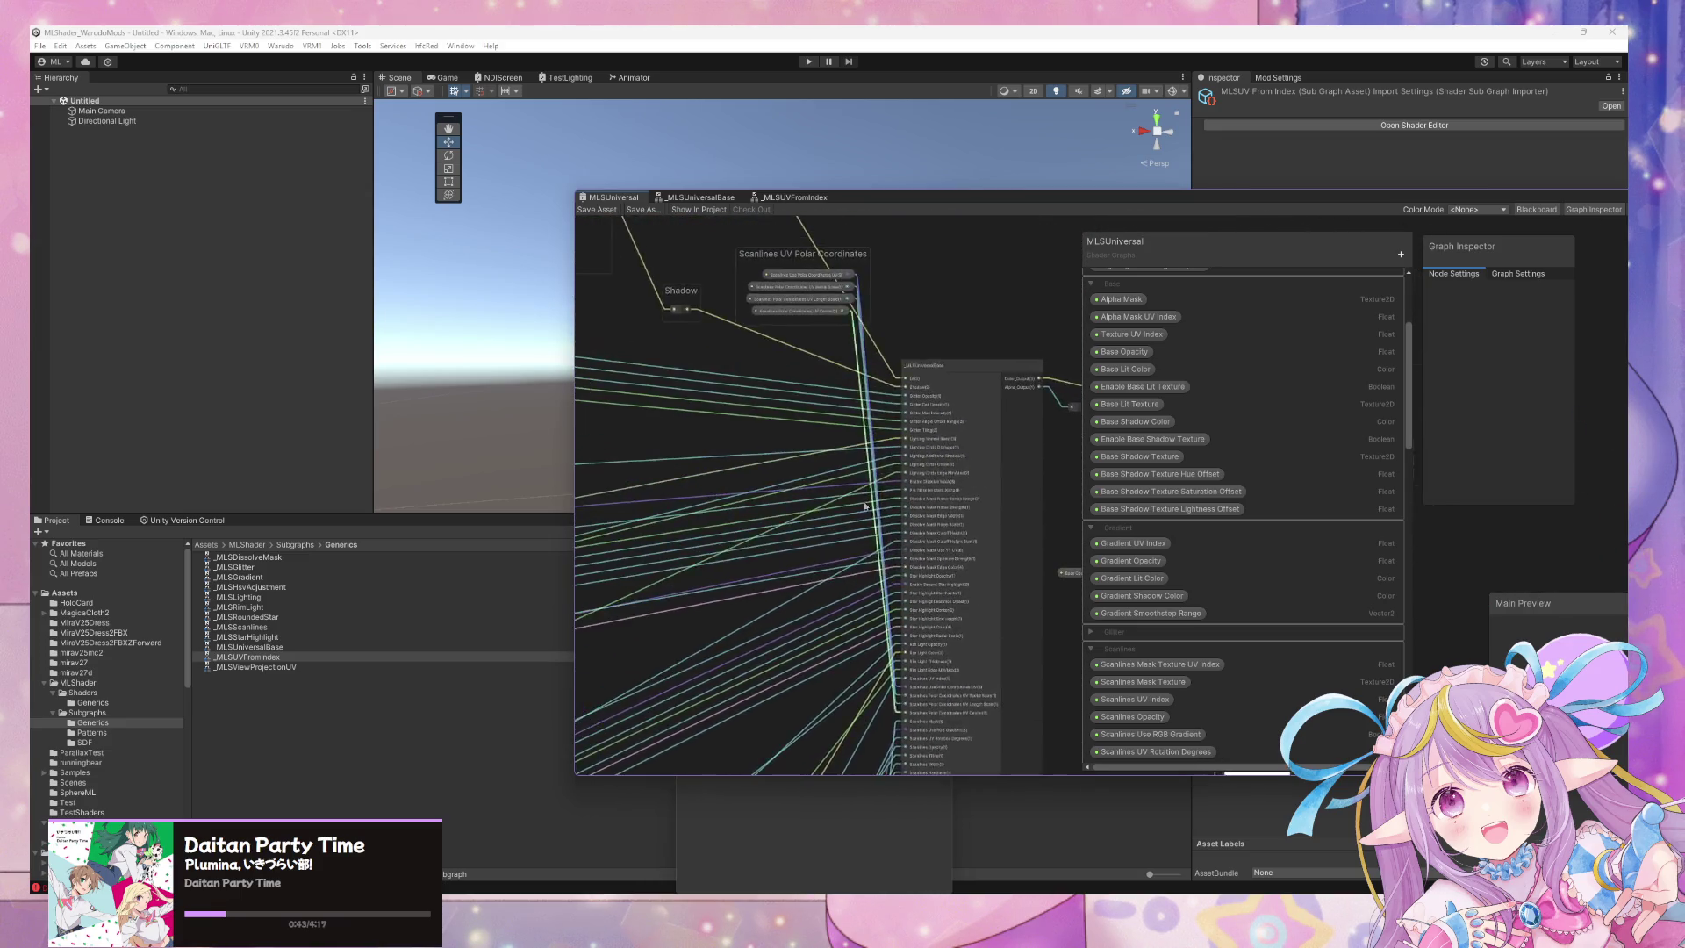
pyautogui.scroll(3, 794, 481)
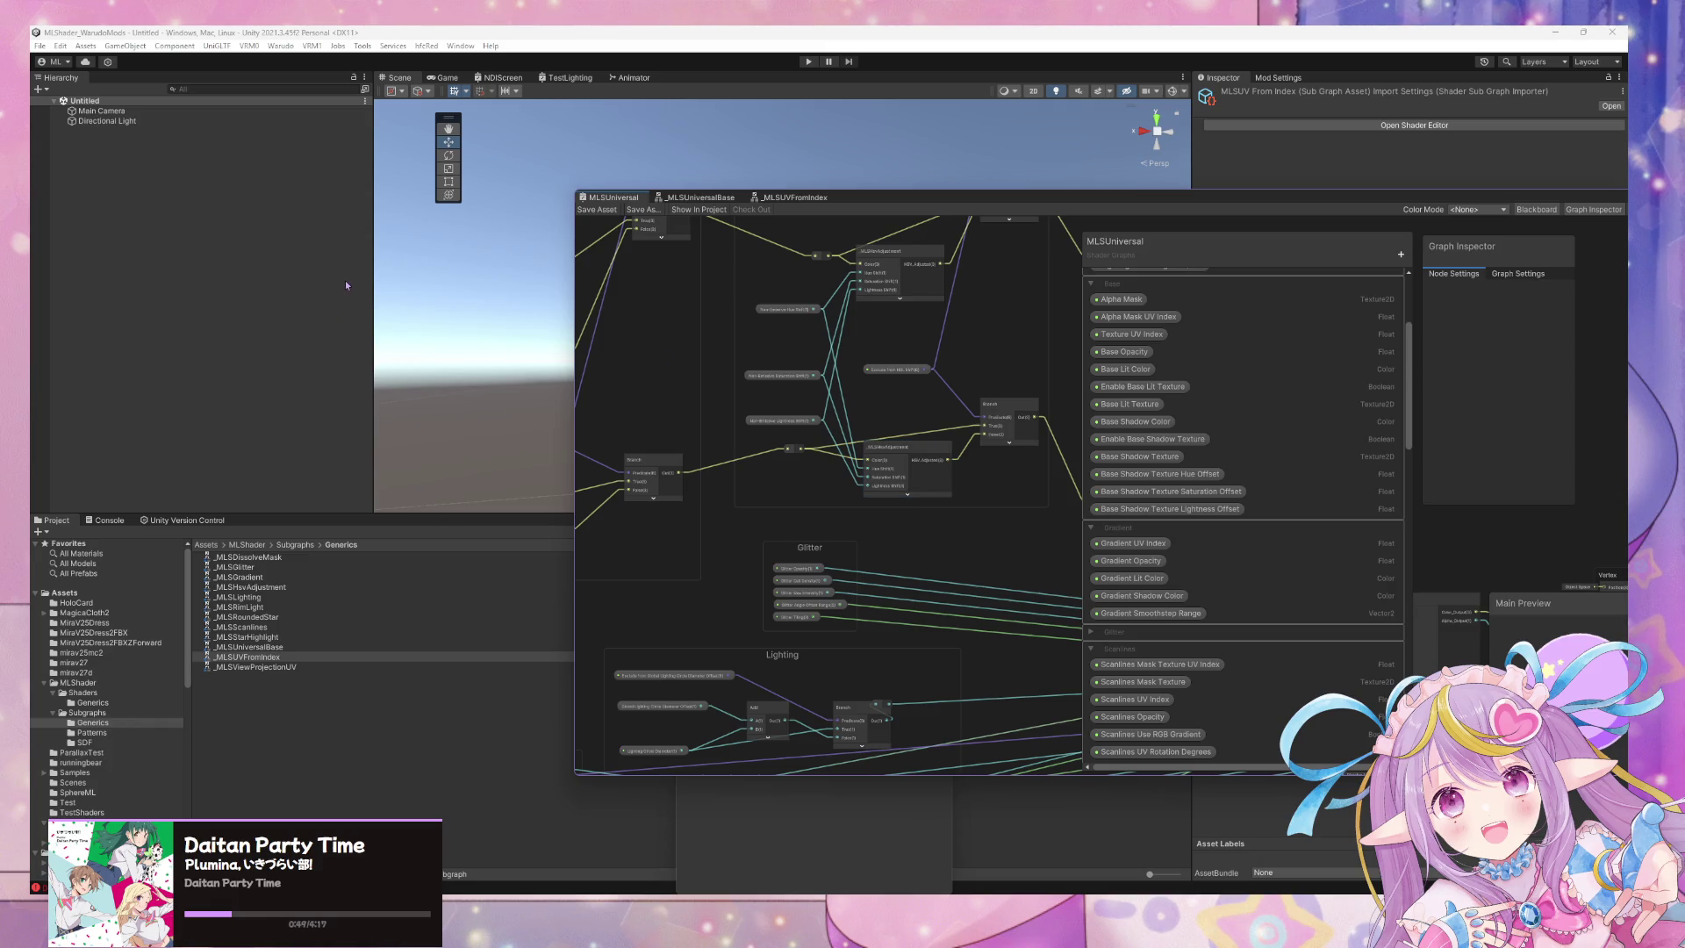
pyautogui.moveTo(859, 201); pyautogui.dragTo(1055, 147)
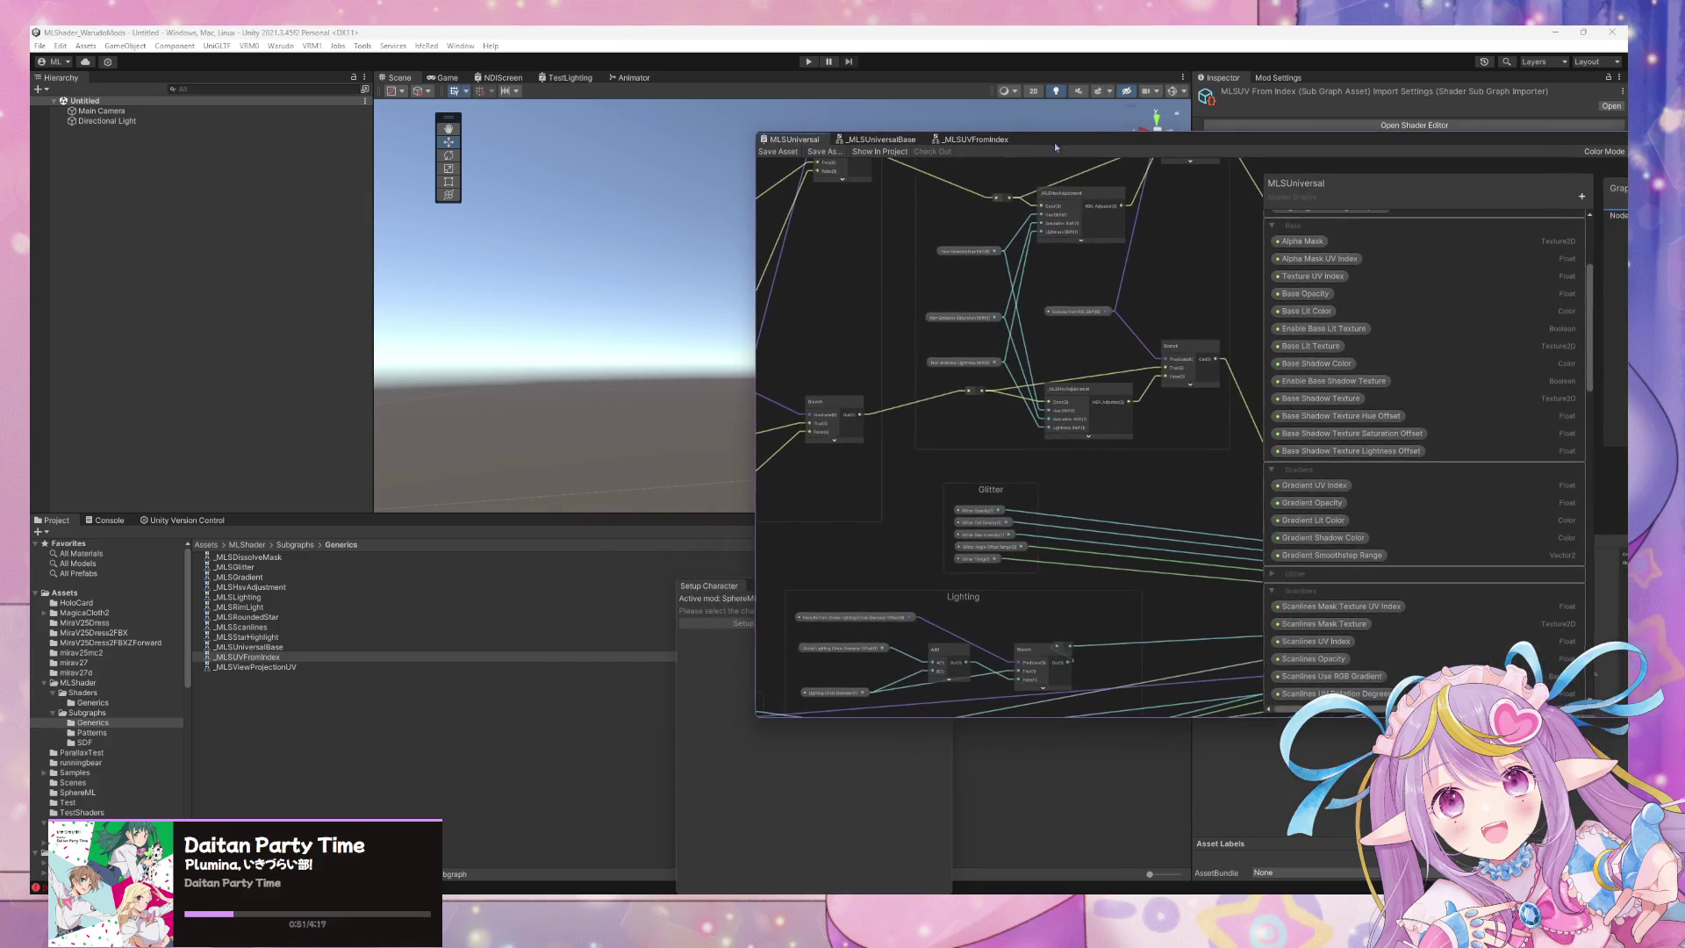
pyautogui.hotkey('alt', 'Tab')
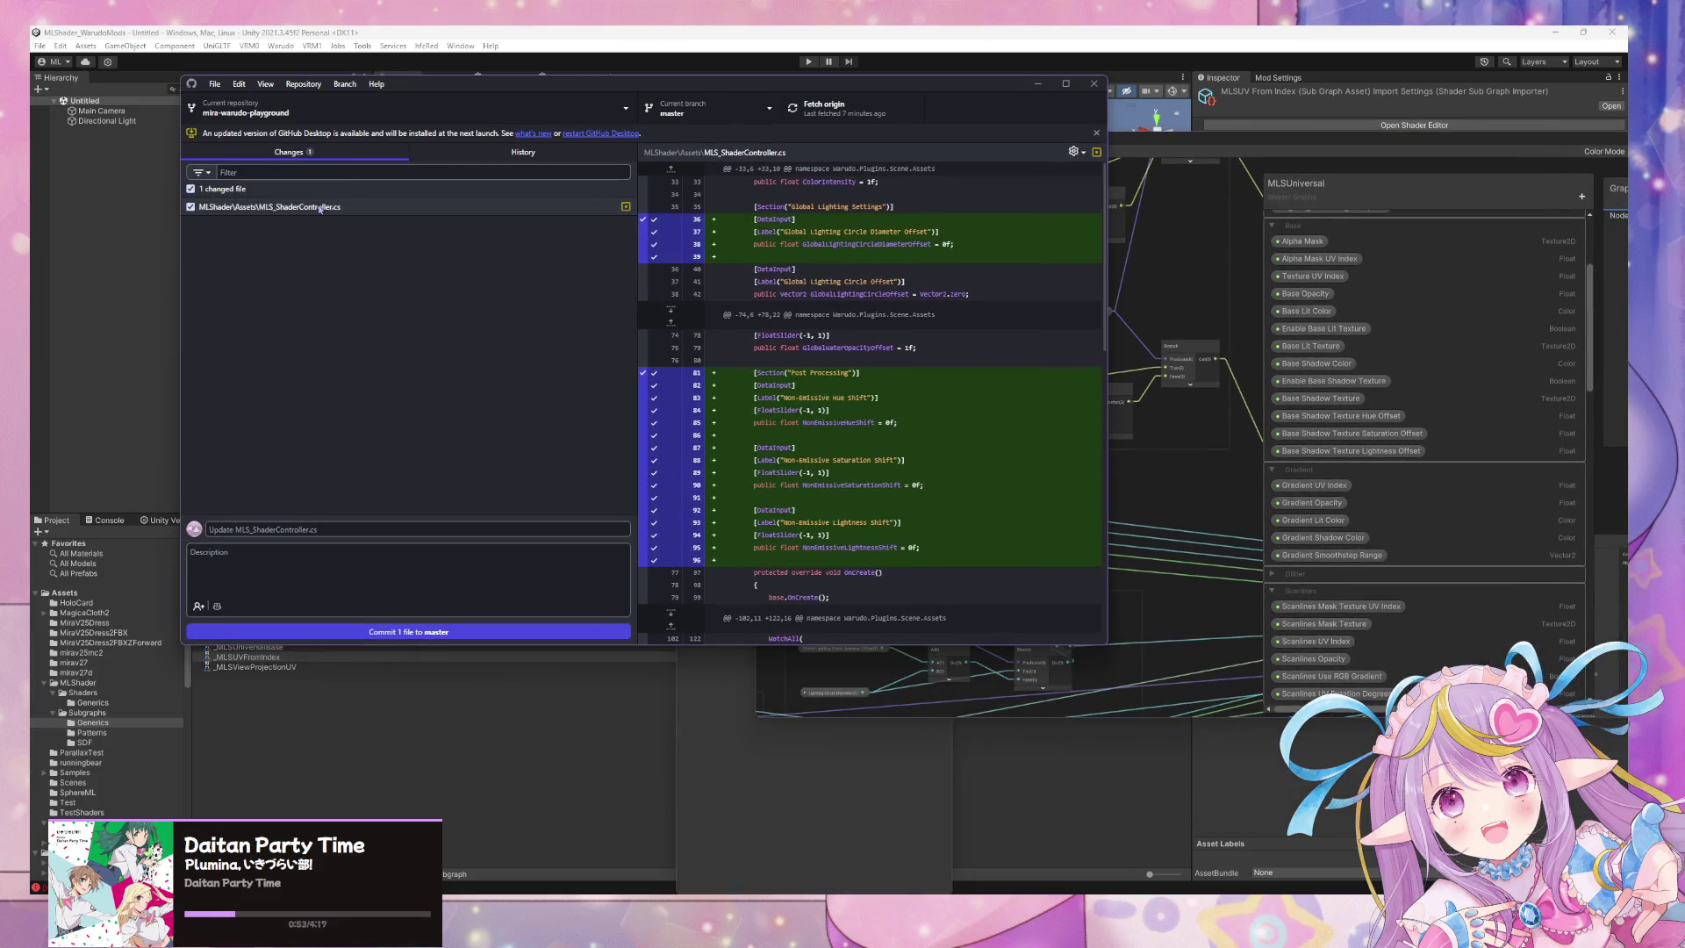
# Commit MLS_ShaderController.cs to master with the summary 'Added UV Index', then return to Unity.
pyautogui.click(325, 530)
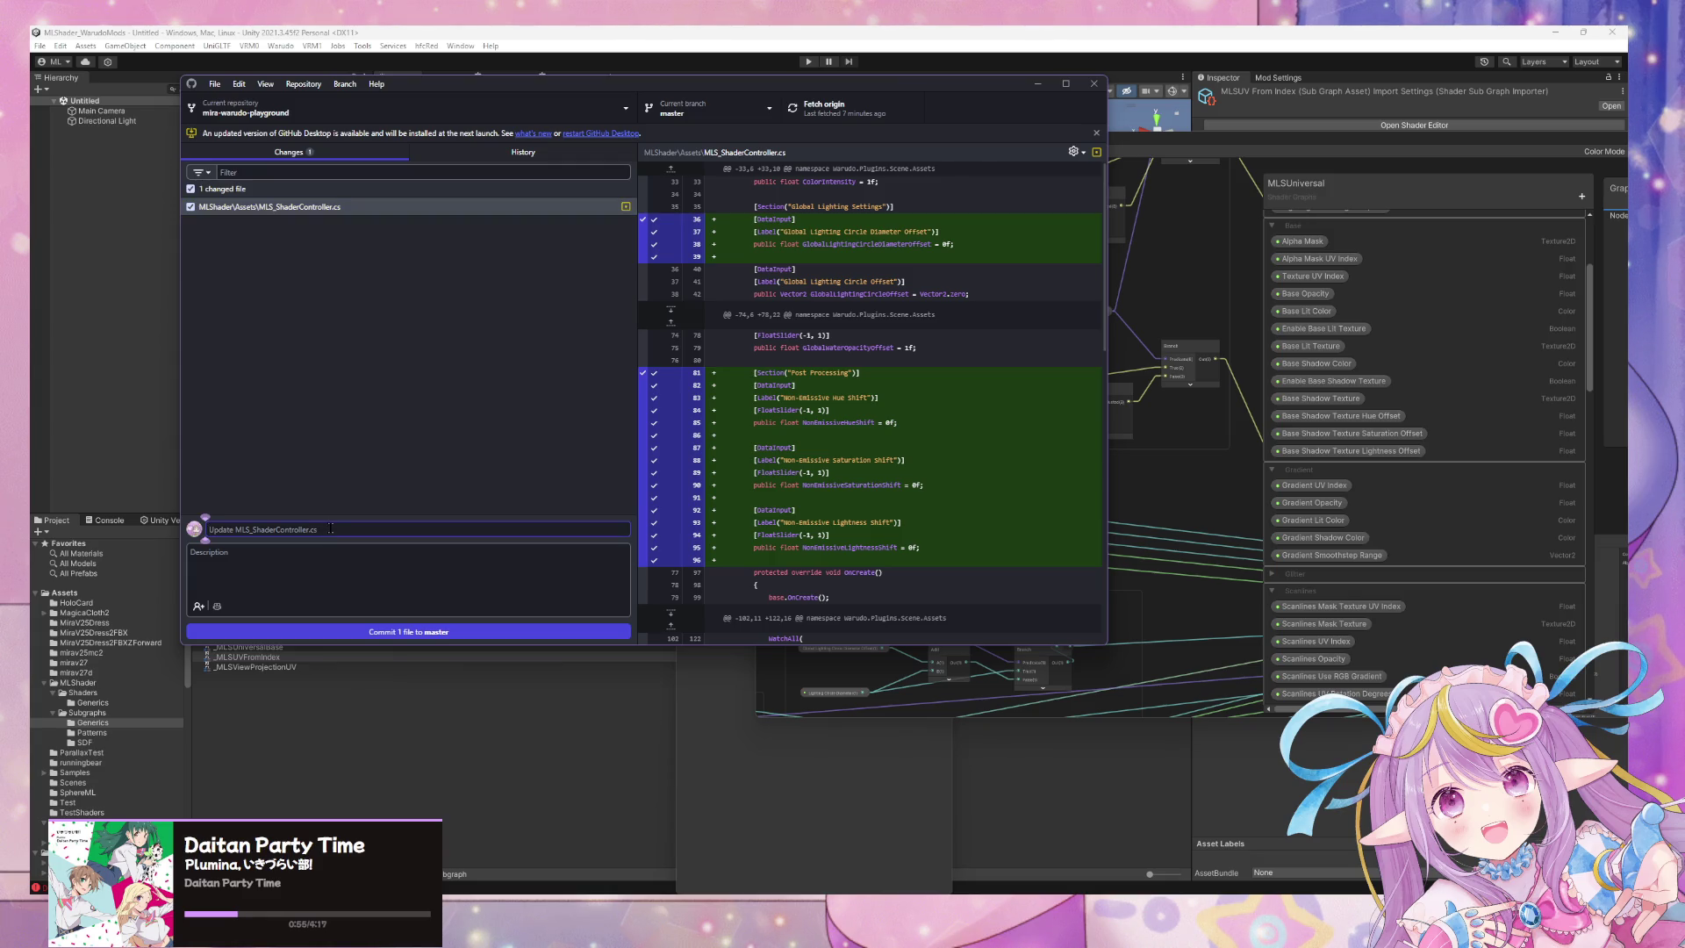
pyautogui.write('Added')
pyautogui.write(' UV')
pyautogui.write(' Index')
pyautogui.click(465, 635)
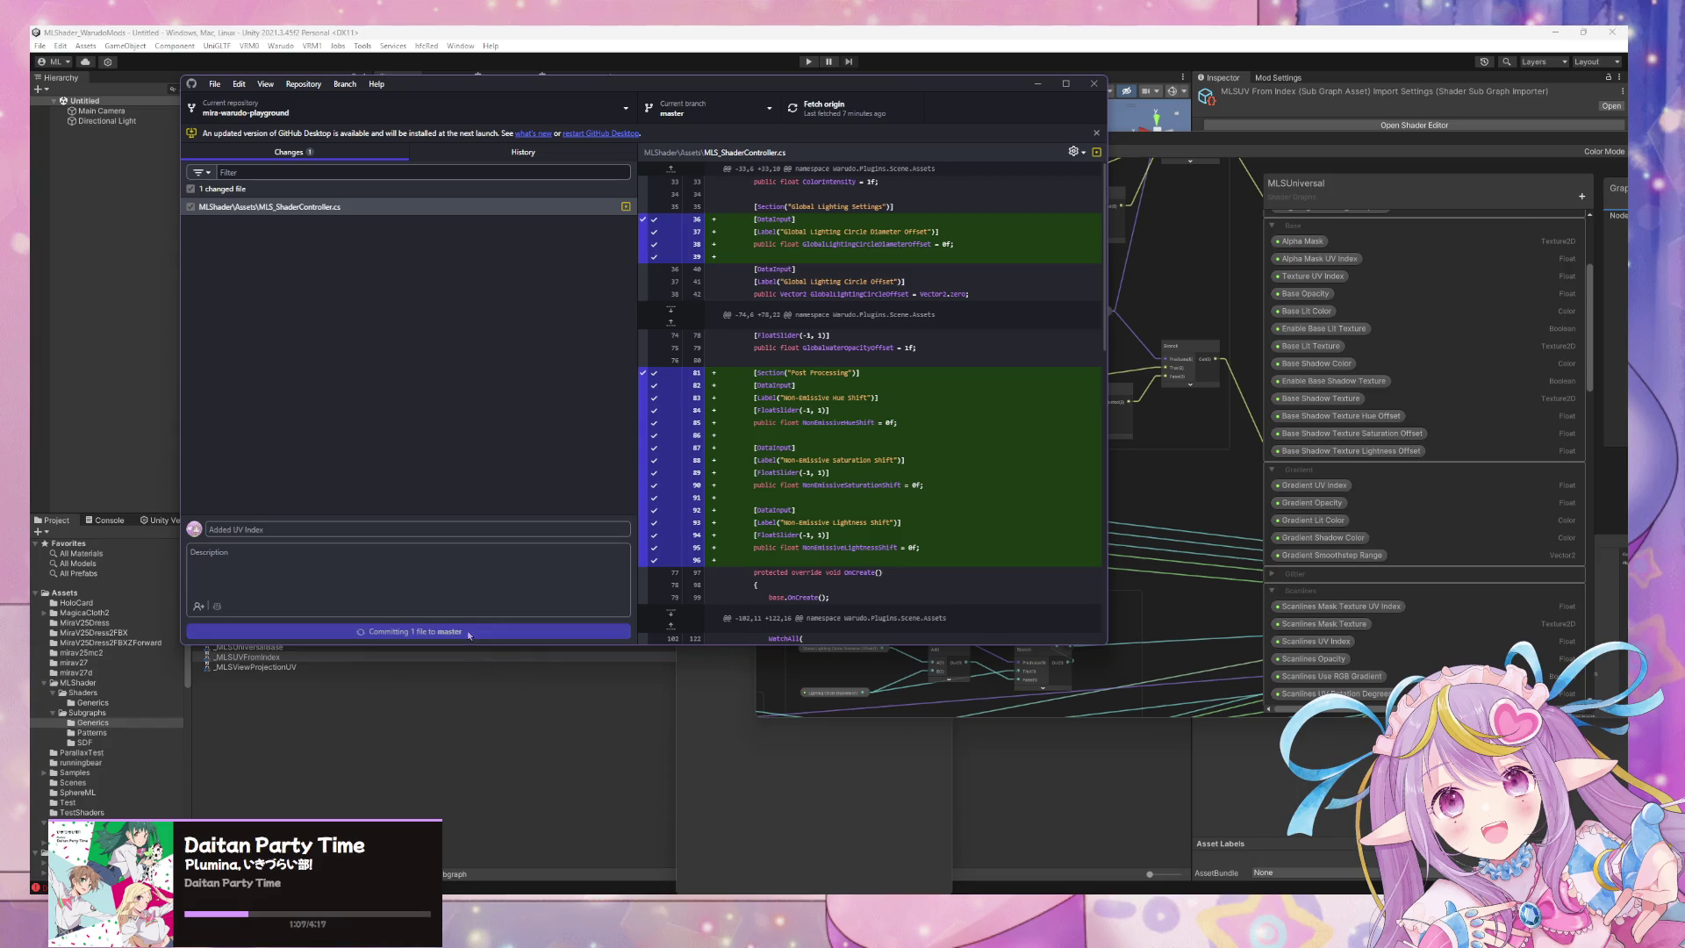
pyautogui.click(841, 678)
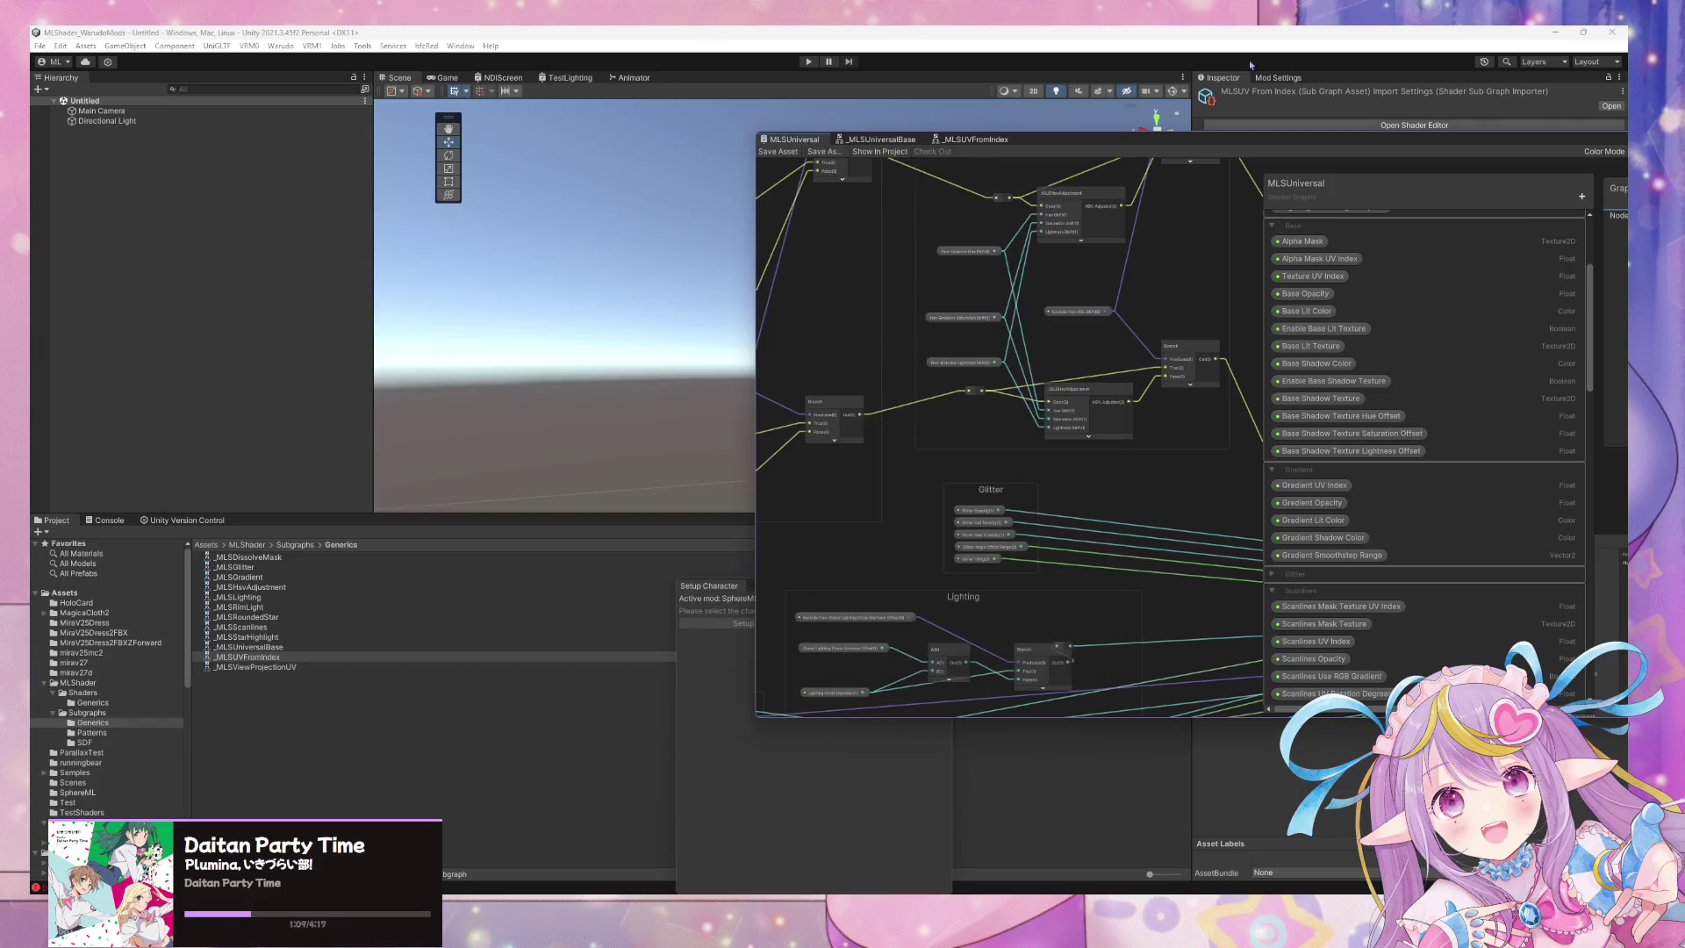
# Drag the Character prefab from the mirav27 folder into the scene.
pyautogui.moveTo(1091, 145)
pyautogui.mouseDown()
pyautogui.moveTo(1150, 388)
pyautogui.moveTo(1082, 361)
pyautogui.moveTo(1185, 363)
pyautogui.moveTo(963, 395)
pyautogui.moveTo(1079, 434)
pyautogui.mouseUp()
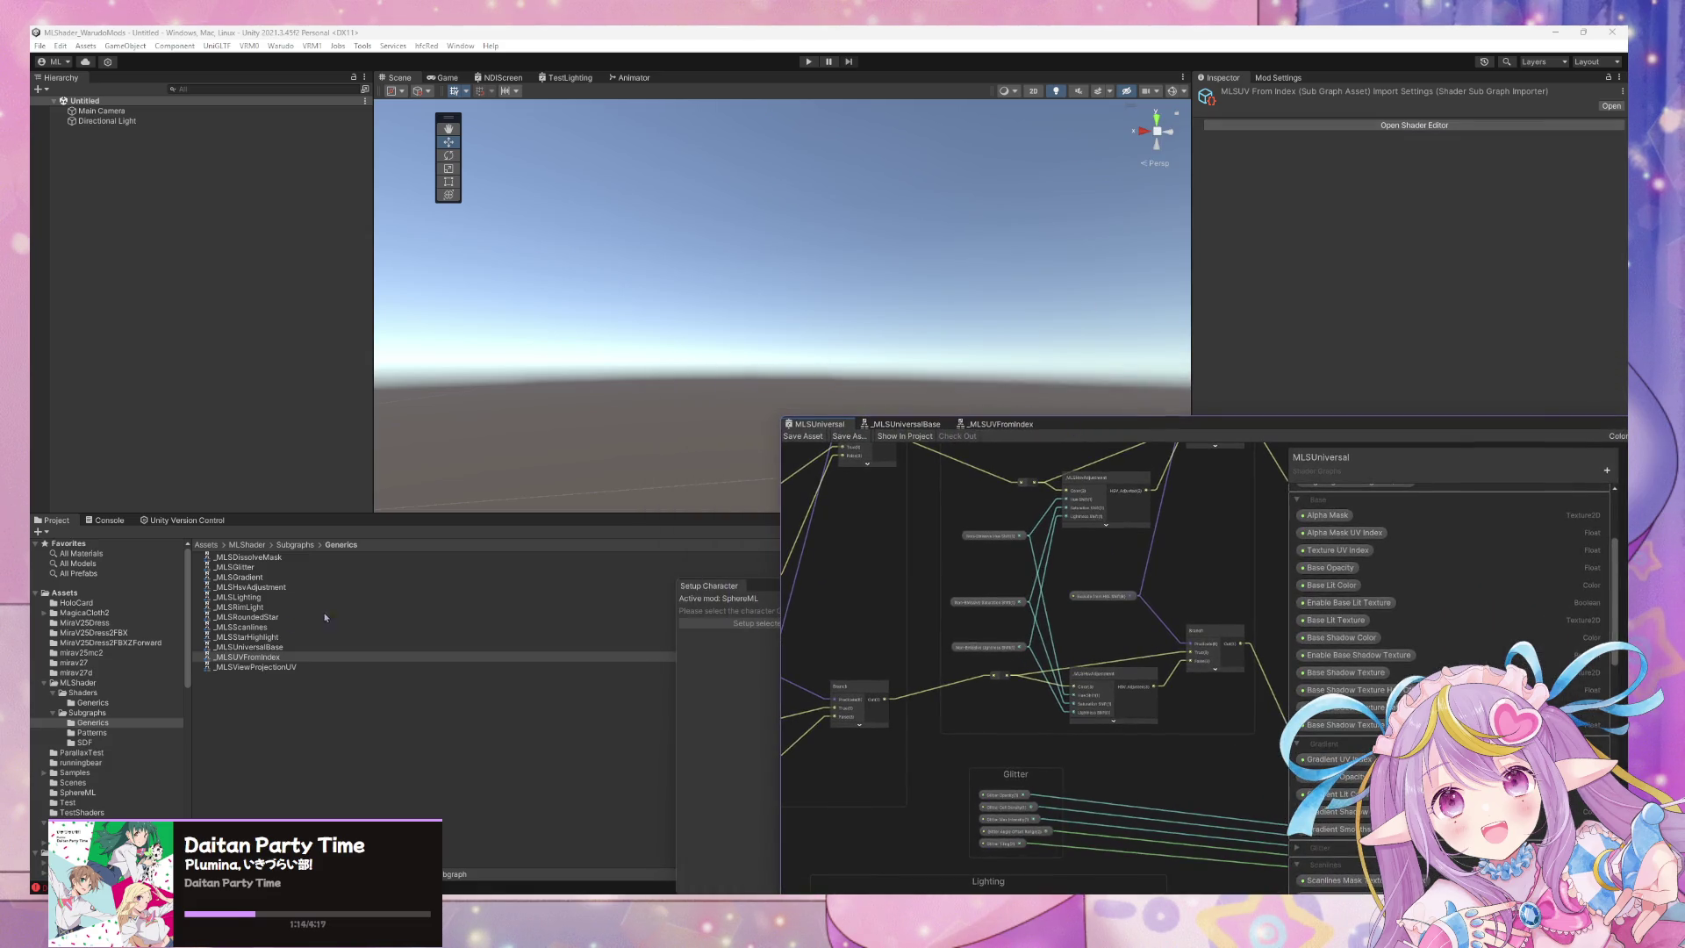
pyautogui.click(76, 672)
pyautogui.click(156, 662)
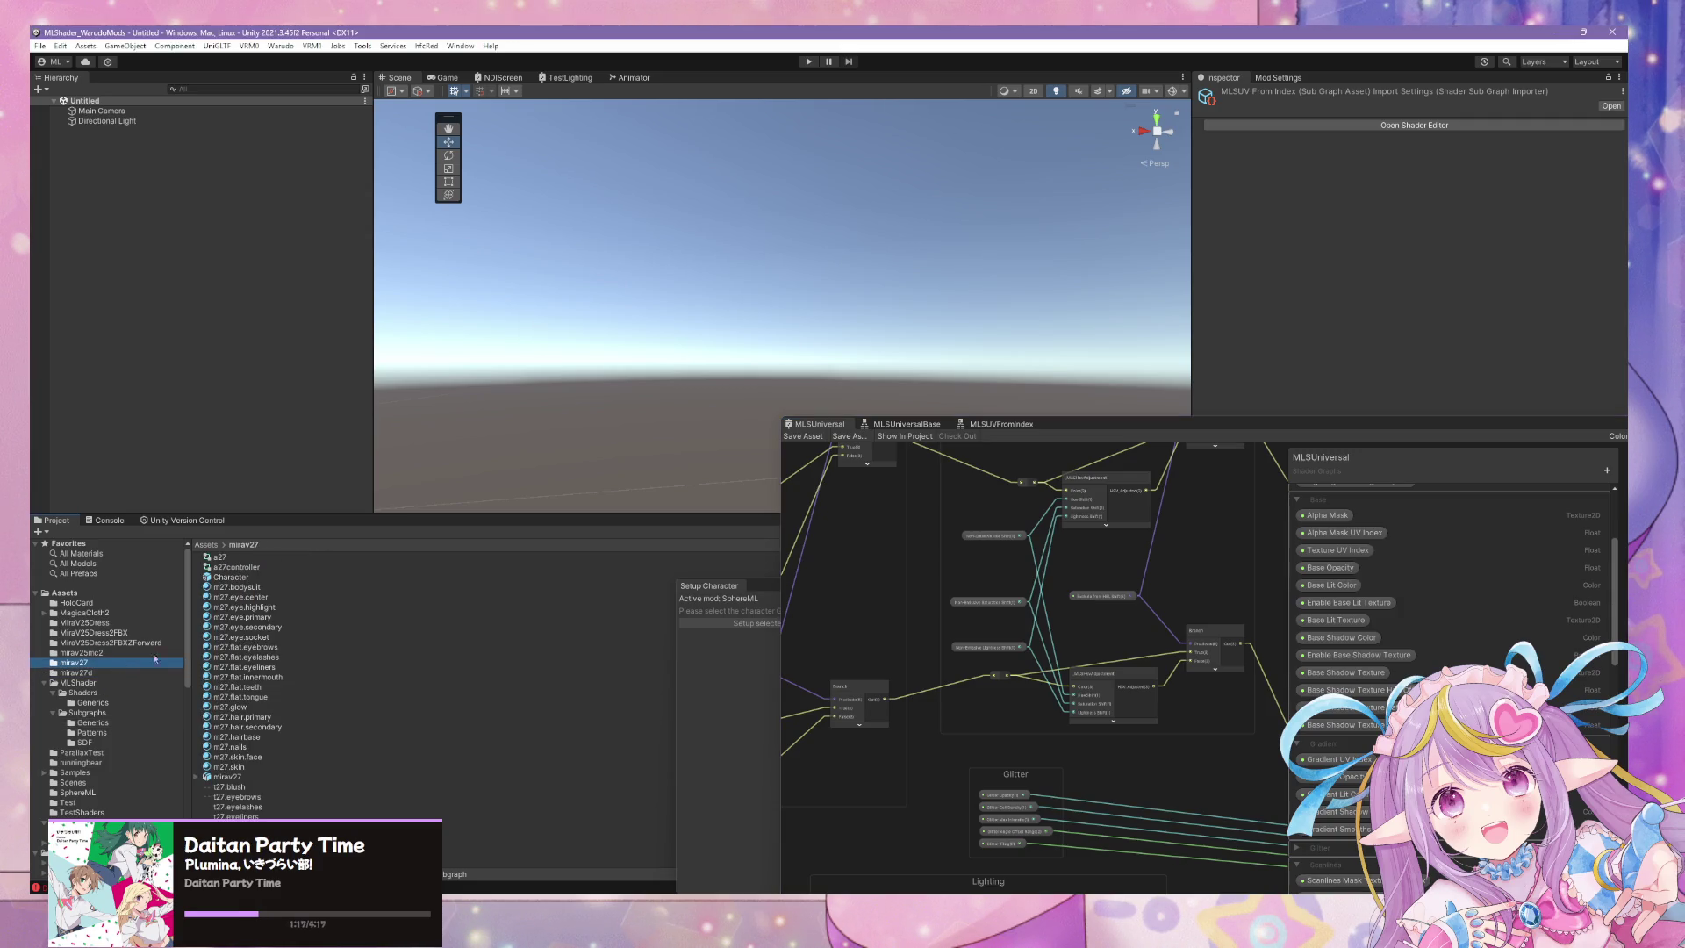
pyautogui.click(214, 432)
pyautogui.moveTo(530, 208)
pyautogui.mouseDown()
pyautogui.moveTo(773, 368)
pyautogui.moveTo(708, 456)
pyautogui.mouseUp()
# Zoom in on the avatar, lower the Shader Graph window, and select the m27.flat.eyeliners material.
pyautogui.scroll(10, 852, 286)
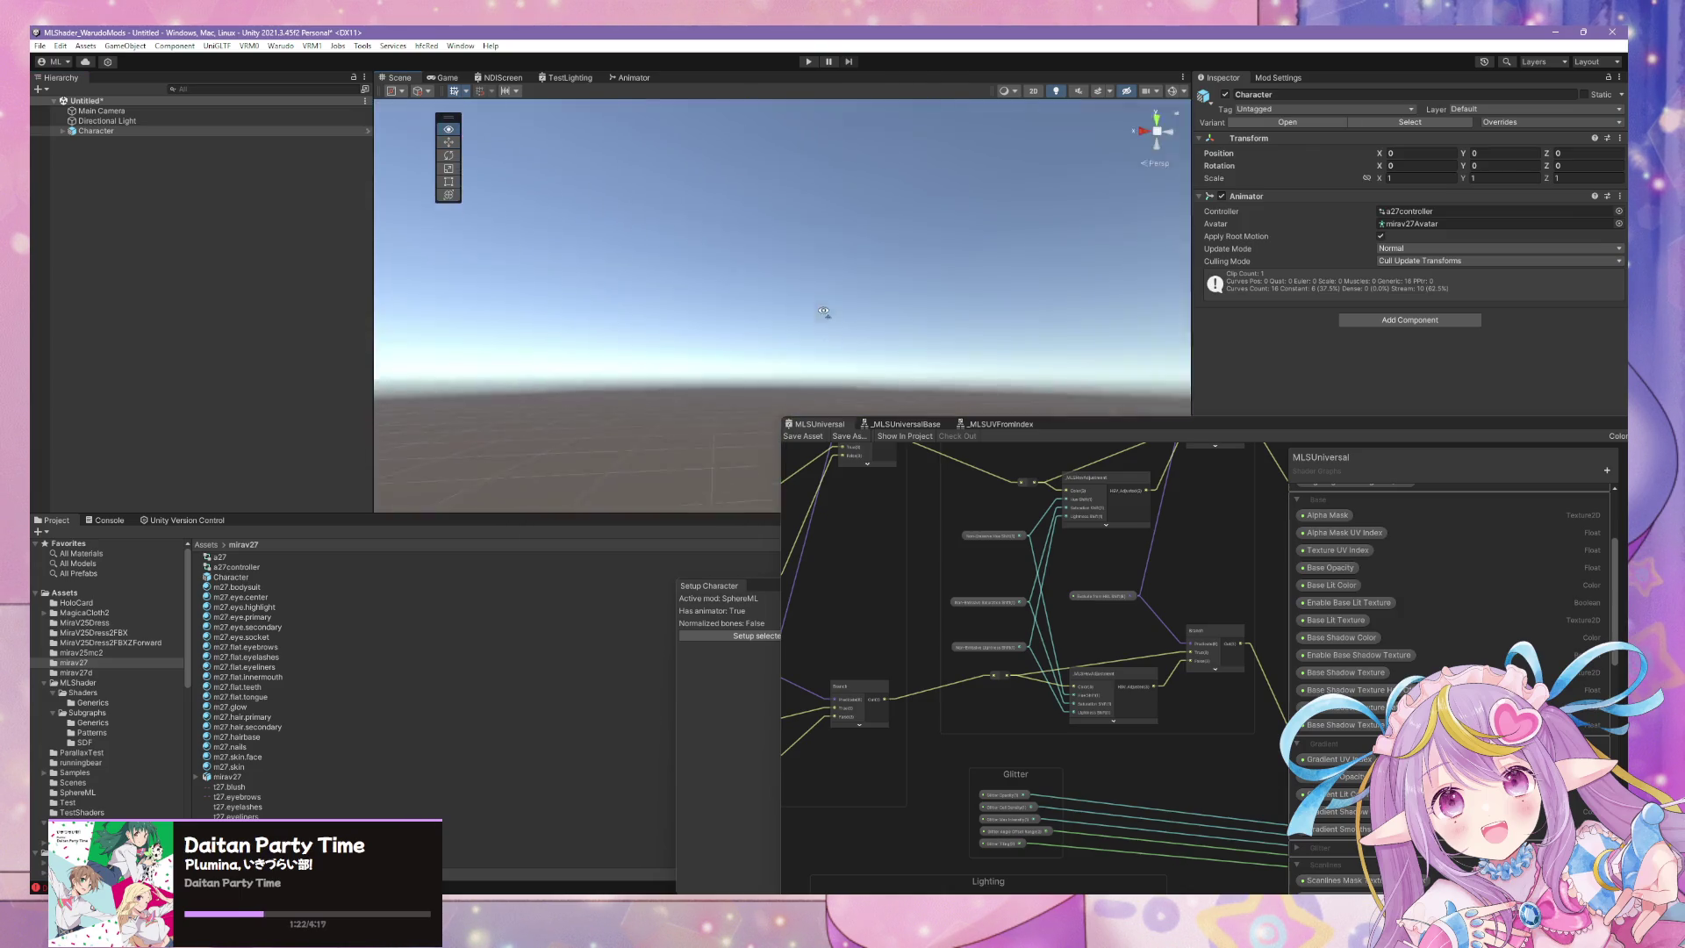
pyautogui.scroll(-10, 823, 310)
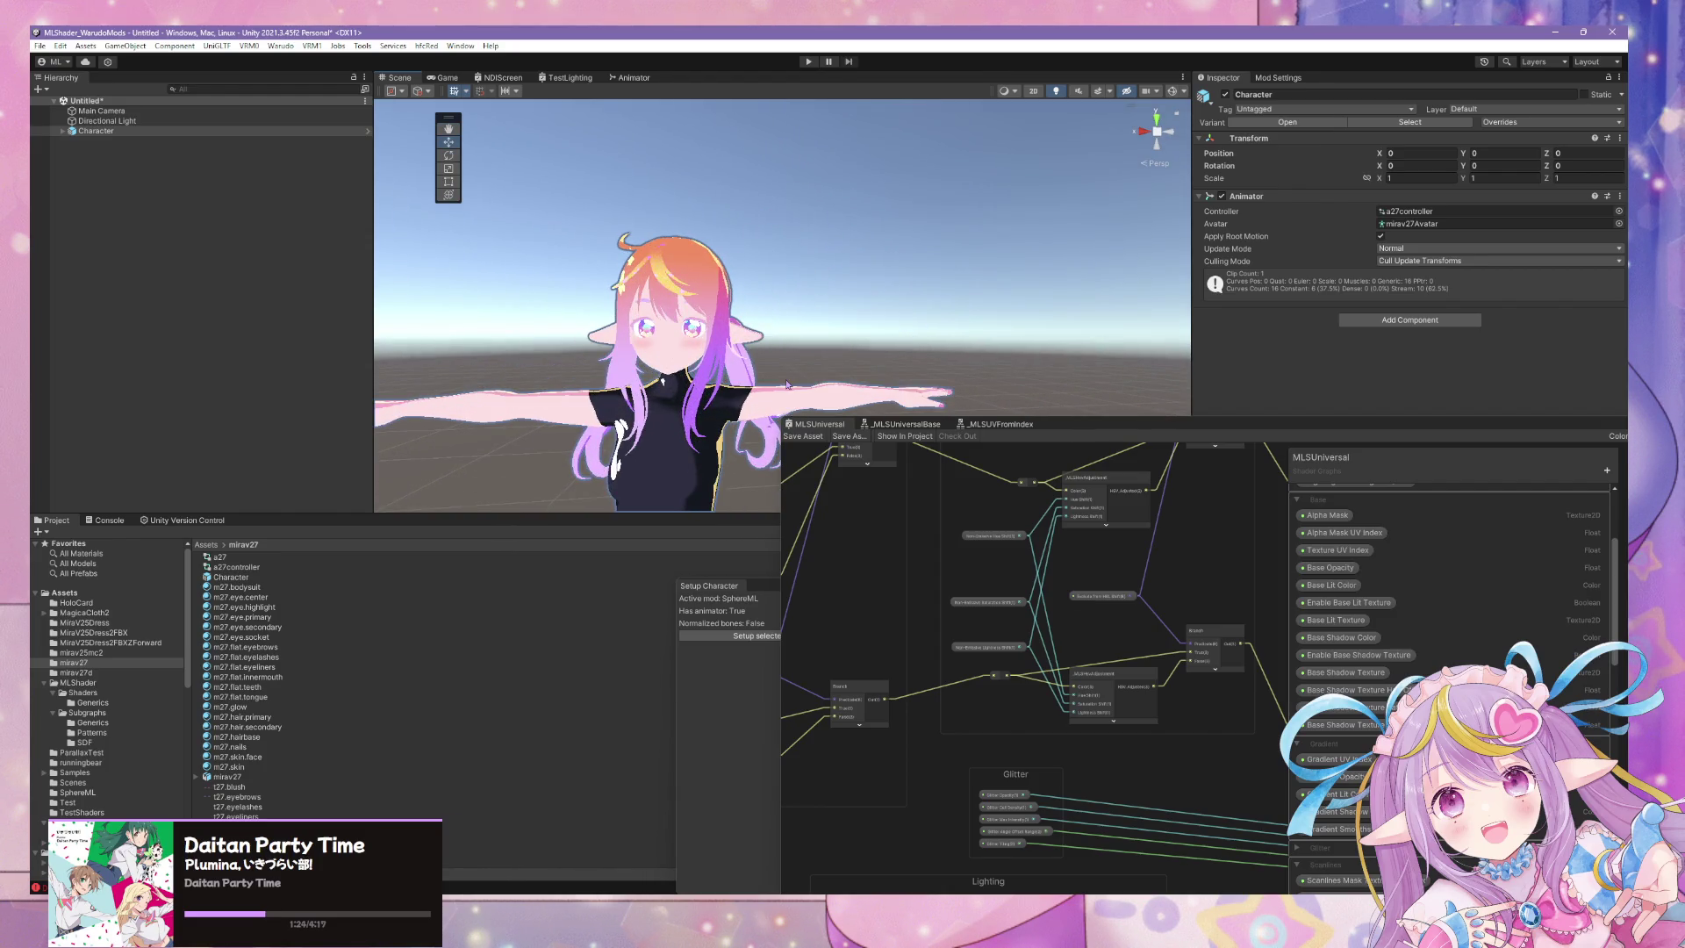
pyautogui.scroll(5, 787, 383)
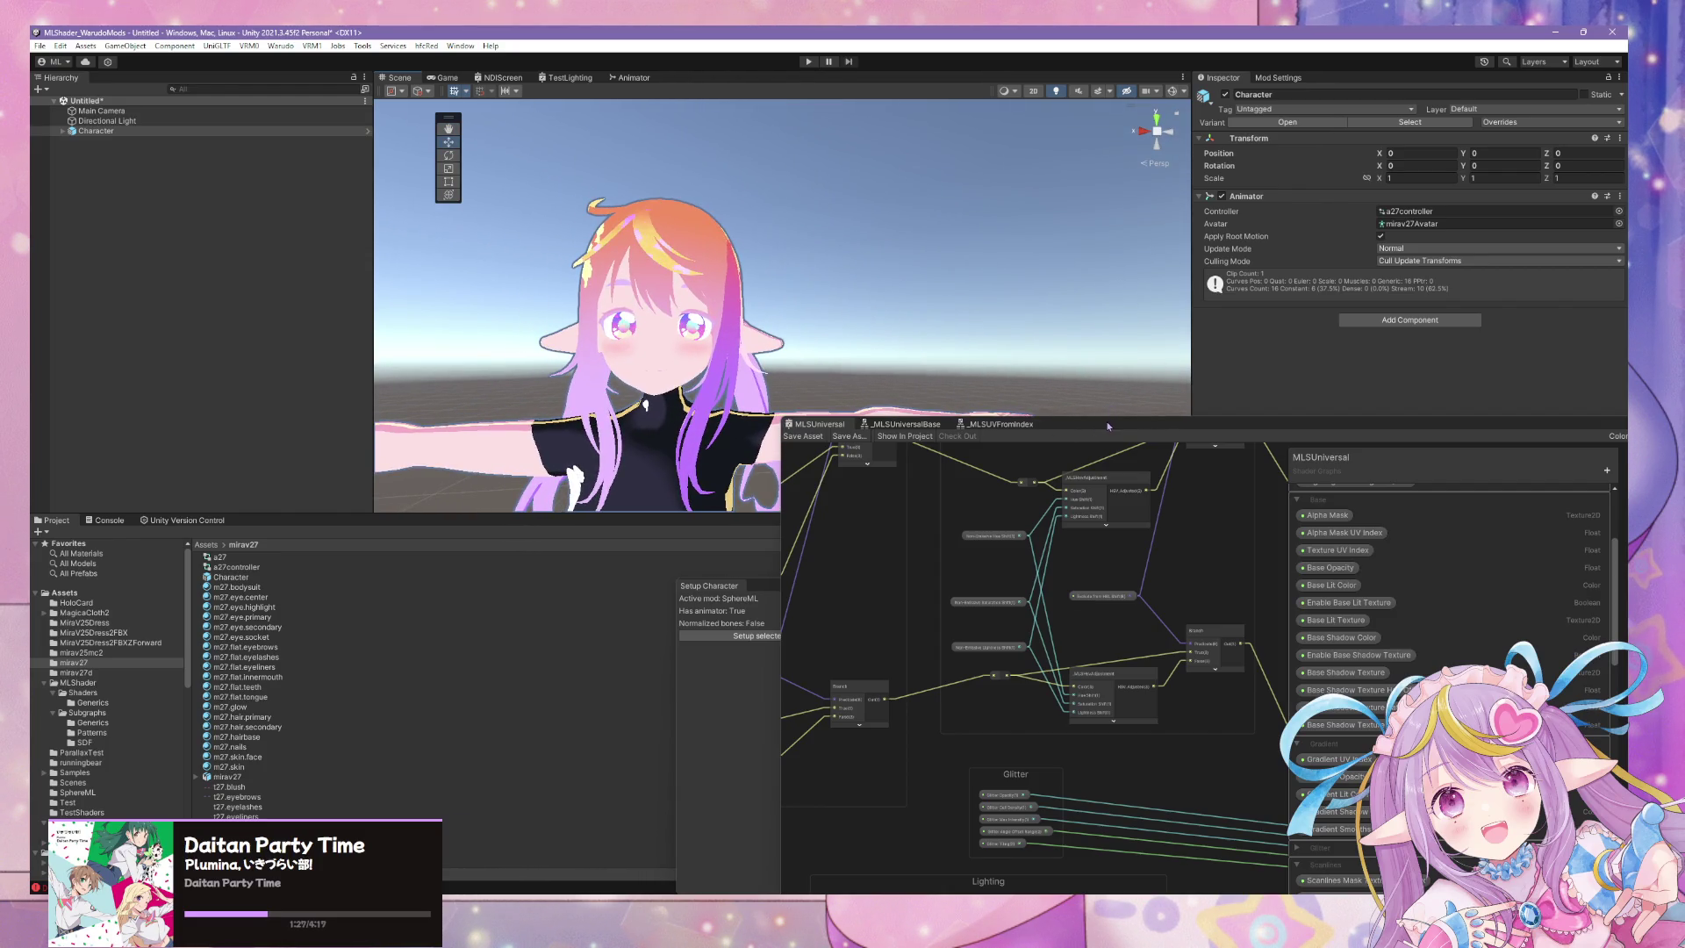
pyautogui.moveTo(1108, 427)
pyautogui.mouseDown()
pyautogui.moveTo(1003, 606)
pyautogui.moveTo(991, 661)
pyautogui.mouseUp()
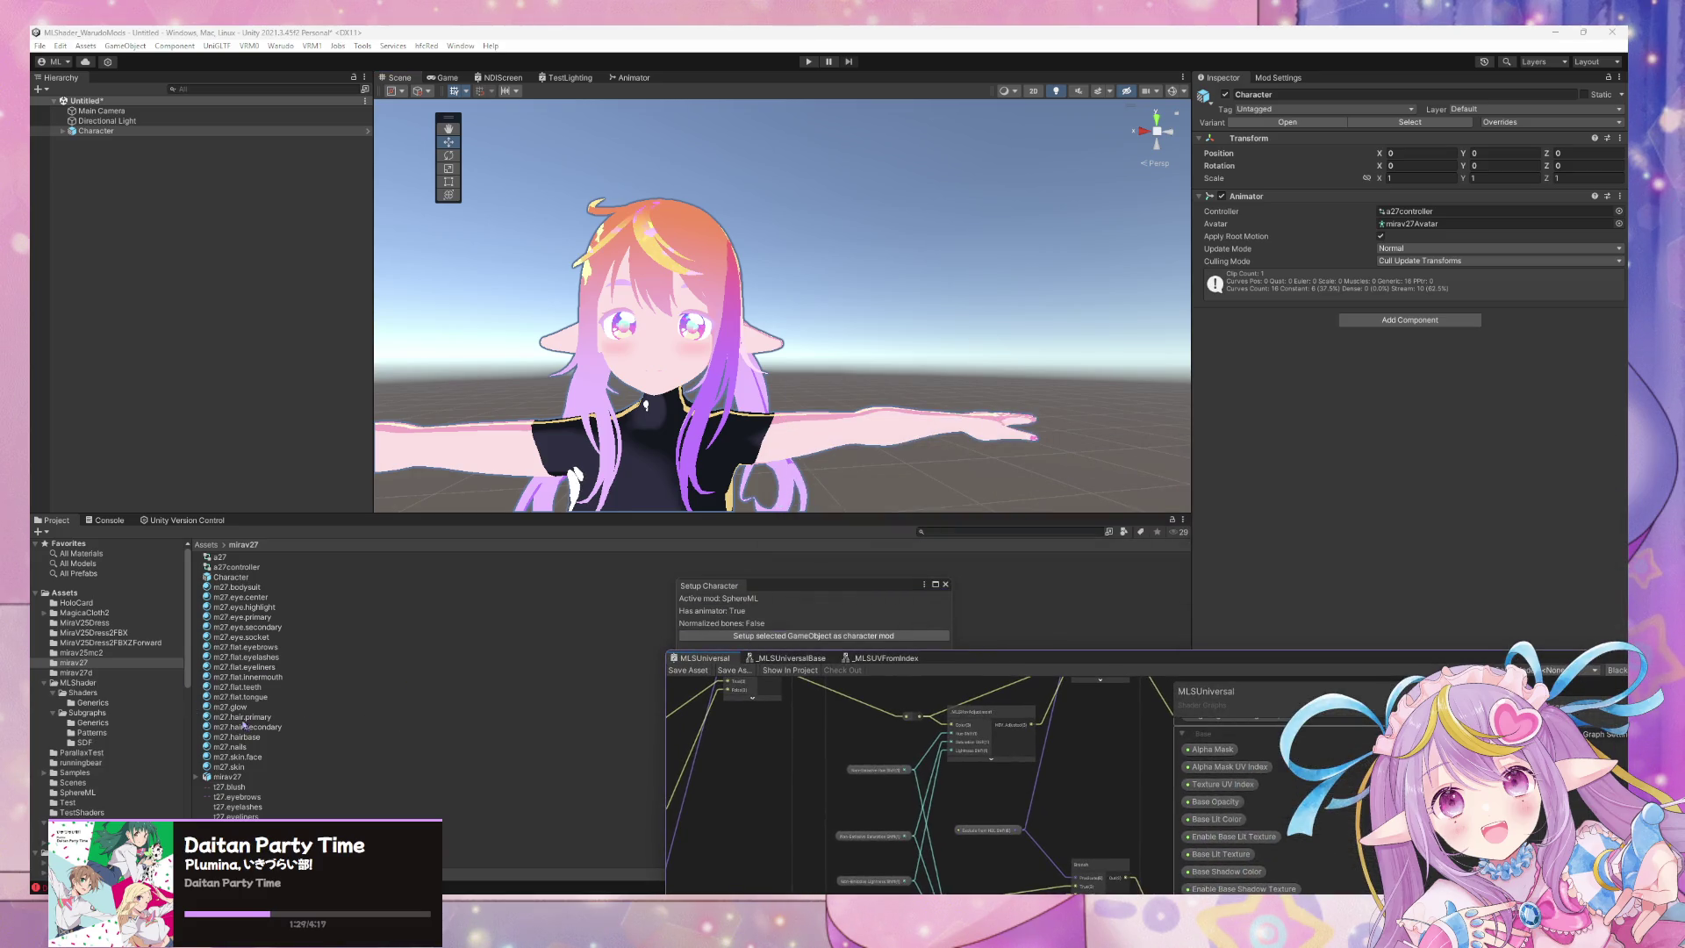
pyautogui.click(267, 666)
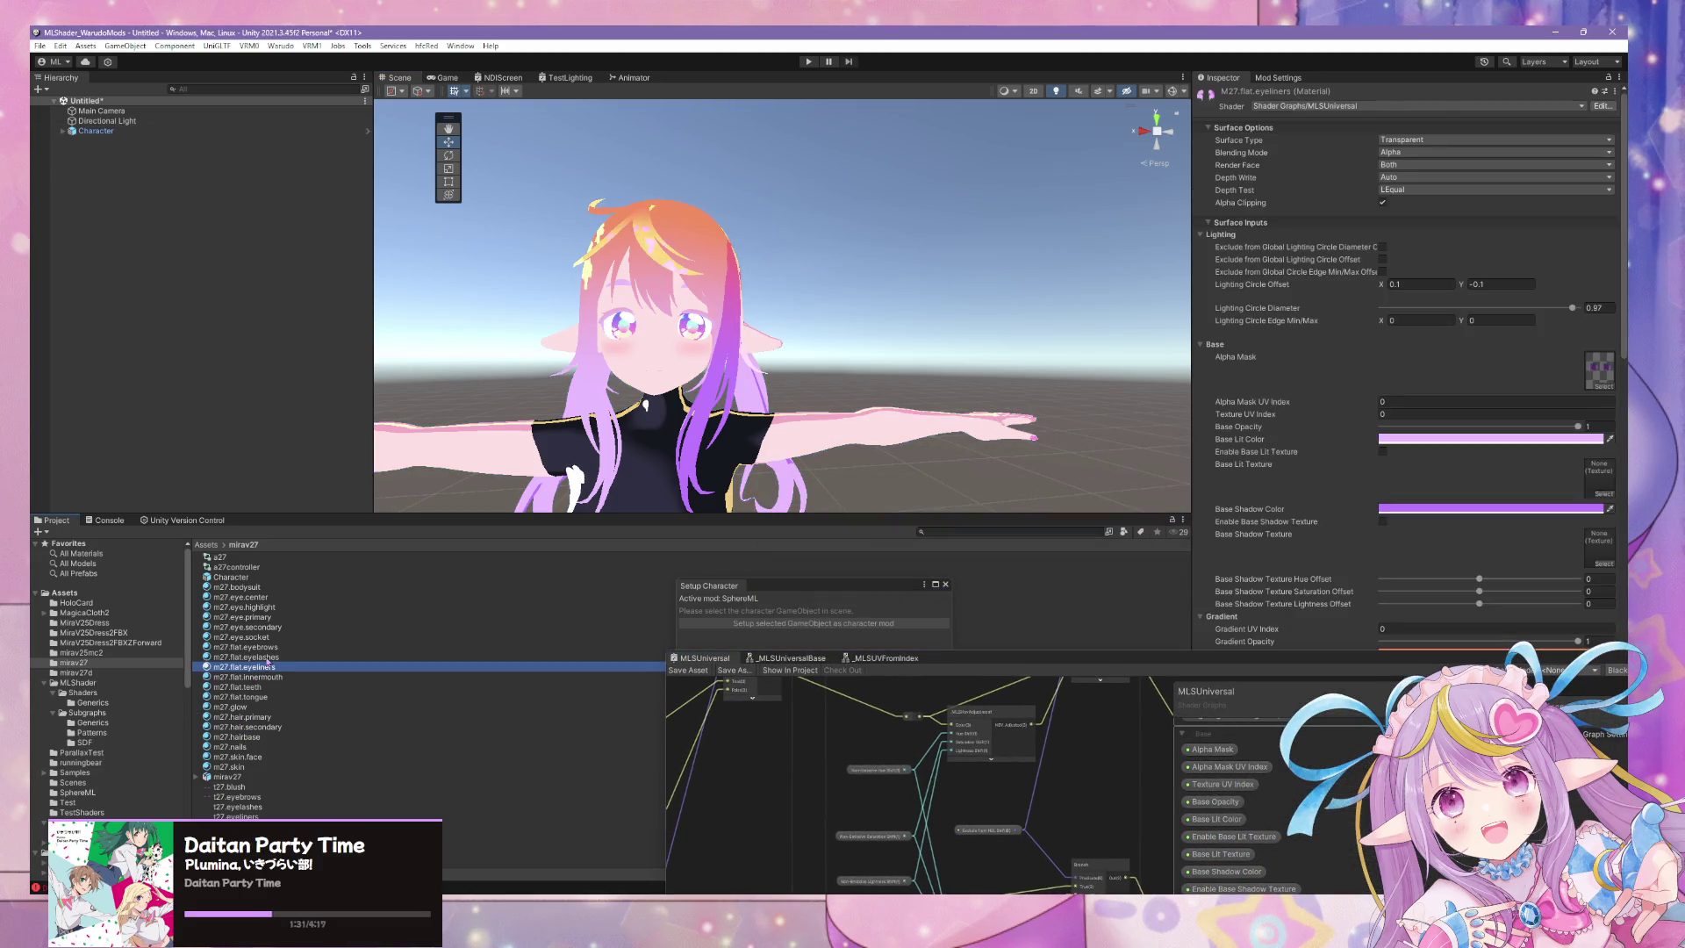
# Multi-select the m27.flat eyebrows, eyelashes and eyeliners materials and set their Gradient UV Index to 1.
pyautogui.keyDown('ctrl'); pyautogui.click(266, 656); pyautogui.keyUp('ctrl')
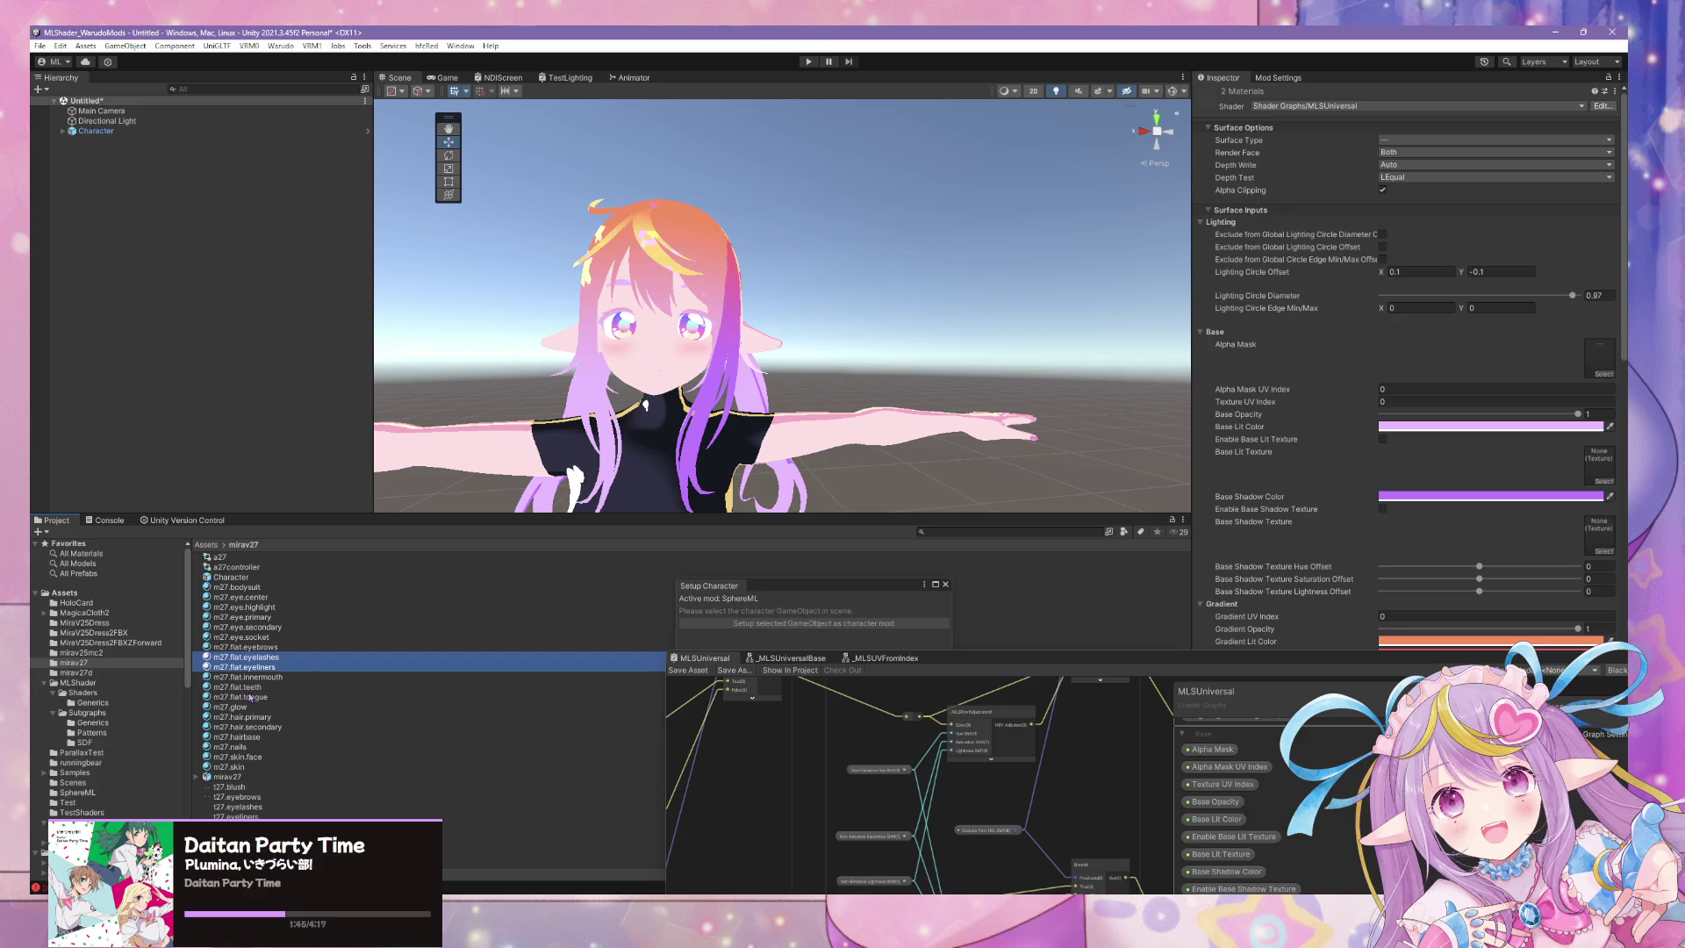
pyautogui.keyDown('ctrl'); pyautogui.click(254, 639); pyautogui.keyUp('ctrl')
pyautogui.keyDown('ctrl'); pyautogui.click(255, 637); pyautogui.keyUp('ctrl')
pyautogui.keyDown('ctrl'); pyautogui.click(254, 647); pyautogui.keyUp('ctrl')
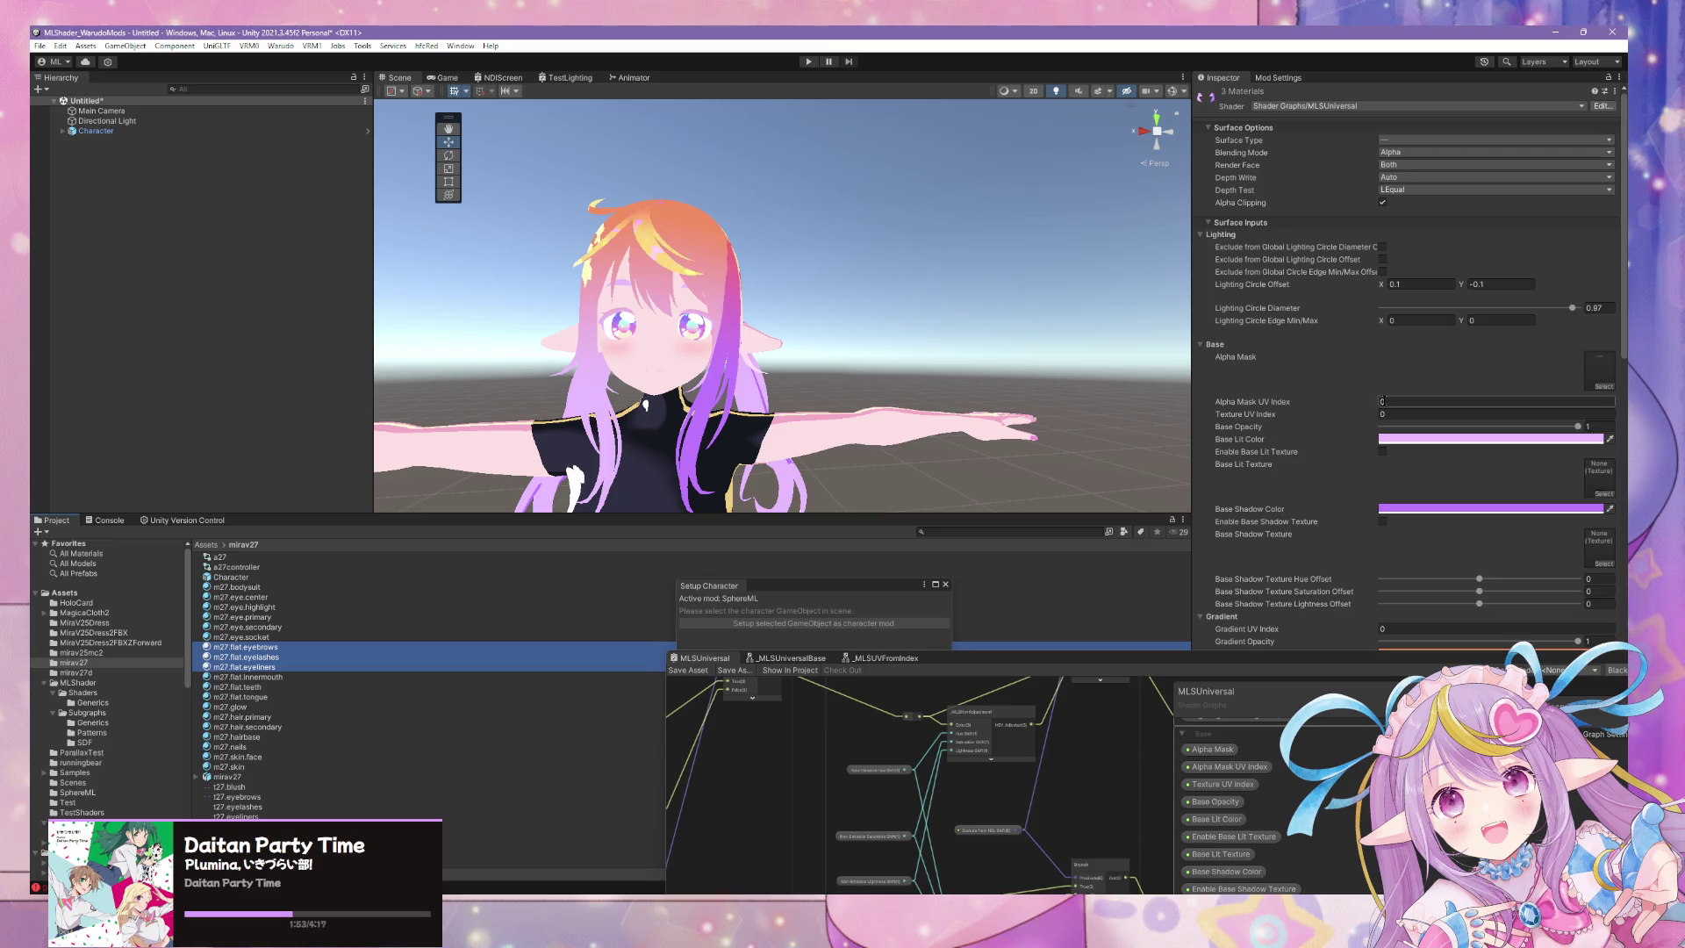
pyautogui.scroll(-4, 1382, 421)
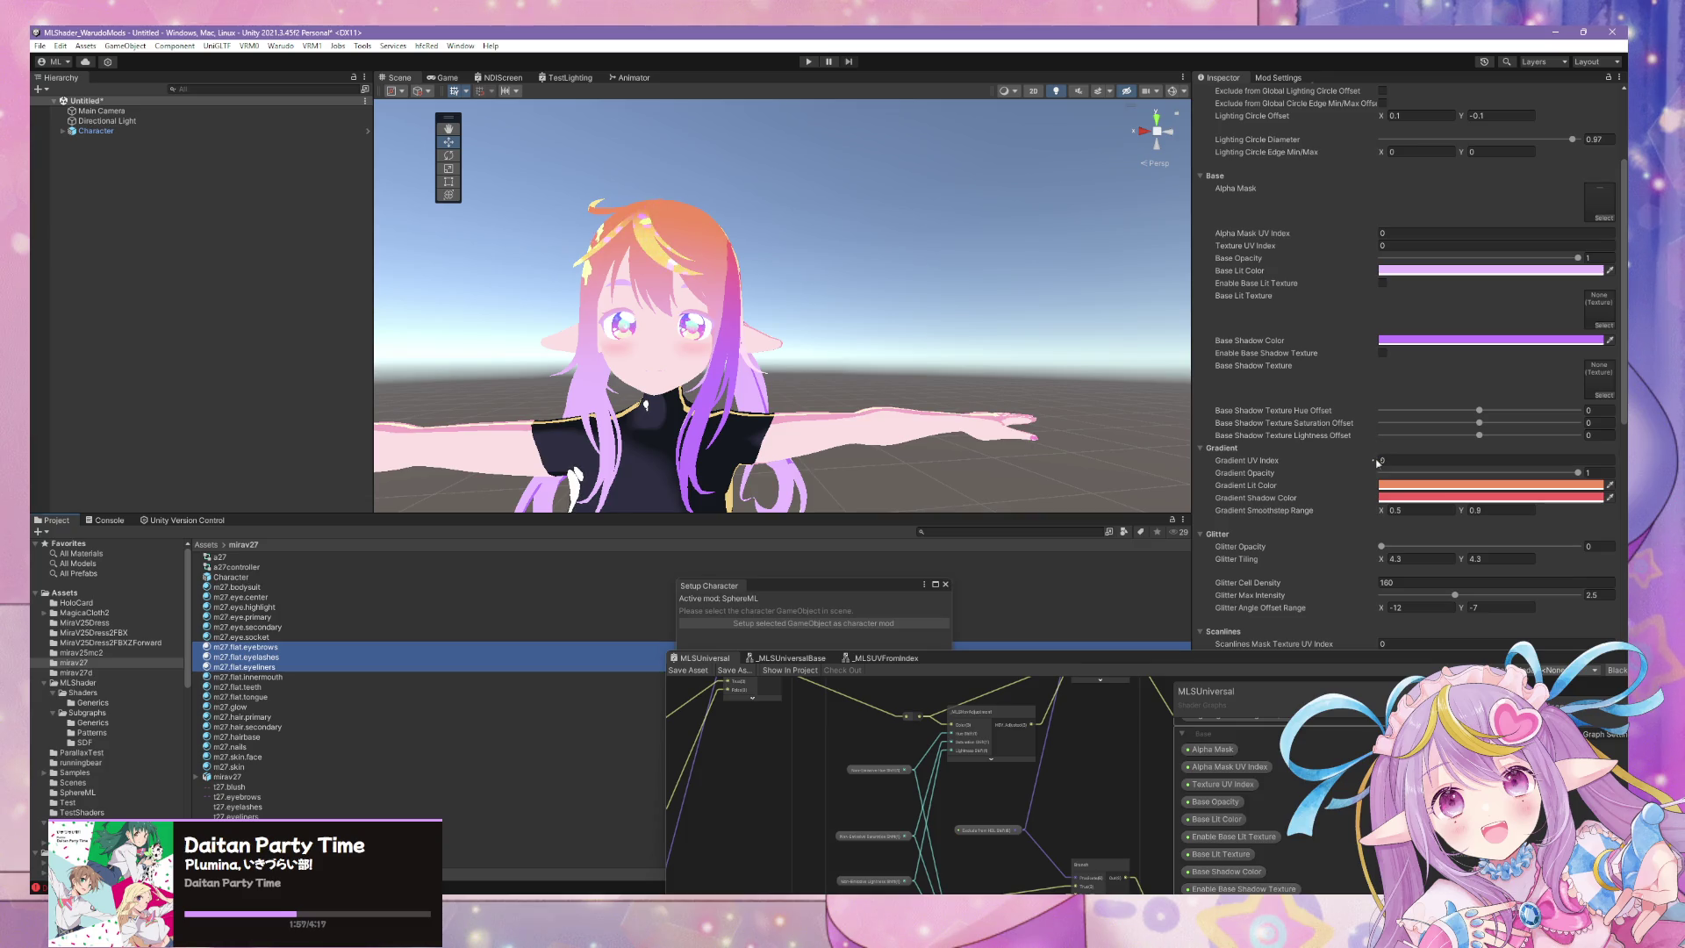
pyautogui.moveTo(1378, 460); pyautogui.dragTo(1382, 464)
pyautogui.doubleClick(1383, 461)
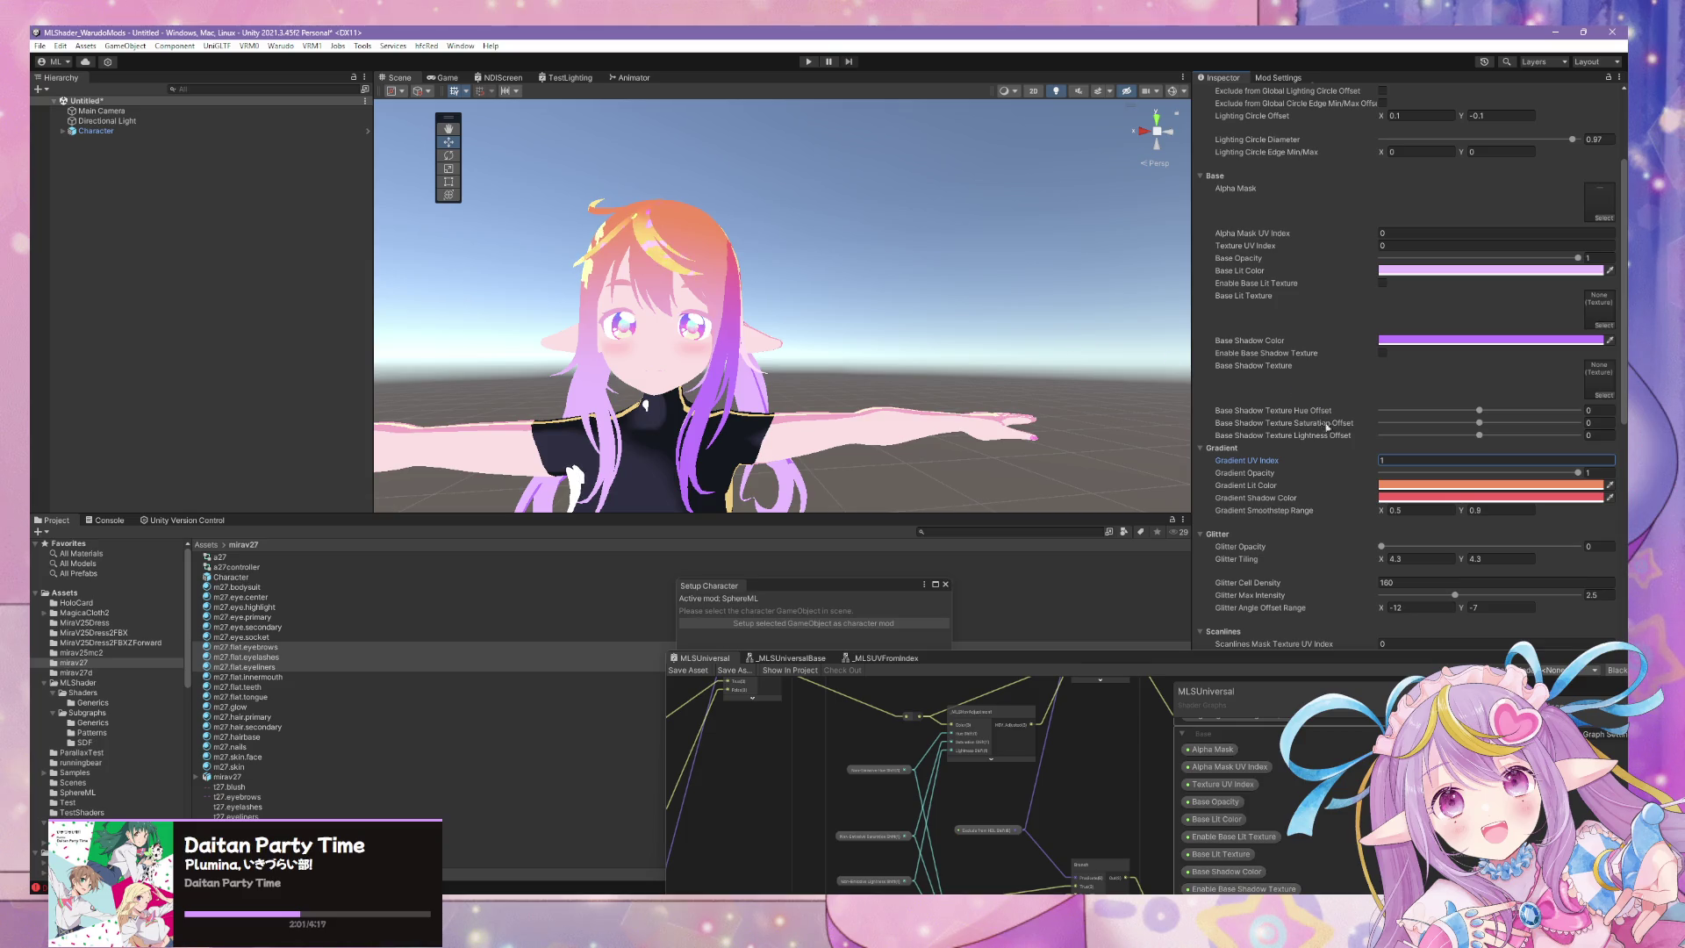
pyautogui.write('0')
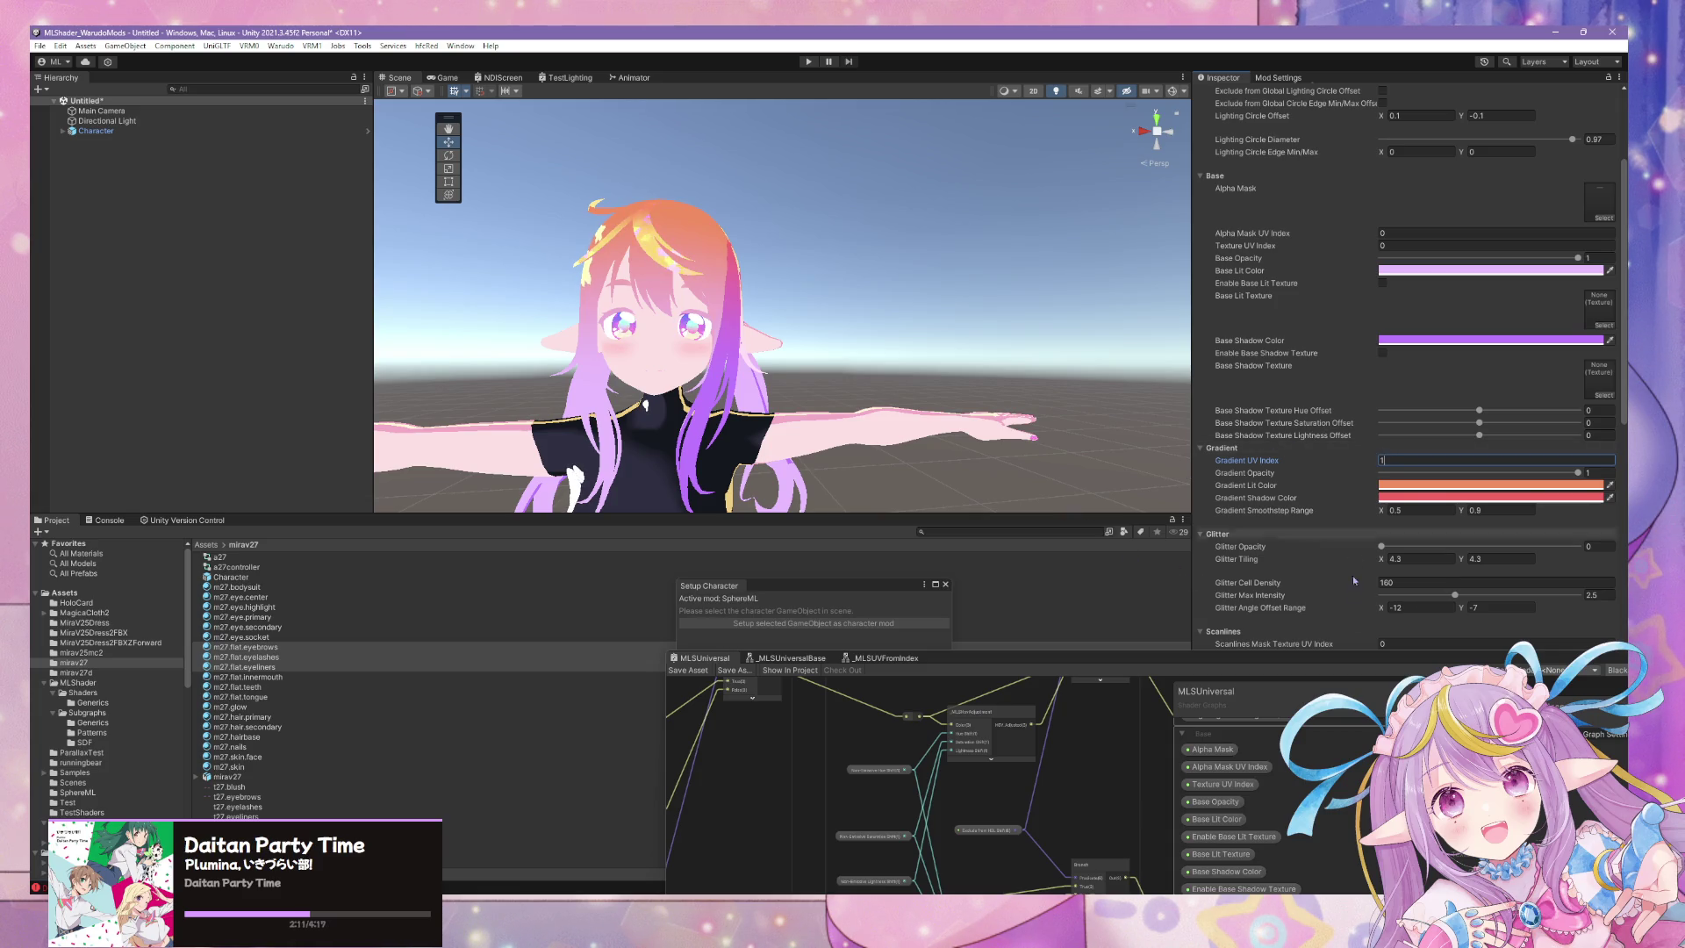
pyautogui.moveTo(1305, 655)
pyautogui.mouseDown()
pyautogui.moveTo(1016, 308)
pyautogui.moveTo(993, 329)
pyautogui.mouseUp()
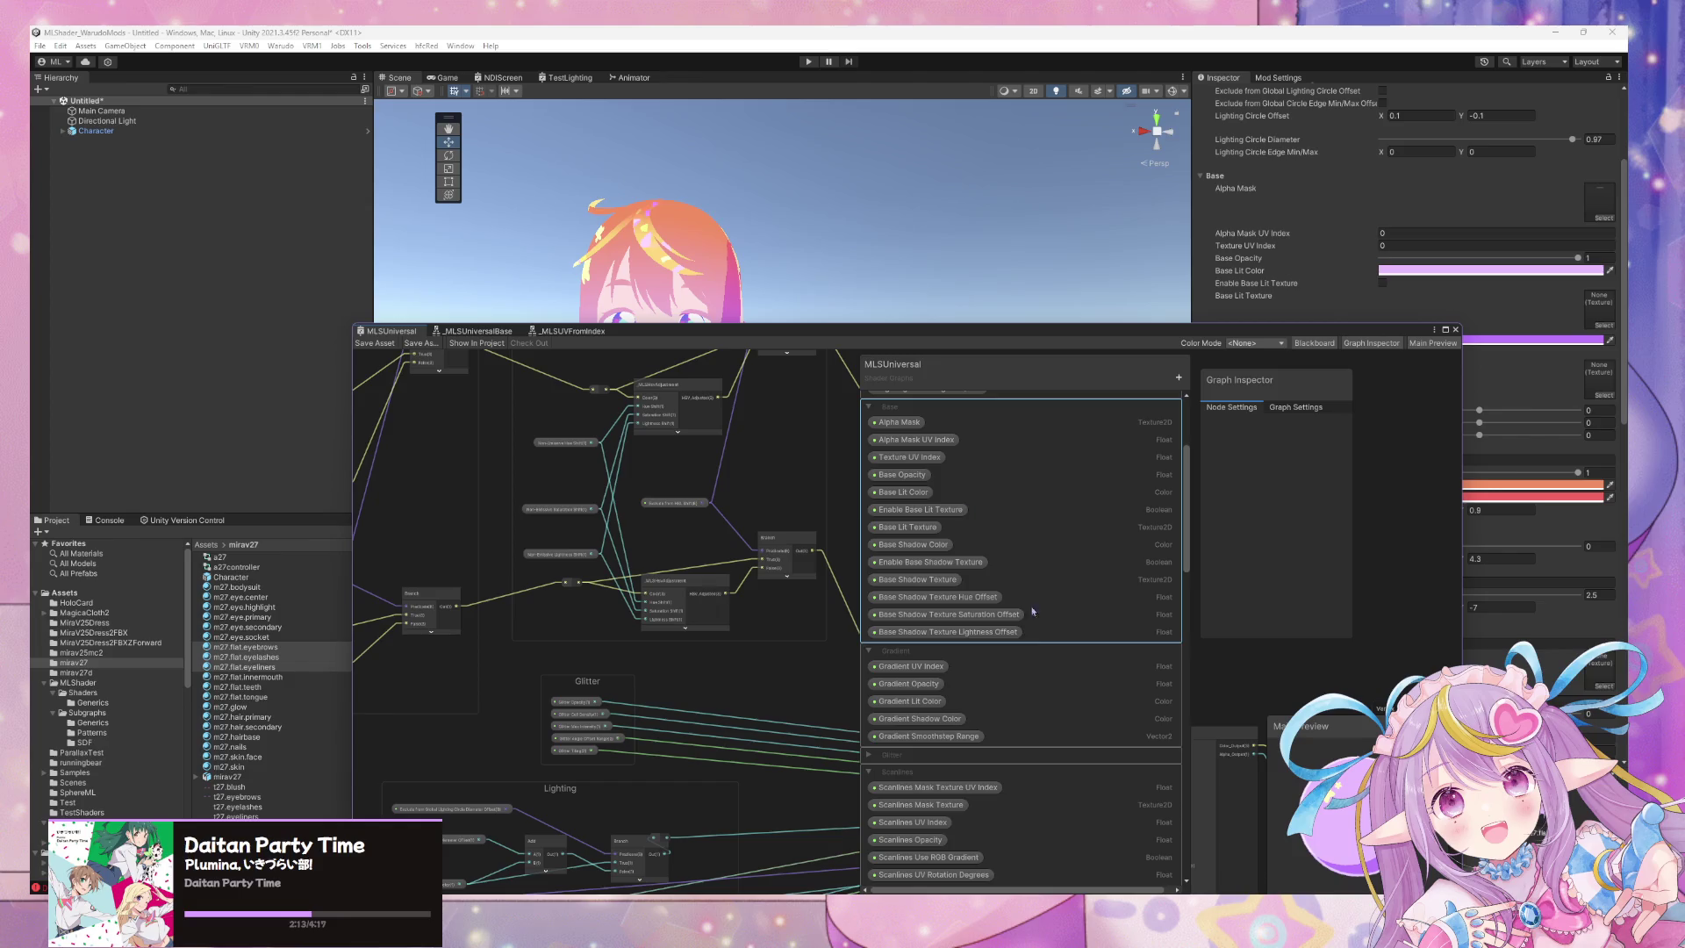
# Check the Gradient UV Index property in the Graph Inspector, rearranging the Shader Graph window.
pyautogui.click(936, 670)
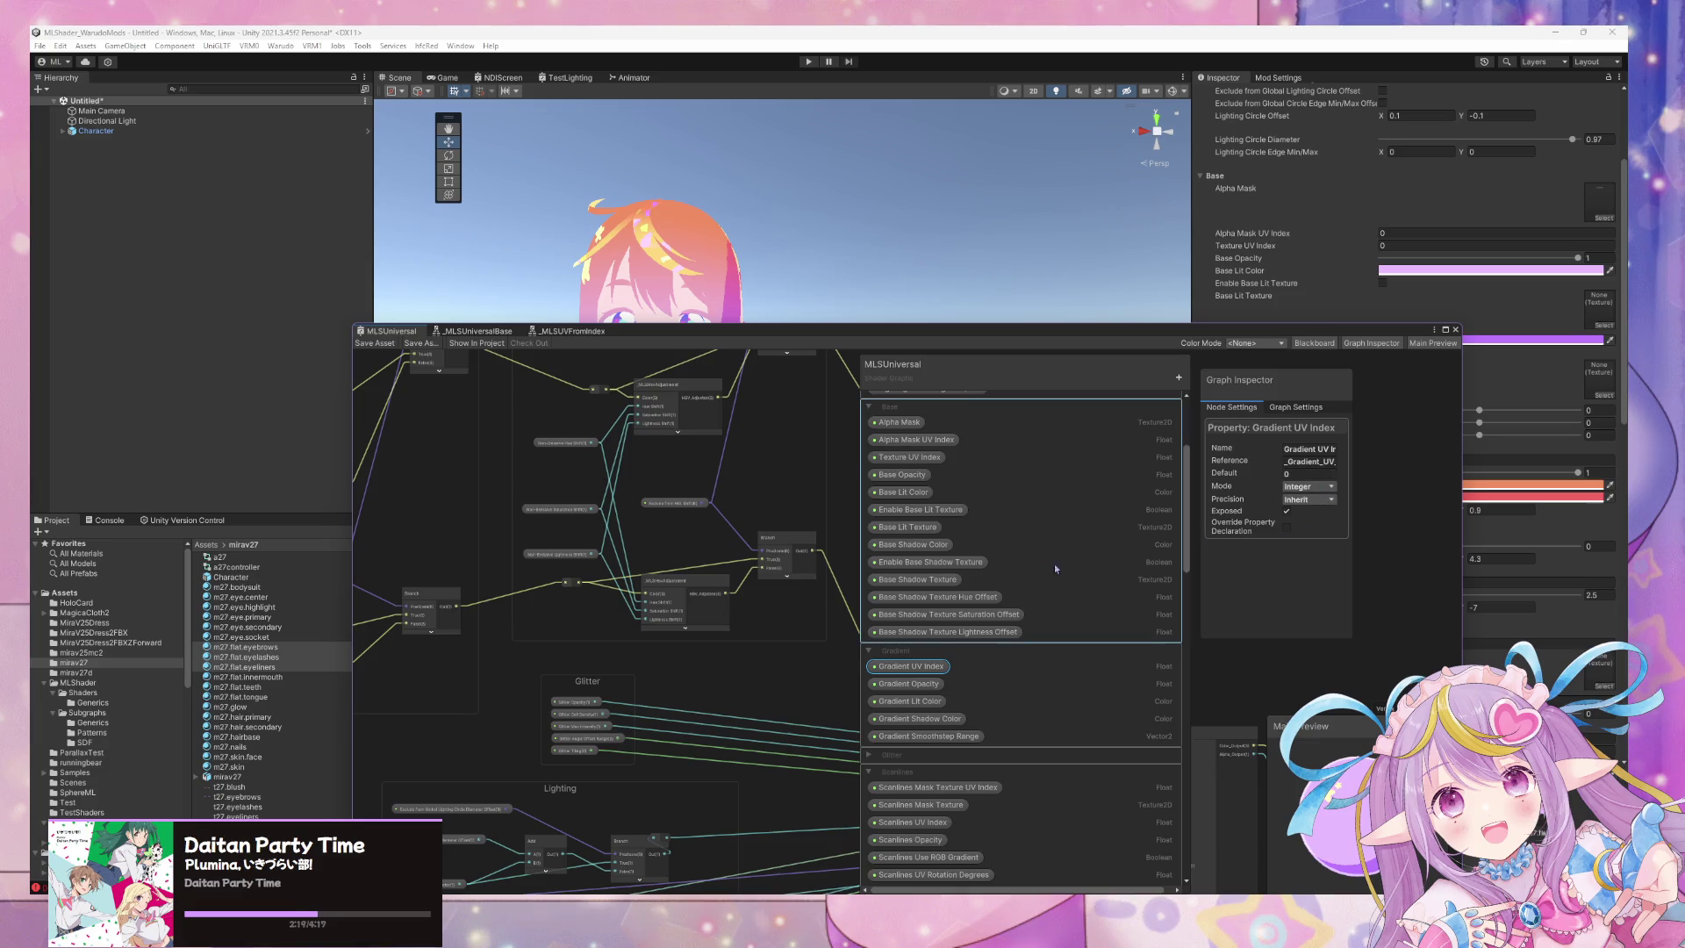
pyautogui.moveTo(816, 337); pyautogui.dragTo(1161, 544)
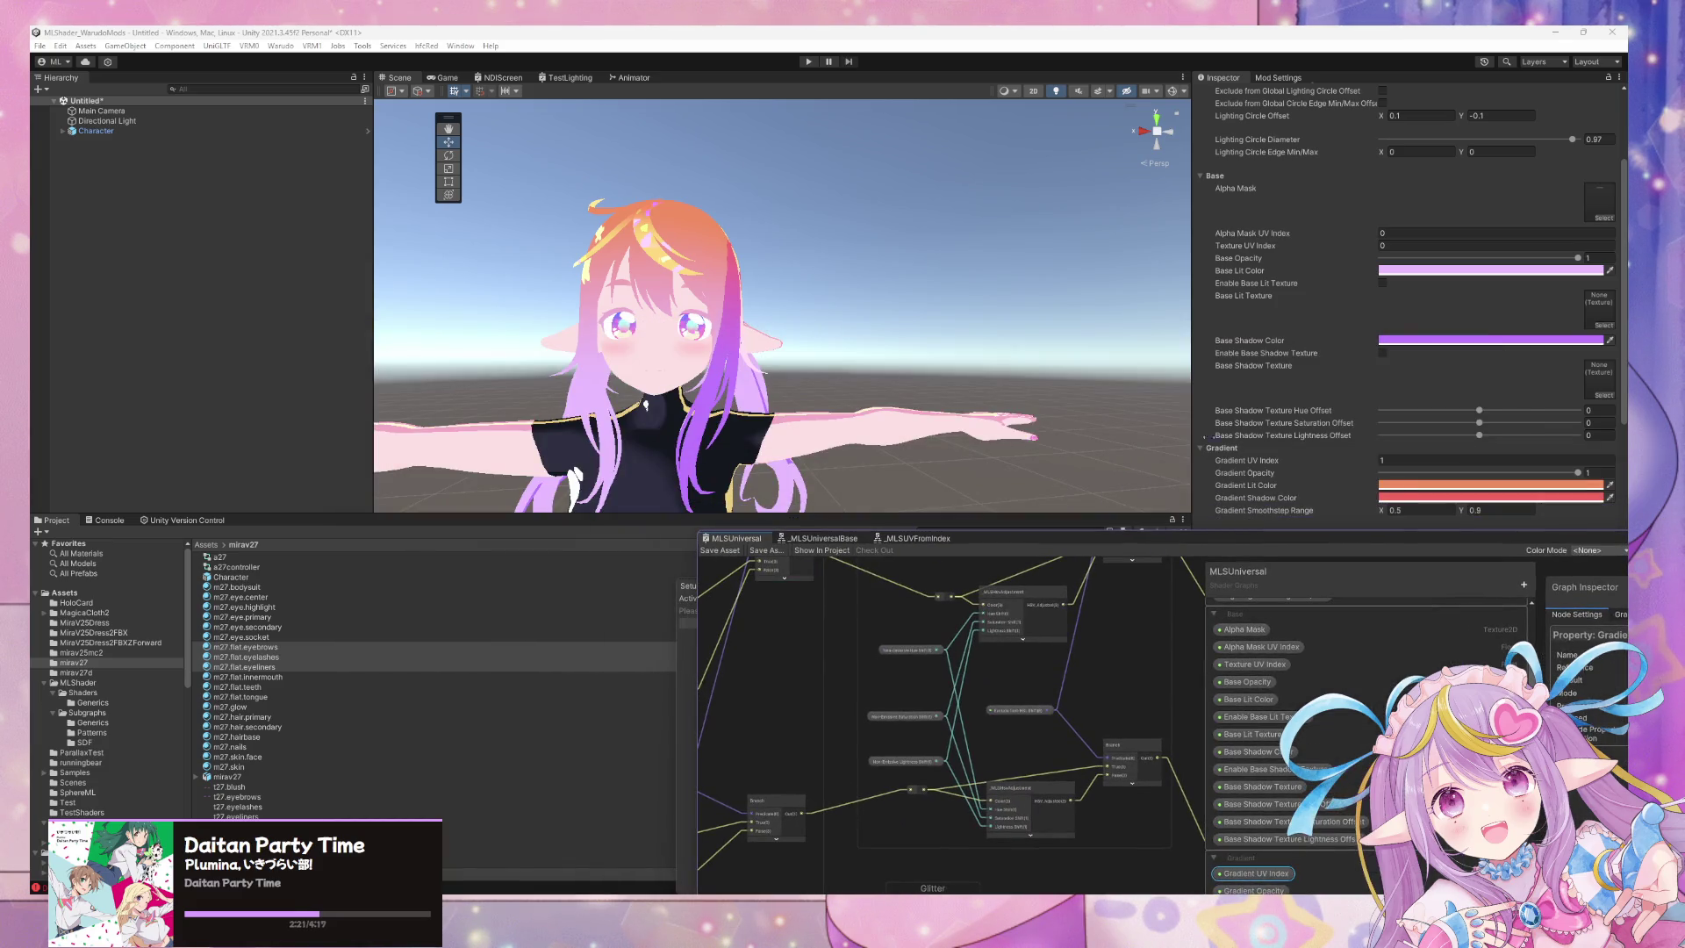
pyautogui.moveTo(1341, 541); pyautogui.dragTo(1249, 650)
pyautogui.moveTo(834, 351)
pyautogui.mouseDown()
pyautogui.moveTo(837, 546)
pyautogui.moveTo(833, 395)
pyautogui.moveTo(836, 465)
pyautogui.moveTo(838, 430)
pyautogui.mouseUp()
pyautogui.hotkey('alt', 'Tab')
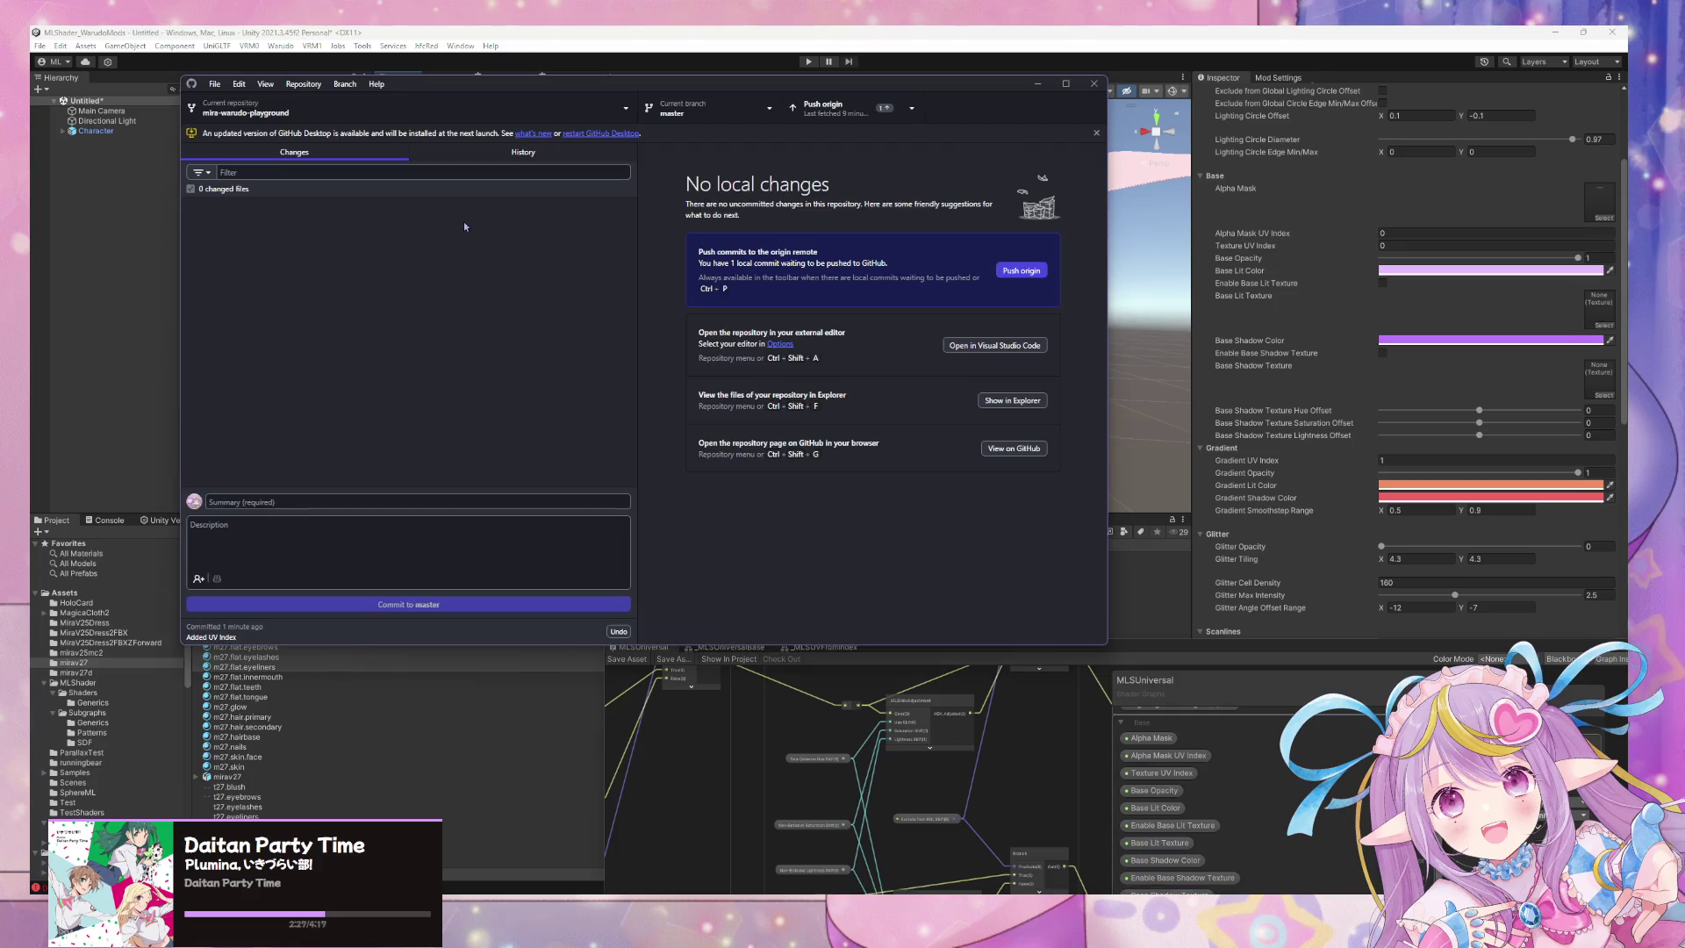
# Push the pending master commit to origin.
pyautogui.click(829, 107)
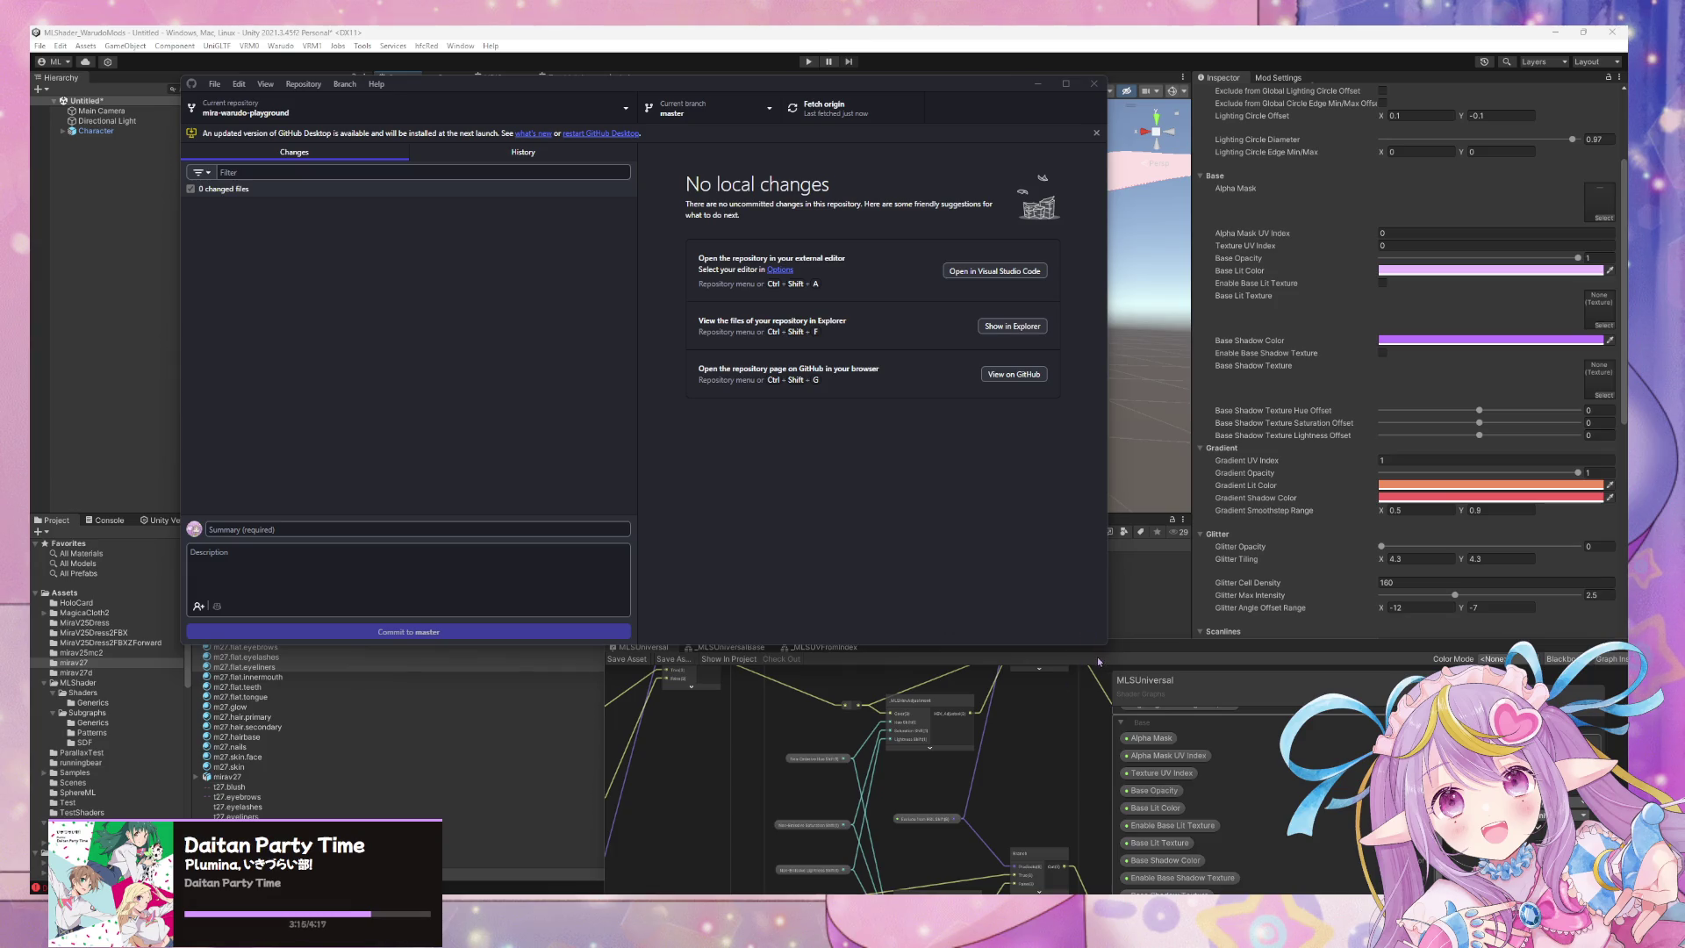
# Drag Unity's Shader Graph window back to mid-screen.
pyautogui.moveTo(1120, 642)
pyautogui.mouseDown()
pyautogui.moveTo(892, 240)
pyautogui.moveTo(972, 239)
pyautogui.mouseUp()
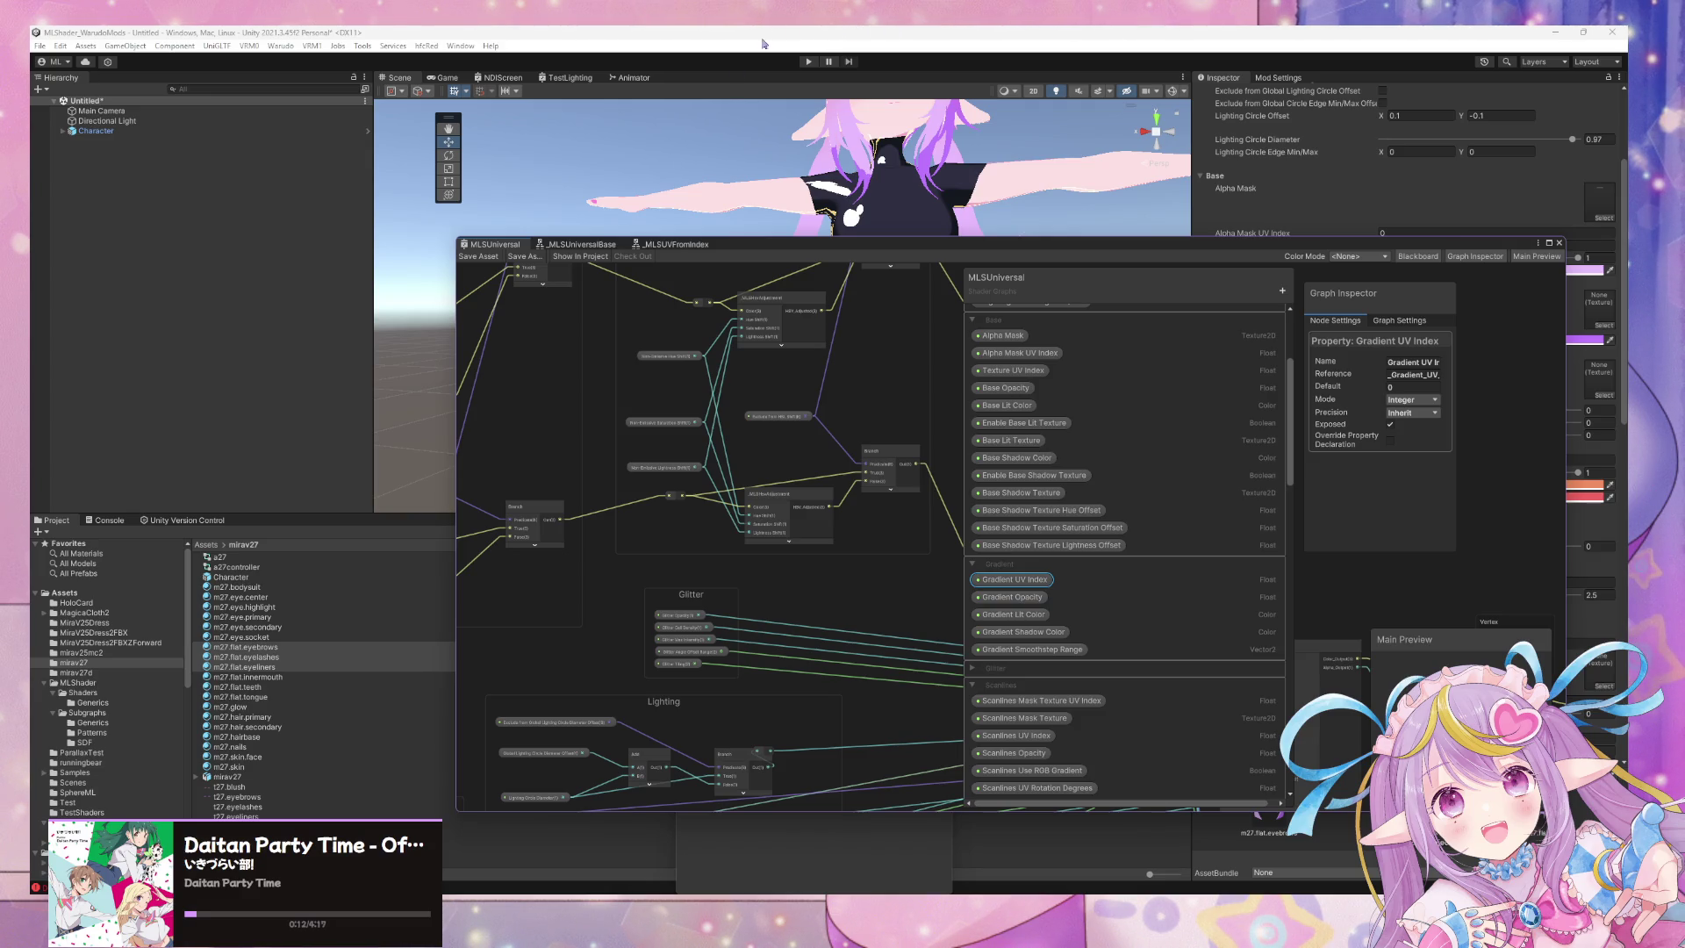
# Reposition the shader graph window and orbit the scene view to face the character.
pyautogui.moveTo(916, 250); pyautogui.dragTo(1027, 509)
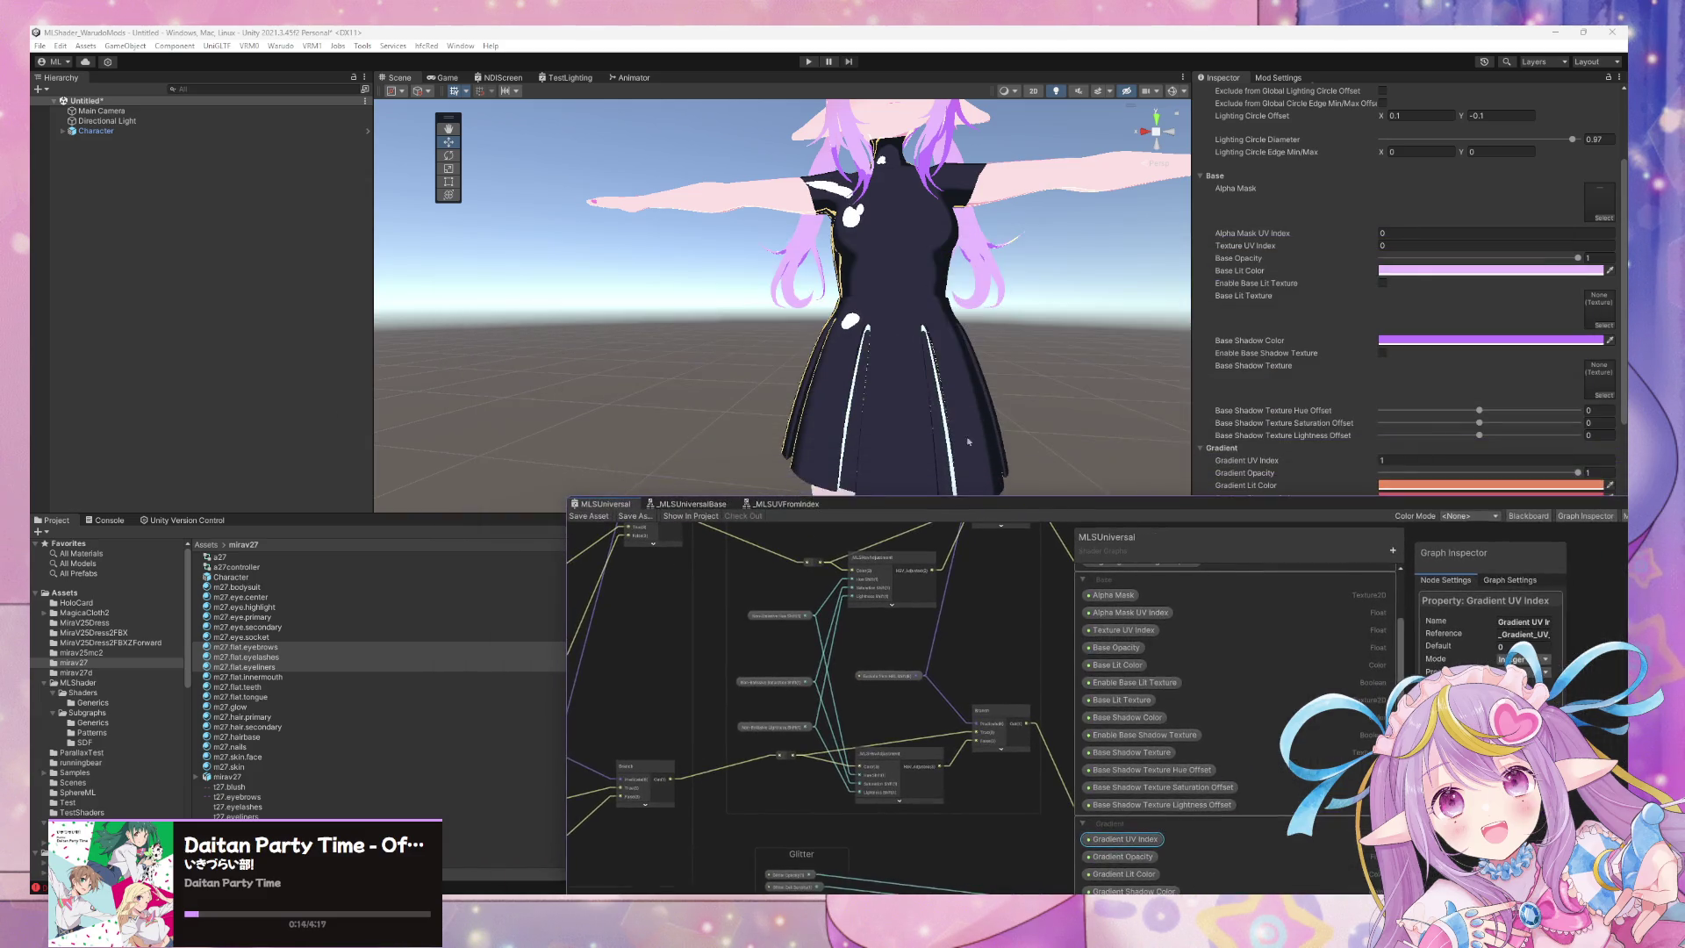
pyautogui.scroll(5, 867, 377)
pyautogui.moveTo(867, 377); pyautogui.dragTo(896, 299)
pyautogui.scroll(-3, 896, 291)
pyautogui.scroll(-2, 896, 291)
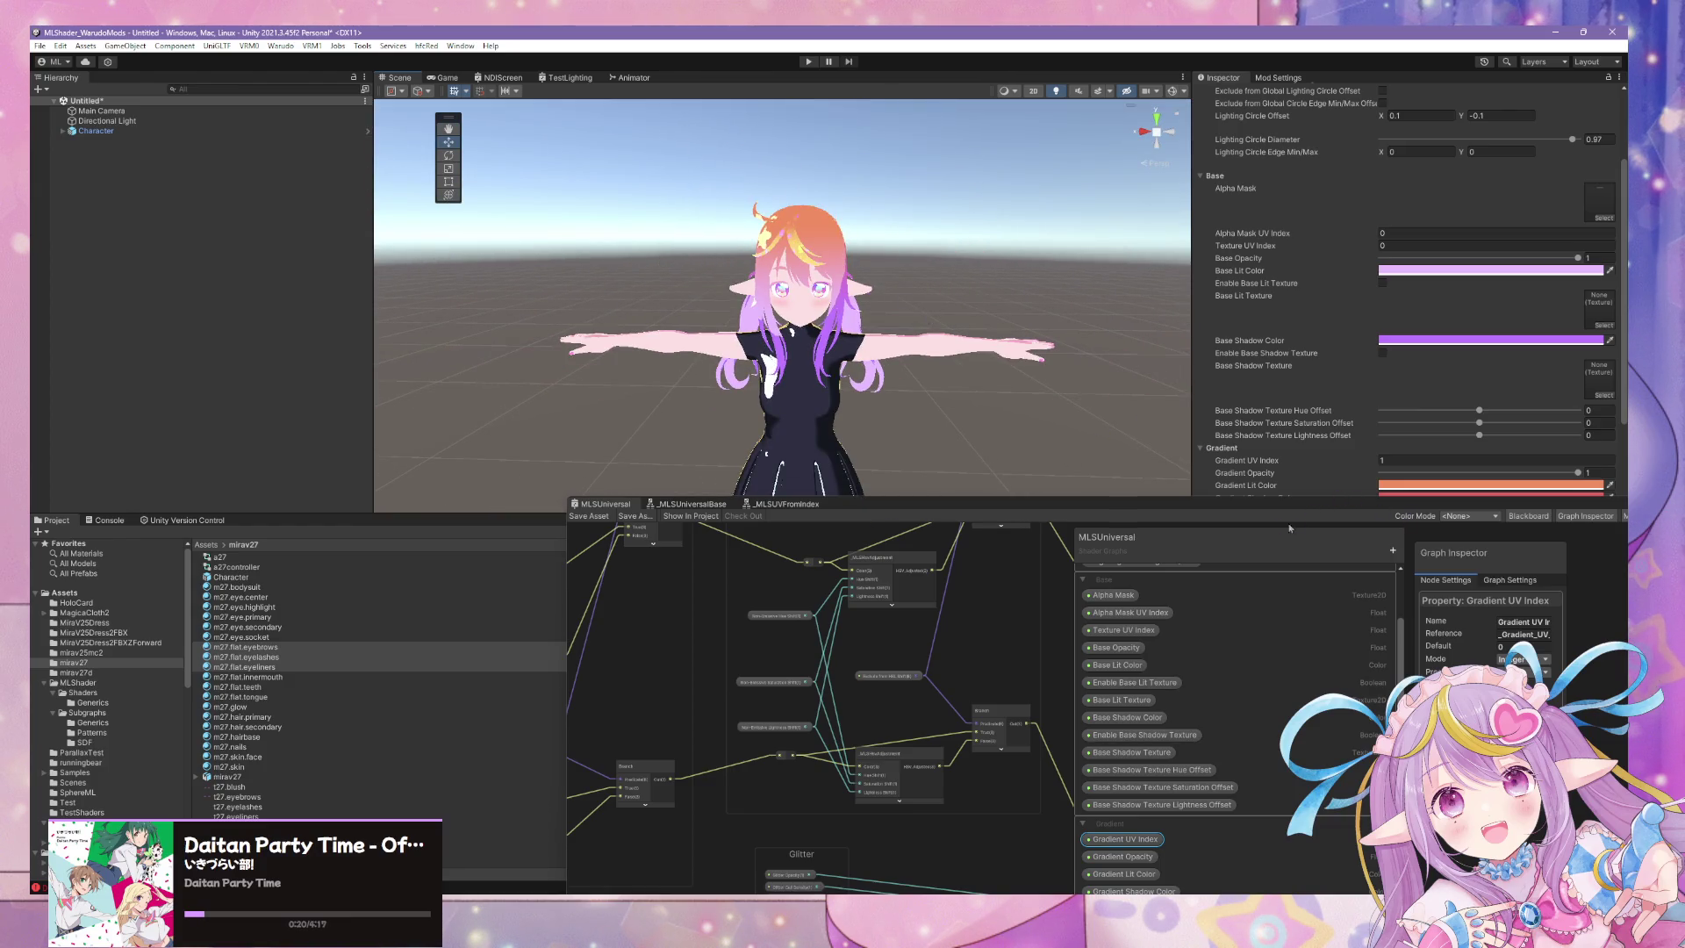
pyautogui.scroll(-3, 1313, 657)
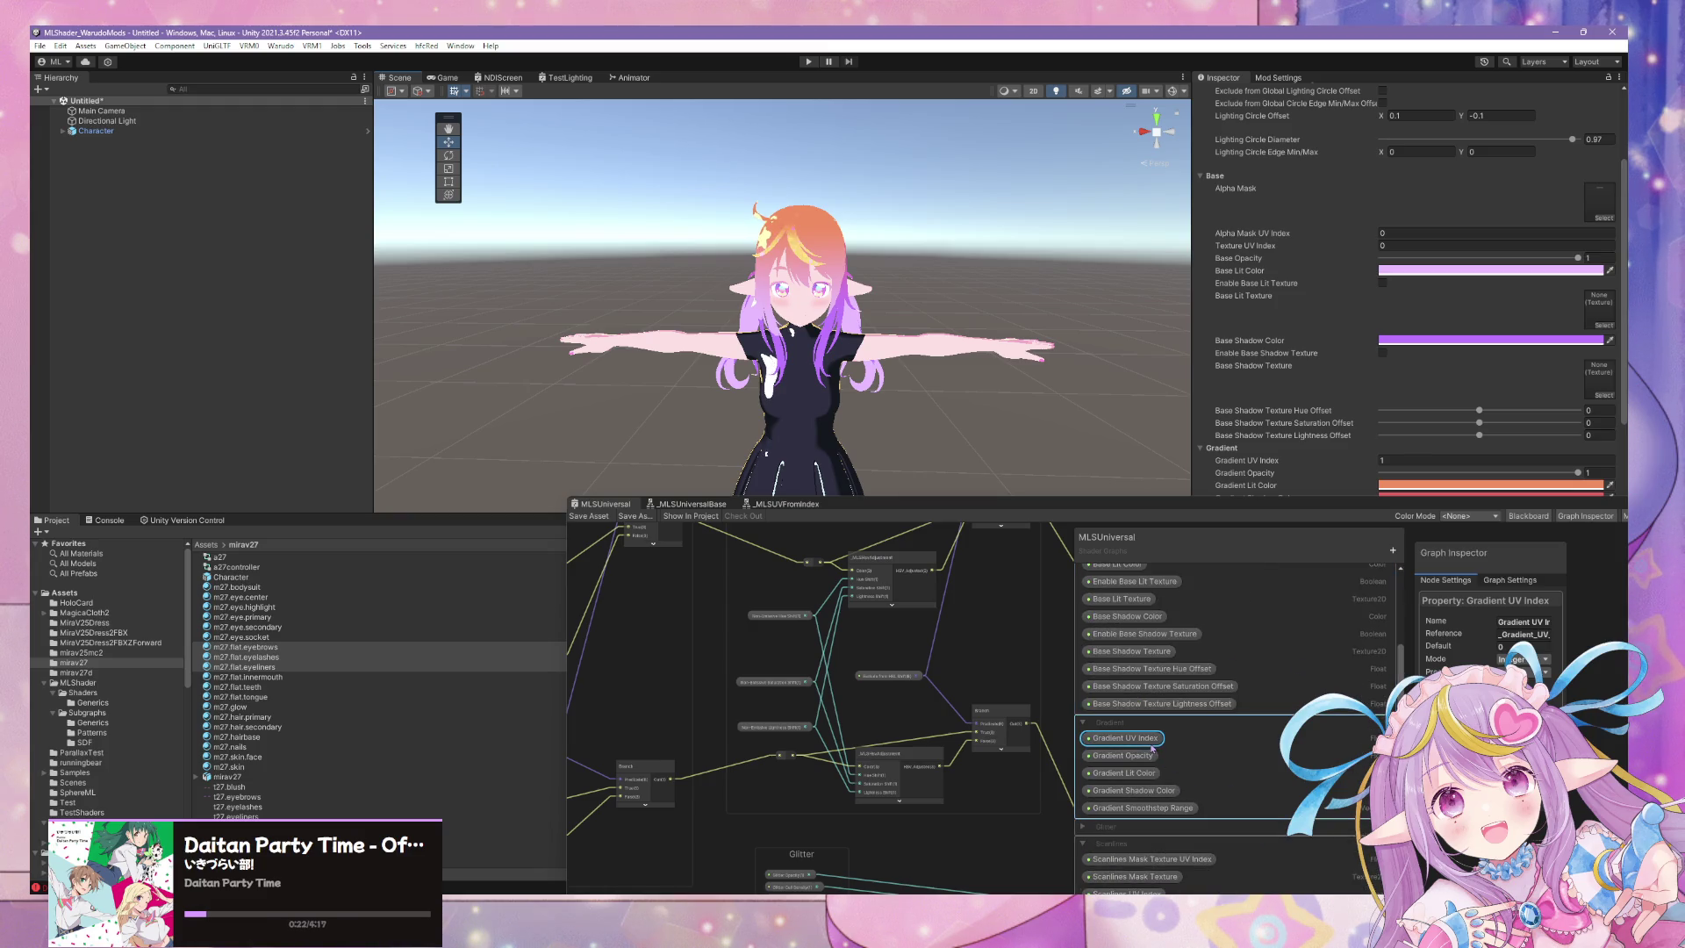
# Set the Gradient UV Index property's mode to Enum, then switch over to Spotify.
pyautogui.click(1607, 679)
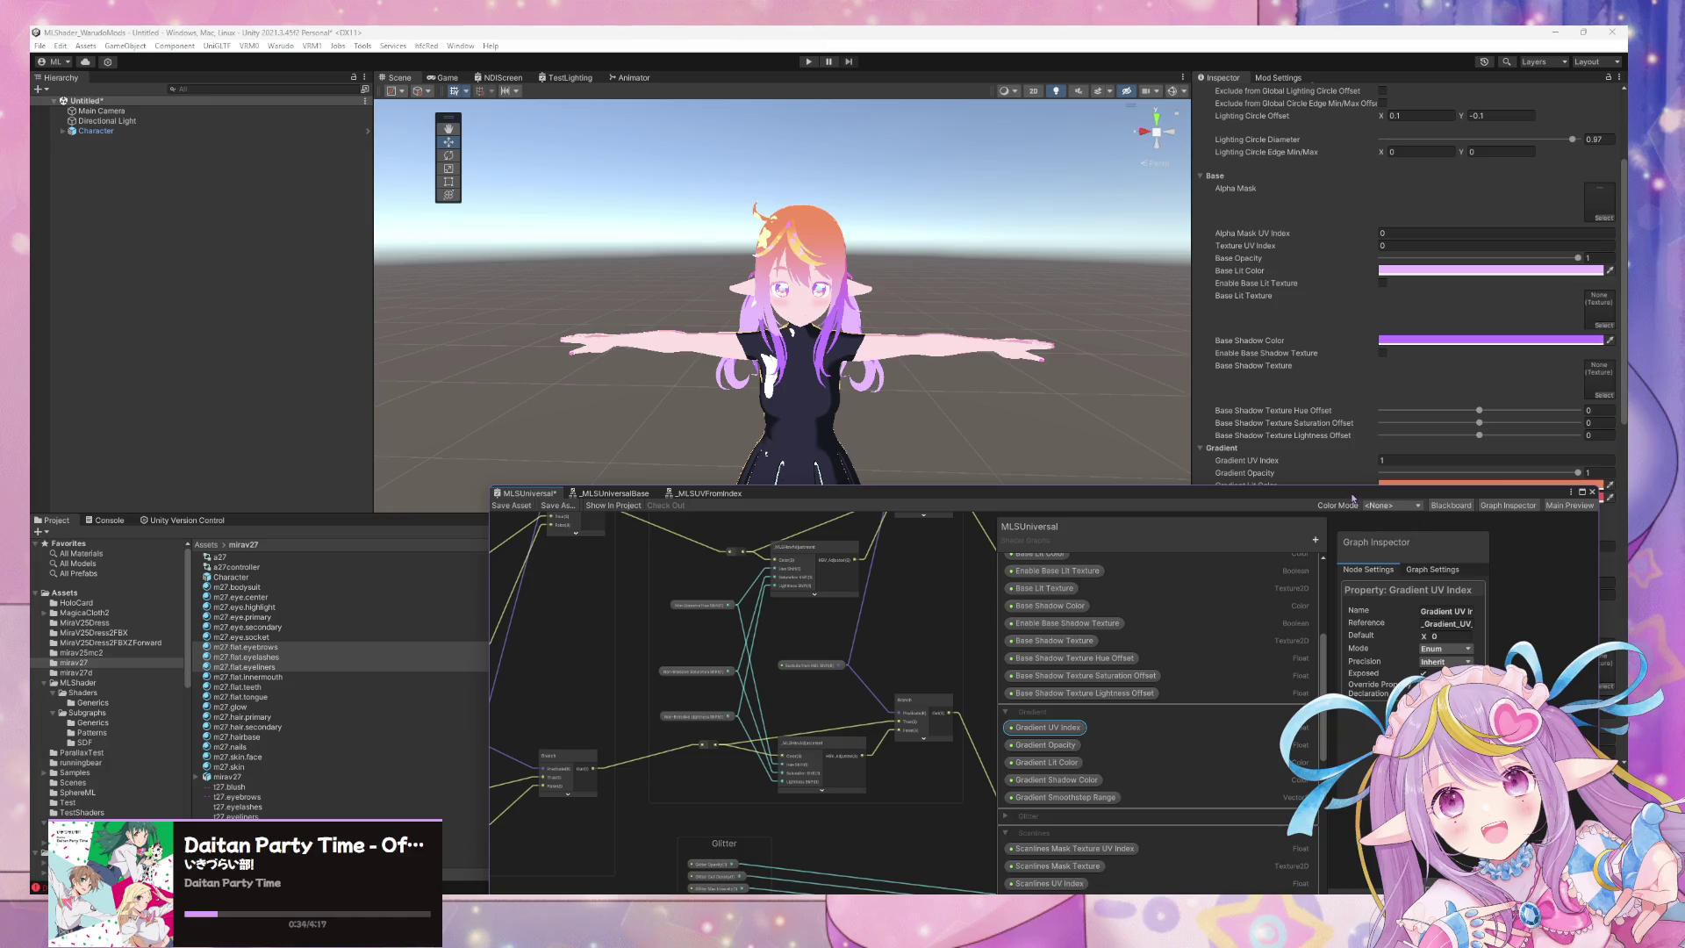
pyautogui.moveTo(1361, 506)
pyautogui.mouseDown()
pyautogui.moveTo(769, 306)
pyautogui.moveTo(951, 337)
pyautogui.mouseUp()
pyautogui.click(1094, 484)
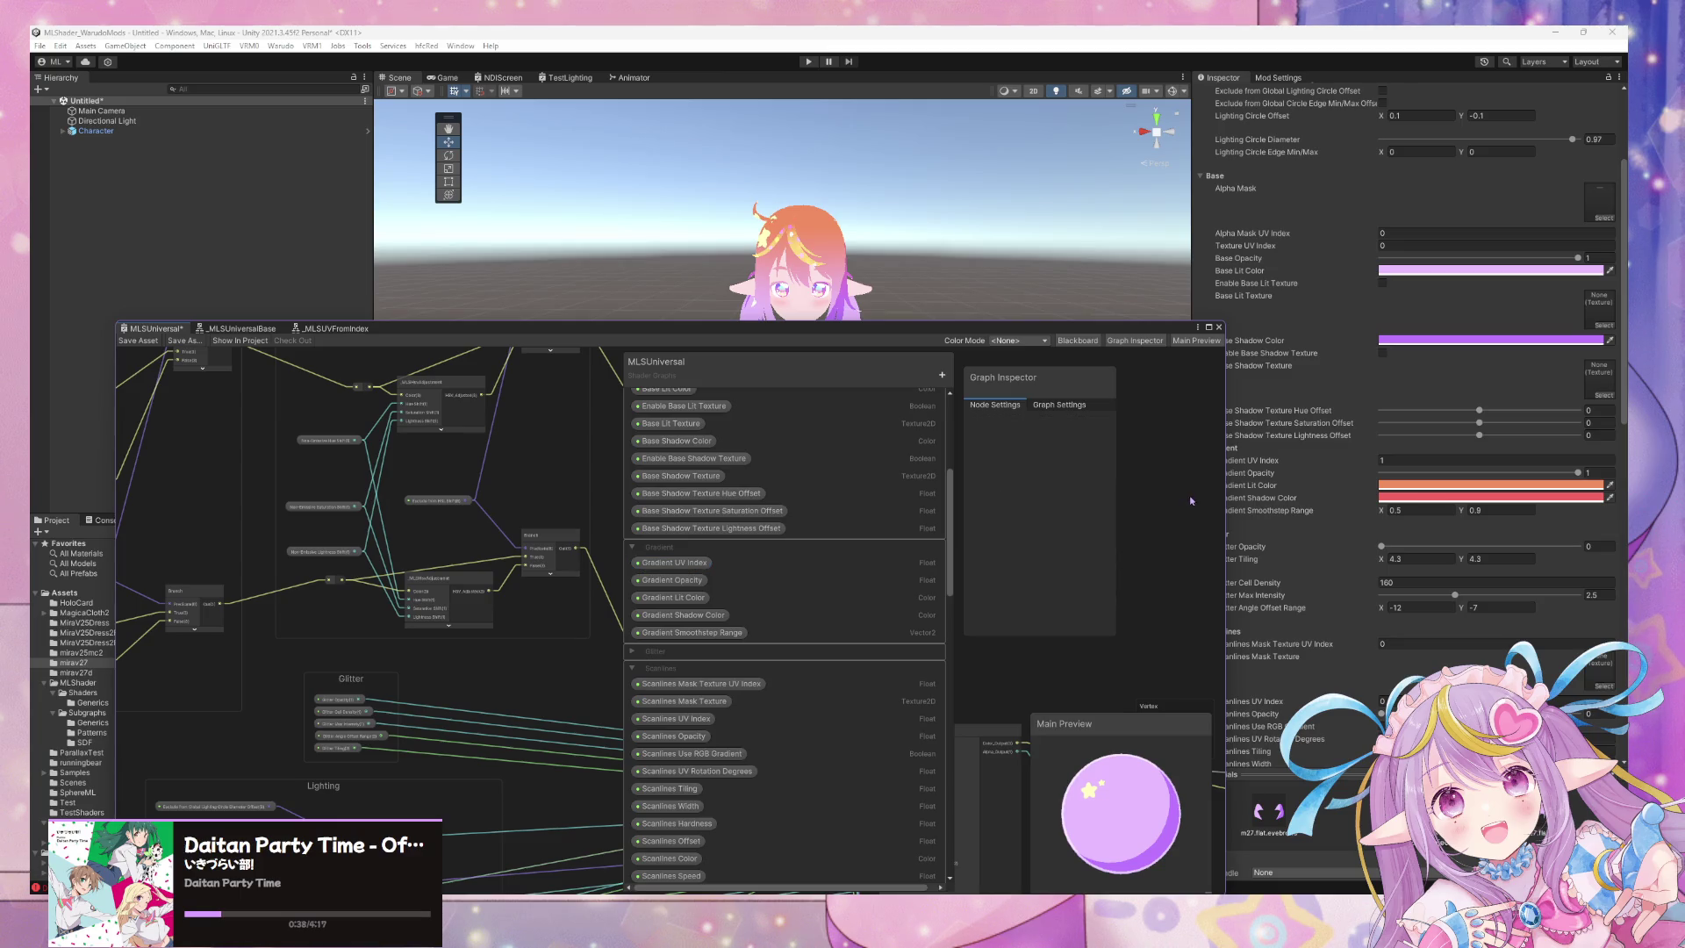
pyautogui.click(684, 598)
pyautogui.click(674, 563)
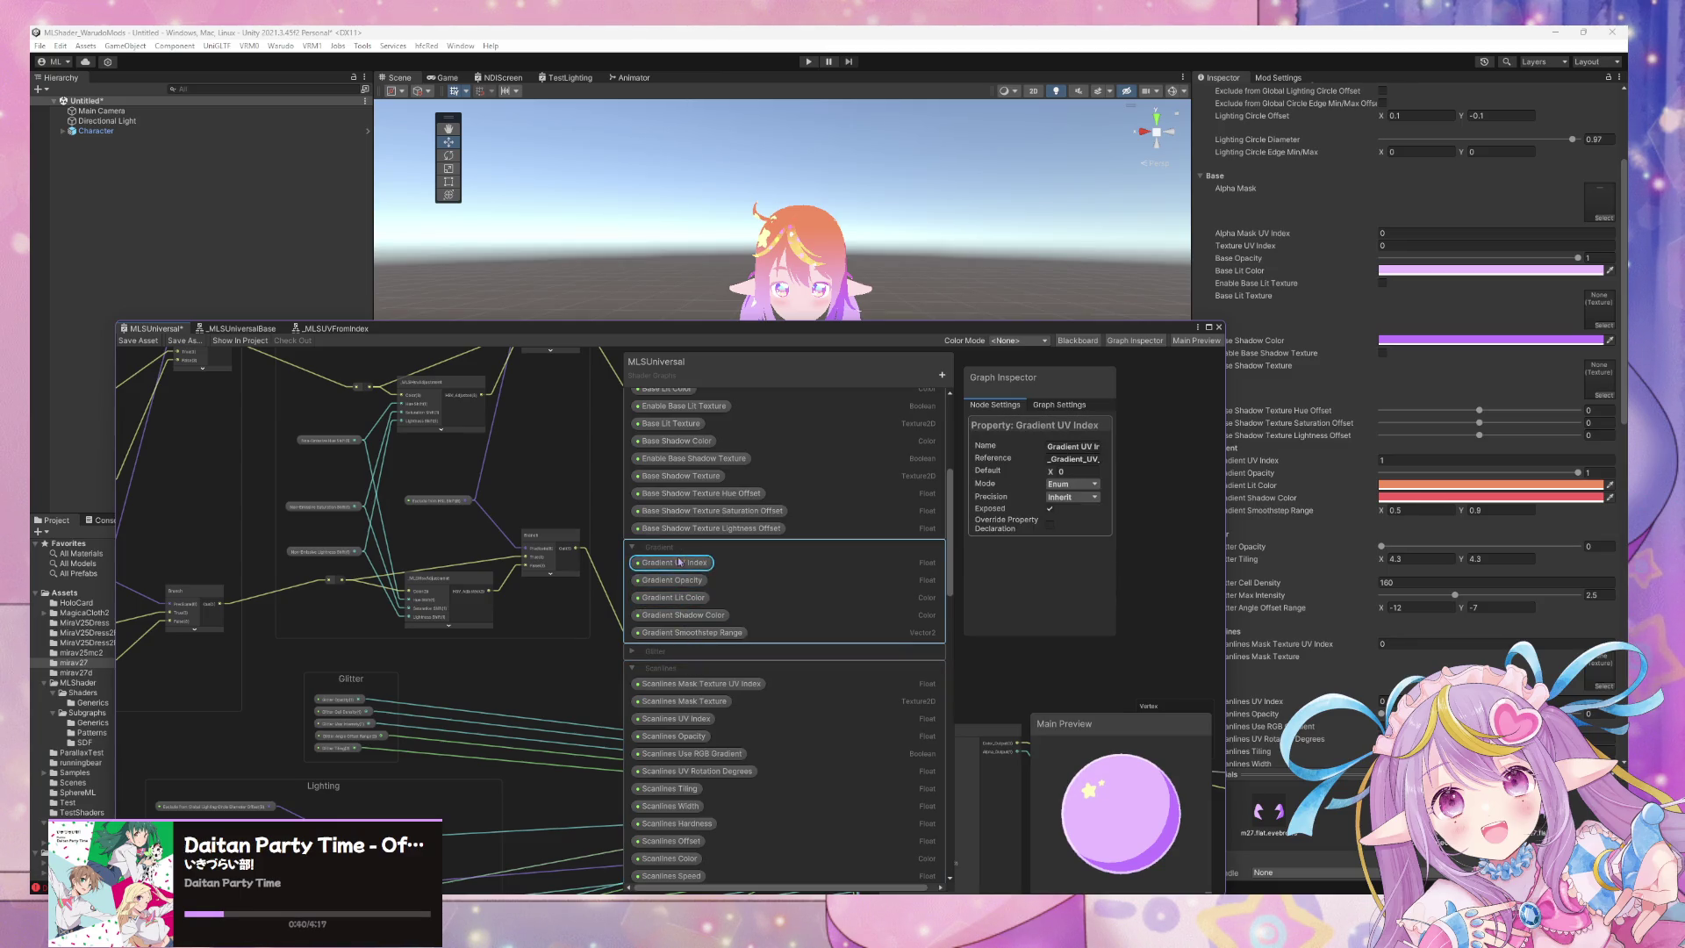
pyautogui.hotkey('alt', 'Tab')
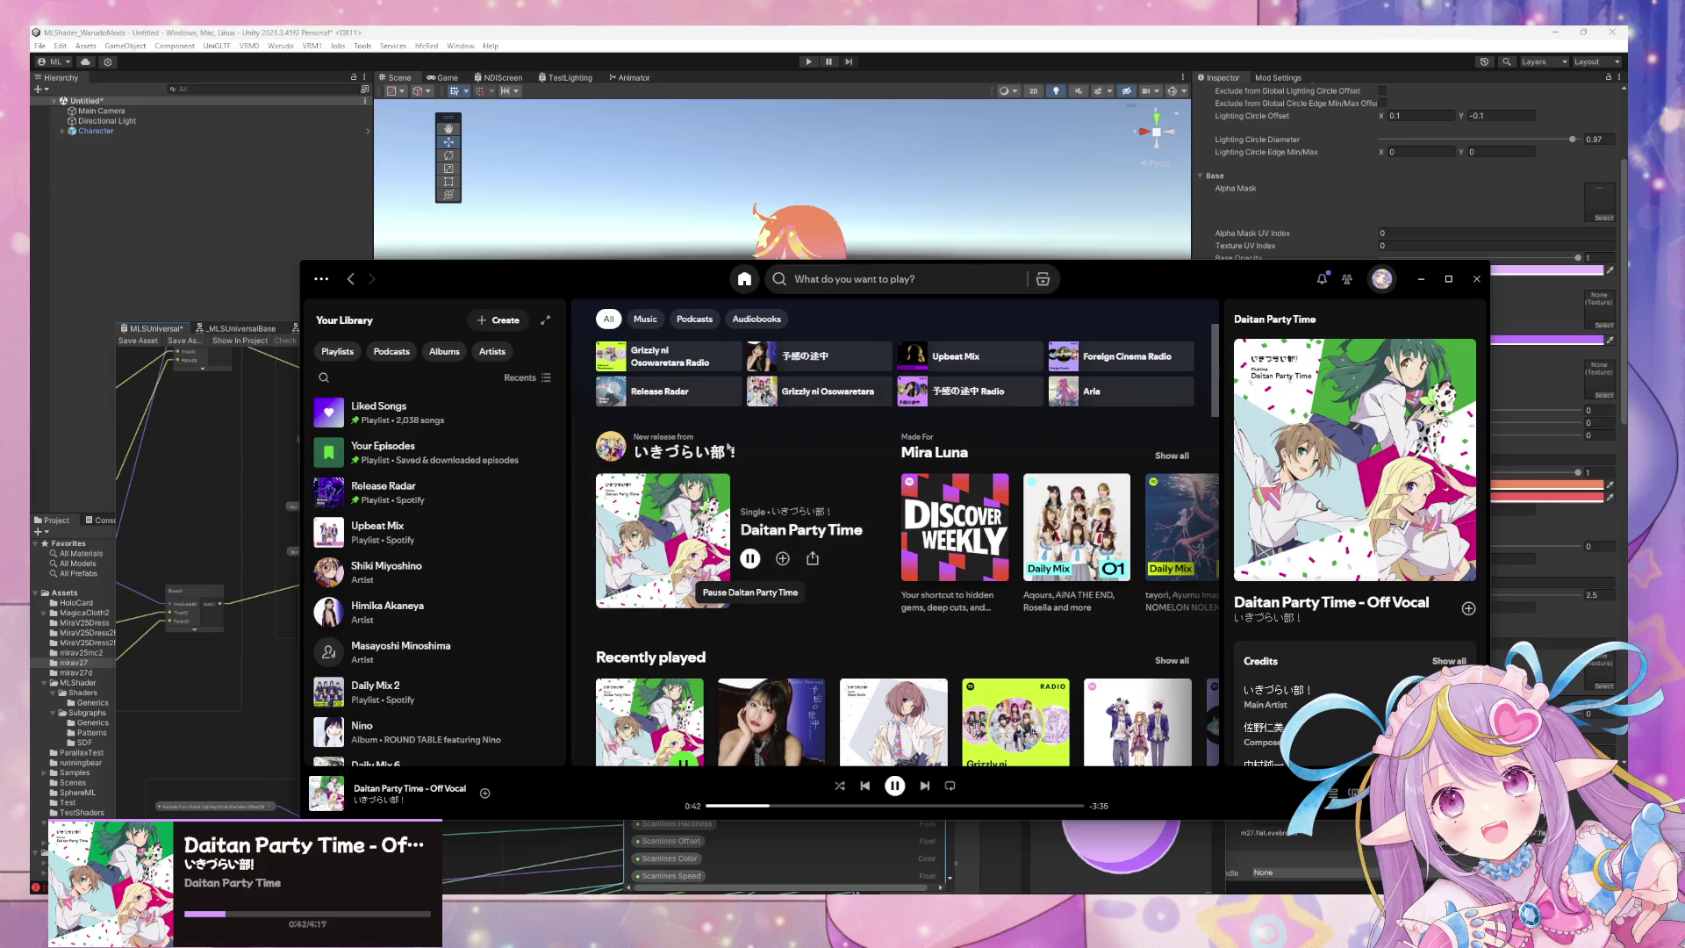
# Browse Spotify to the Daily Mix 2 playlist, play it, and minimize the player.
pyautogui.click(675, 451)
pyautogui.scroll(-2, 894, 487)
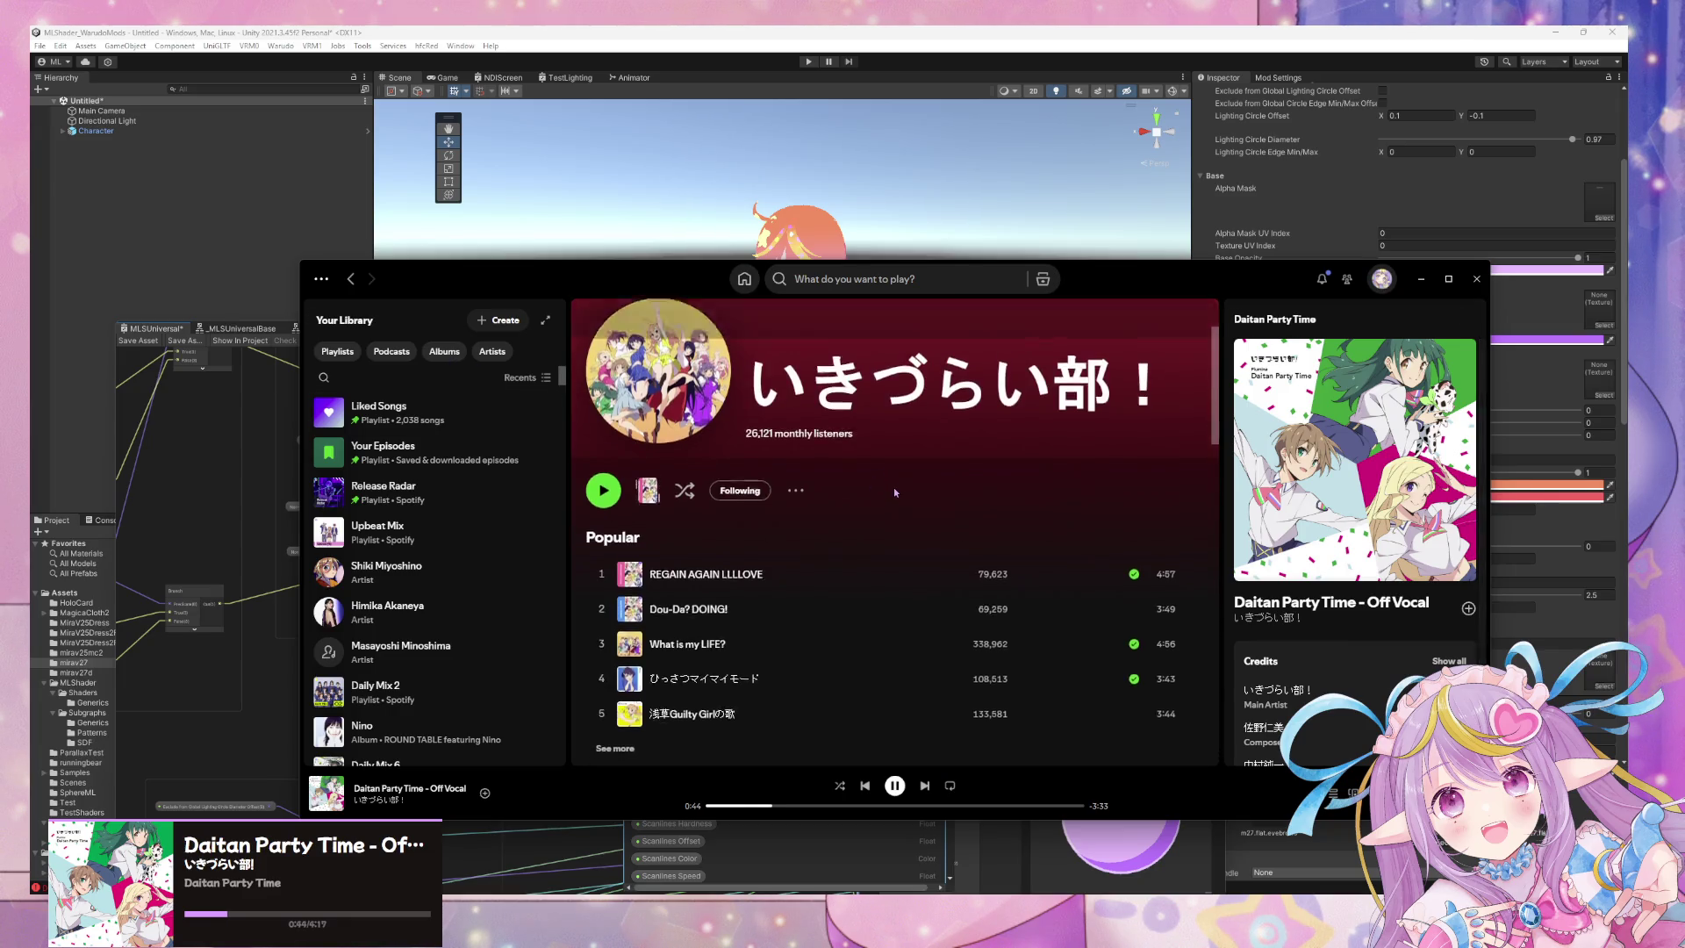
pyautogui.click(439, 492)
pyautogui.scroll(-3, 773, 443)
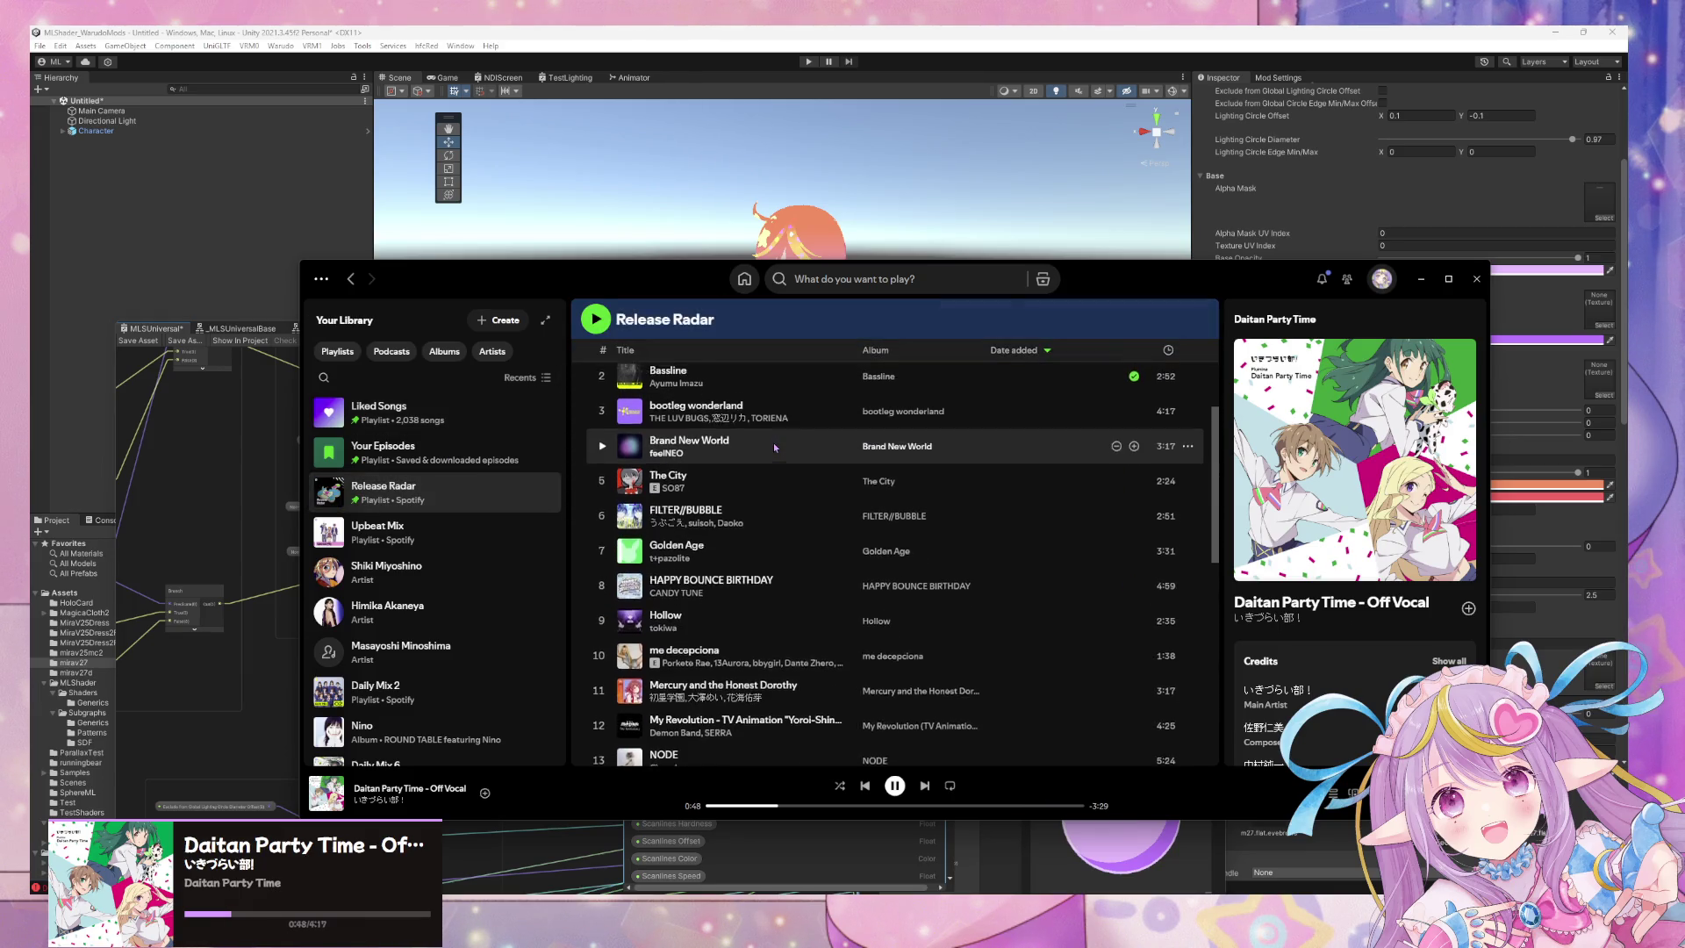
pyautogui.scroll(3, 772, 443)
pyautogui.scroll(-4, 772, 445)
pyautogui.scroll(-3, 773, 444)
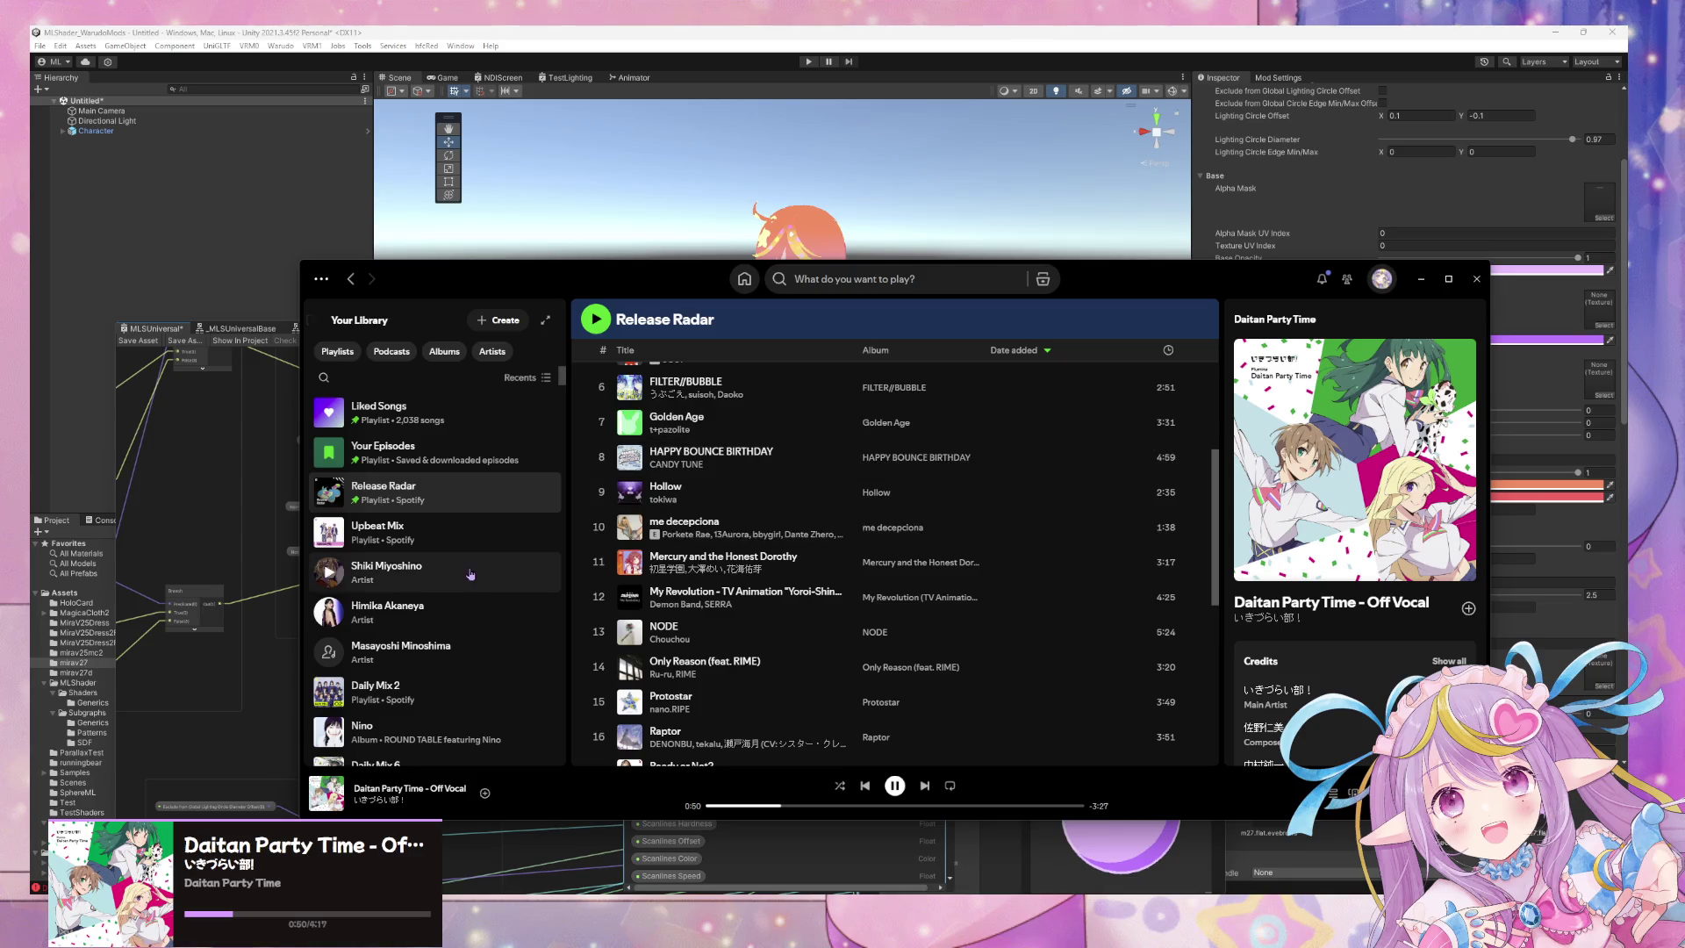
pyautogui.scroll(-3, 390, 521)
pyautogui.click(377, 566)
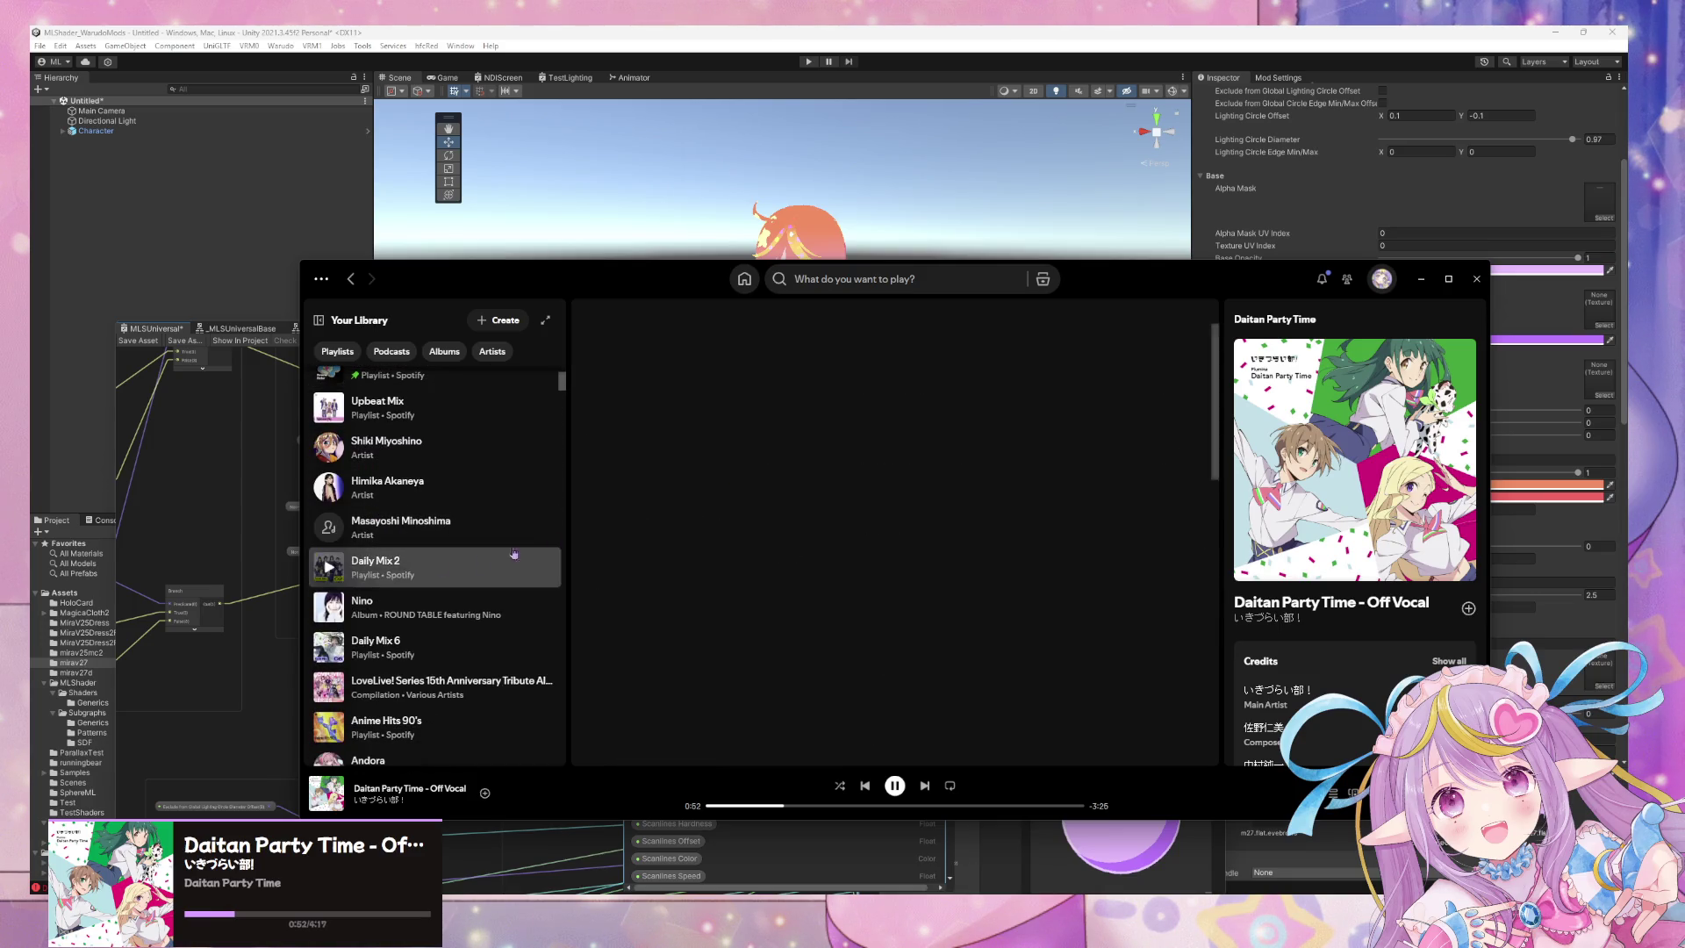
pyautogui.click(605, 504)
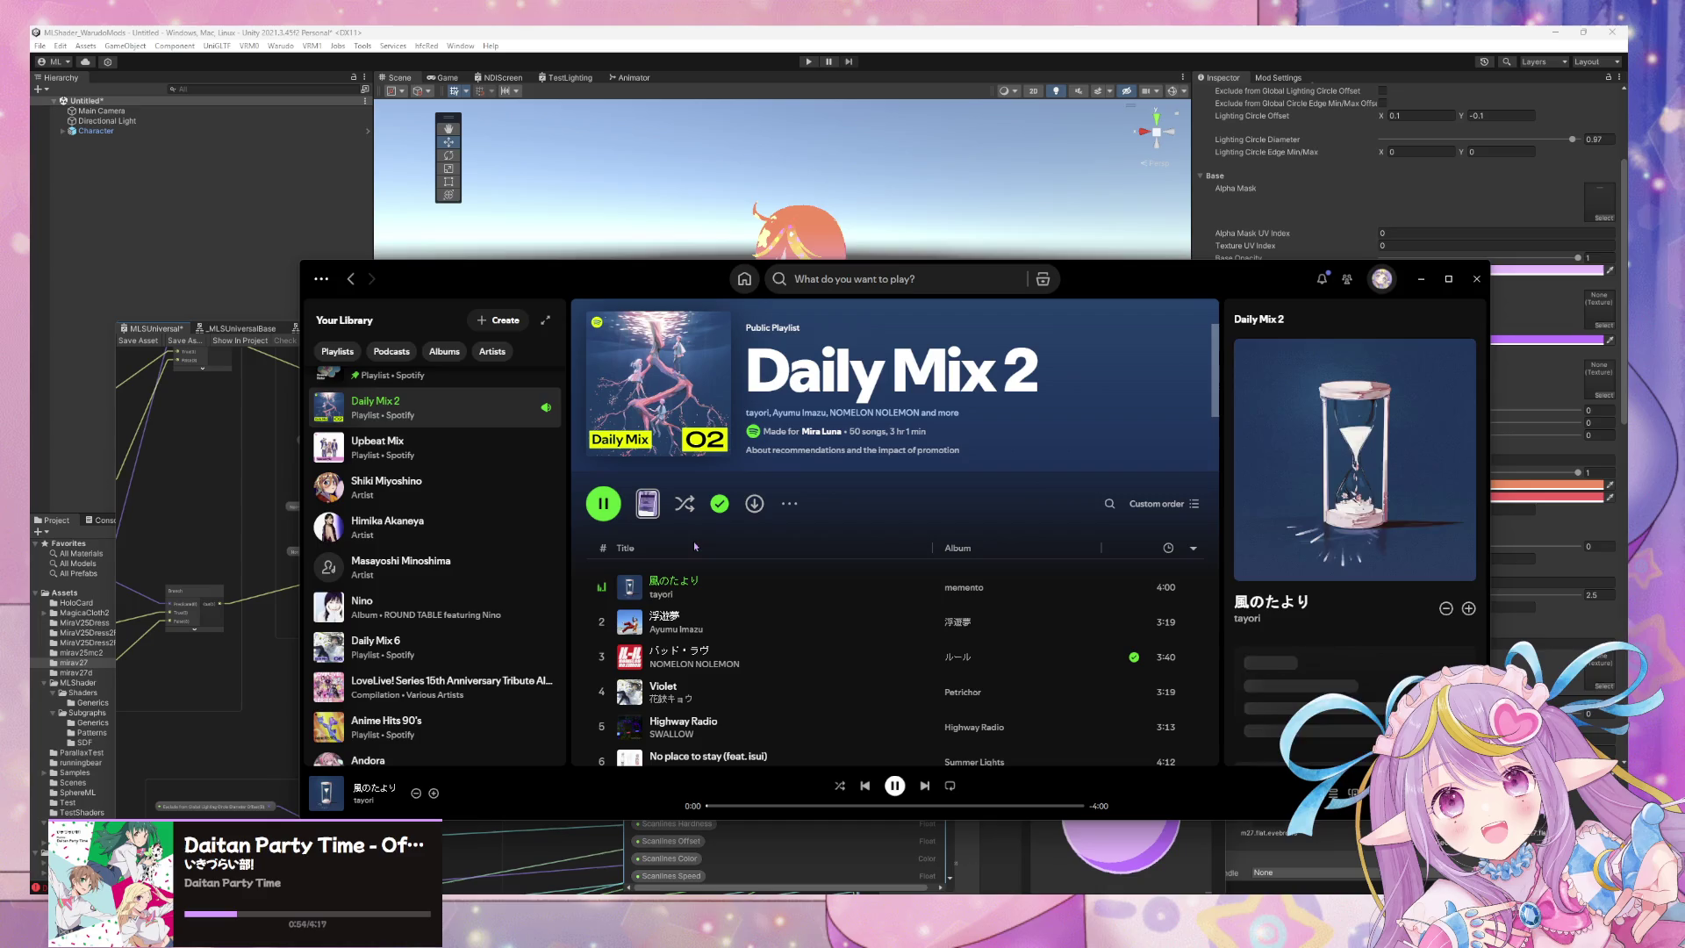
pyautogui.click(1430, 282)
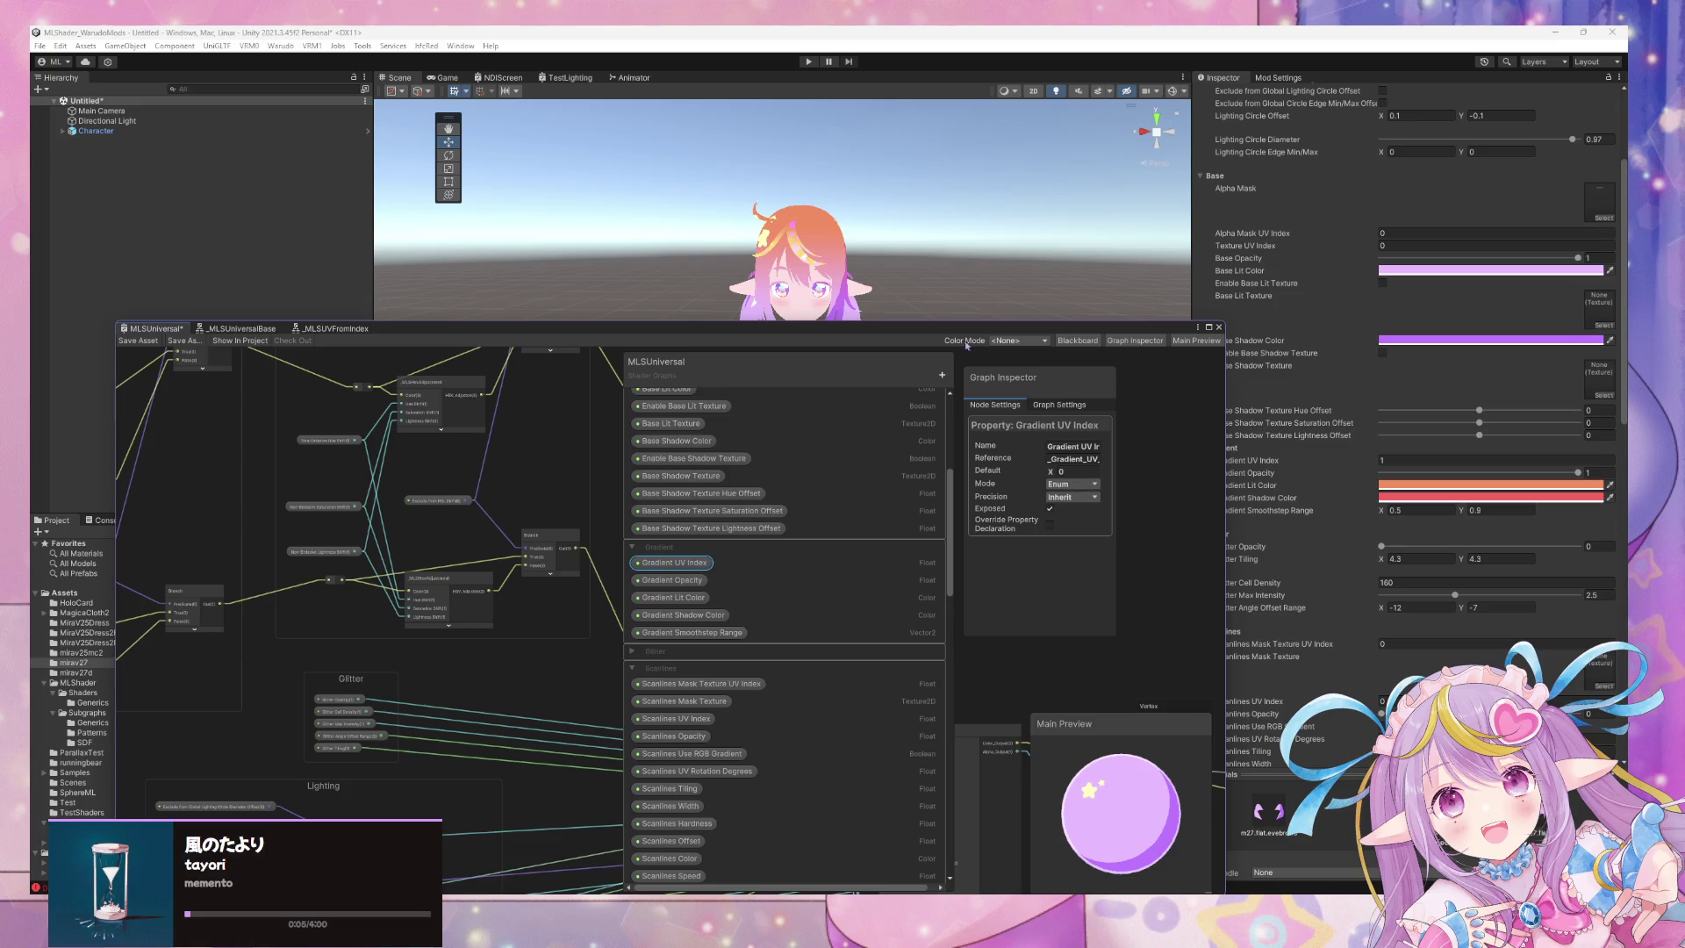
# Enter 1 as the material's Gradient UV Index and save the MLSUniversal shader graph.
pyautogui.moveTo(970, 330); pyautogui.dragTo(696, 375)
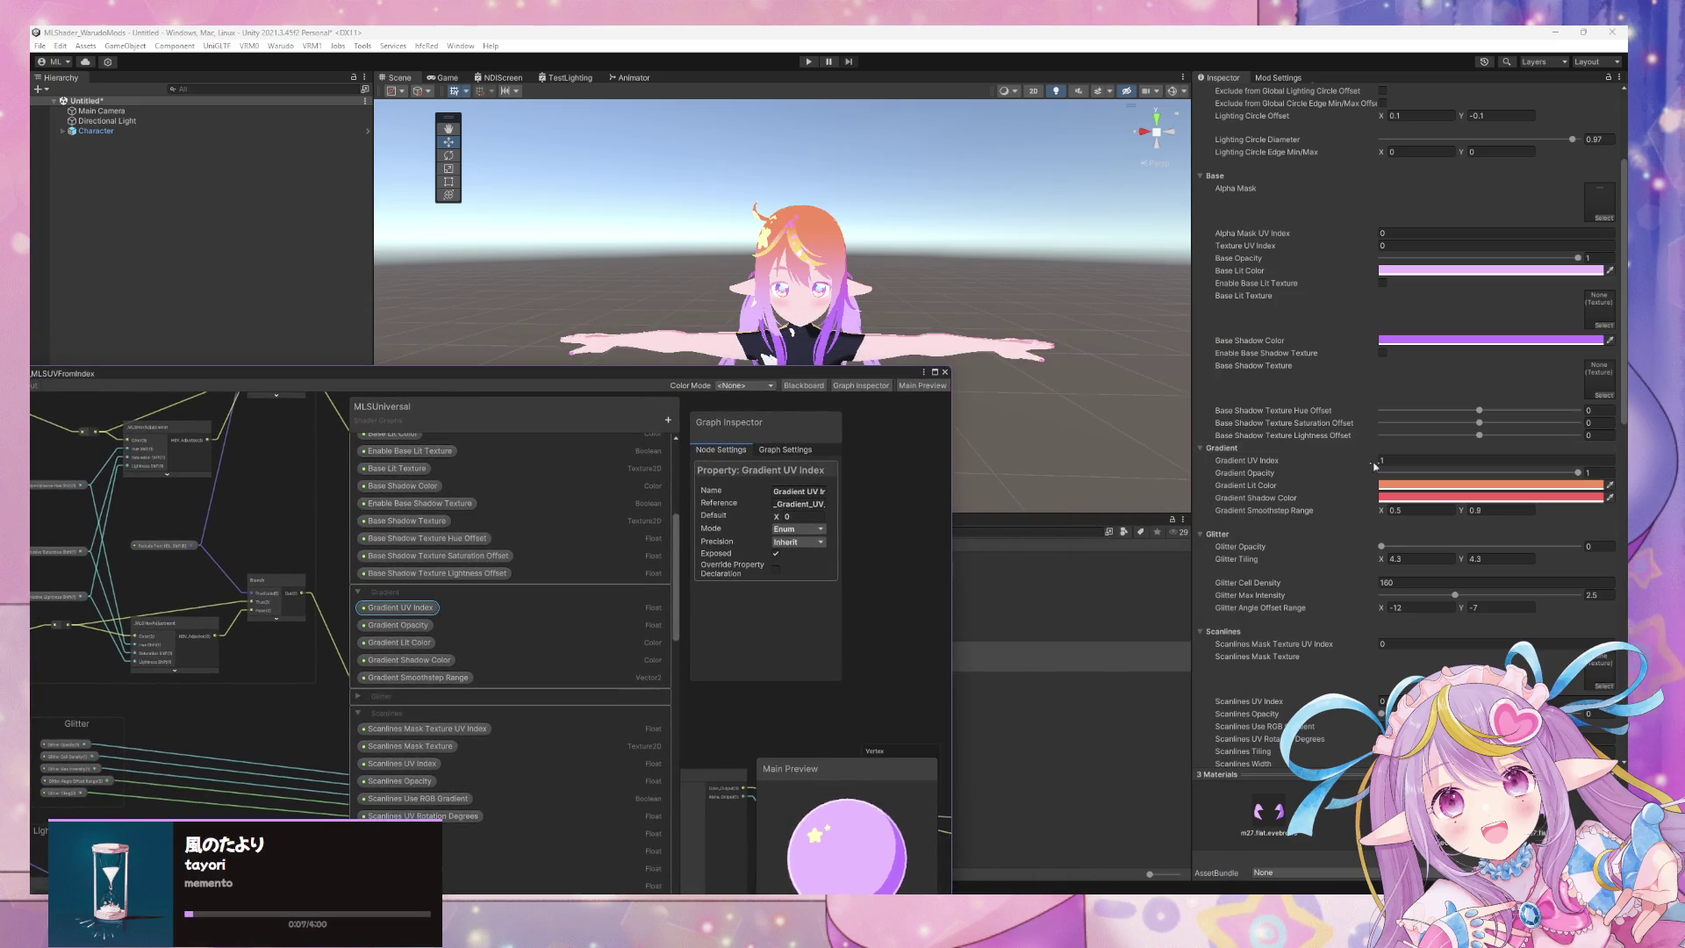
pyautogui.click(1380, 462)
pyautogui.moveTo(1378, 465); pyautogui.dragTo(1347, 458)
pyautogui.write('1')
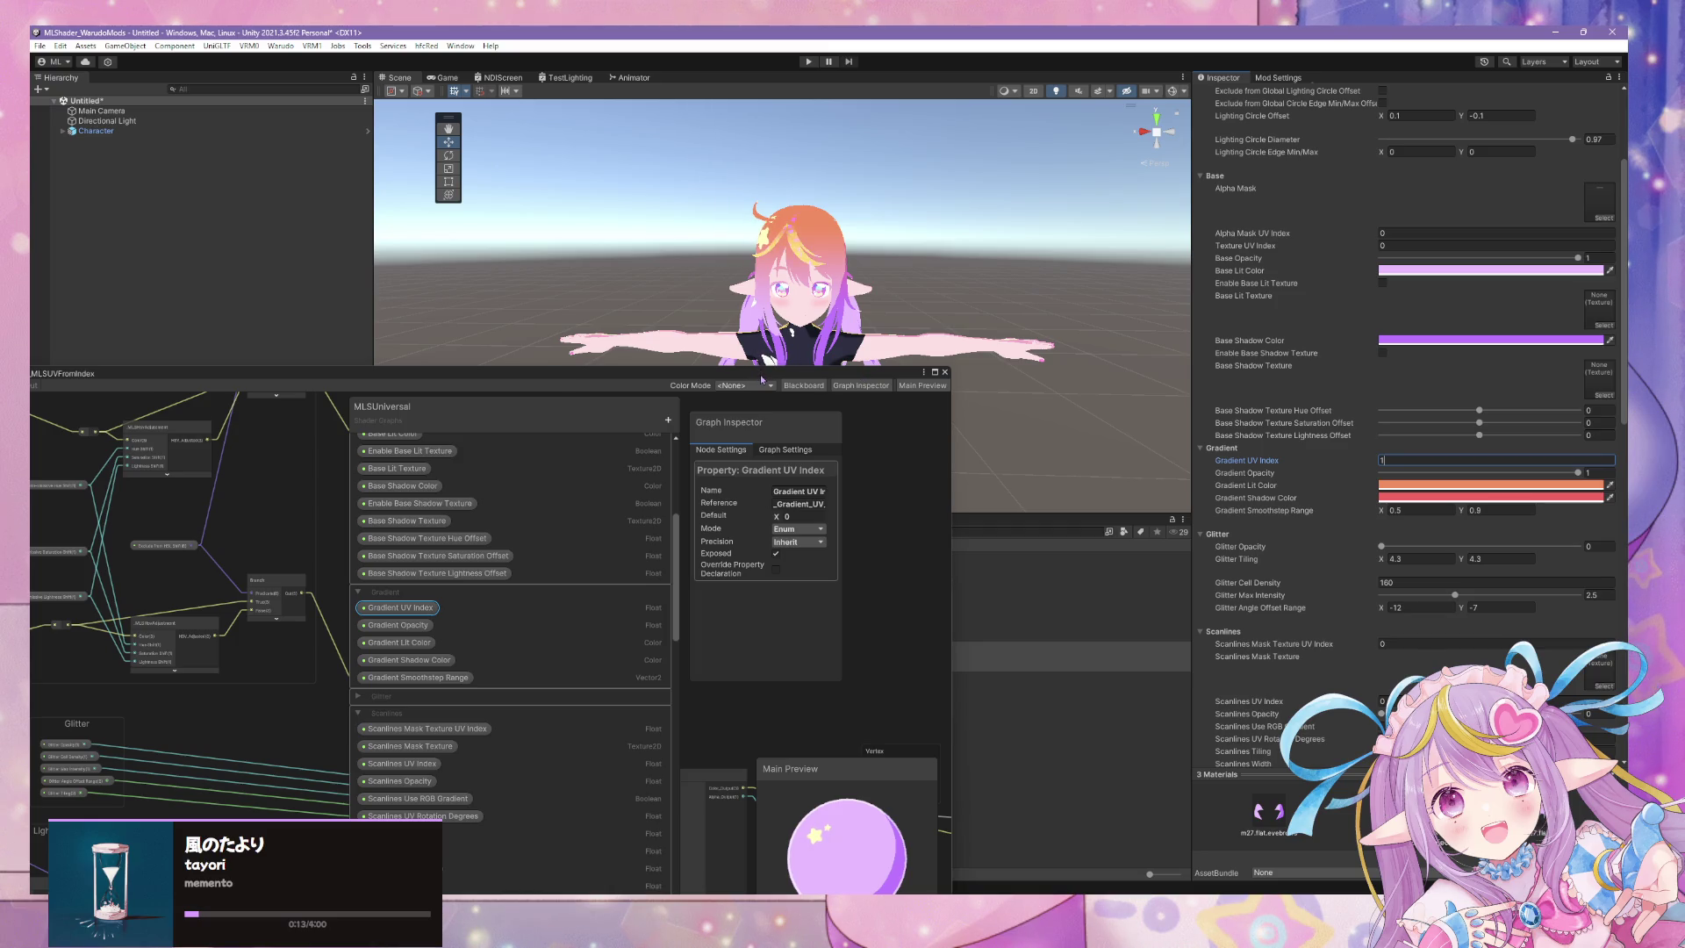
pyautogui.moveTo(844, 375); pyautogui.dragTo(1078, 316)
pyautogui.click(190, 321)
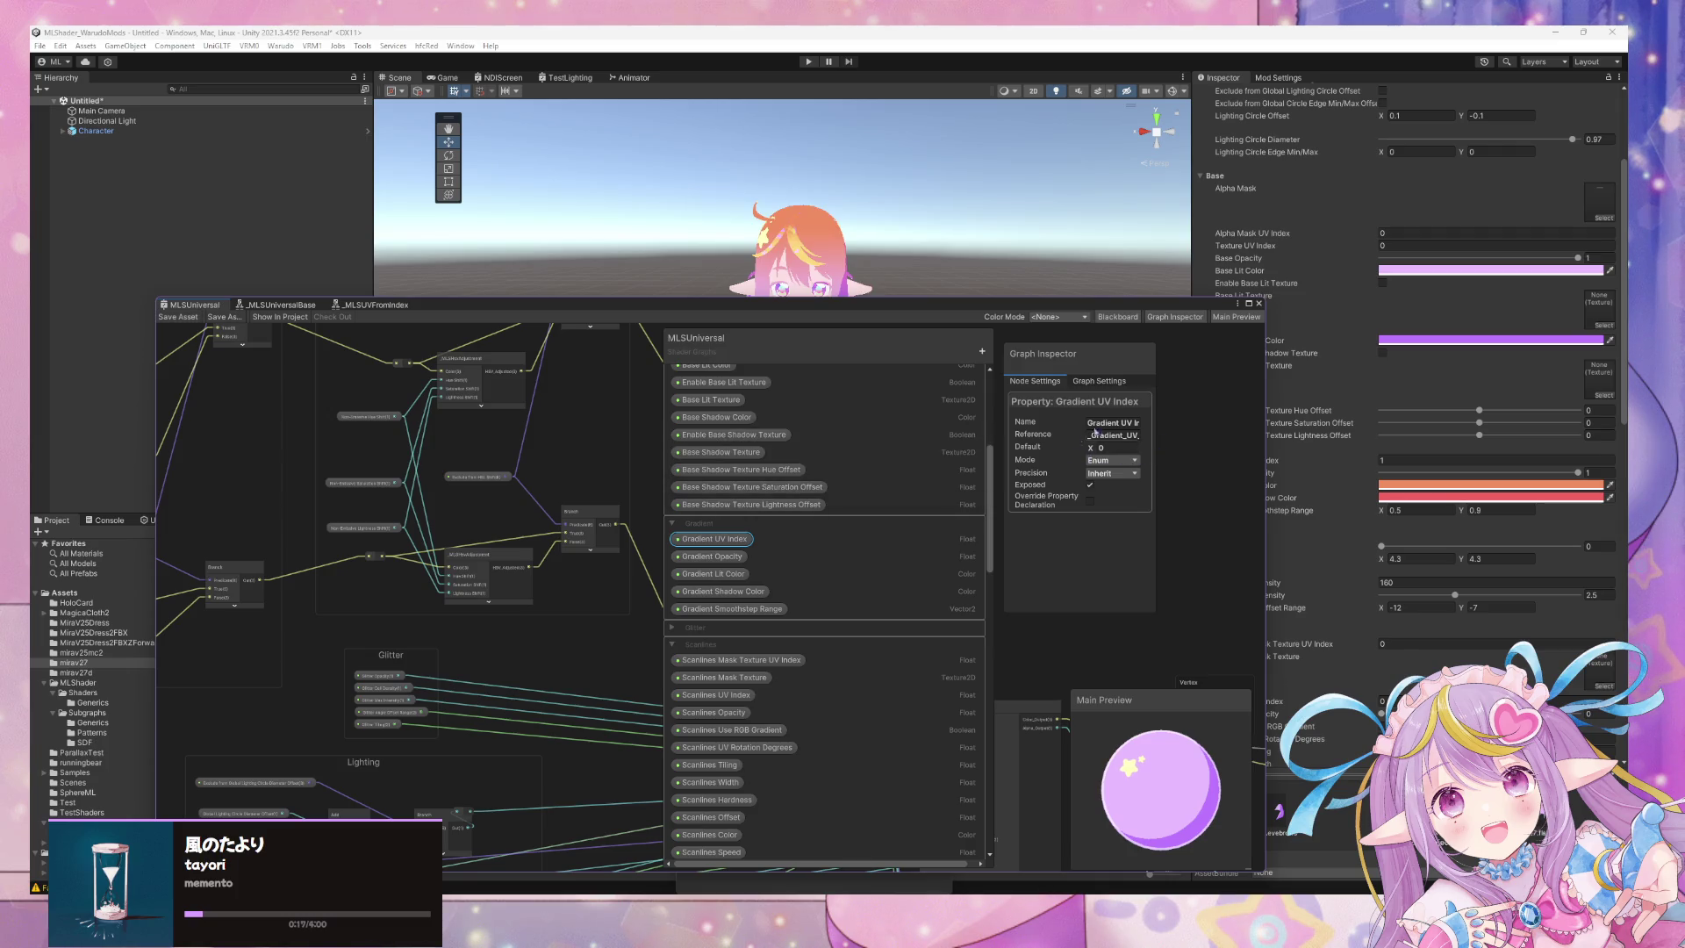
# Enter 4.4 for the material's Gradient UV Index and bring up the property's mode choices.
pyautogui.moveTo(1119, 308); pyautogui.dragTo(977, 322)
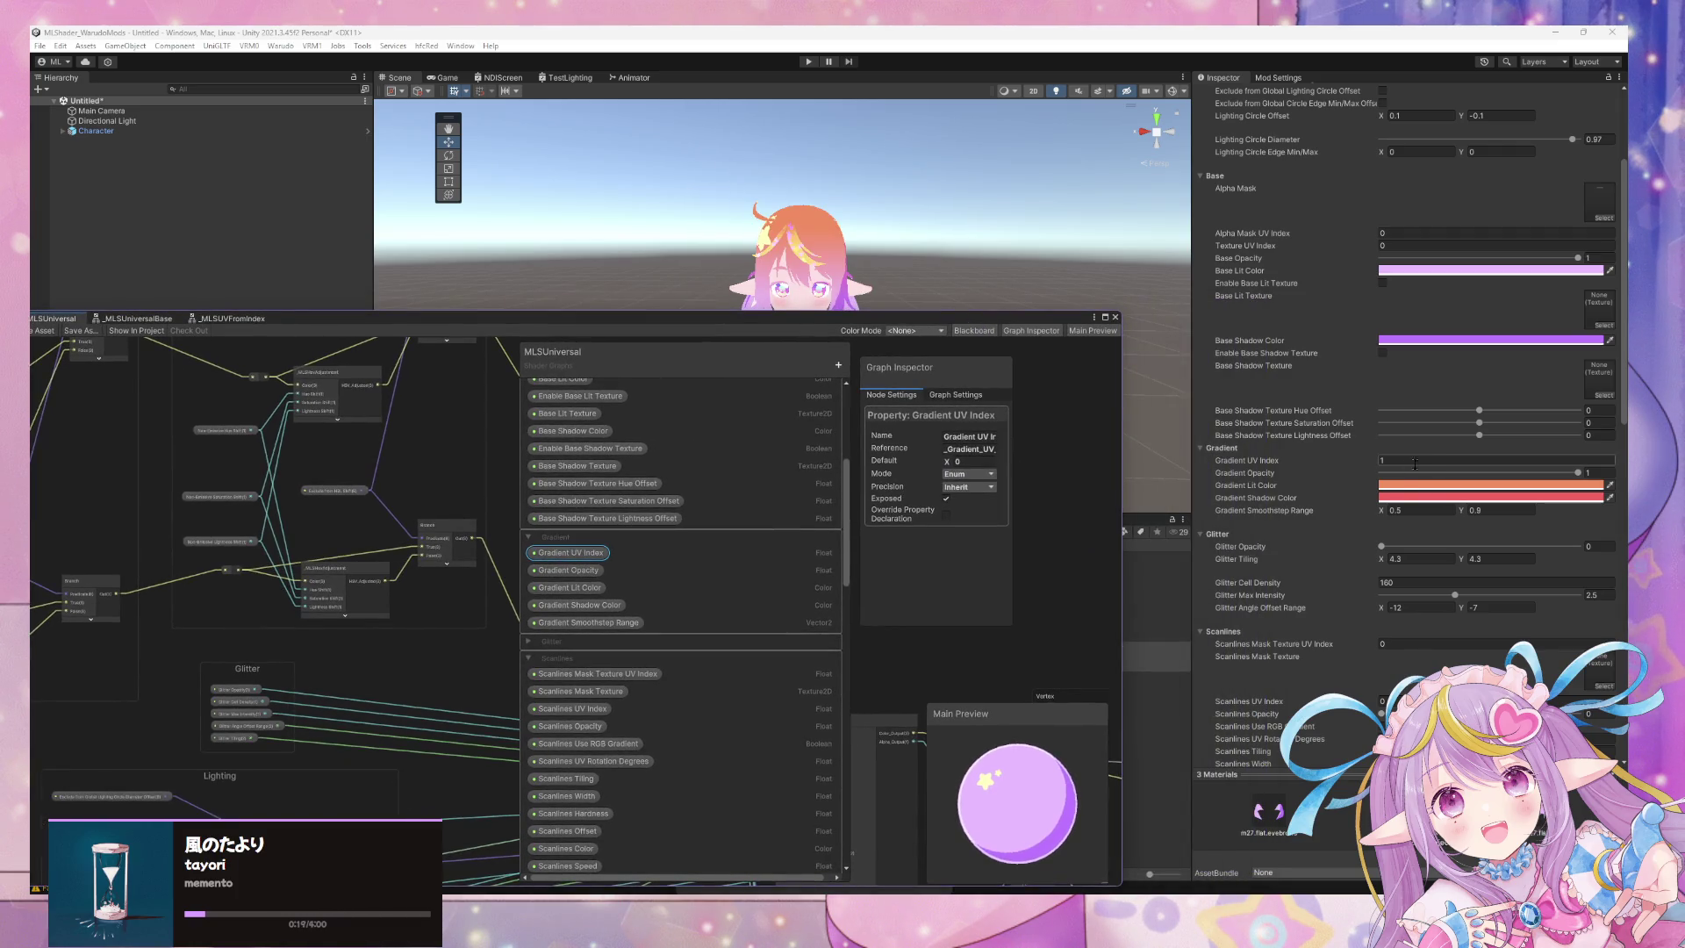
pyautogui.click(1383, 462)
pyautogui.write('4.4')
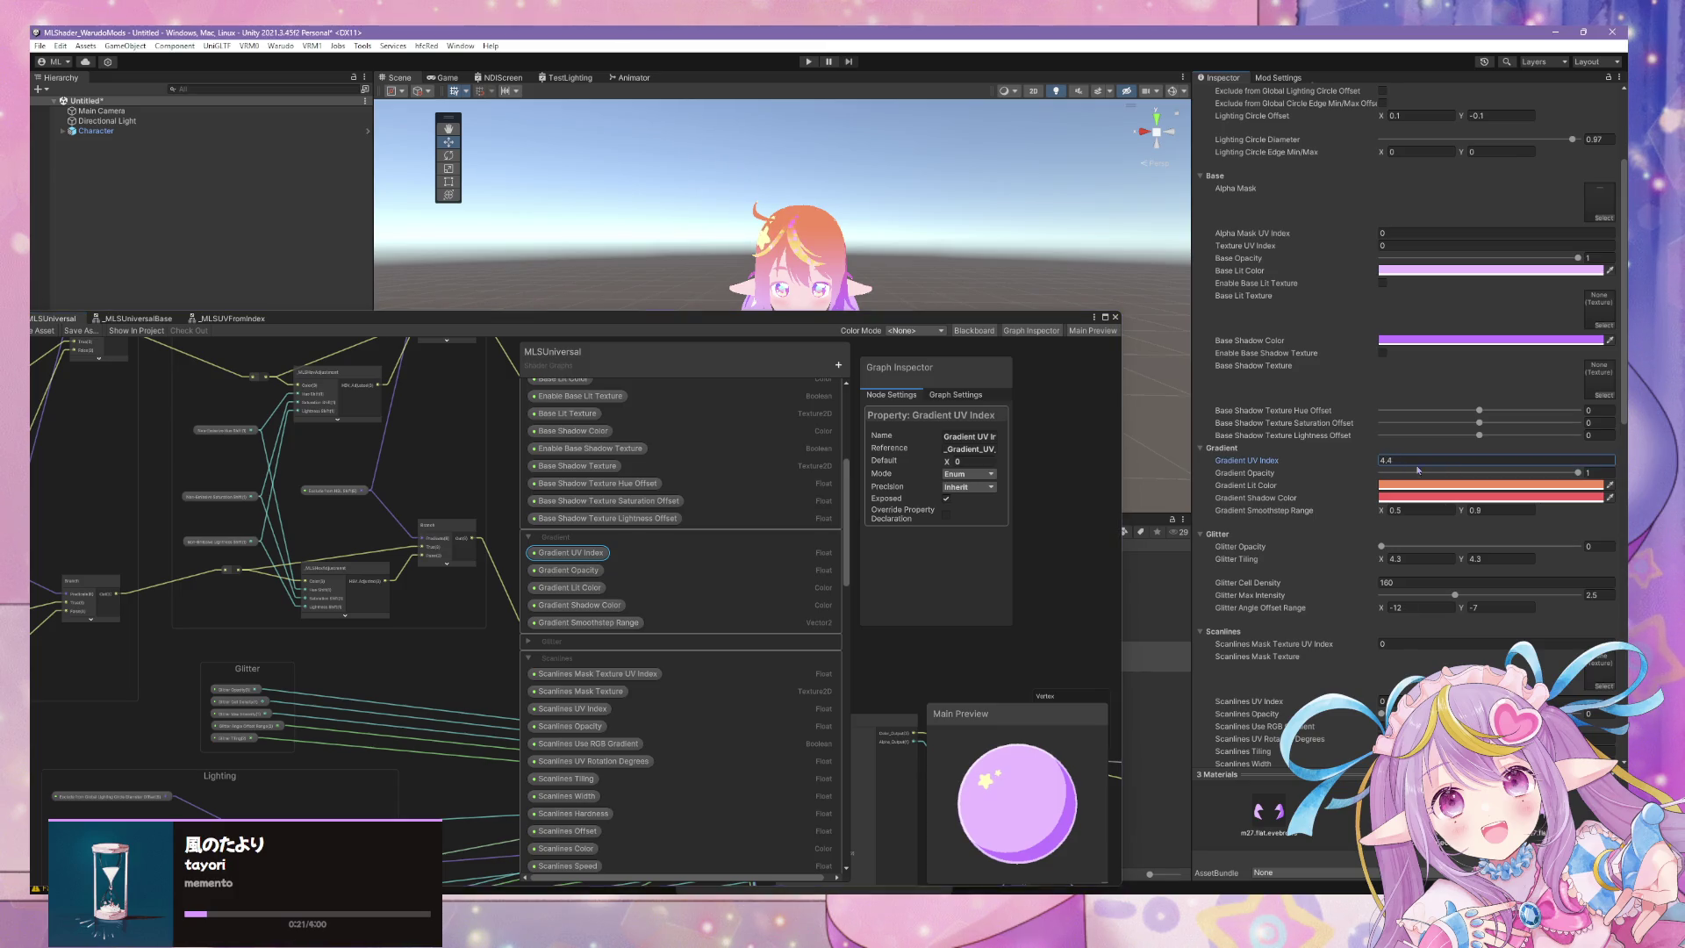
pyautogui.click(969, 474)
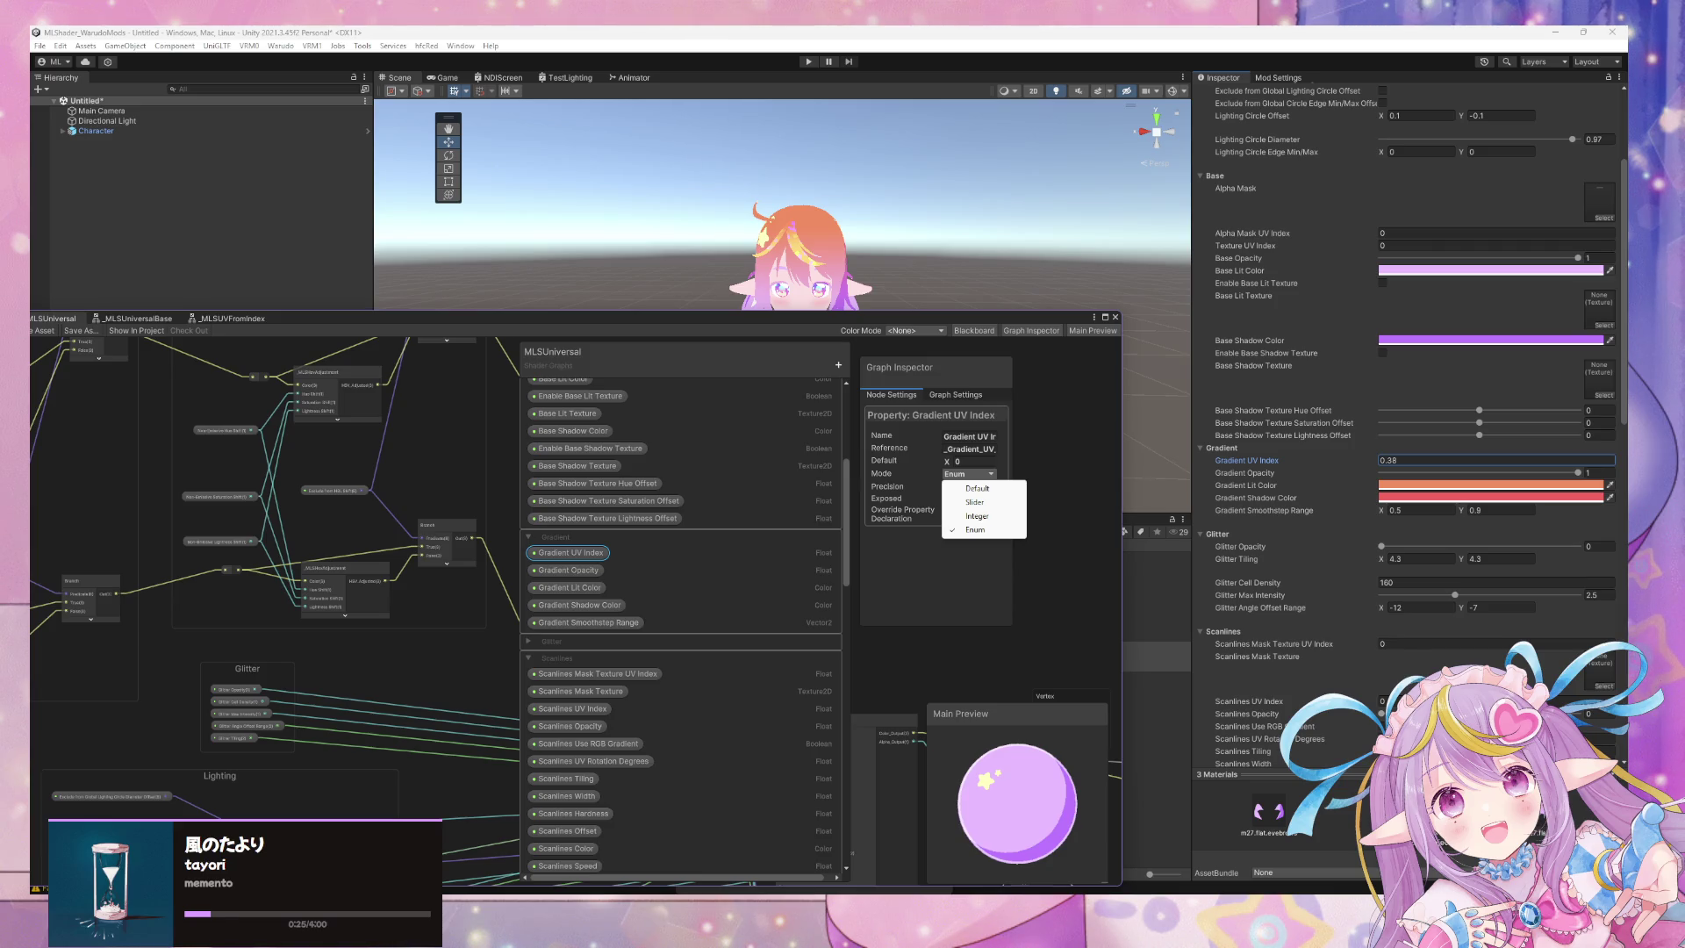
pyautogui.moveTo(777, 874)
# Dismiss the Mode dropdown with Escape, keeping Gradient UV Index in Enum mode.
pyautogui.press('Escape')
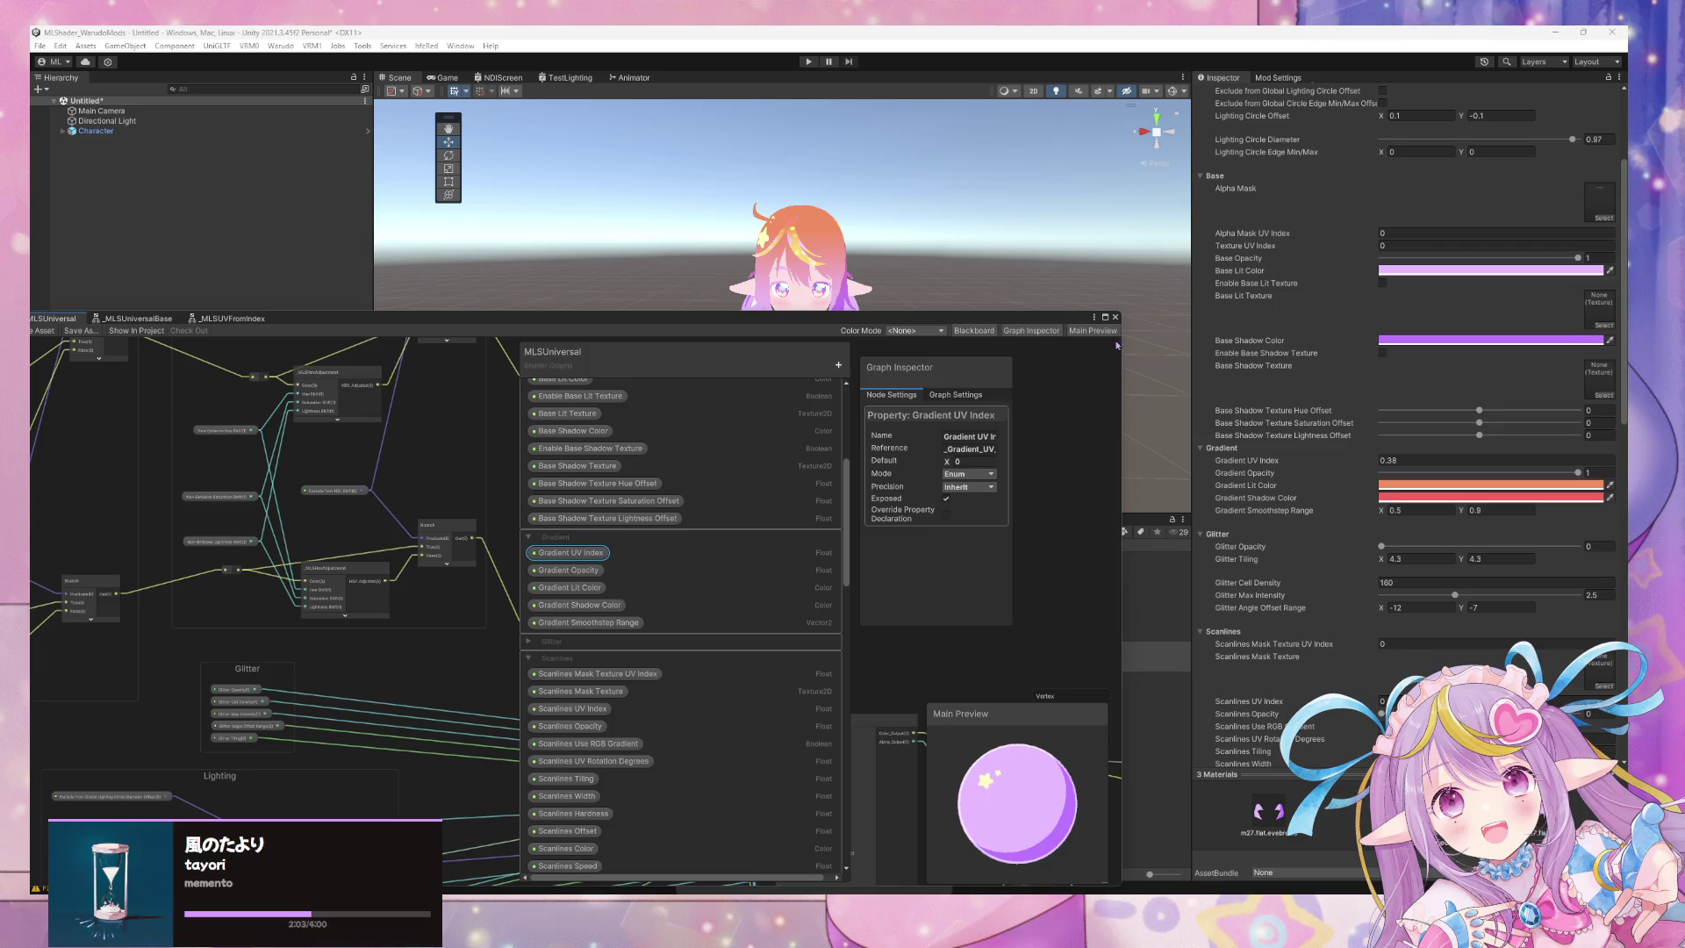
# Switch the Gradient UV Index property's mode to Integer.
pyautogui.click(972, 462)
pyautogui.click(969, 474)
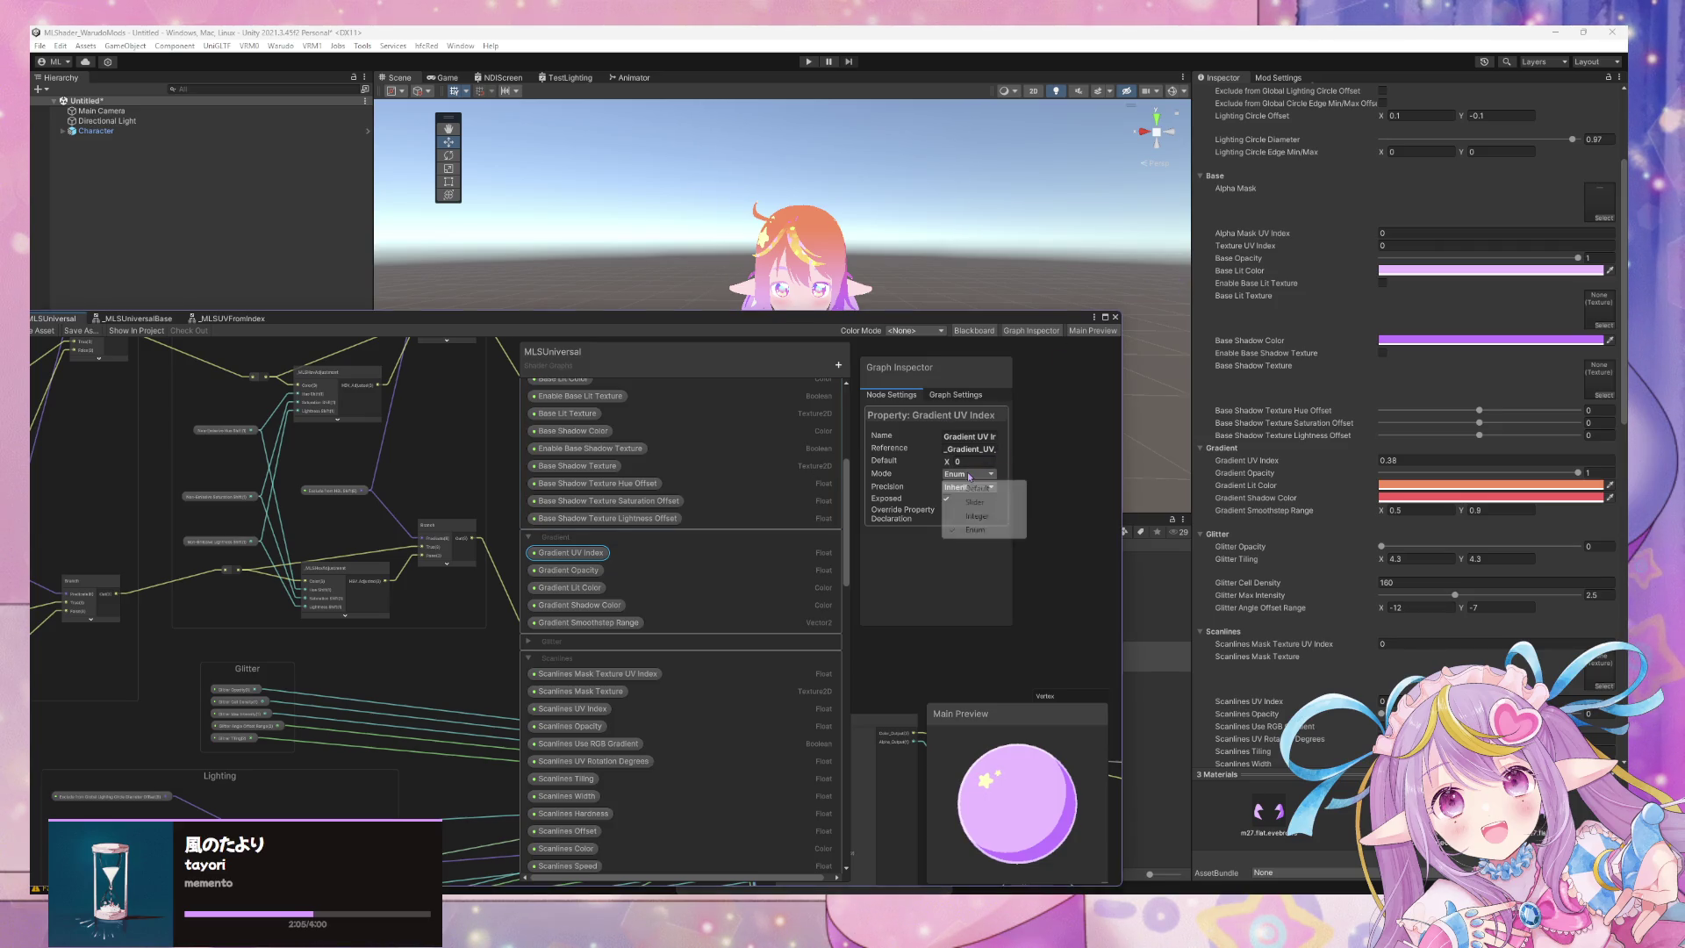
pyautogui.click(976, 529)
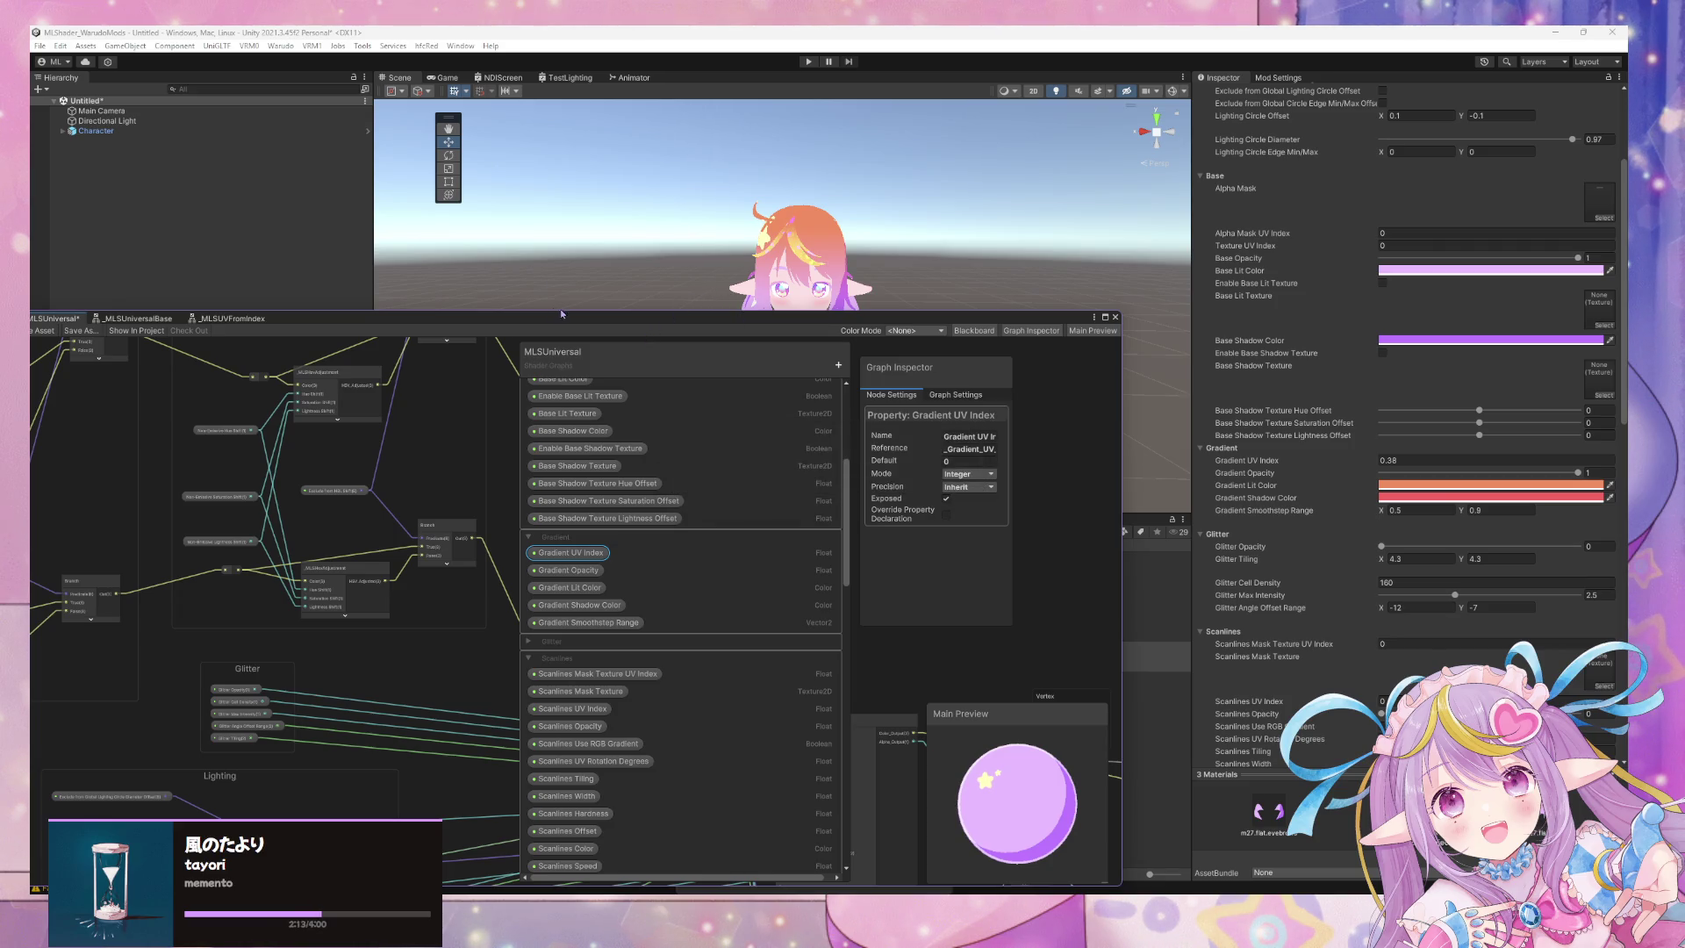
# Bring the Gradient group's nodes into view and save the MLSUniversal shader graph.
pyautogui.moveTo(593, 321); pyautogui.dragTo(837, 265)
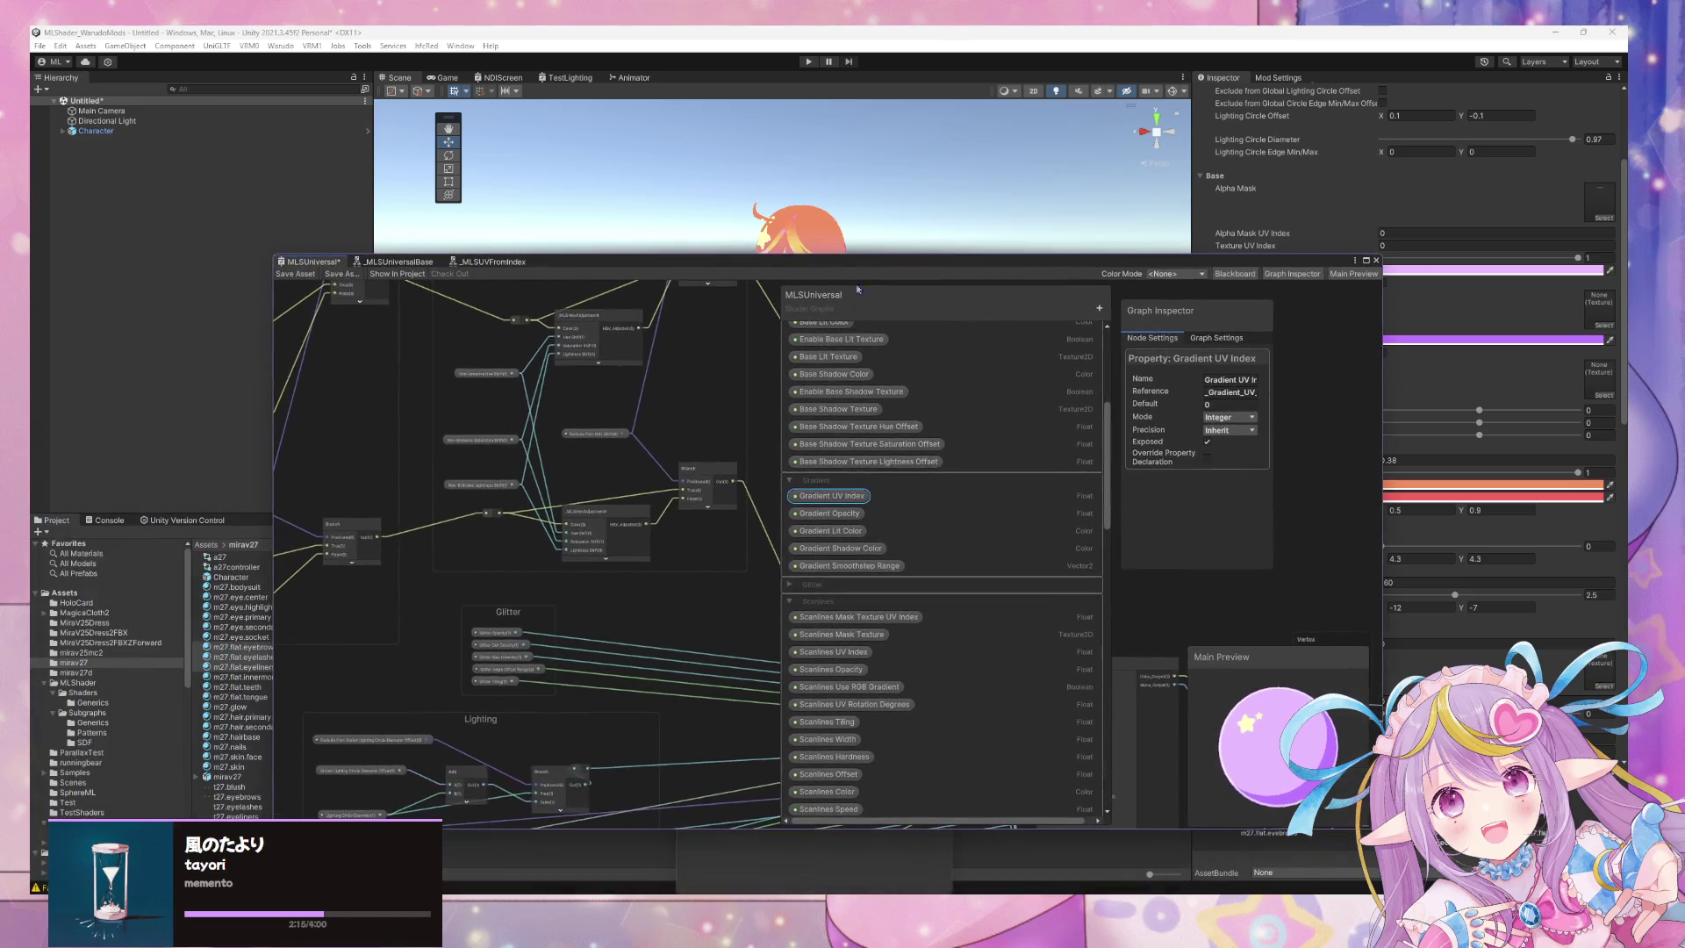
pyautogui.scroll(2, 638, 455)
pyautogui.scroll(-1, 638, 455)
pyautogui.scroll(-4, 638, 454)
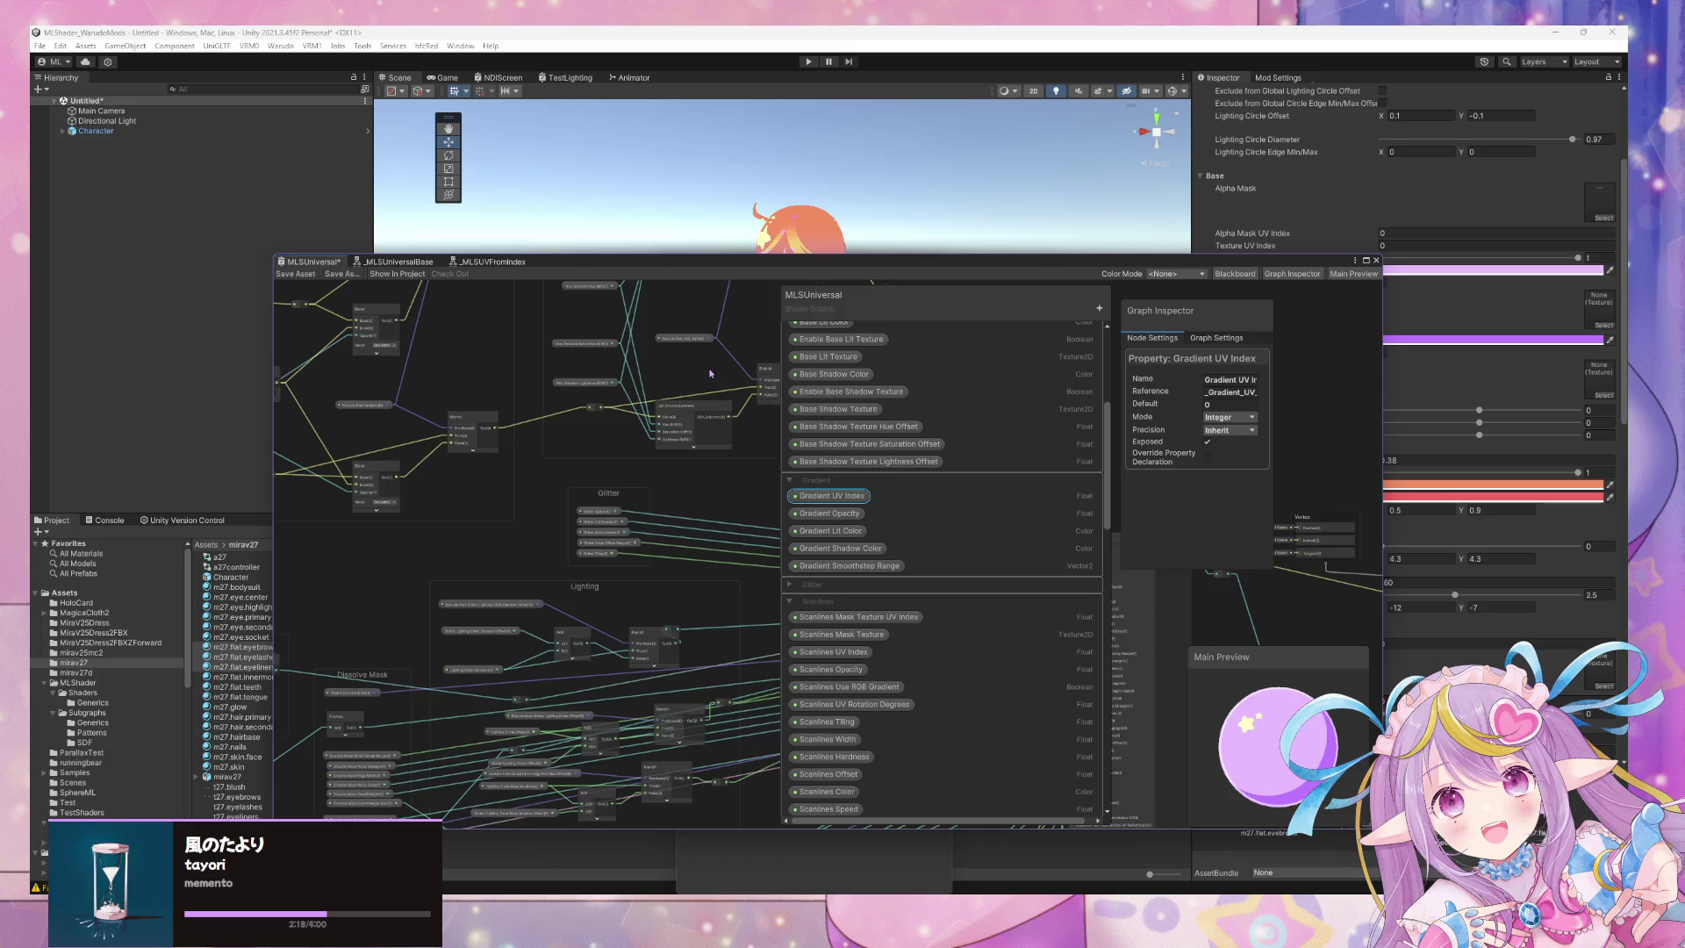
pyautogui.scroll(3, 557, 500)
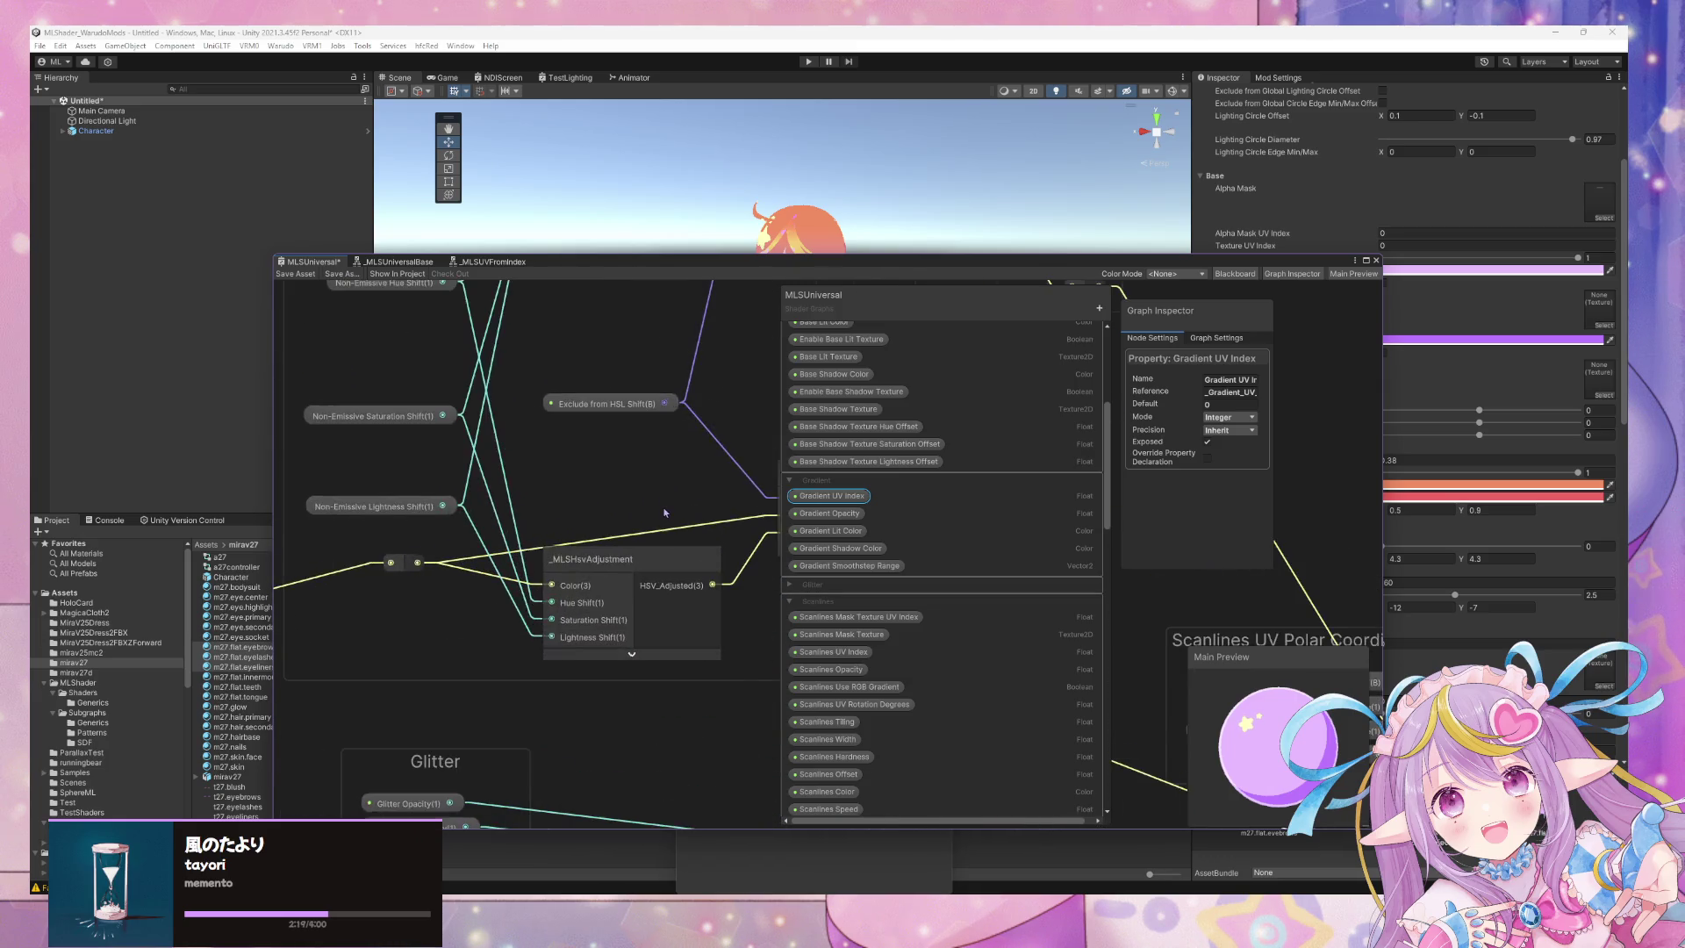
pyautogui.scroll(-1, 556, 500)
pyautogui.scroll(1, 560, 562)
pyautogui.scroll(-2, 560, 563)
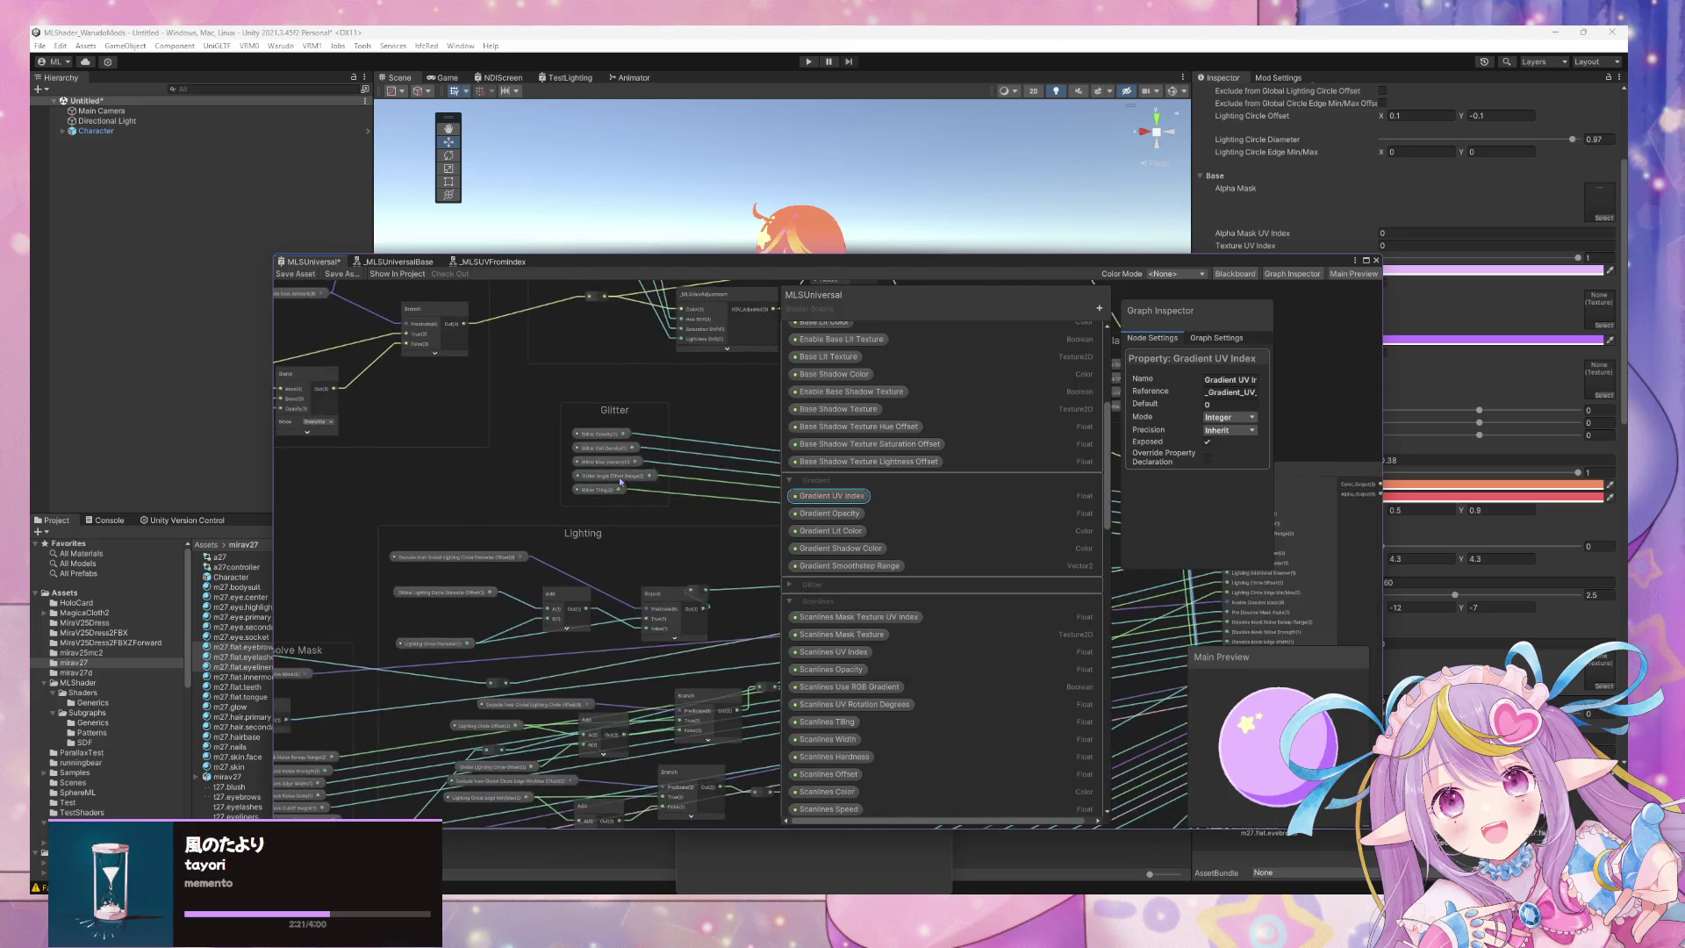
pyautogui.scroll(2, 540, 455)
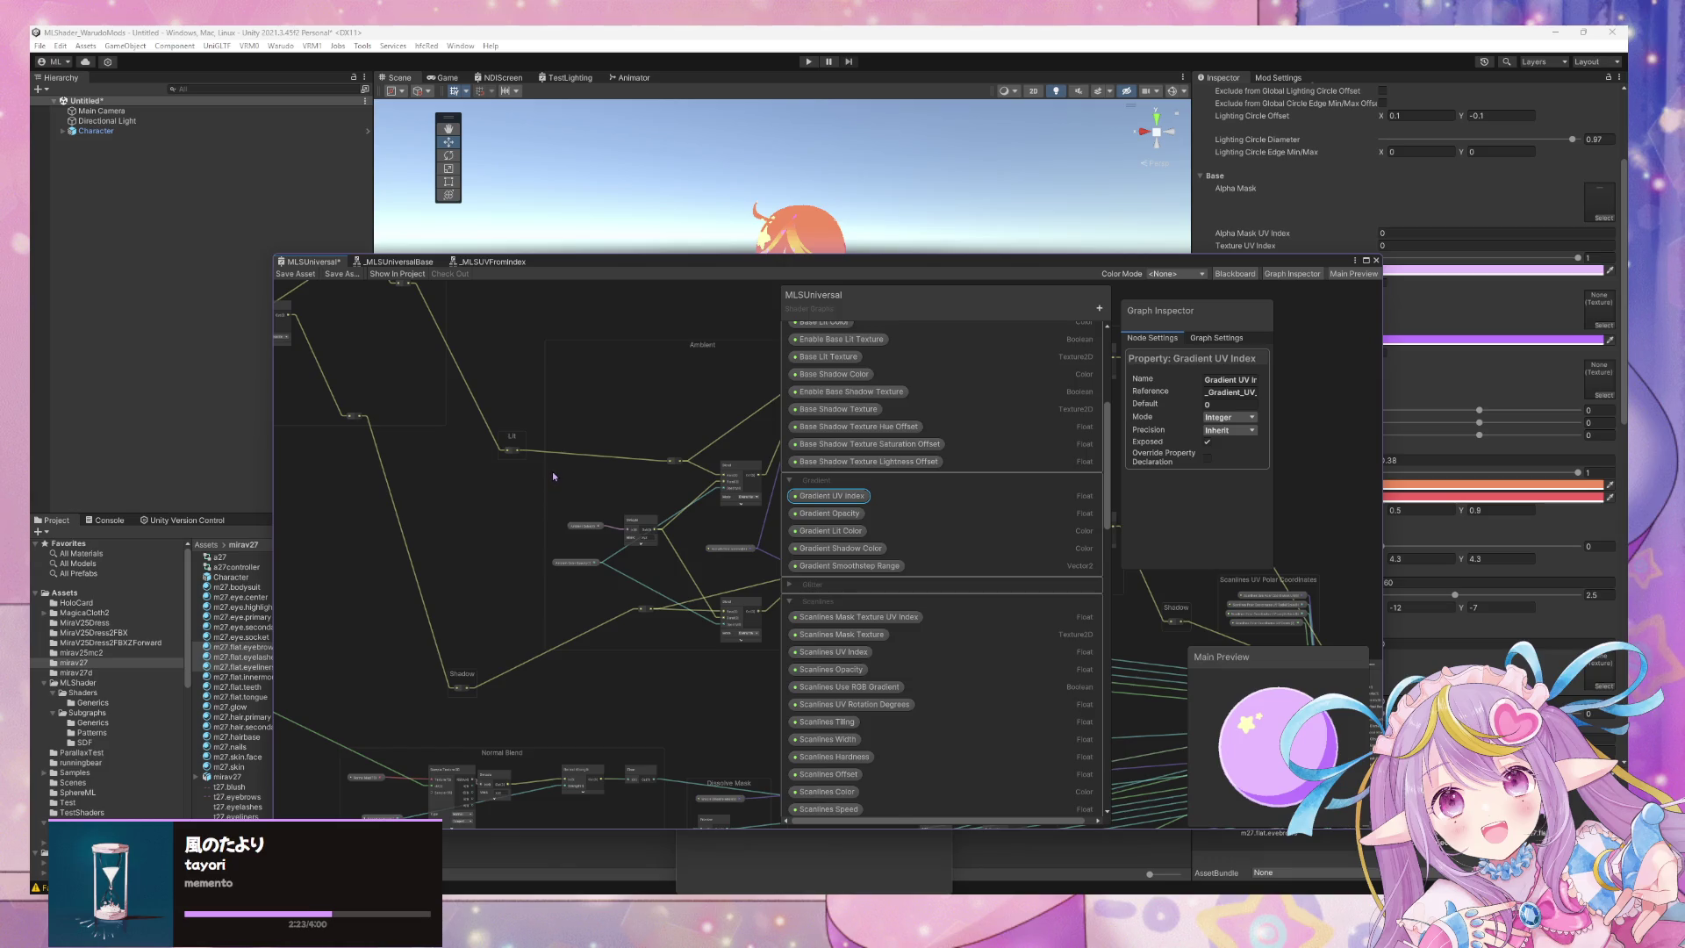
pyautogui.scroll(-3, 551, 471)
pyautogui.scroll(5, 525, 588)
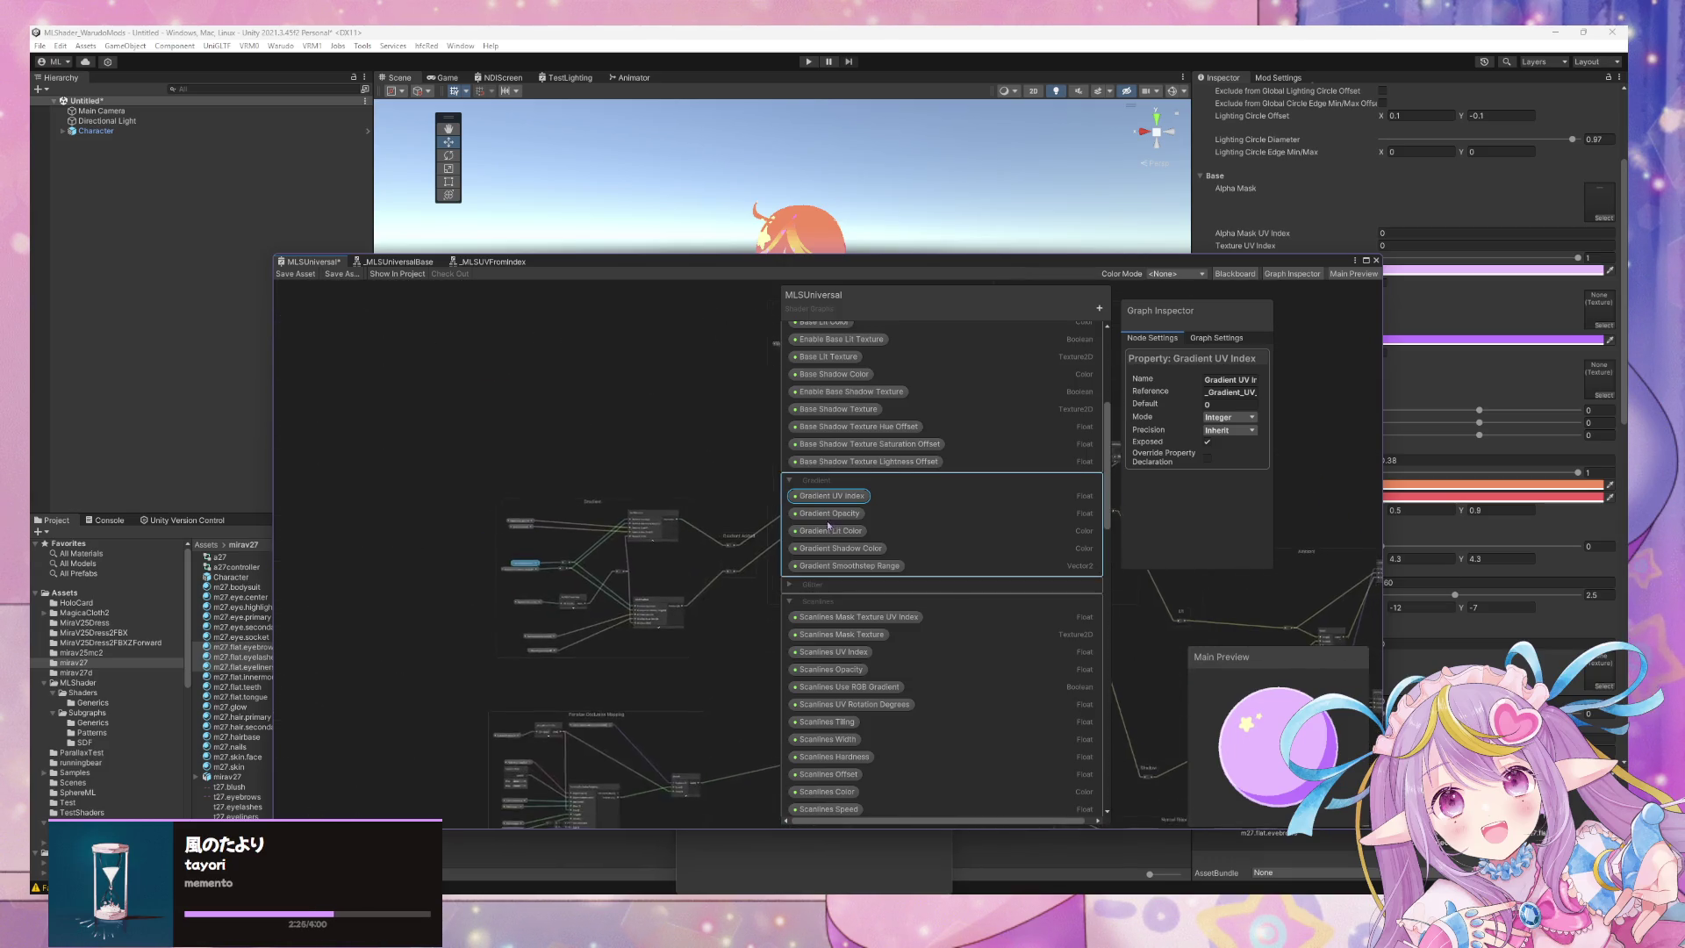
pyautogui.moveTo(595, 431); pyautogui.dragTo(665, 353)
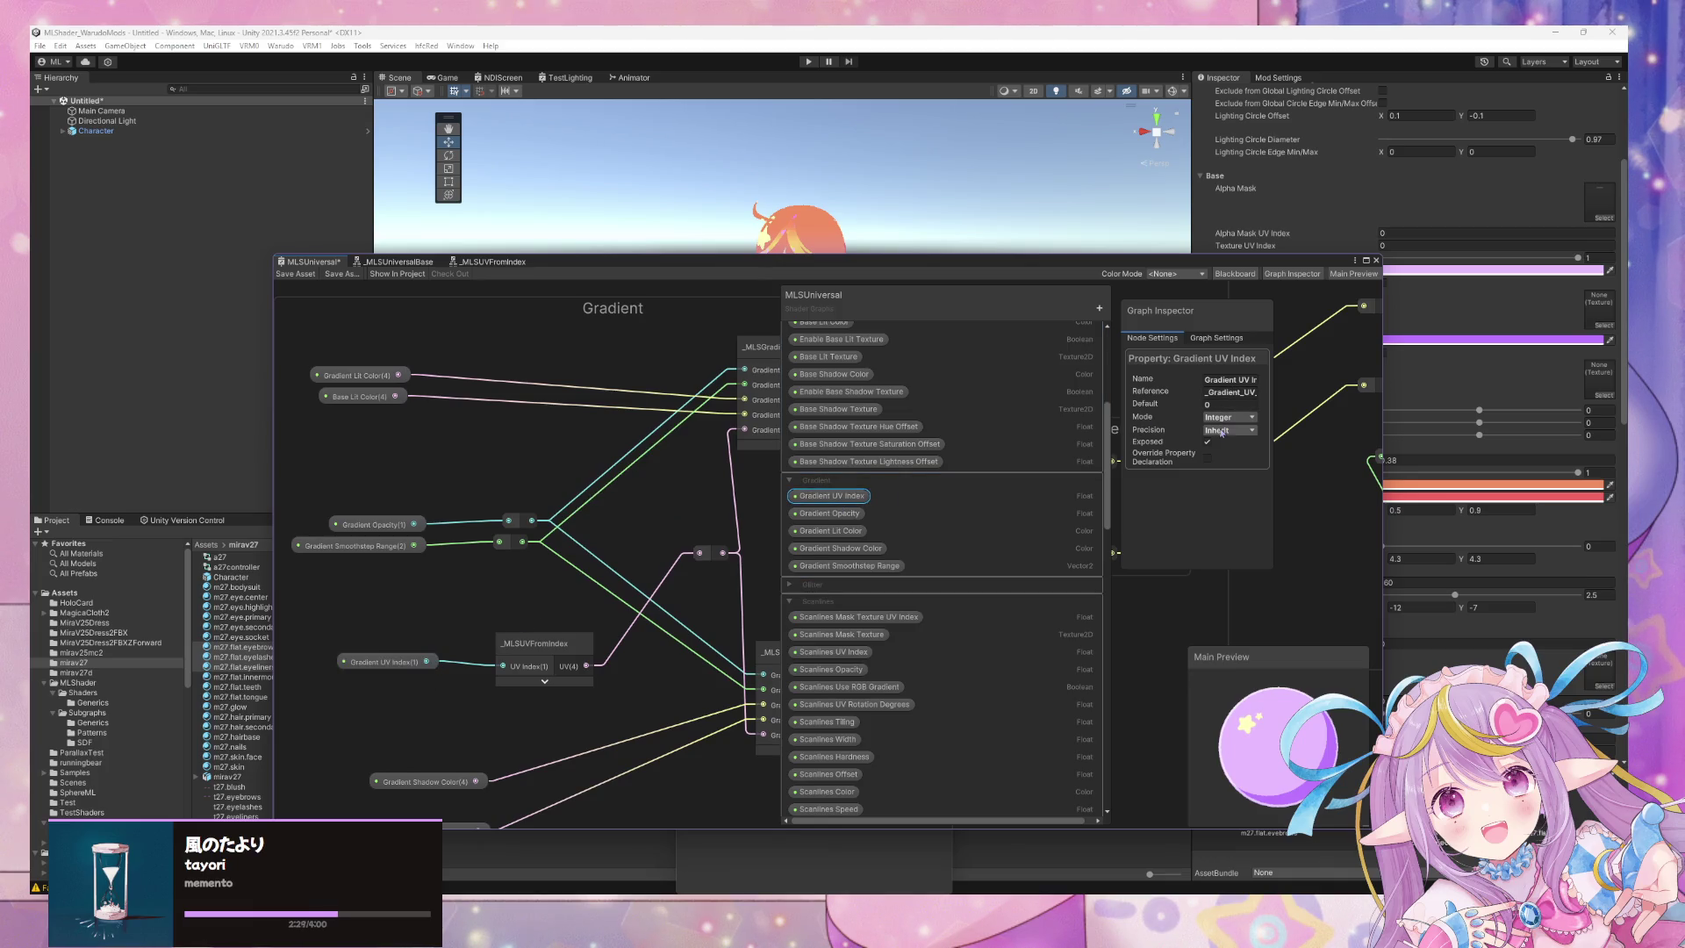
pyautogui.click(296, 273)
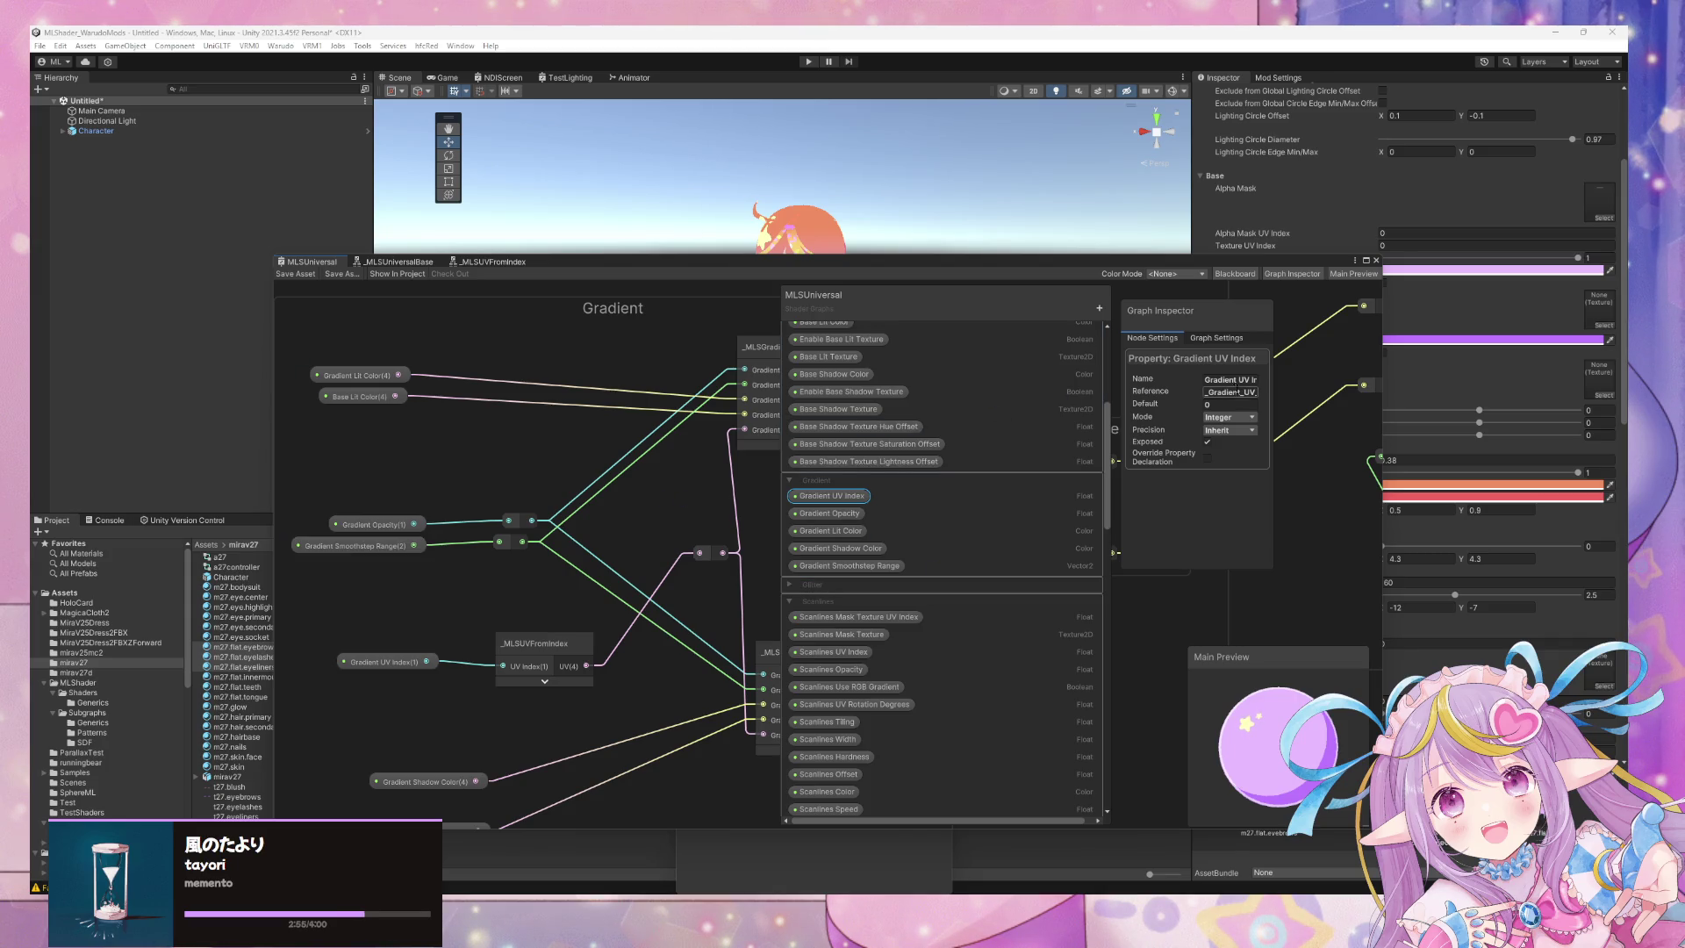
pyautogui.click(1222, 418)
# Make Gradient UV Index a Slider with a 0 to 4 range.
pyautogui.click(1253, 458)
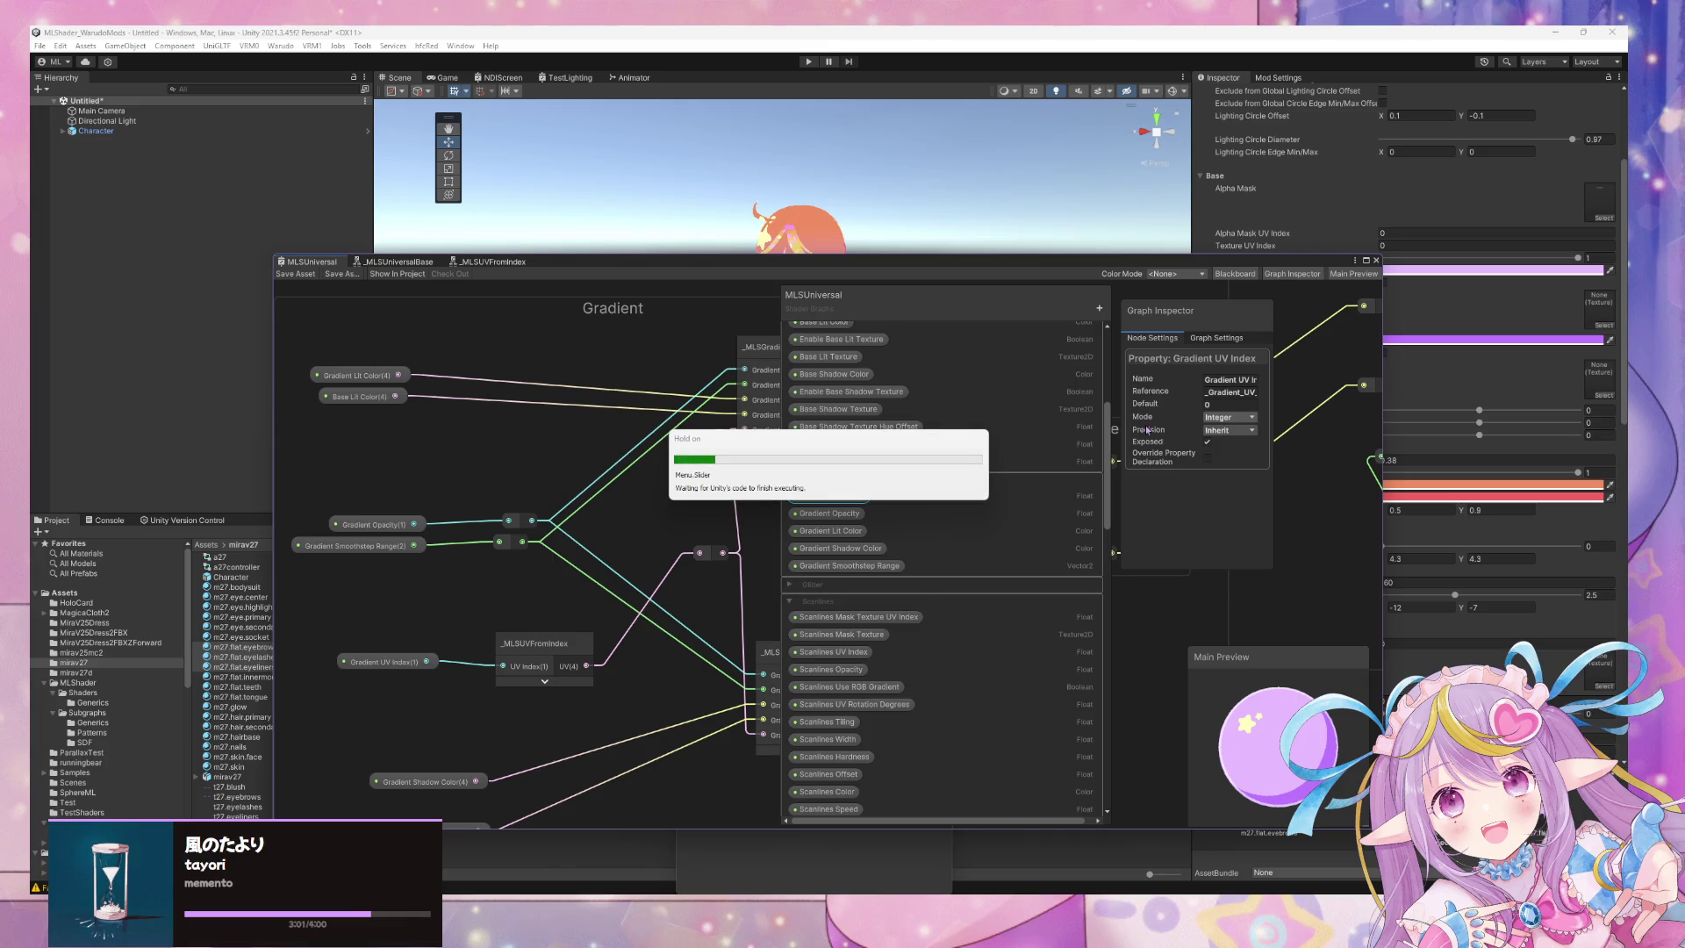
pyautogui.click(1230, 430)
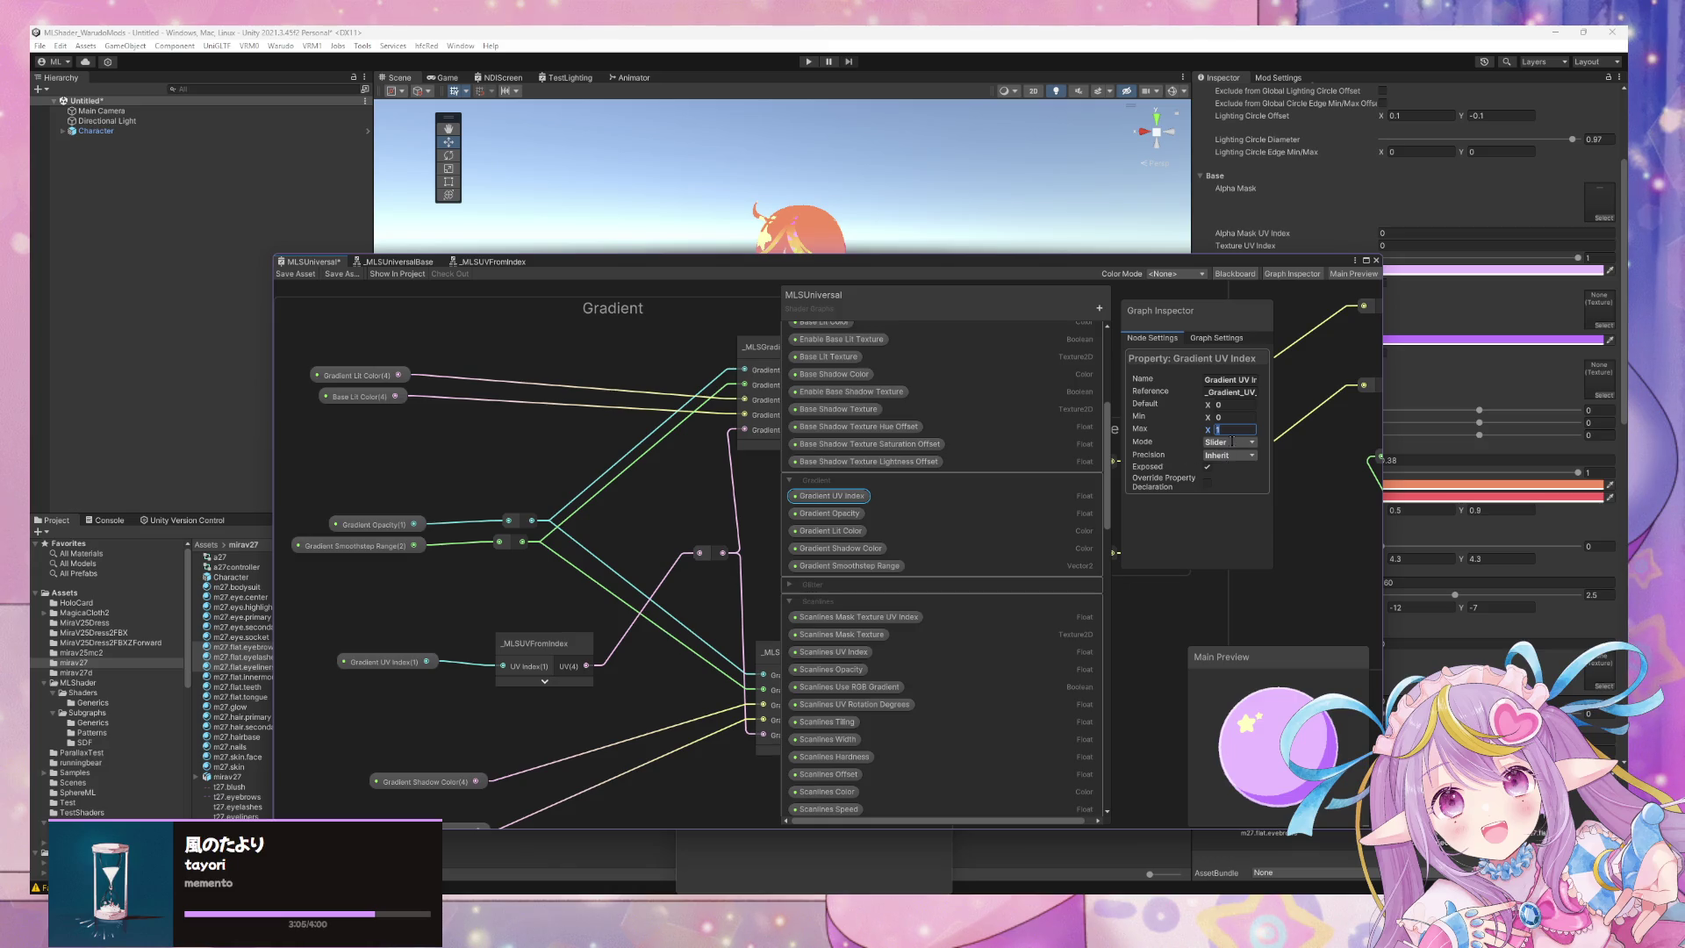
pyautogui.write('4')
pyautogui.click(820, 399)
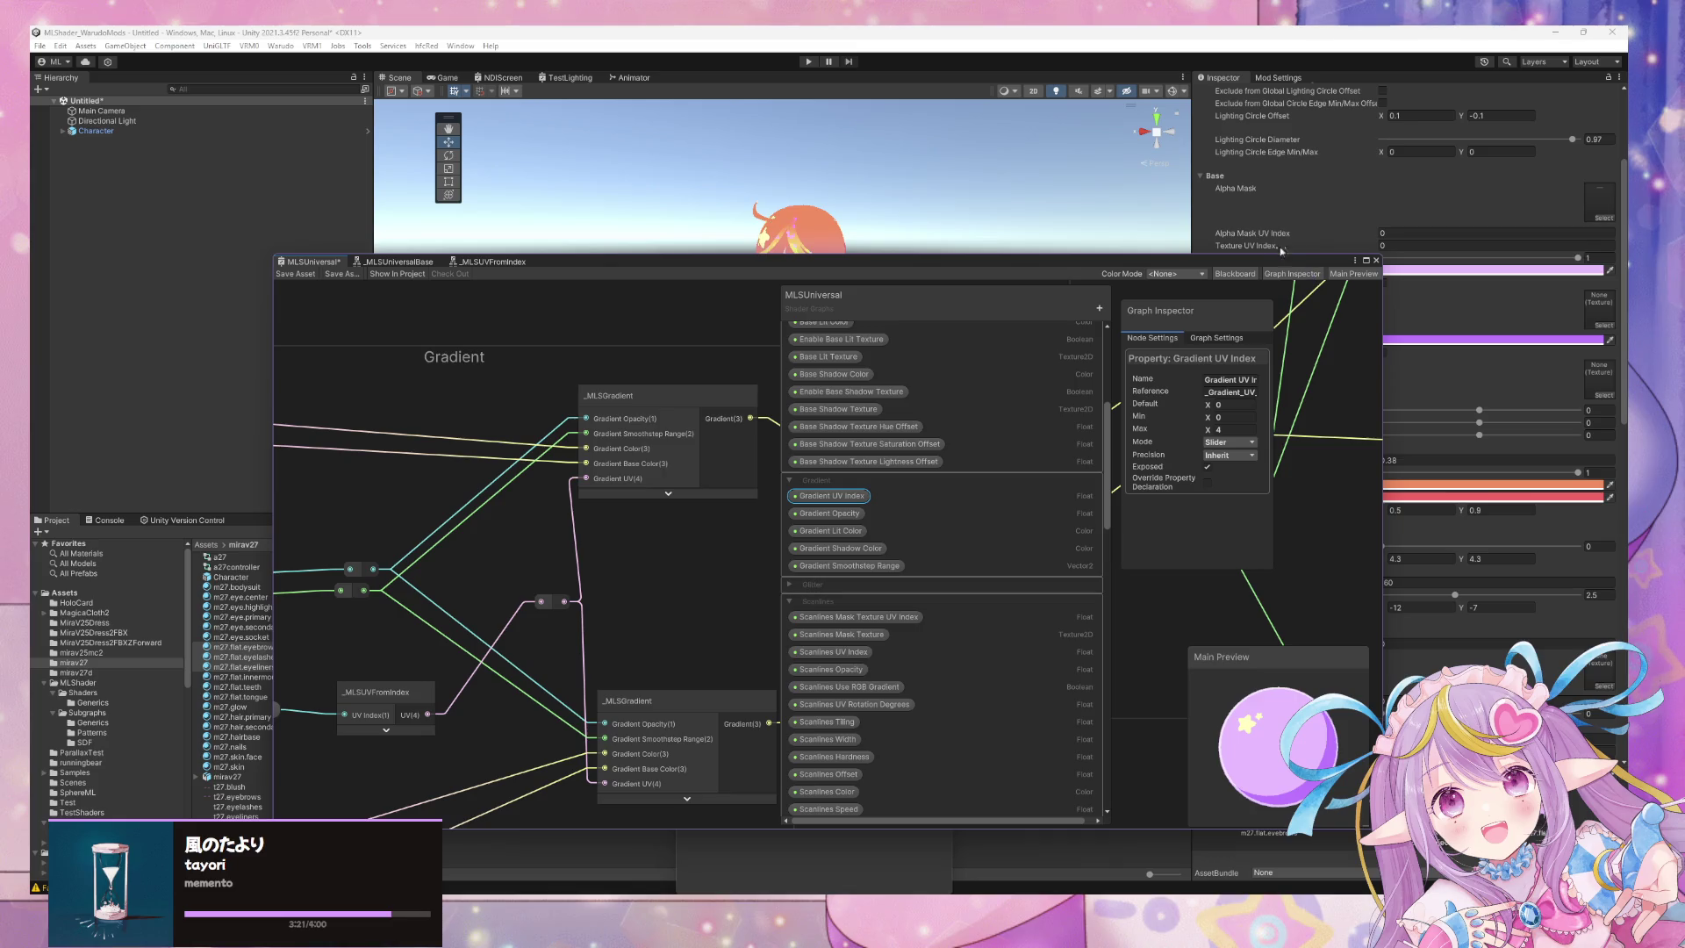
pyautogui.moveTo(1268, 268); pyautogui.dragTo(1061, 226)
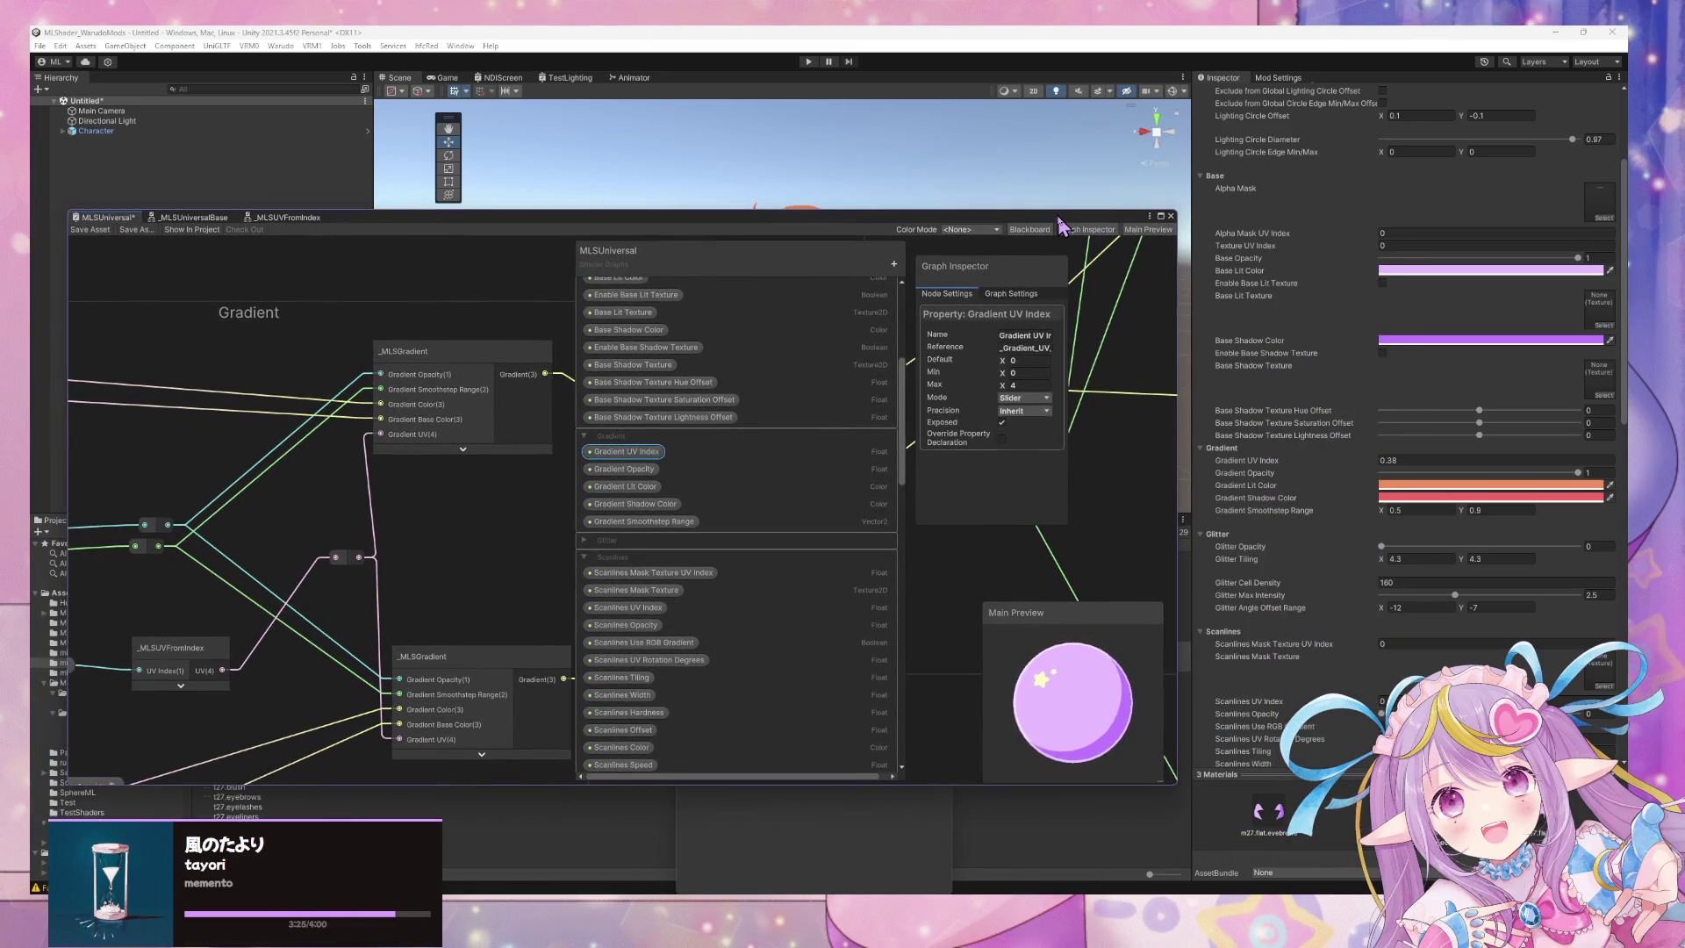
# Save the shader and drag the material's Gradient UV Index slider to 0.
pyautogui.moveTo(1061, 225); pyautogui.dragTo(1115, 240)
pyautogui.click(144, 243)
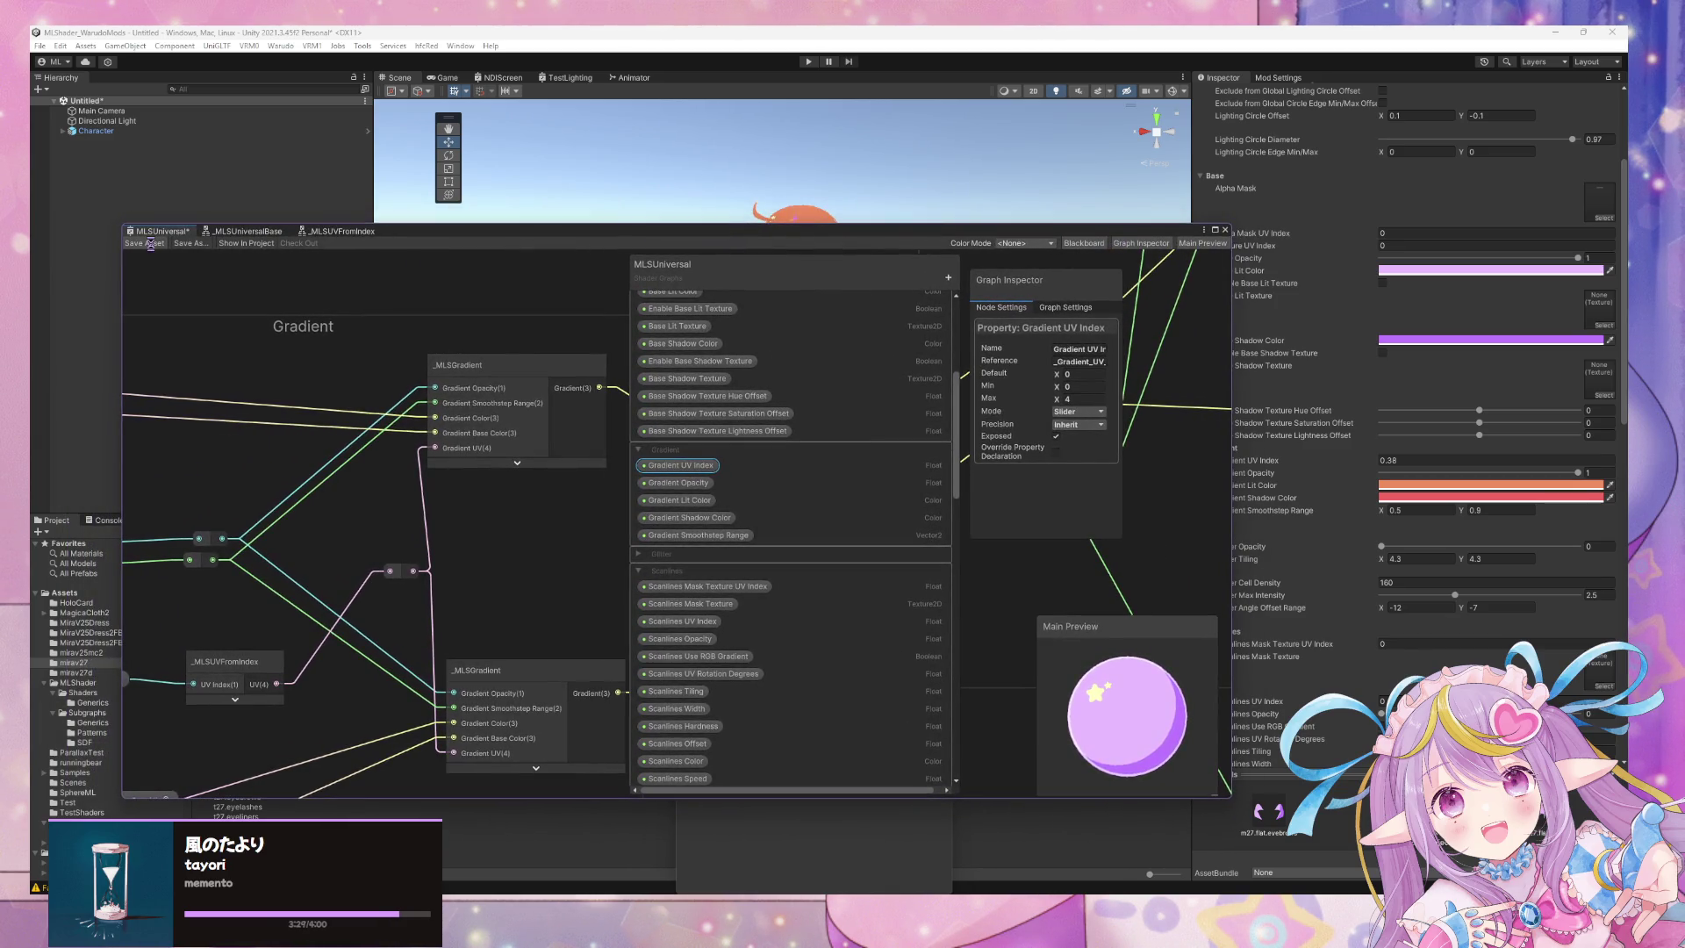
pyautogui.moveTo(1399, 460); pyautogui.dragTo(1324, 464)
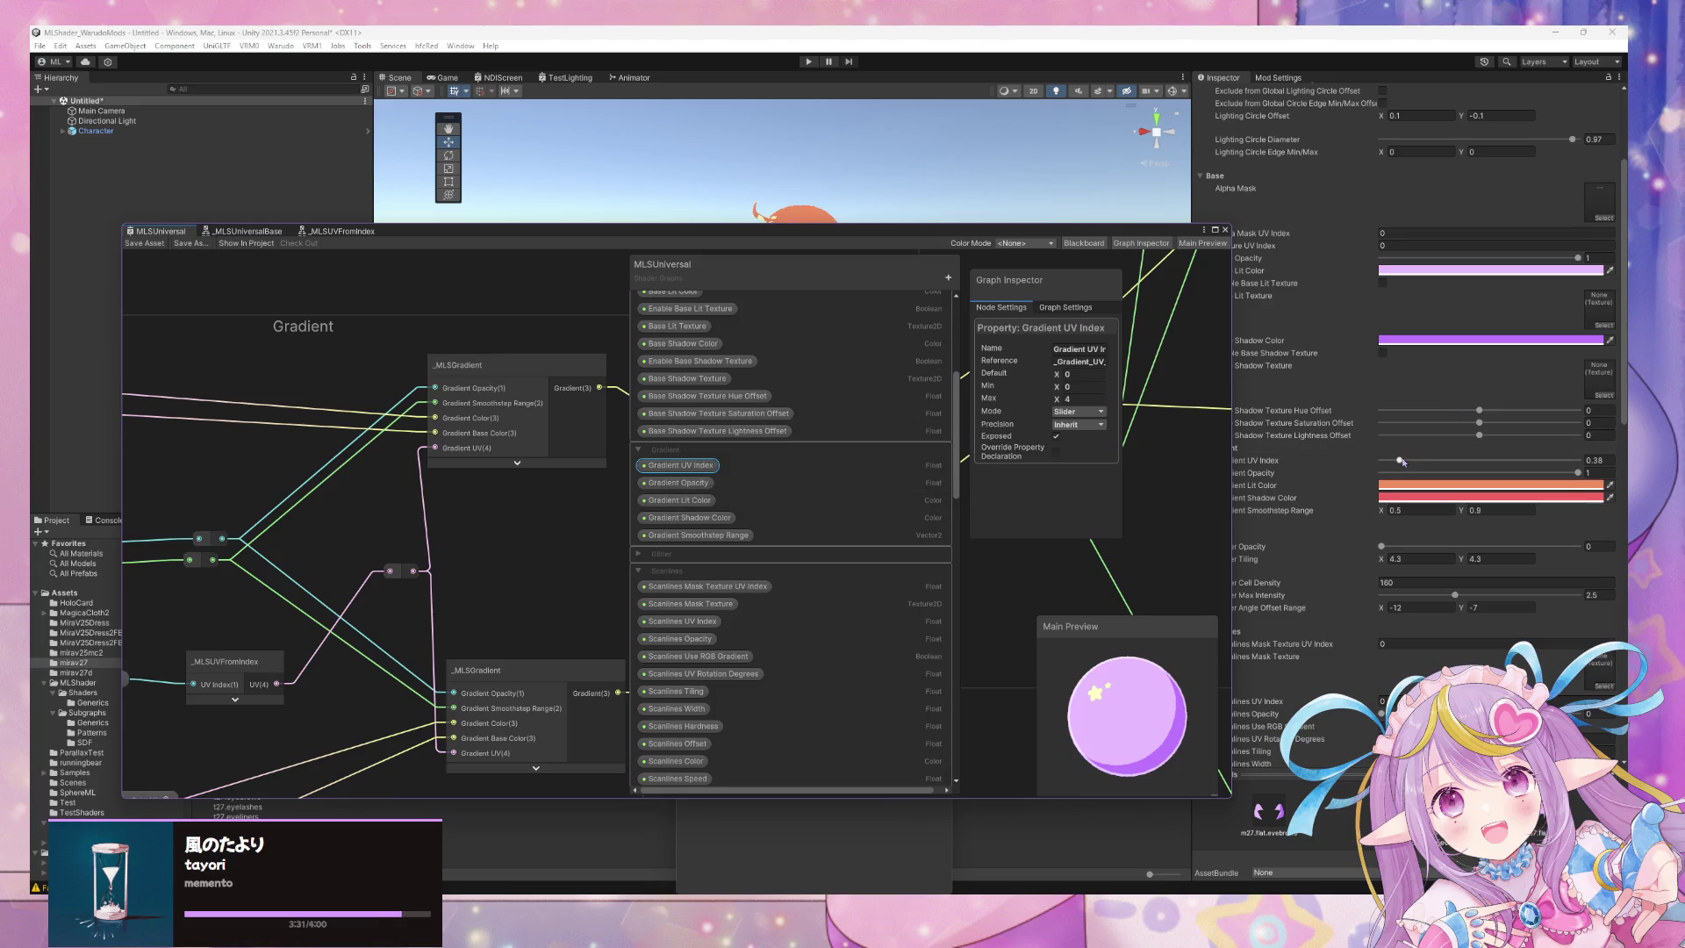
pyautogui.moveTo(1141, 232)
pyautogui.mouseDown()
pyautogui.moveTo(1094, 282)
pyautogui.moveTo(1063, 497)
pyautogui.mouseUp()
# Test Gradient UV Index values 4 and 0 in the Inspector, finishing at 1.
pyautogui.write('1')
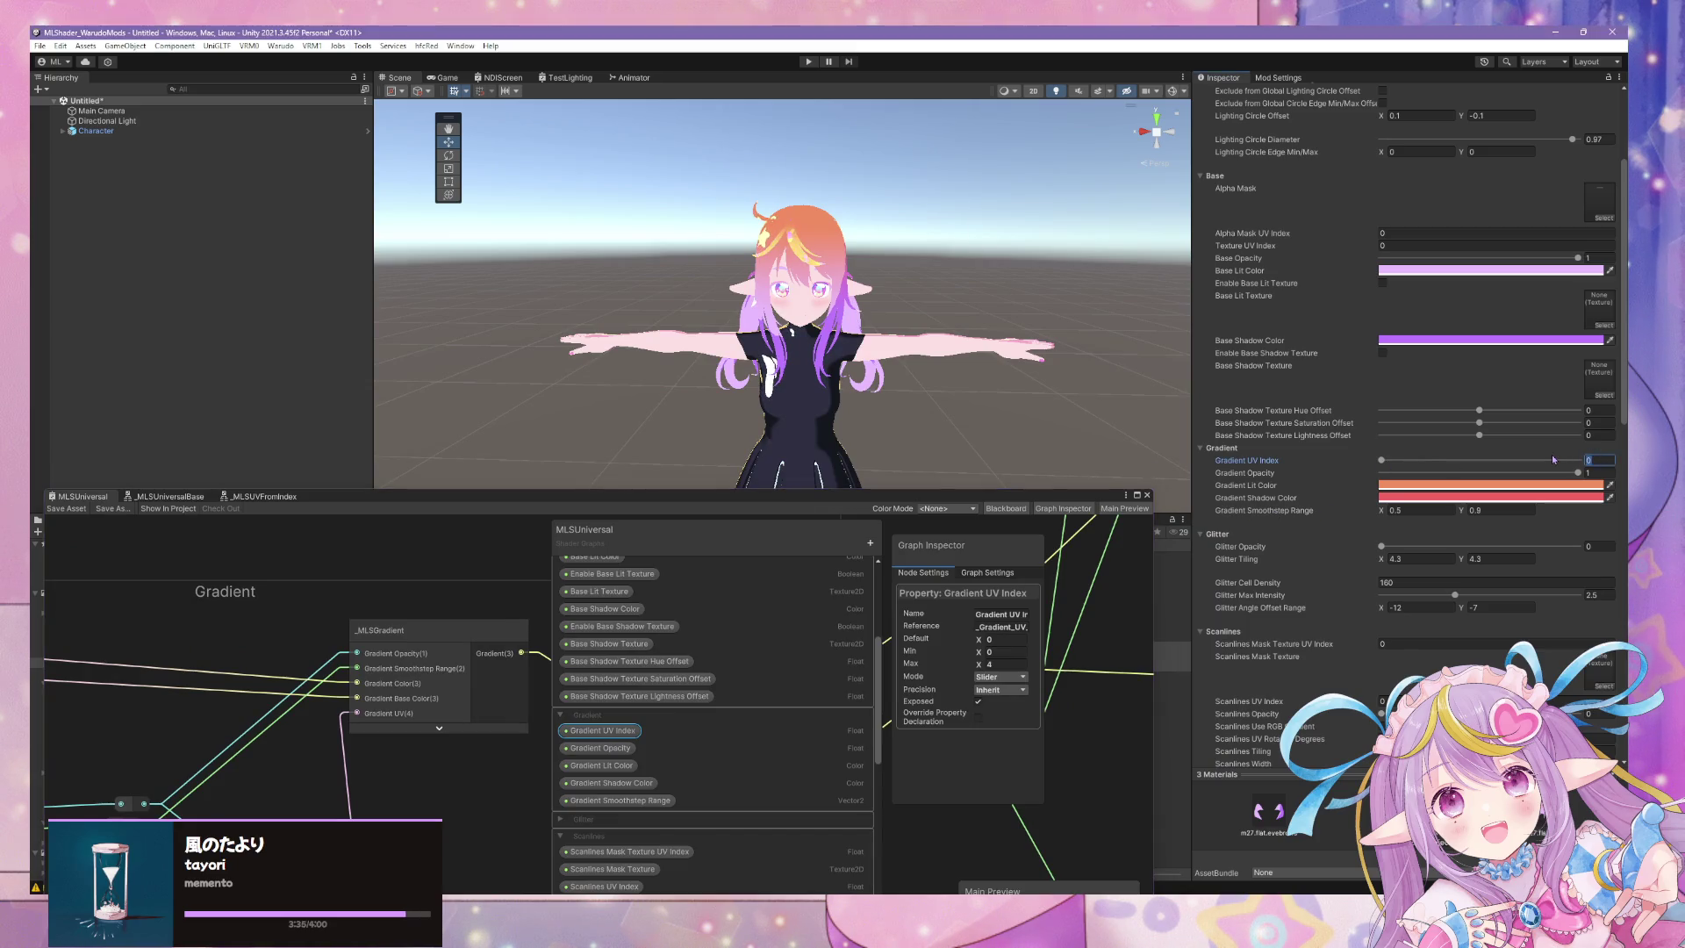
pyautogui.press('BackSpace')
pyautogui.write('4')
pyautogui.press('BackSpace')
pyautogui.write('0')
pyautogui.press('BackSpace')
pyautogui.write('1')
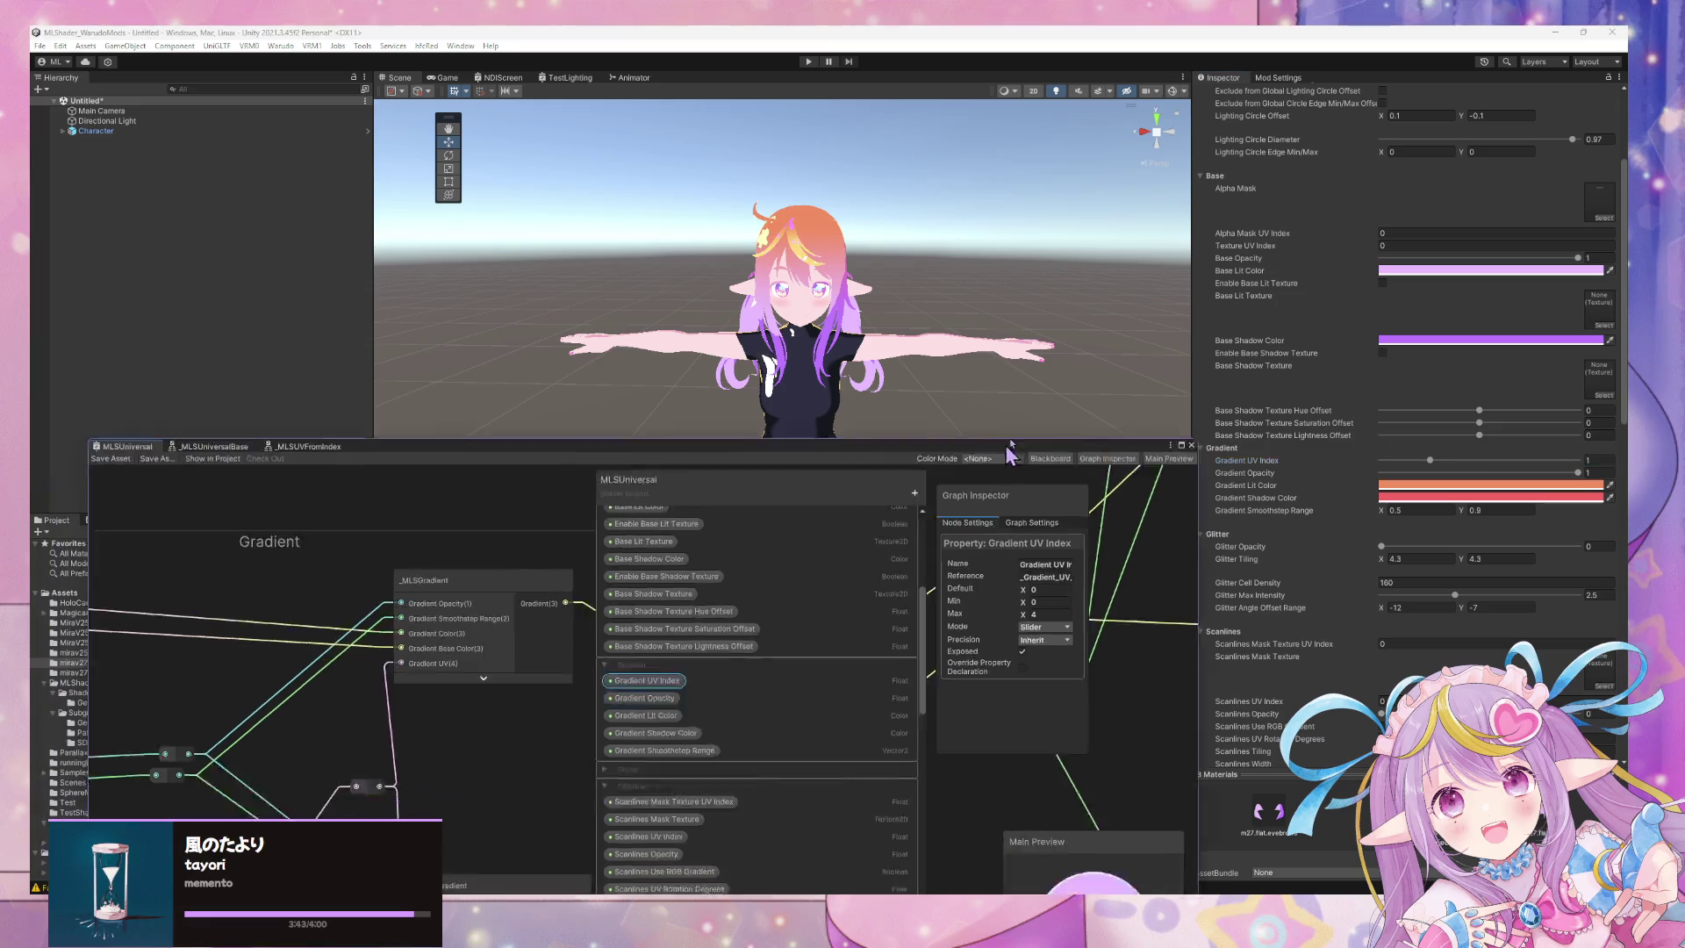
pyautogui.moveTo(497, 496); pyautogui.dragTo(745, 267)
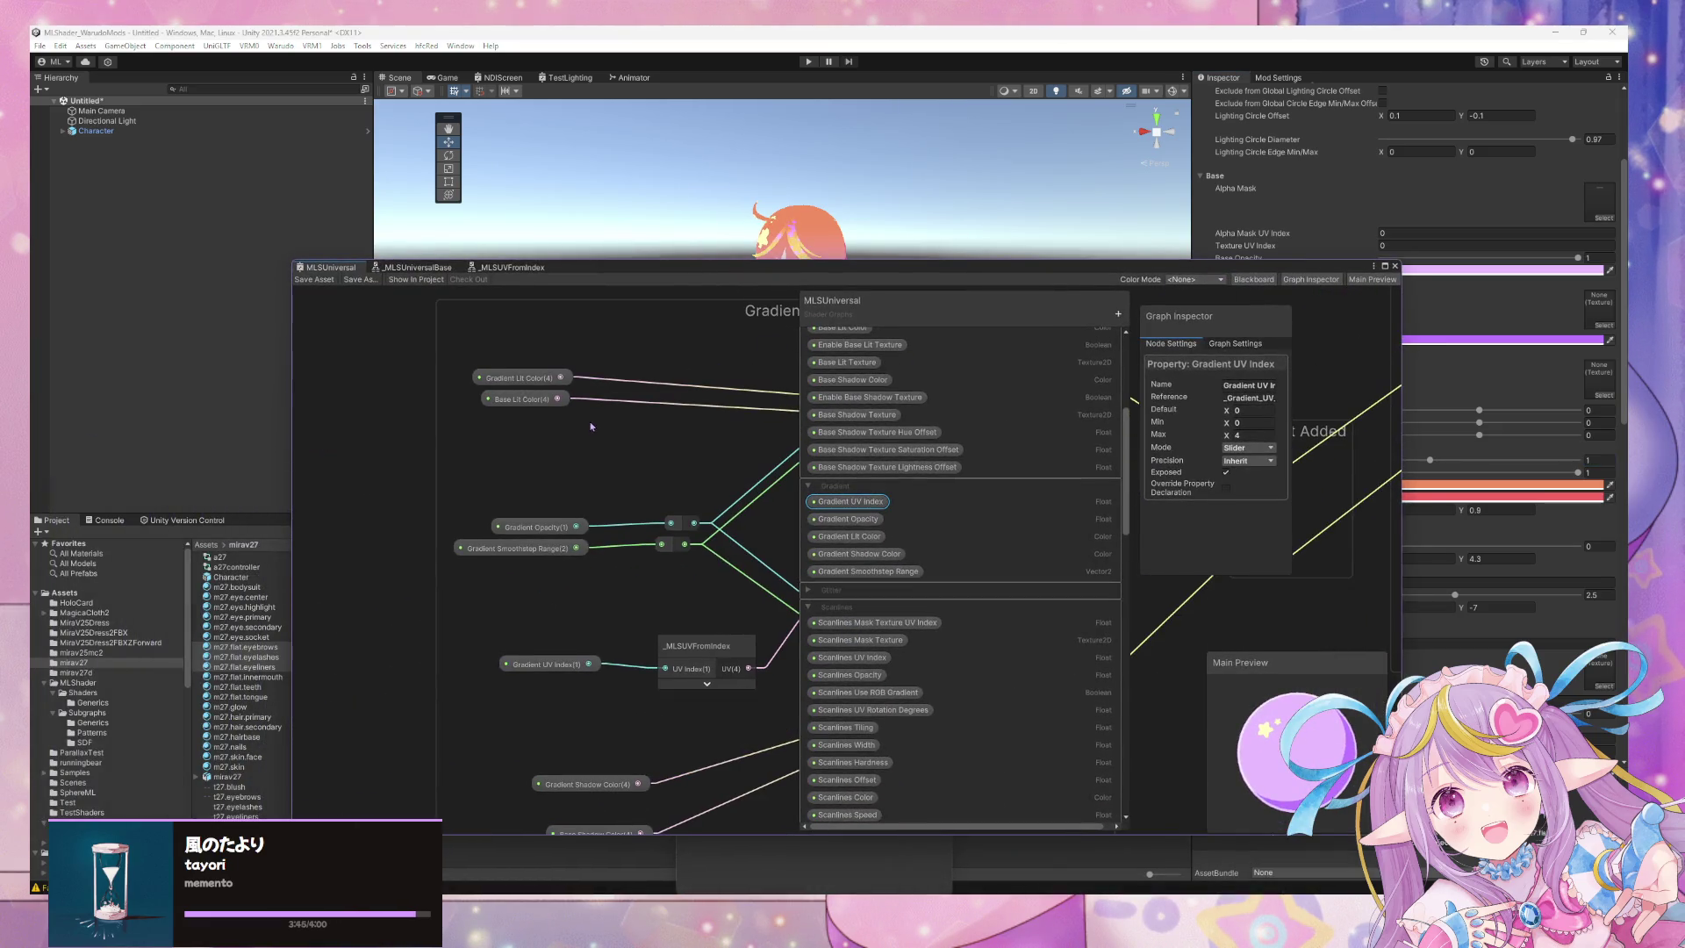
# Convert Alpha Mask UV Index to a 0–4 slider, then open Texture UV Index's mode options.
pyautogui.click(579, 412)
pyautogui.scroll(-3, 600, 419)
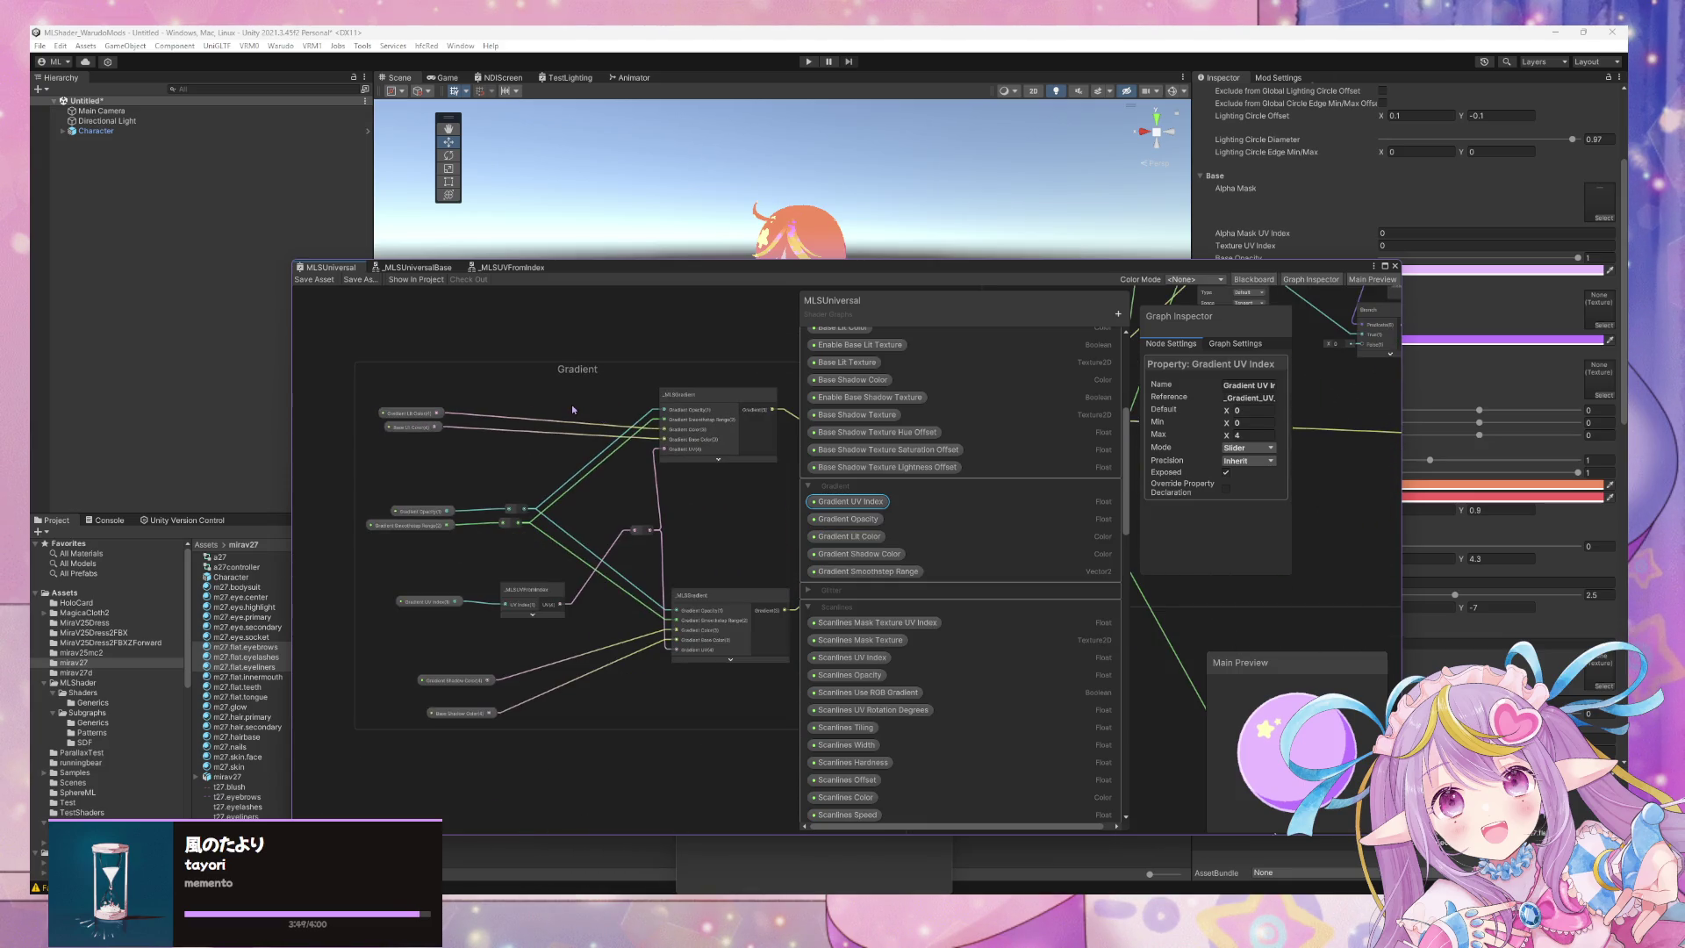
pyautogui.scroll(5, 869, 545)
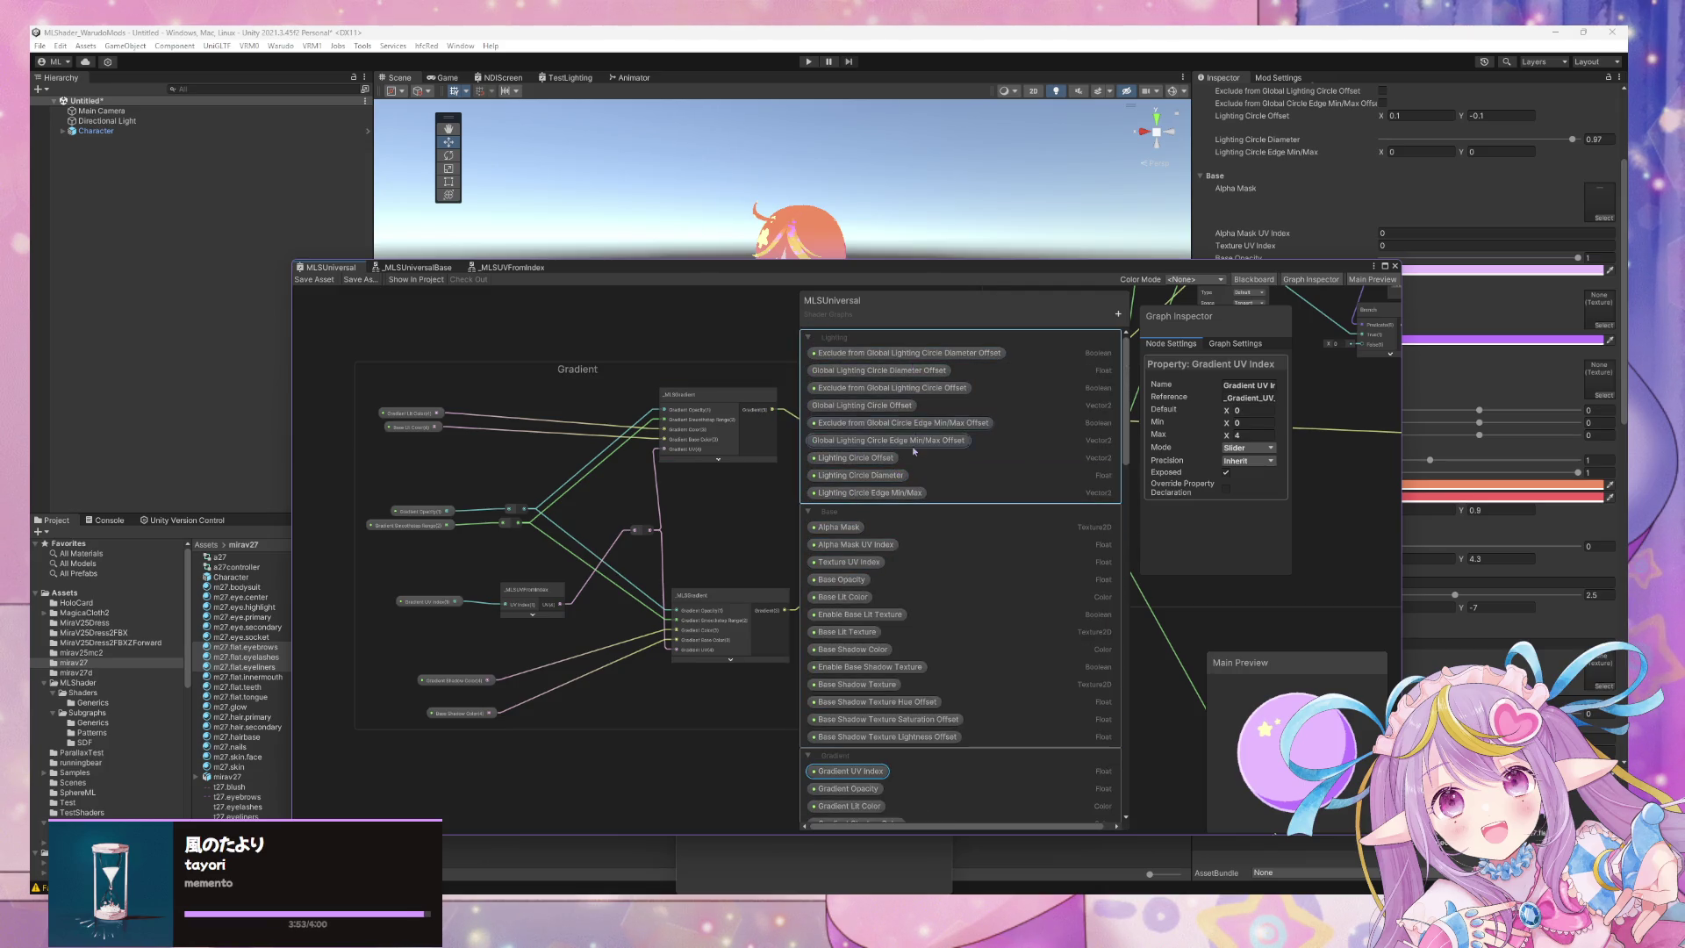
pyautogui.click(869, 545)
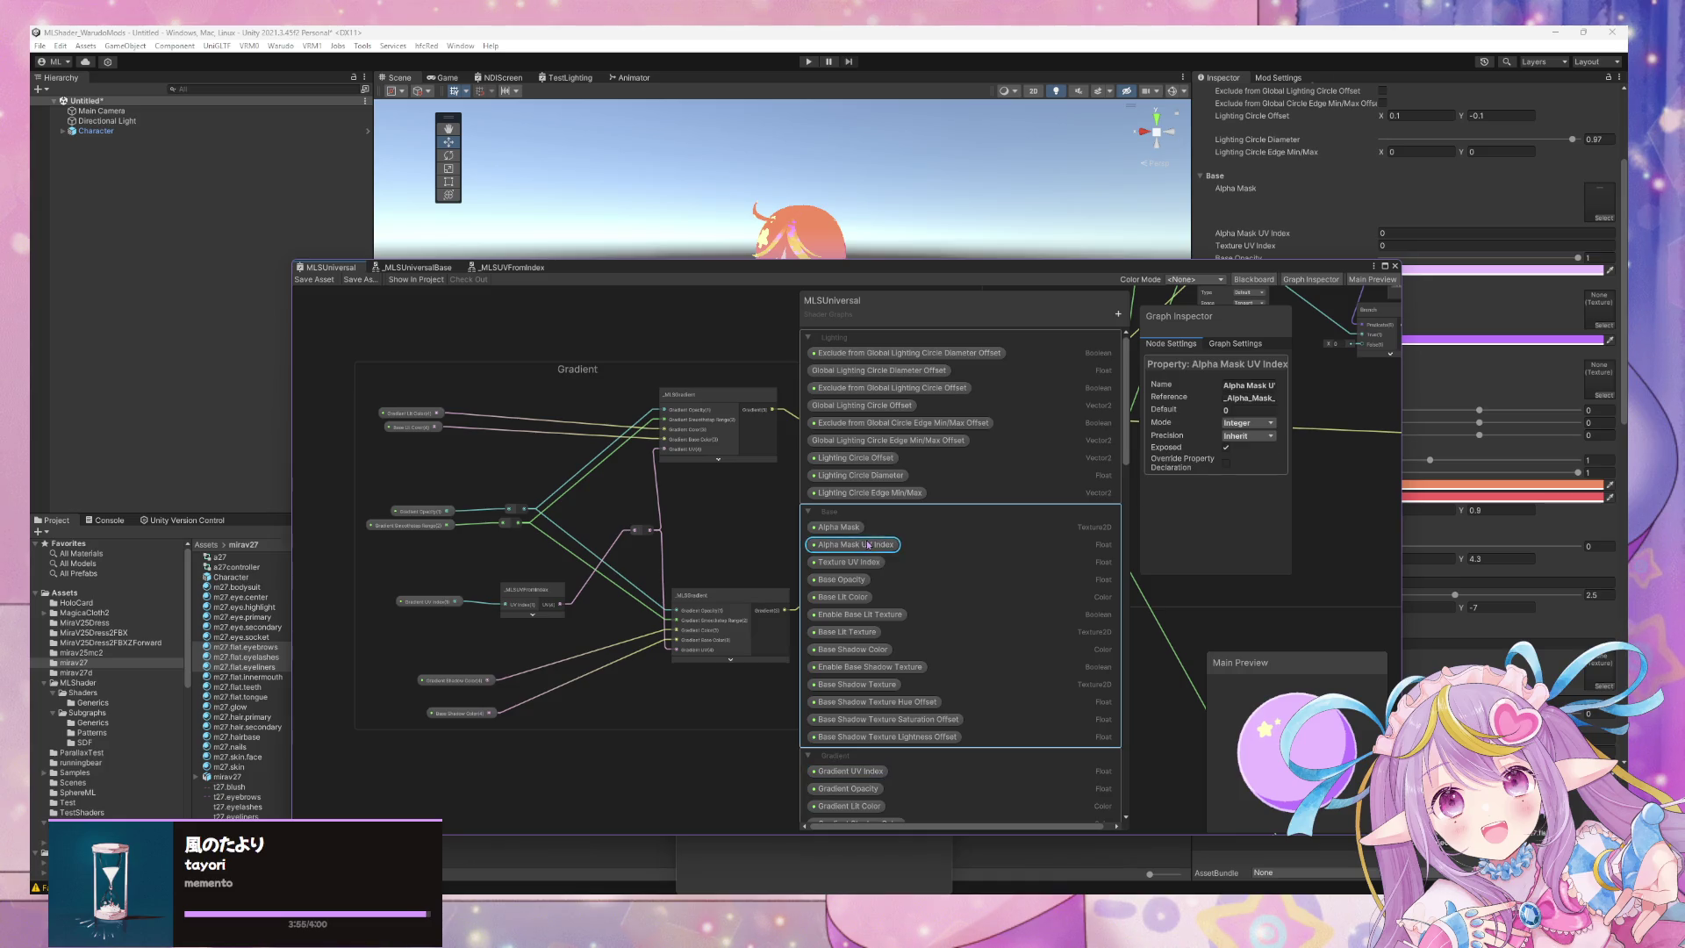
pyautogui.click(1269, 434)
pyautogui.click(1236, 411)
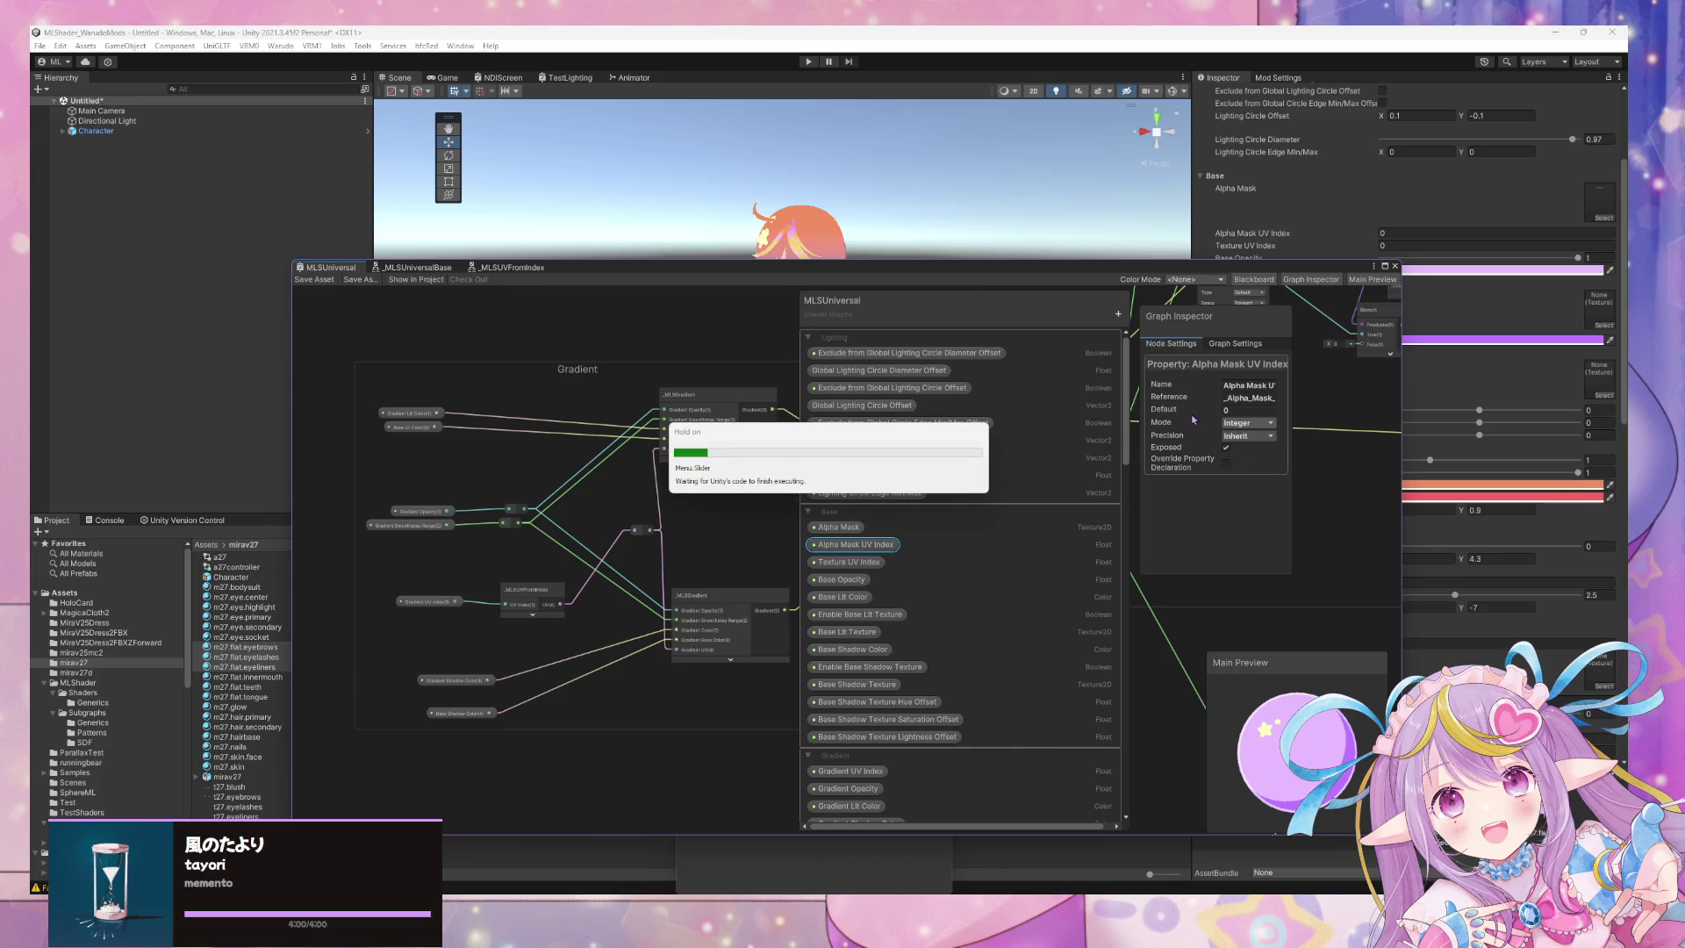
pyautogui.click(1246, 434)
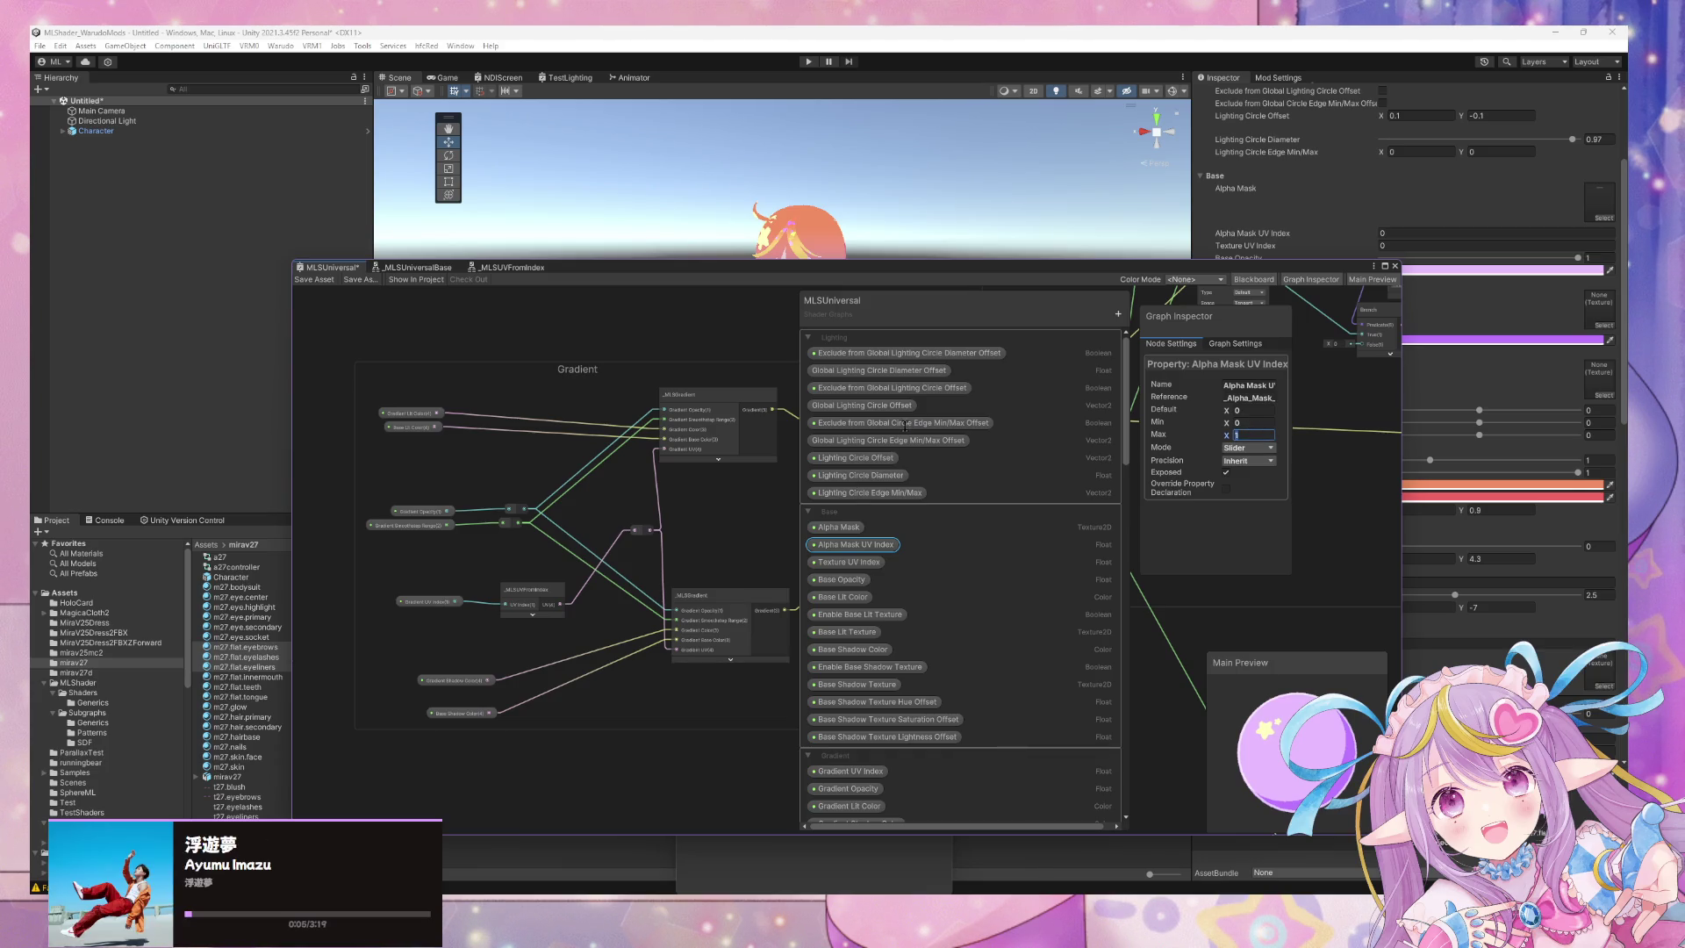
pyautogui.write('4')
pyautogui.press('Return')
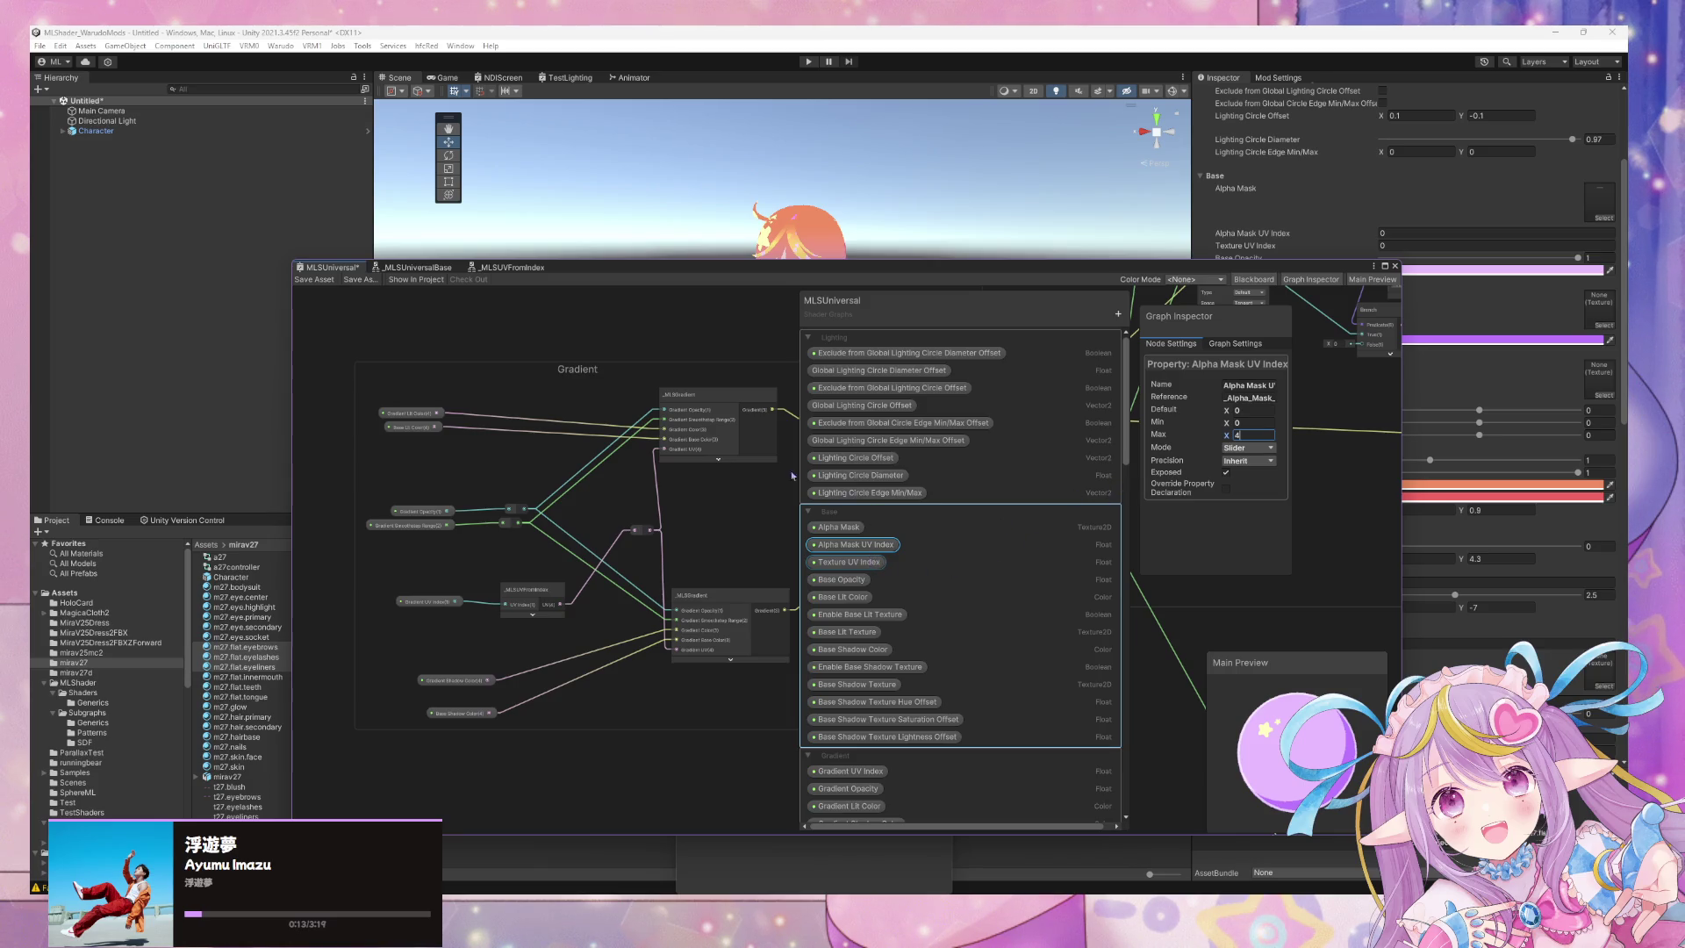
pyautogui.click(850, 562)
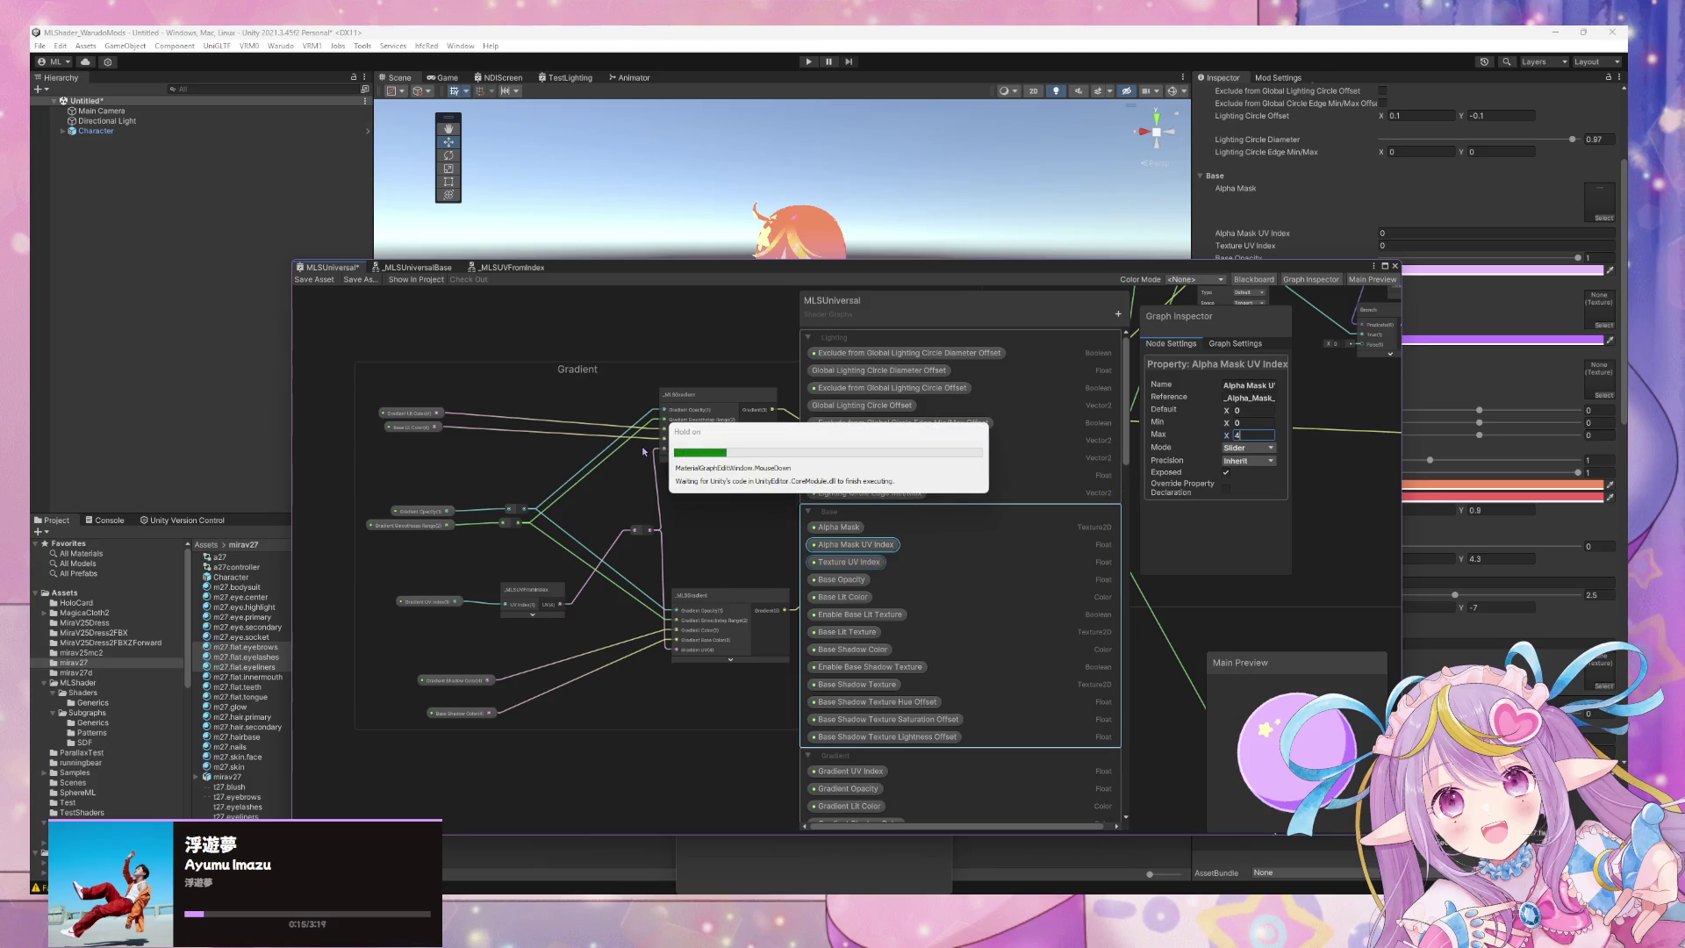
pyautogui.click(1264, 427)
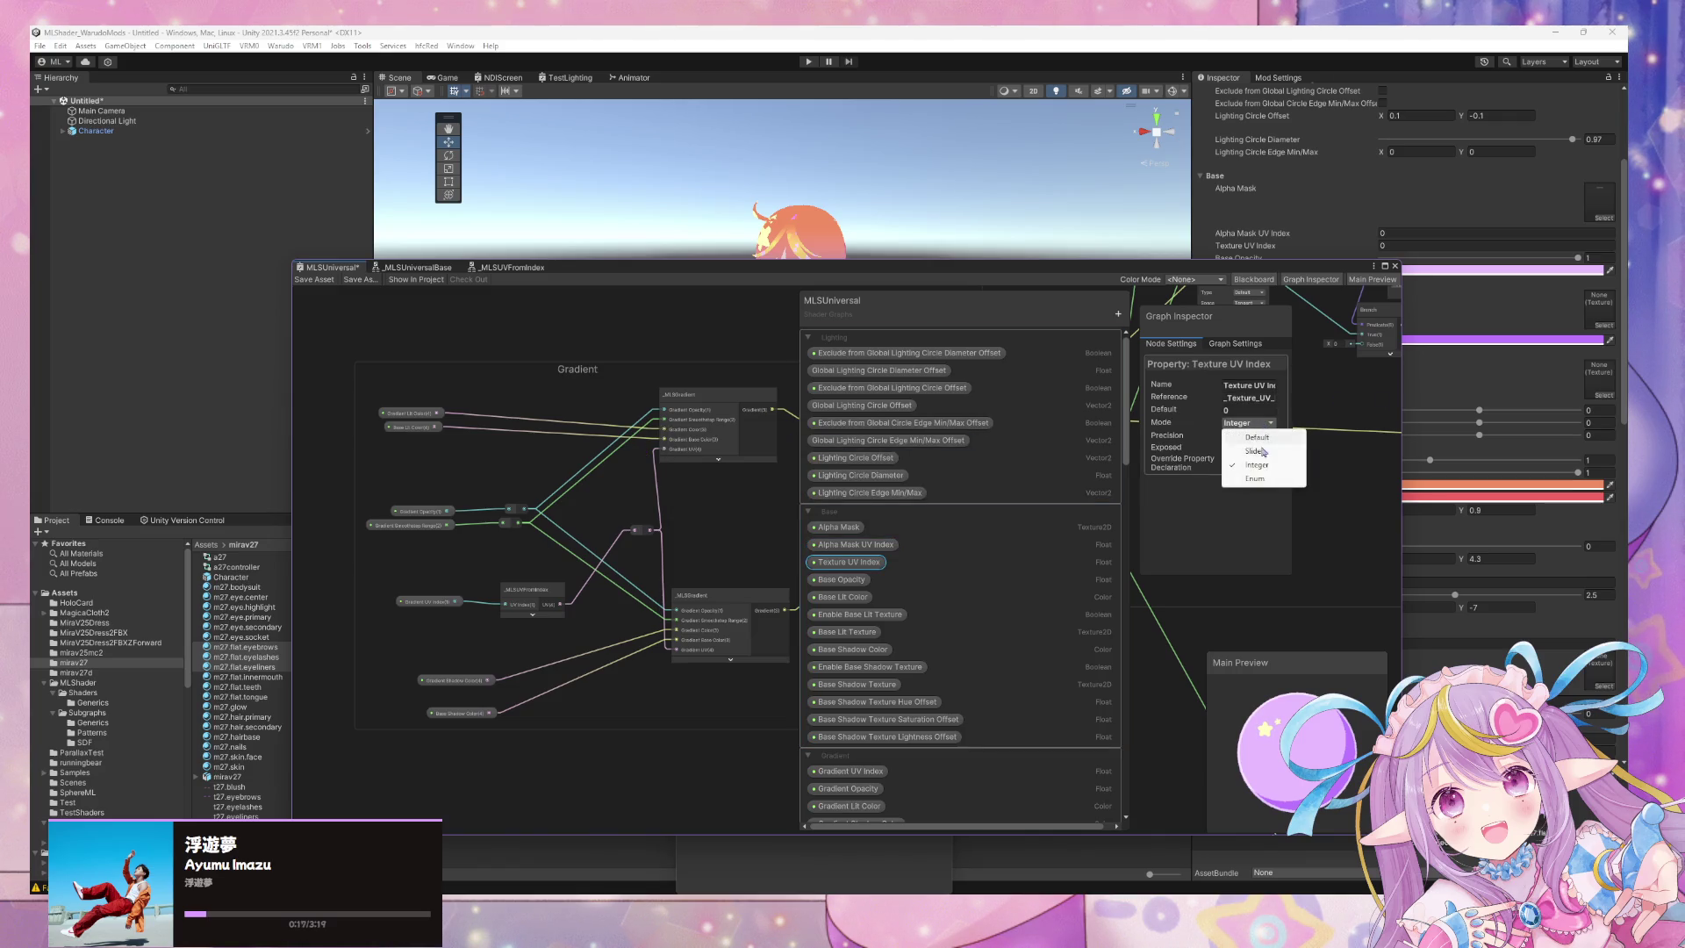
# Switch Texture UV Index to Slider mode and confirm its maximum of 4.
pyautogui.click(1272, 463)
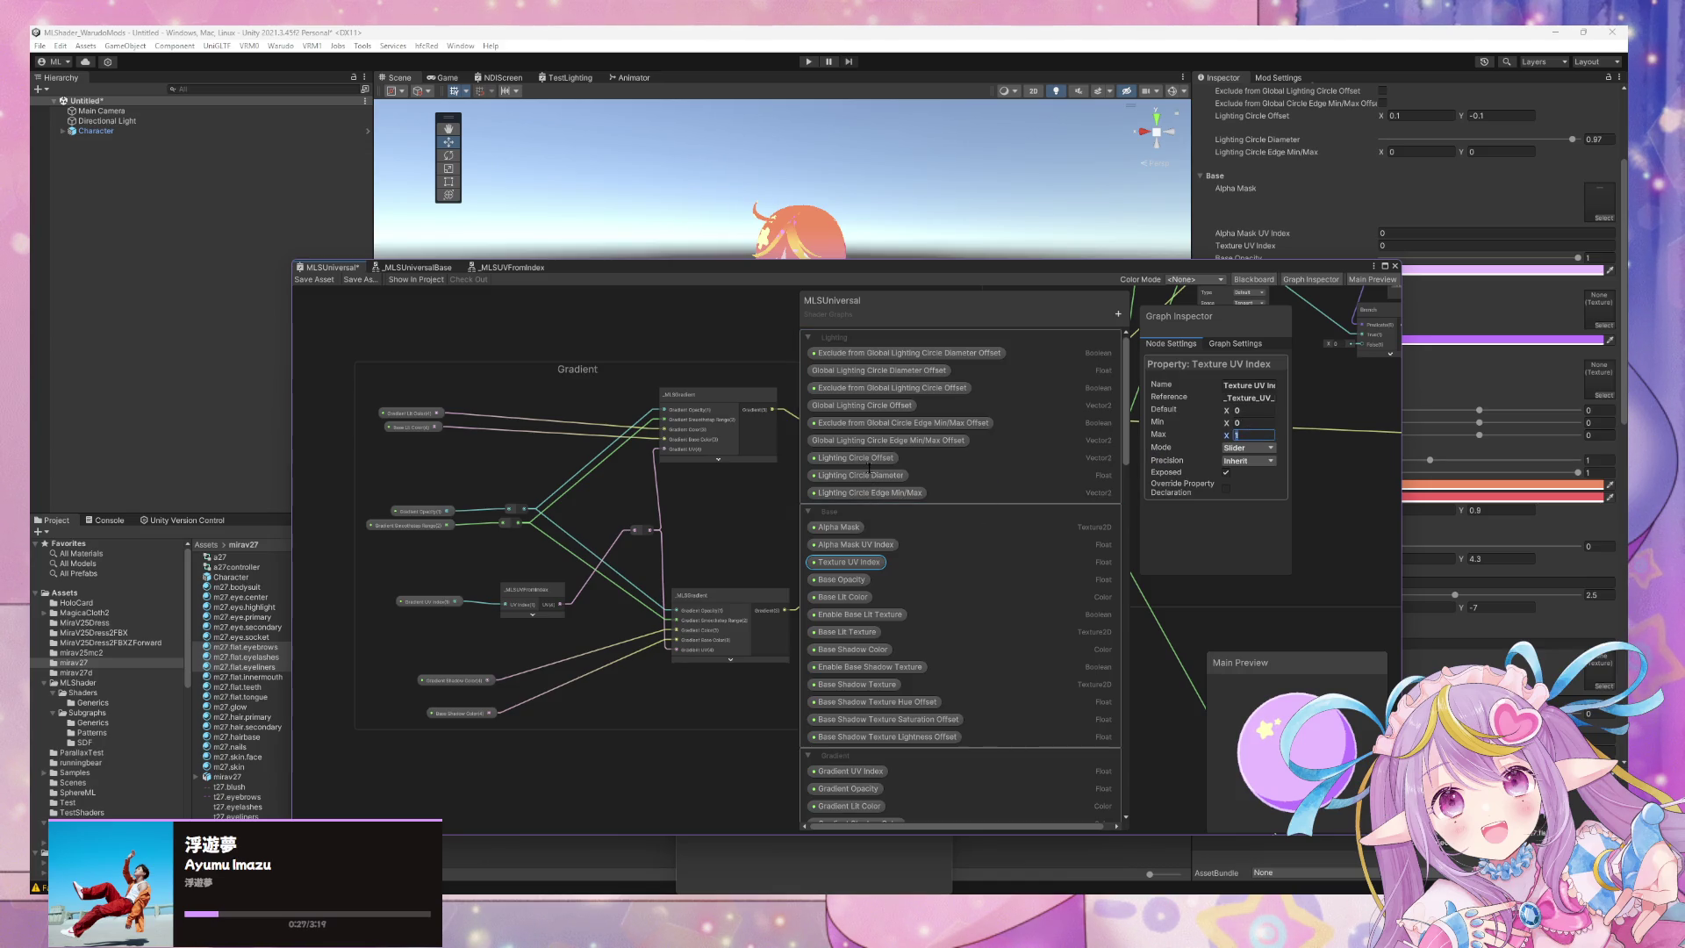
pyautogui.write('4')
pyautogui.press('Return')
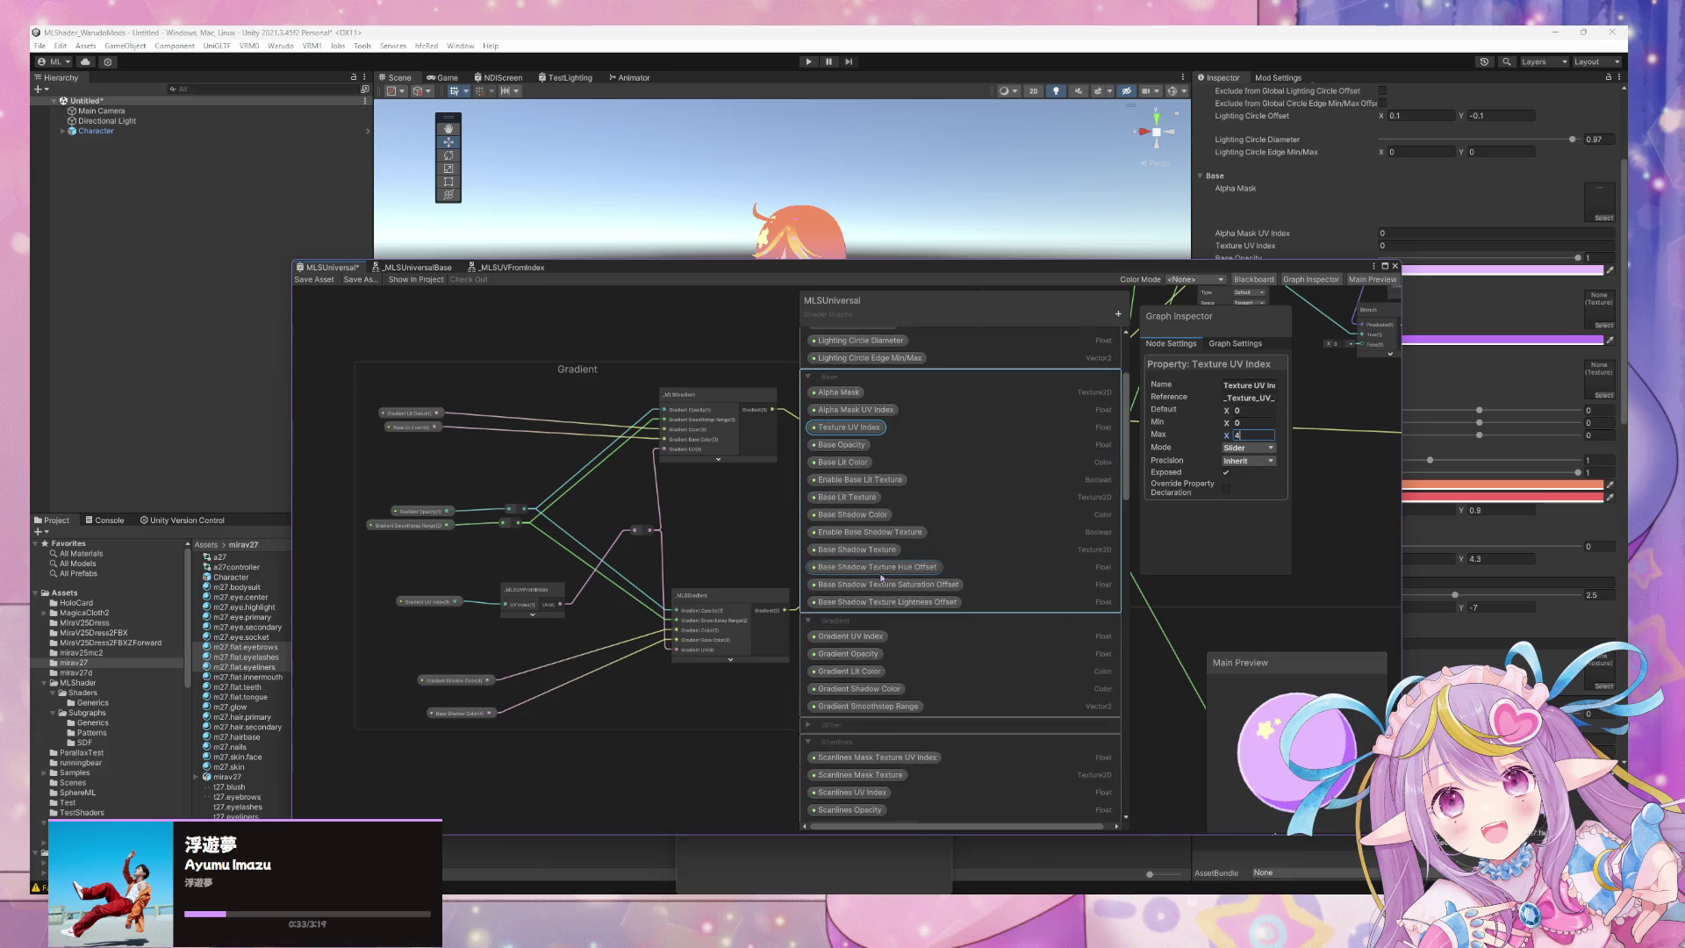
pyautogui.scroll(-3, 858, 548)
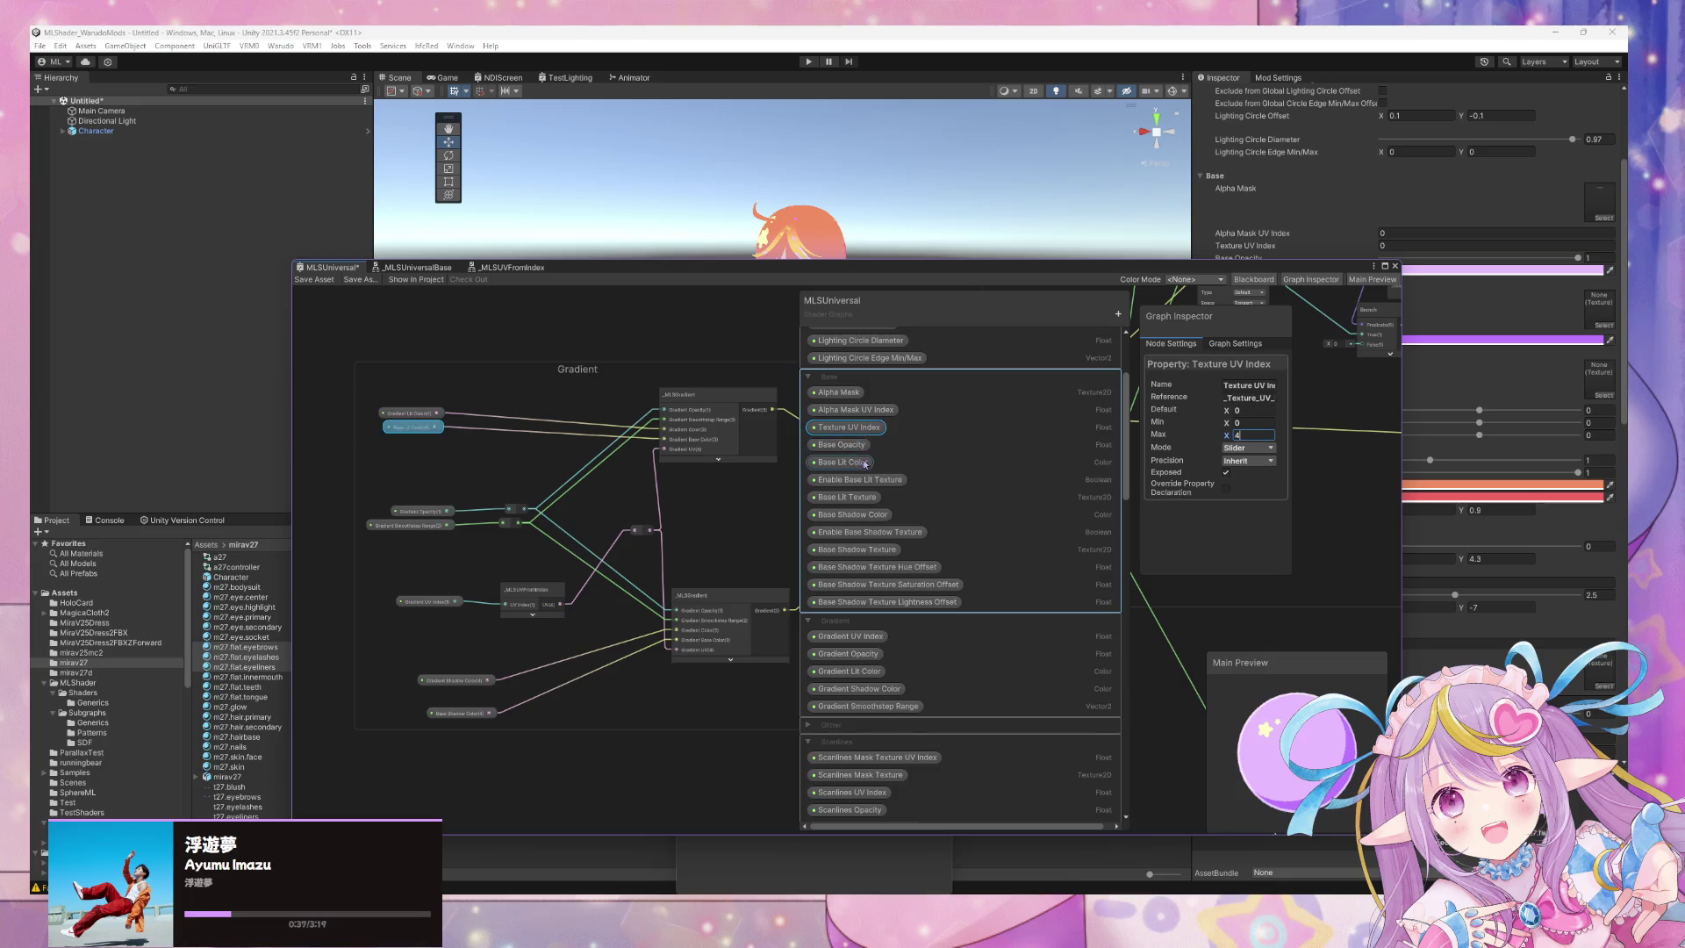
pyautogui.scroll(-5, 878, 491)
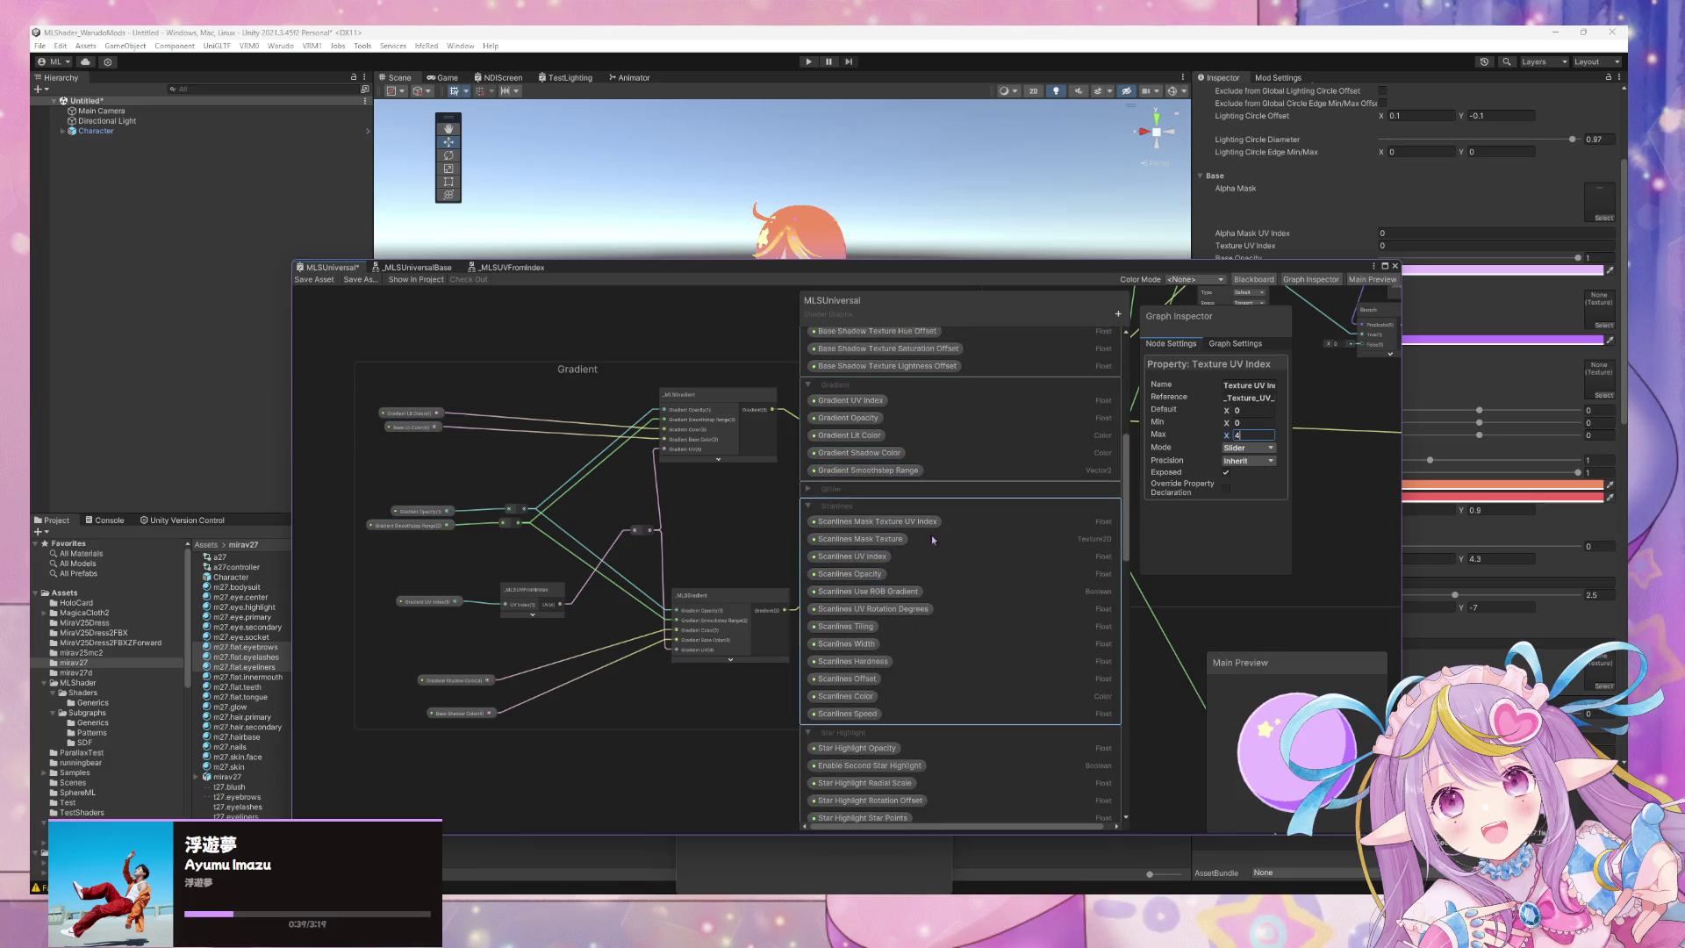
# Select Gradient UV Index and change its mode back to Integer.
pyautogui.click(992, 370)
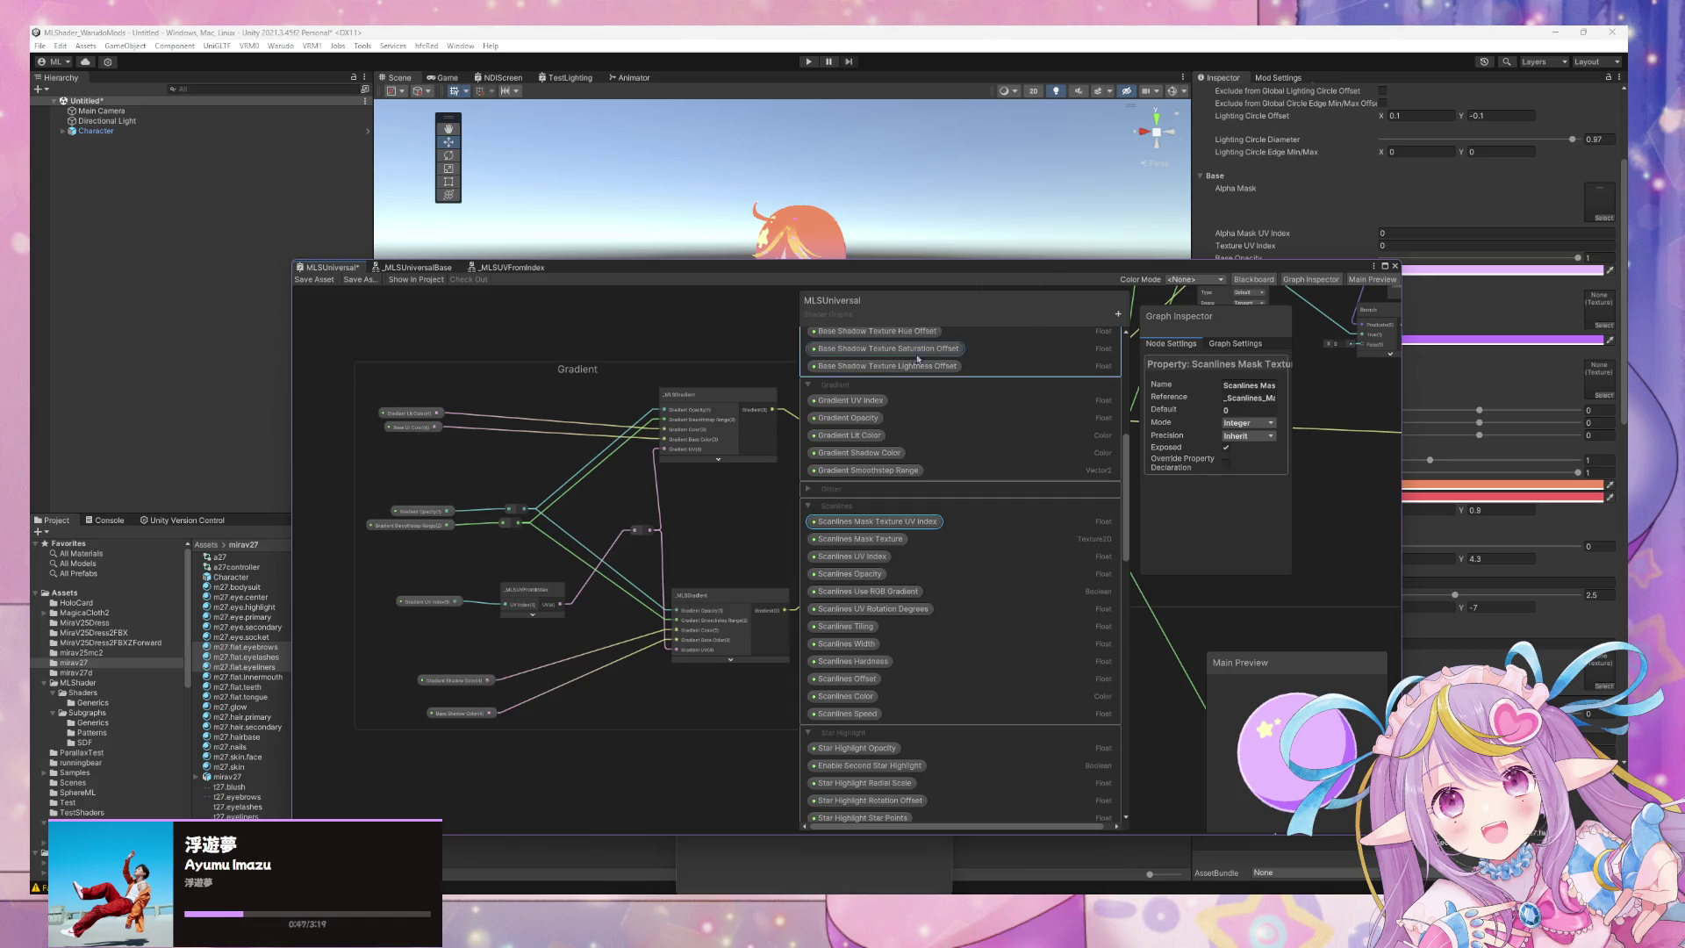
pyautogui.click(871, 401)
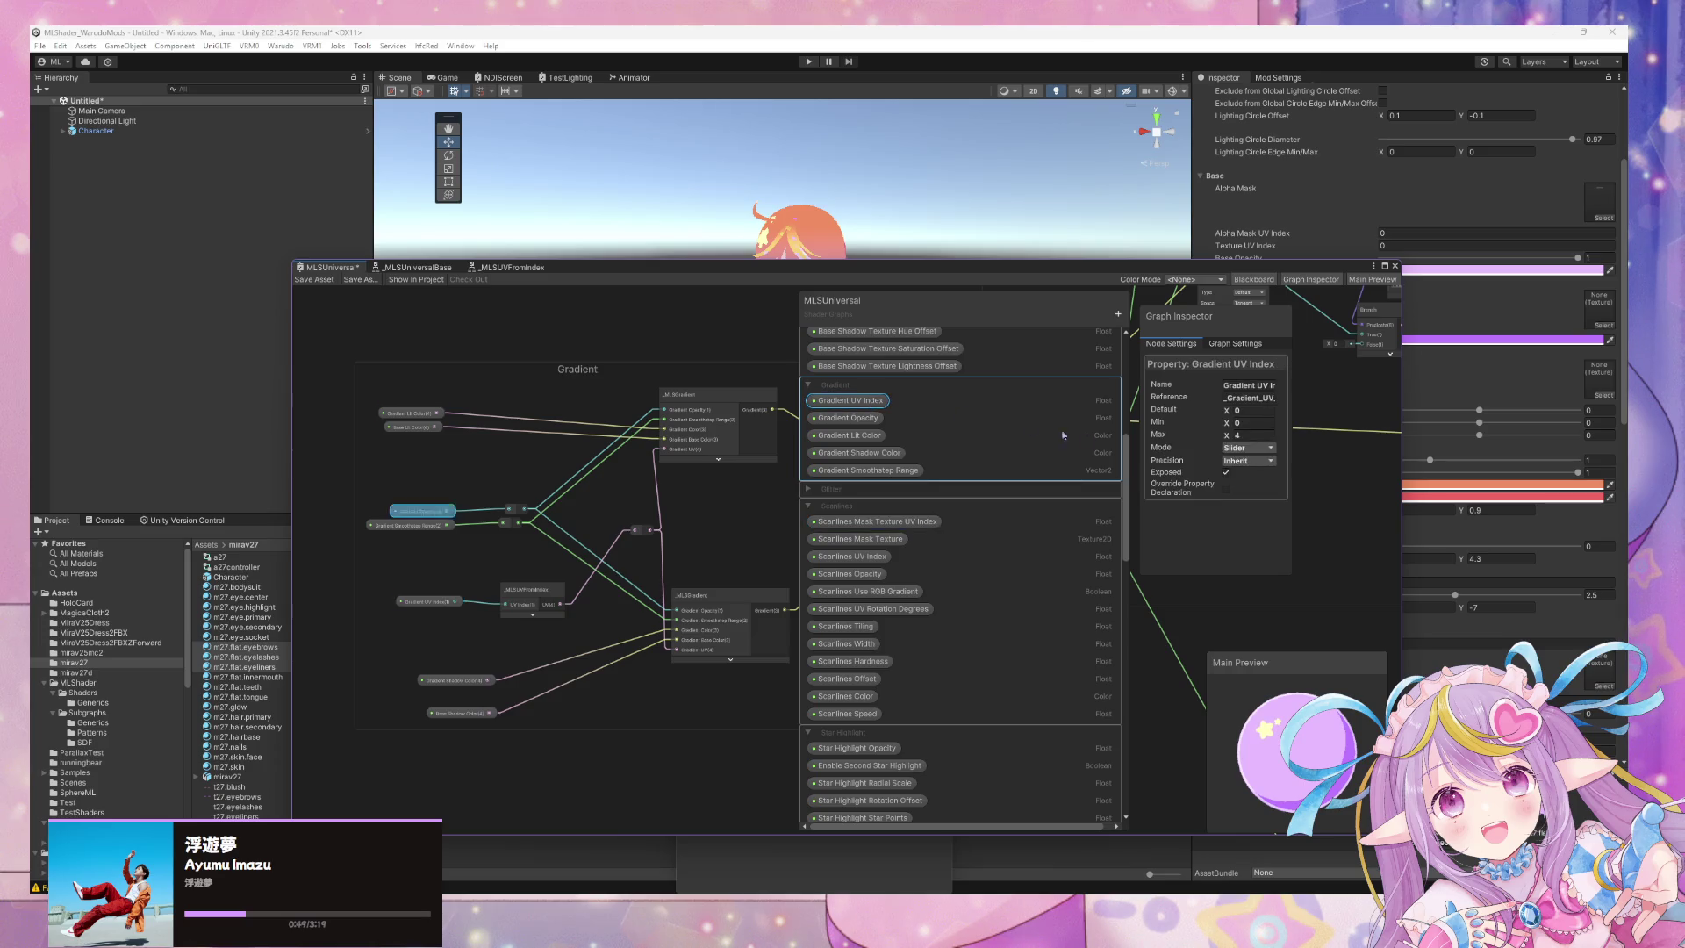
pyautogui.click(1242, 450)
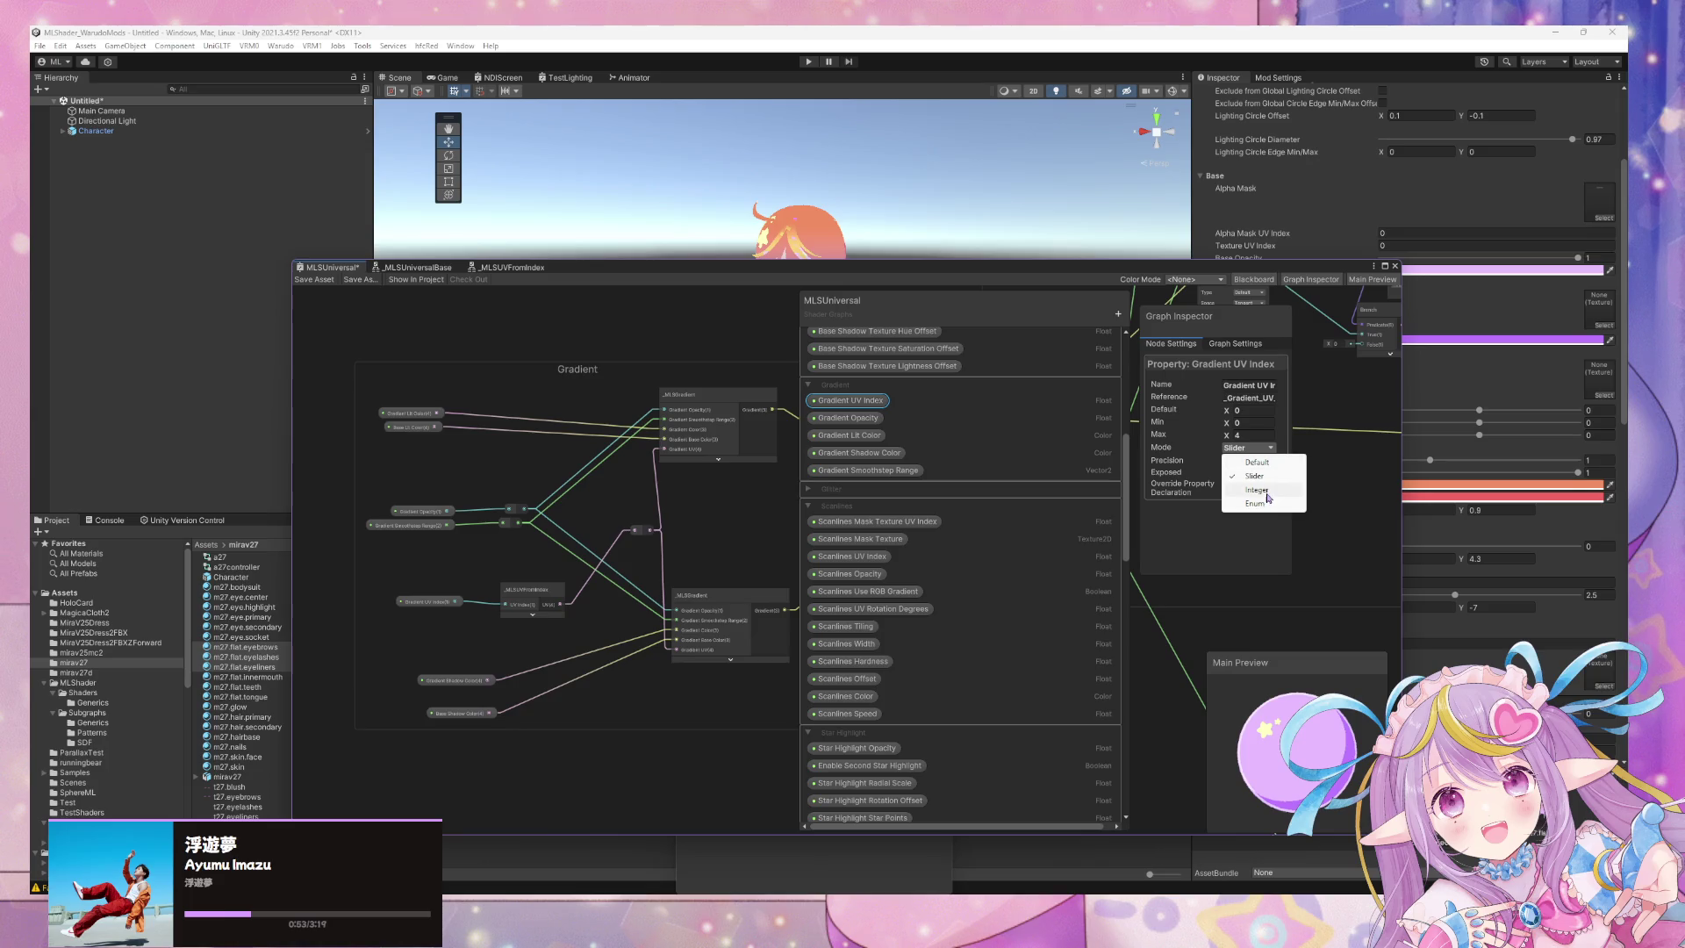
pyautogui.click(1005, 467)
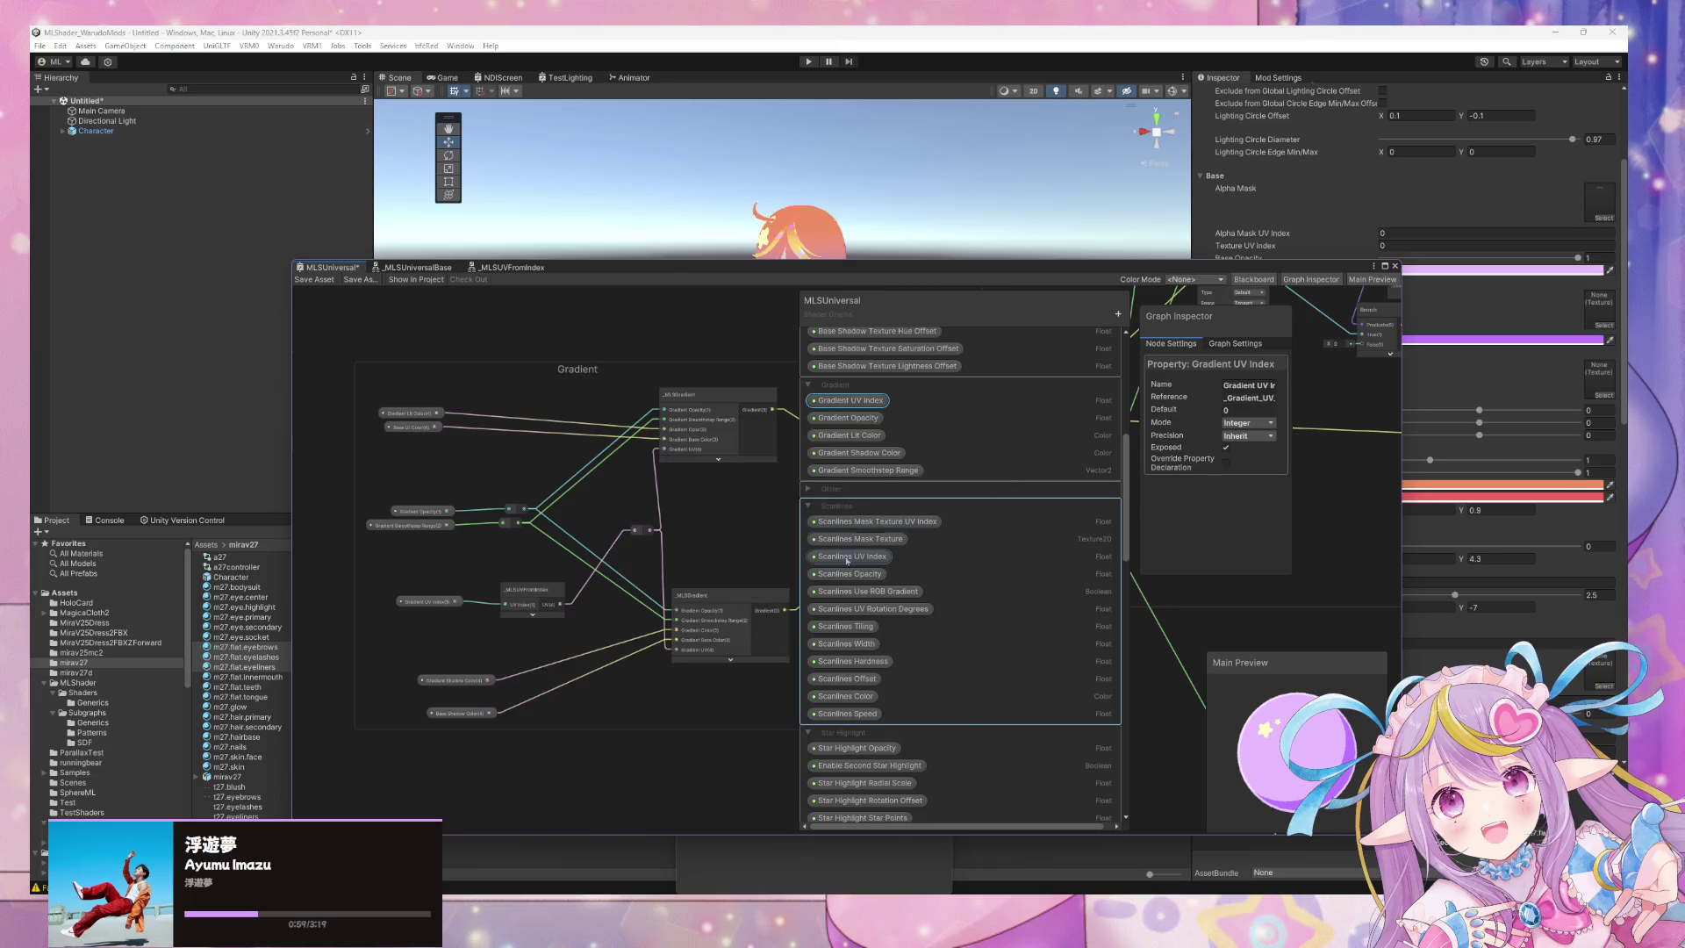
# Select both Scanlines UV Index properties, check their precision options, and reselect Gradient UV Index.
pyautogui.click(871, 559)
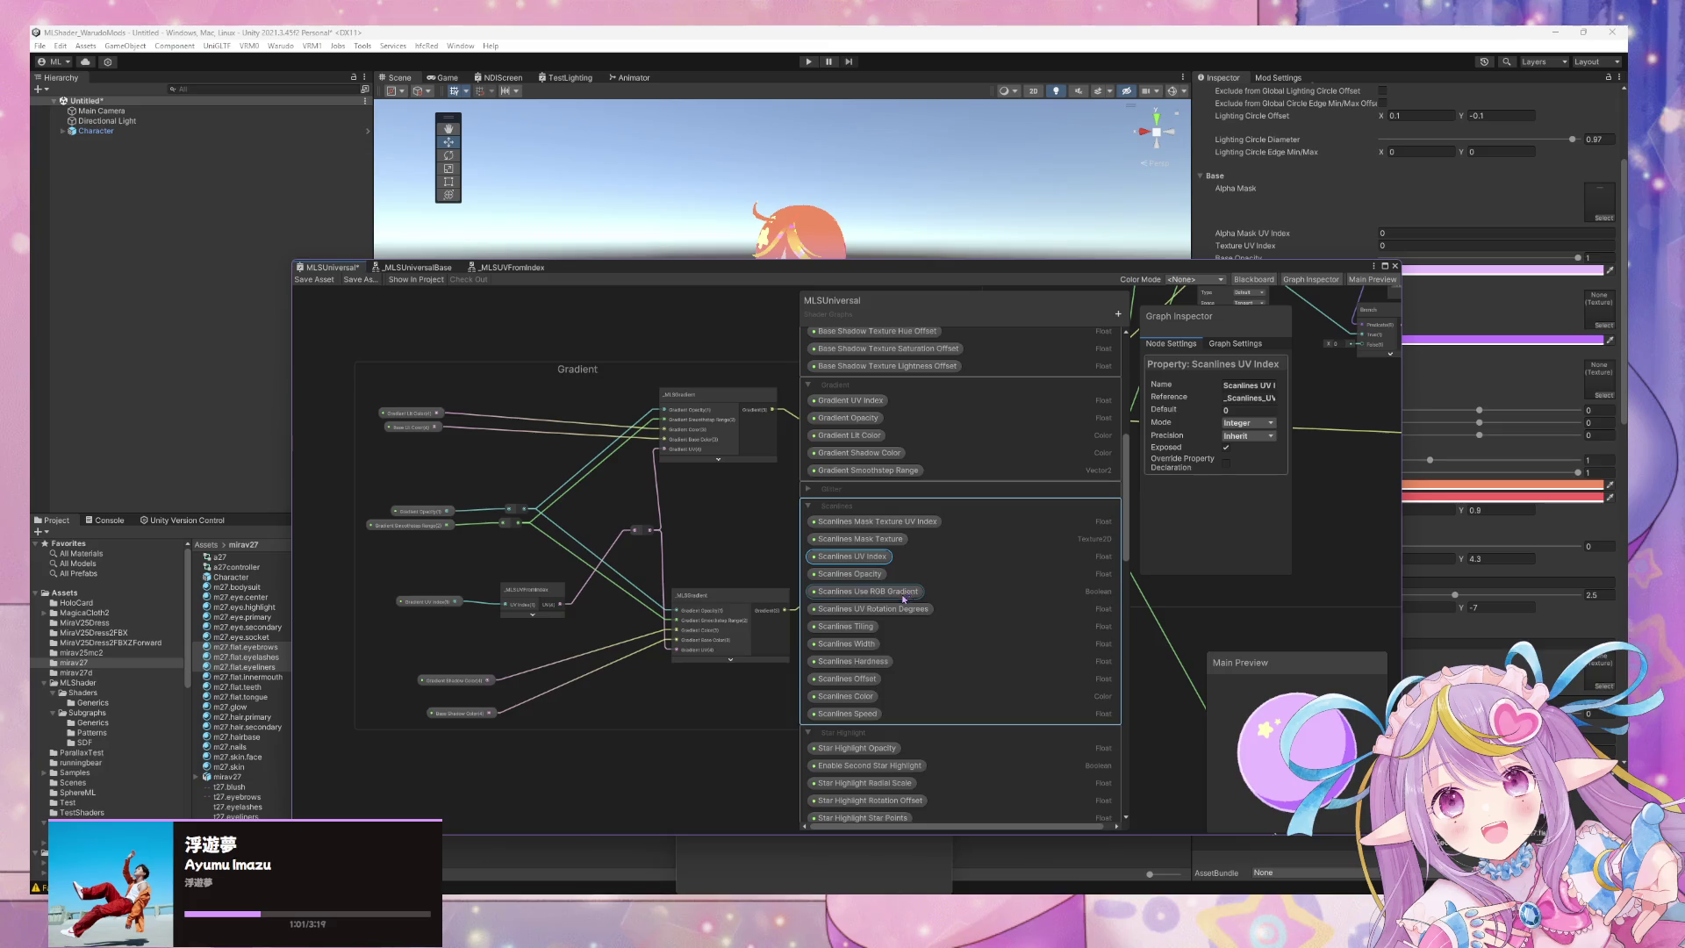
pyautogui.keyDown('ctrl'); pyautogui.click(886, 521); pyautogui.keyUp('ctrl')
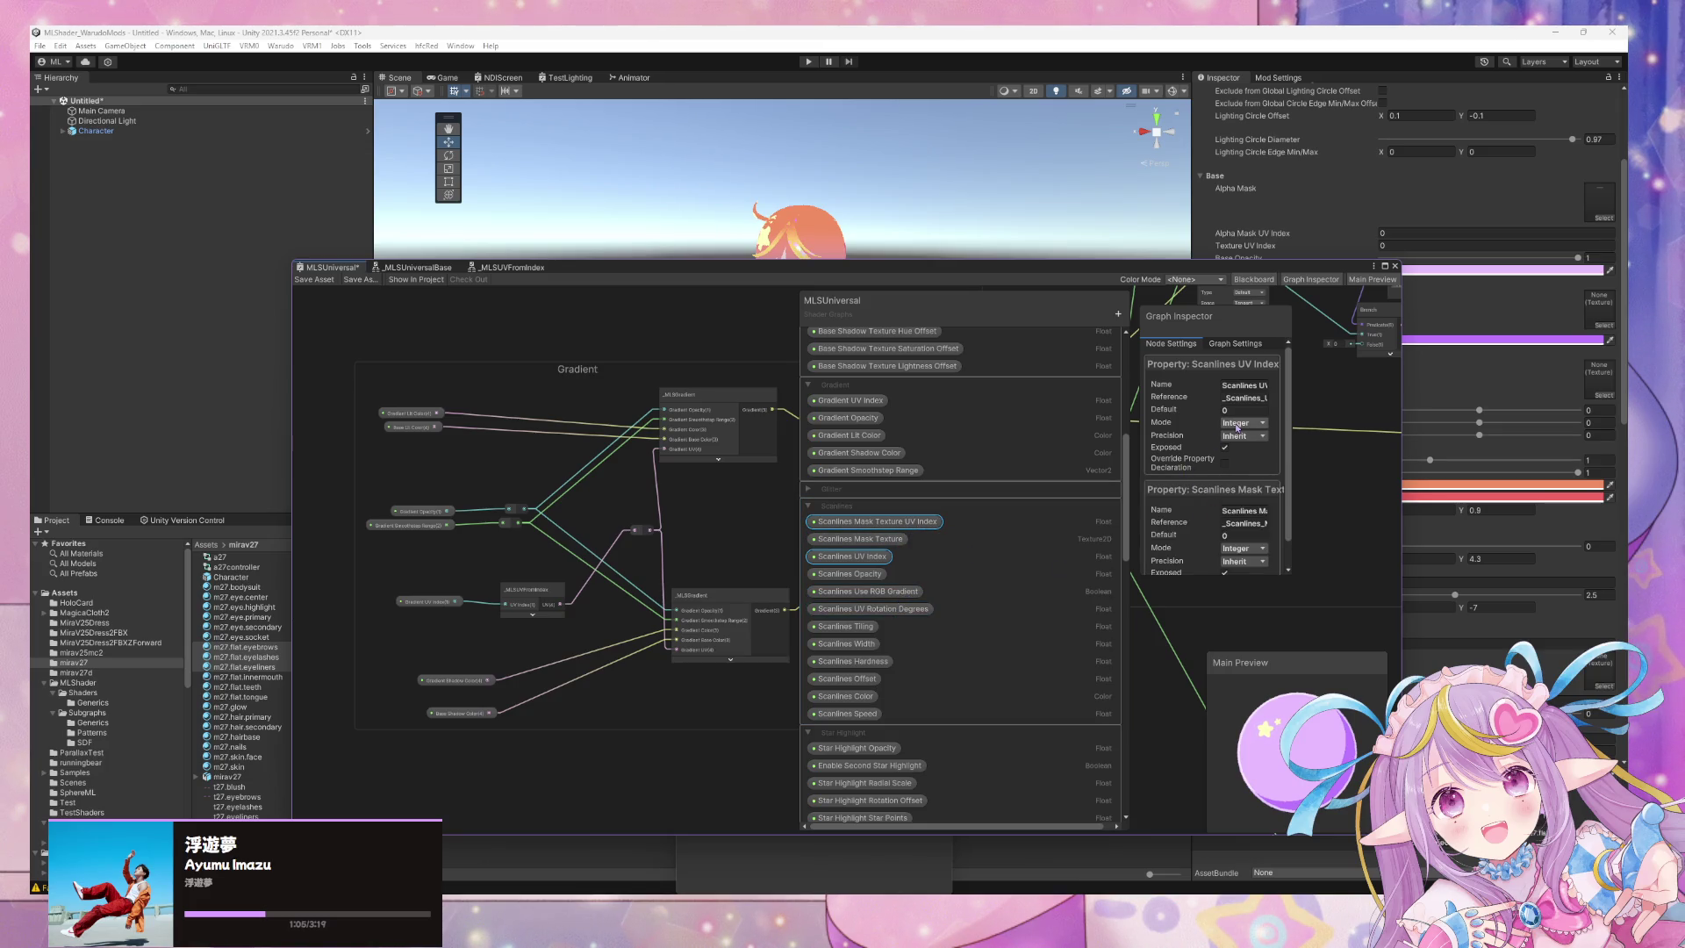
pyautogui.scroll(-1, 1251, 441)
pyautogui.scroll(1, 1264, 467)
pyautogui.click(1251, 436)
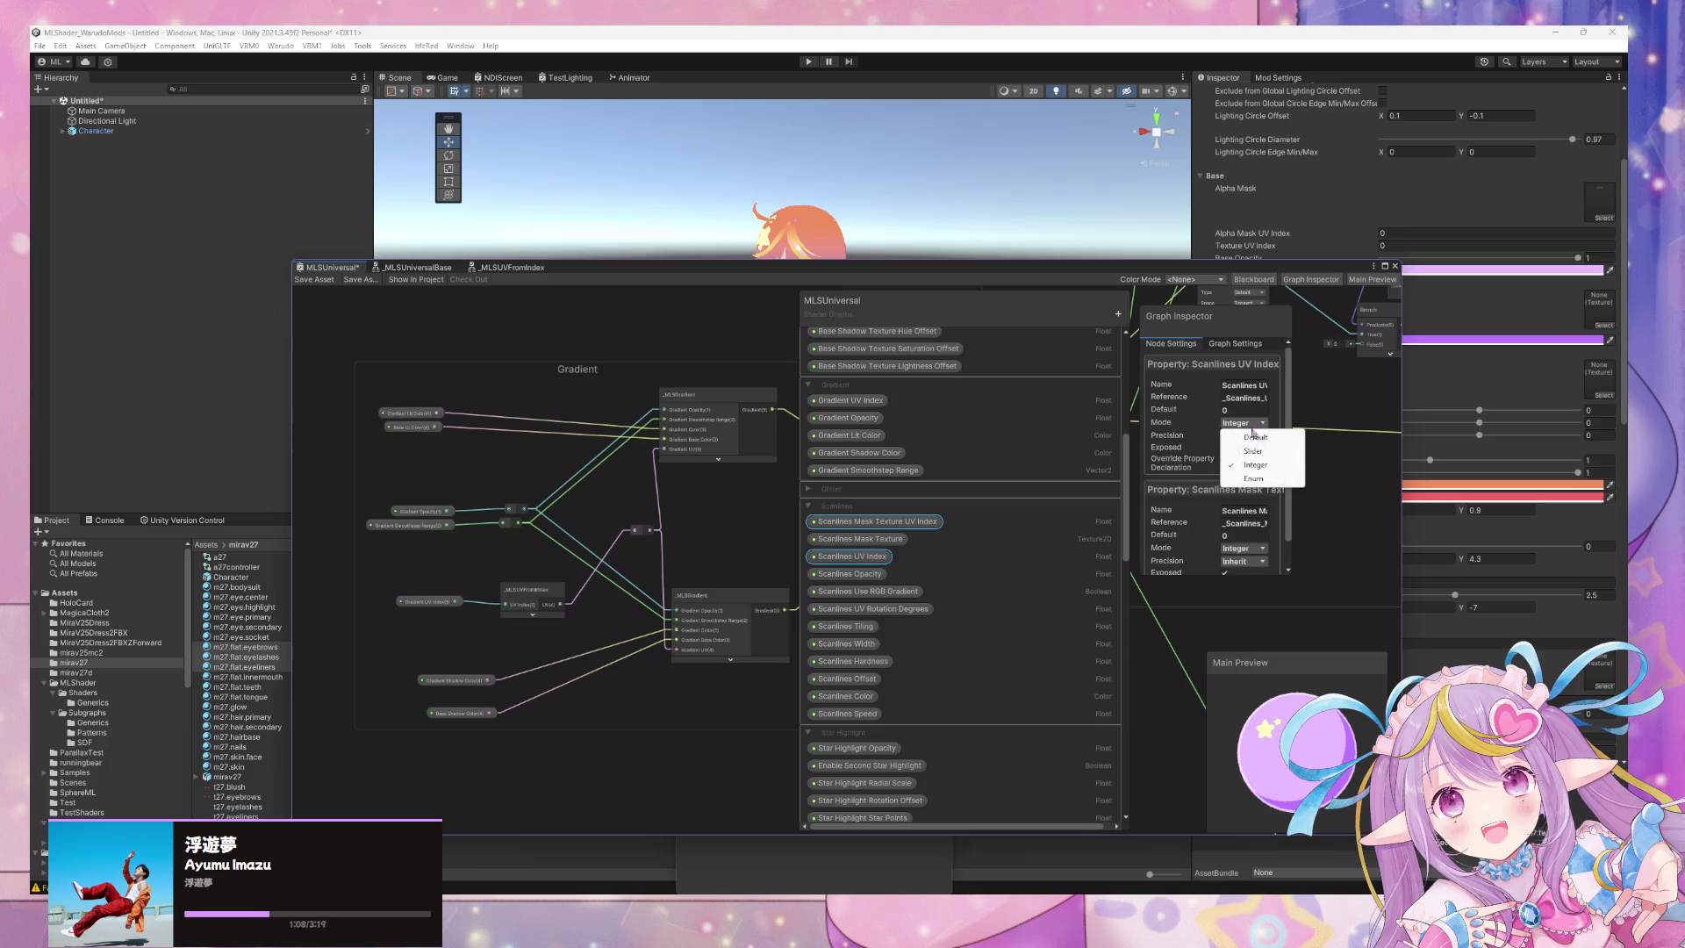
pyautogui.scroll(2, 933, 466)
pyautogui.click(933, 466)
pyautogui.scroll(3, 998, 408)
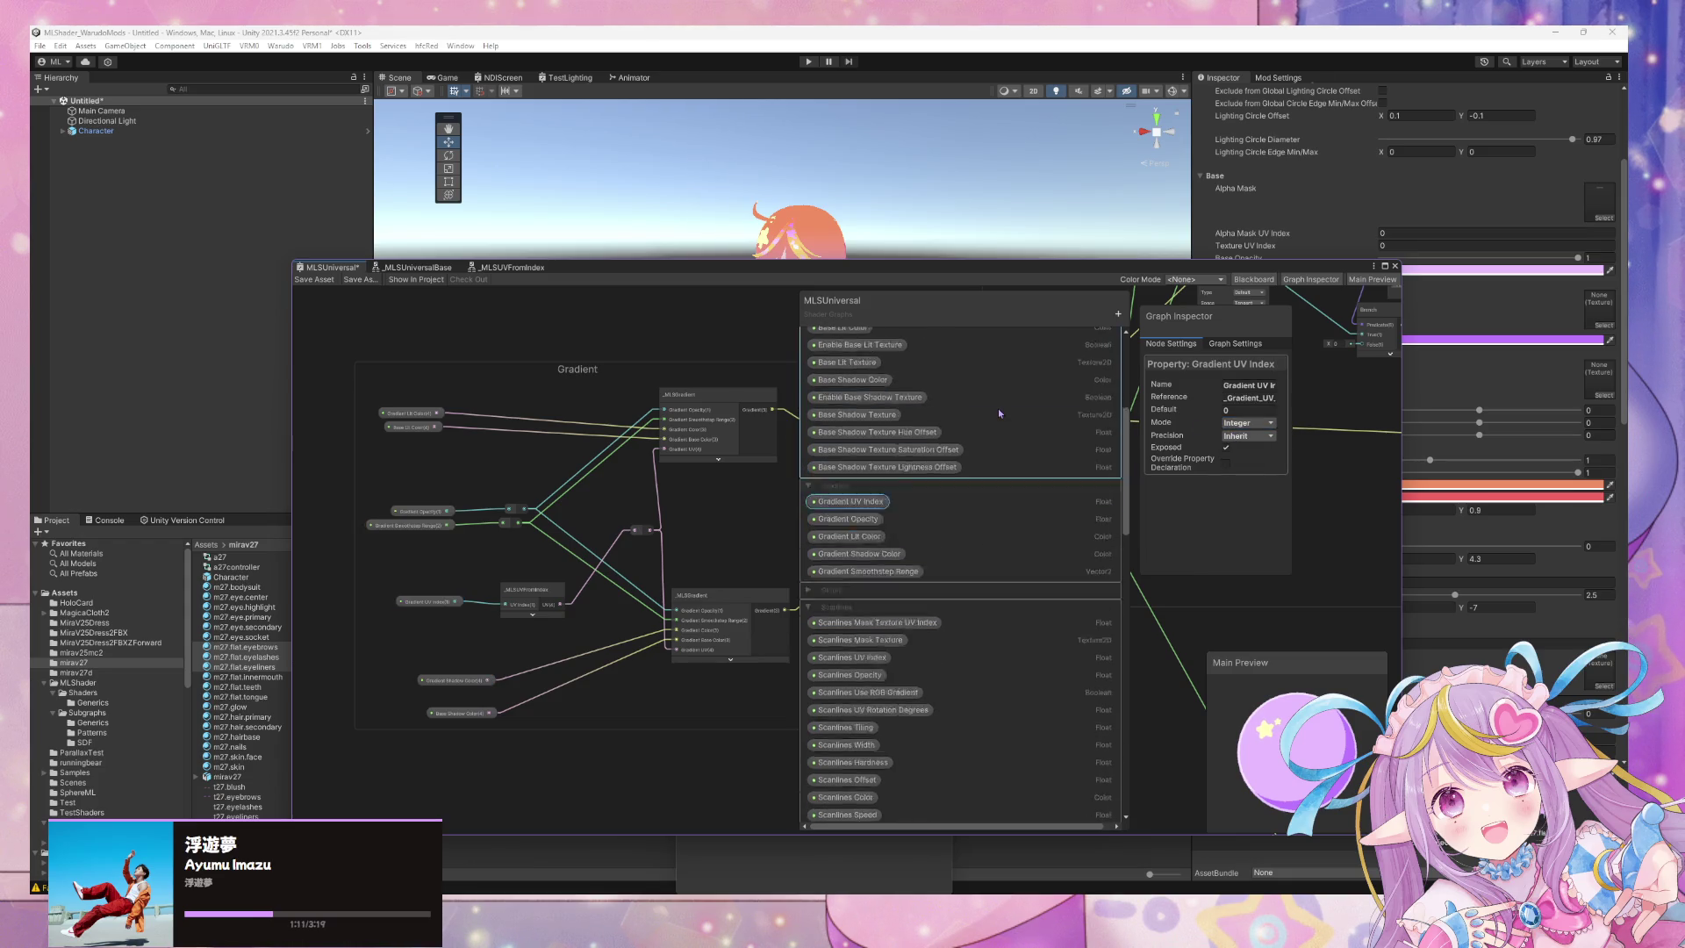
# Switch Texture UV Index and Alpha Mask UV Index from Slider to Integer, then save MLSUniversal.
pyautogui.scroll(1, 992, 426)
pyautogui.click(878, 394)
pyautogui.keyDown('ctrl'); pyautogui.click(871, 377); pyautogui.keyUp('ctrl')
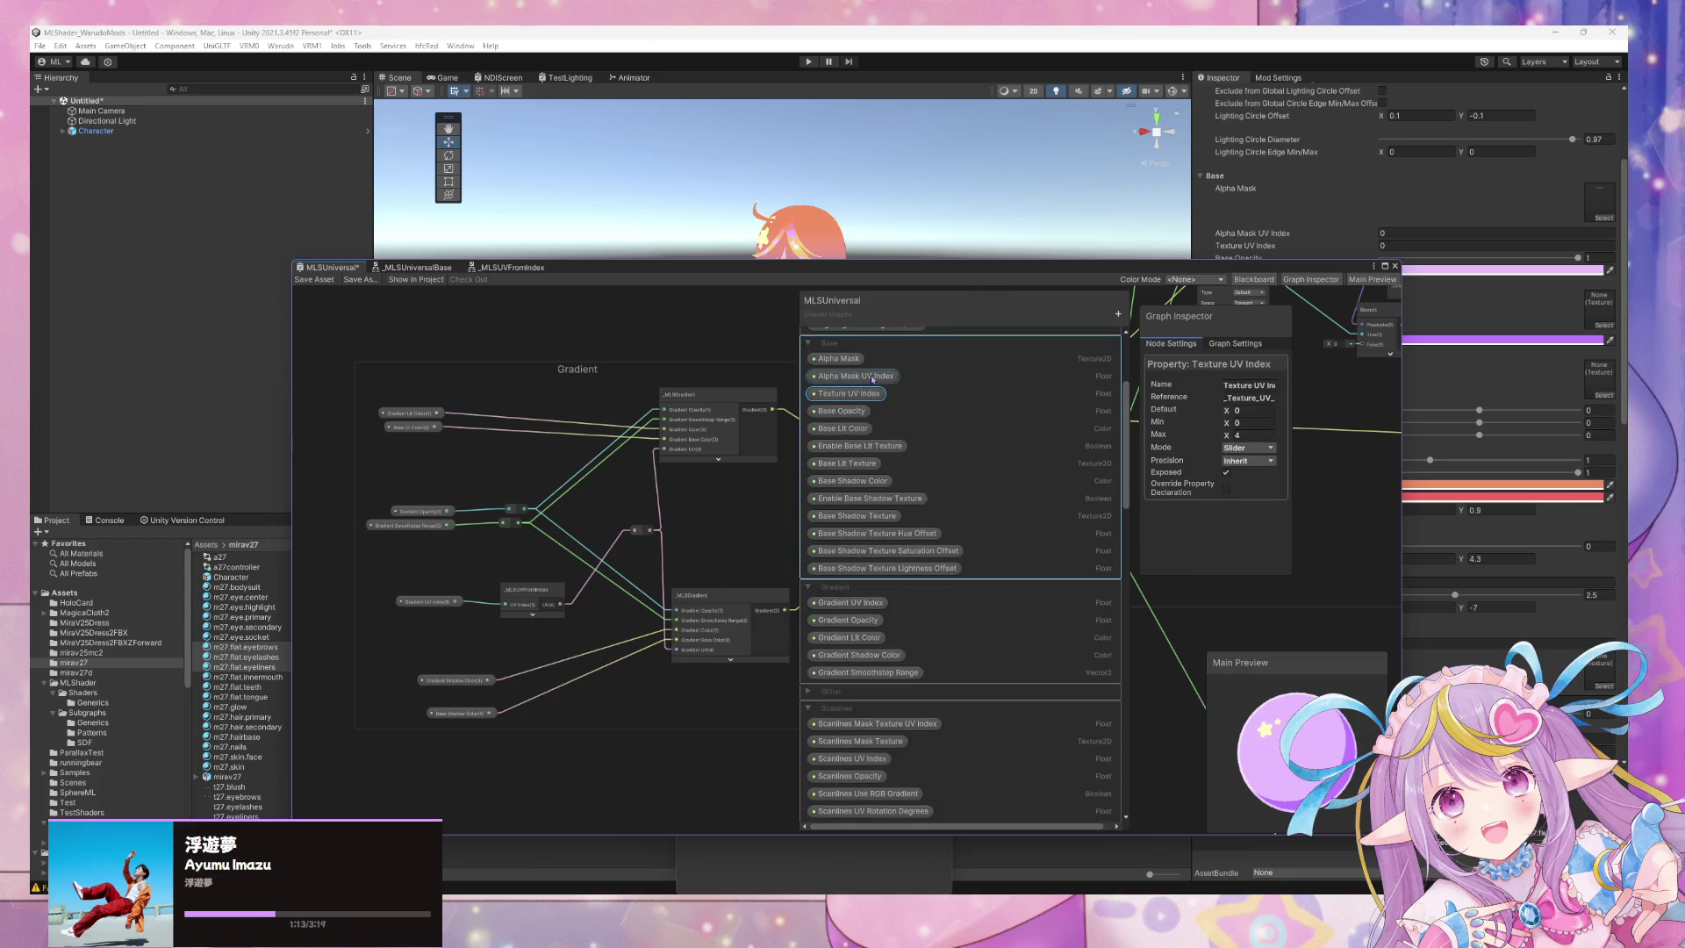
pyautogui.click(1251, 460)
pyautogui.click(1255, 459)
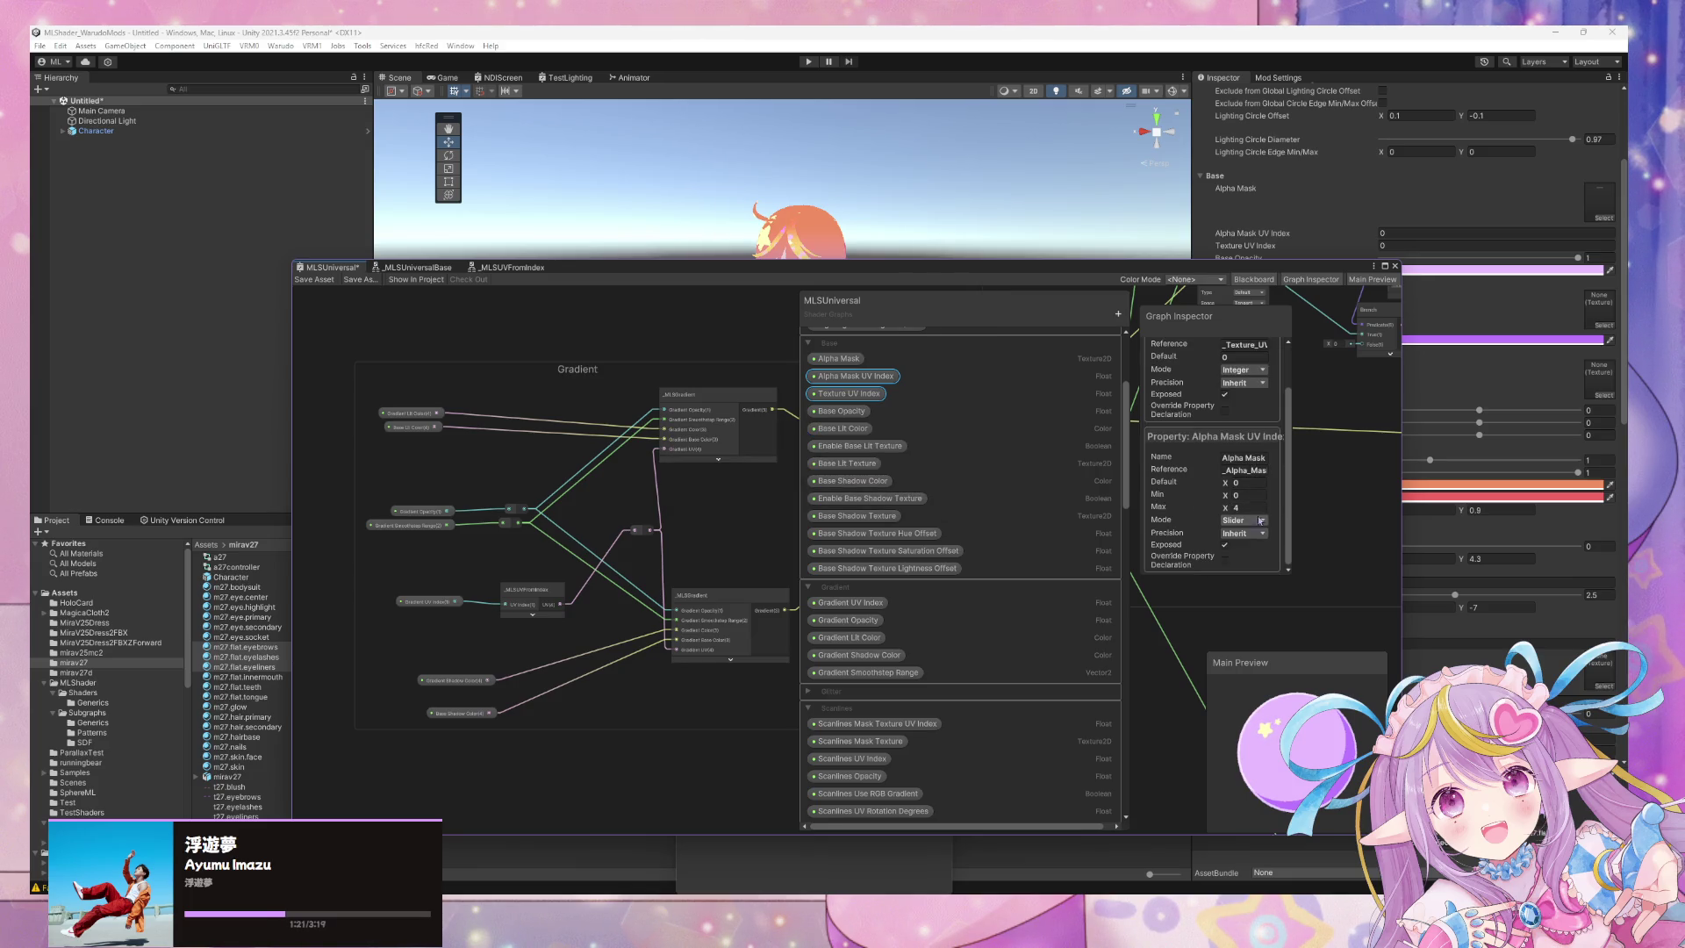
pyautogui.click(1244, 520)
pyautogui.click(1255, 549)
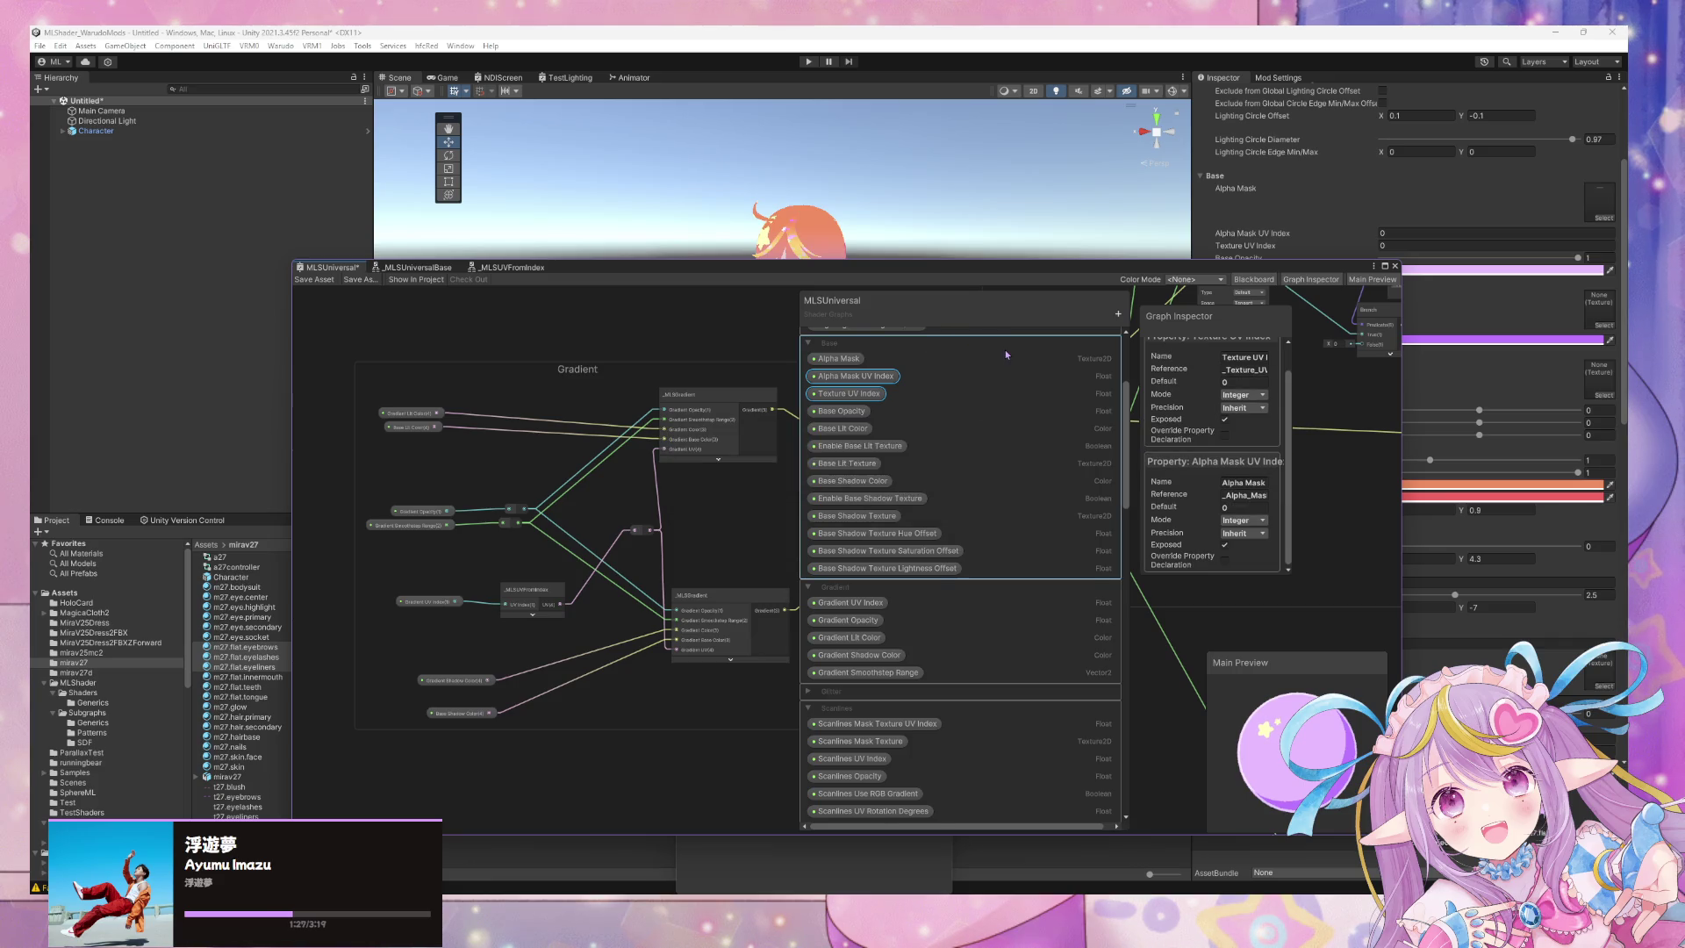
pyautogui.scroll(3, 1004, 349)
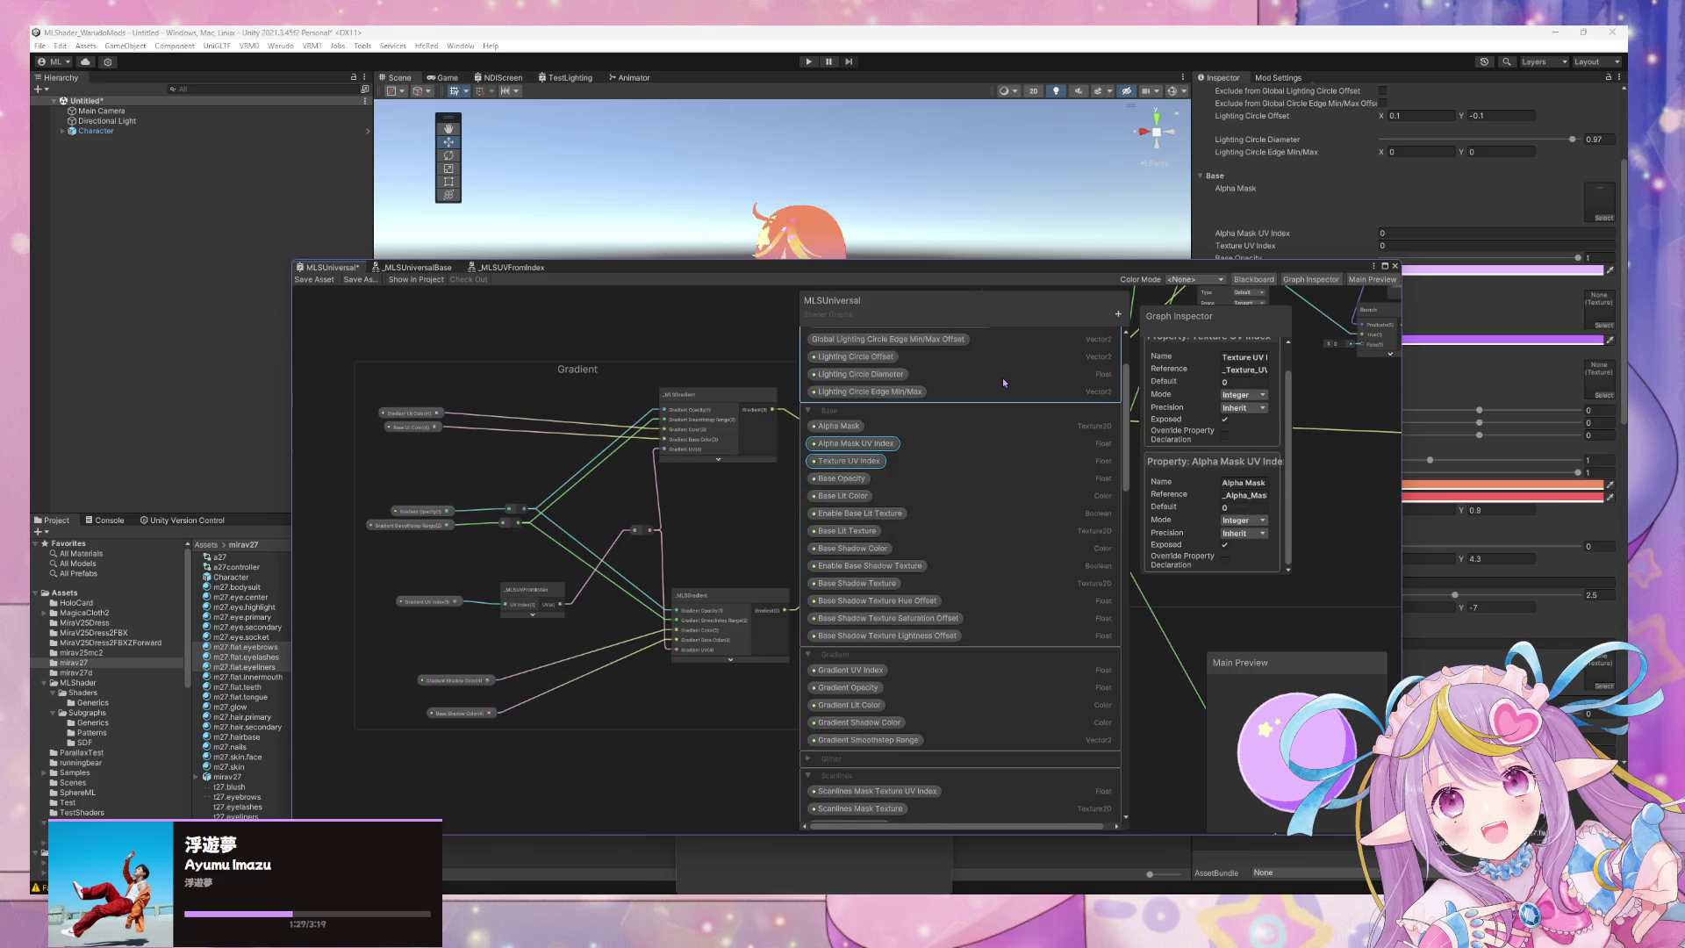
pyautogui.click(314, 279)
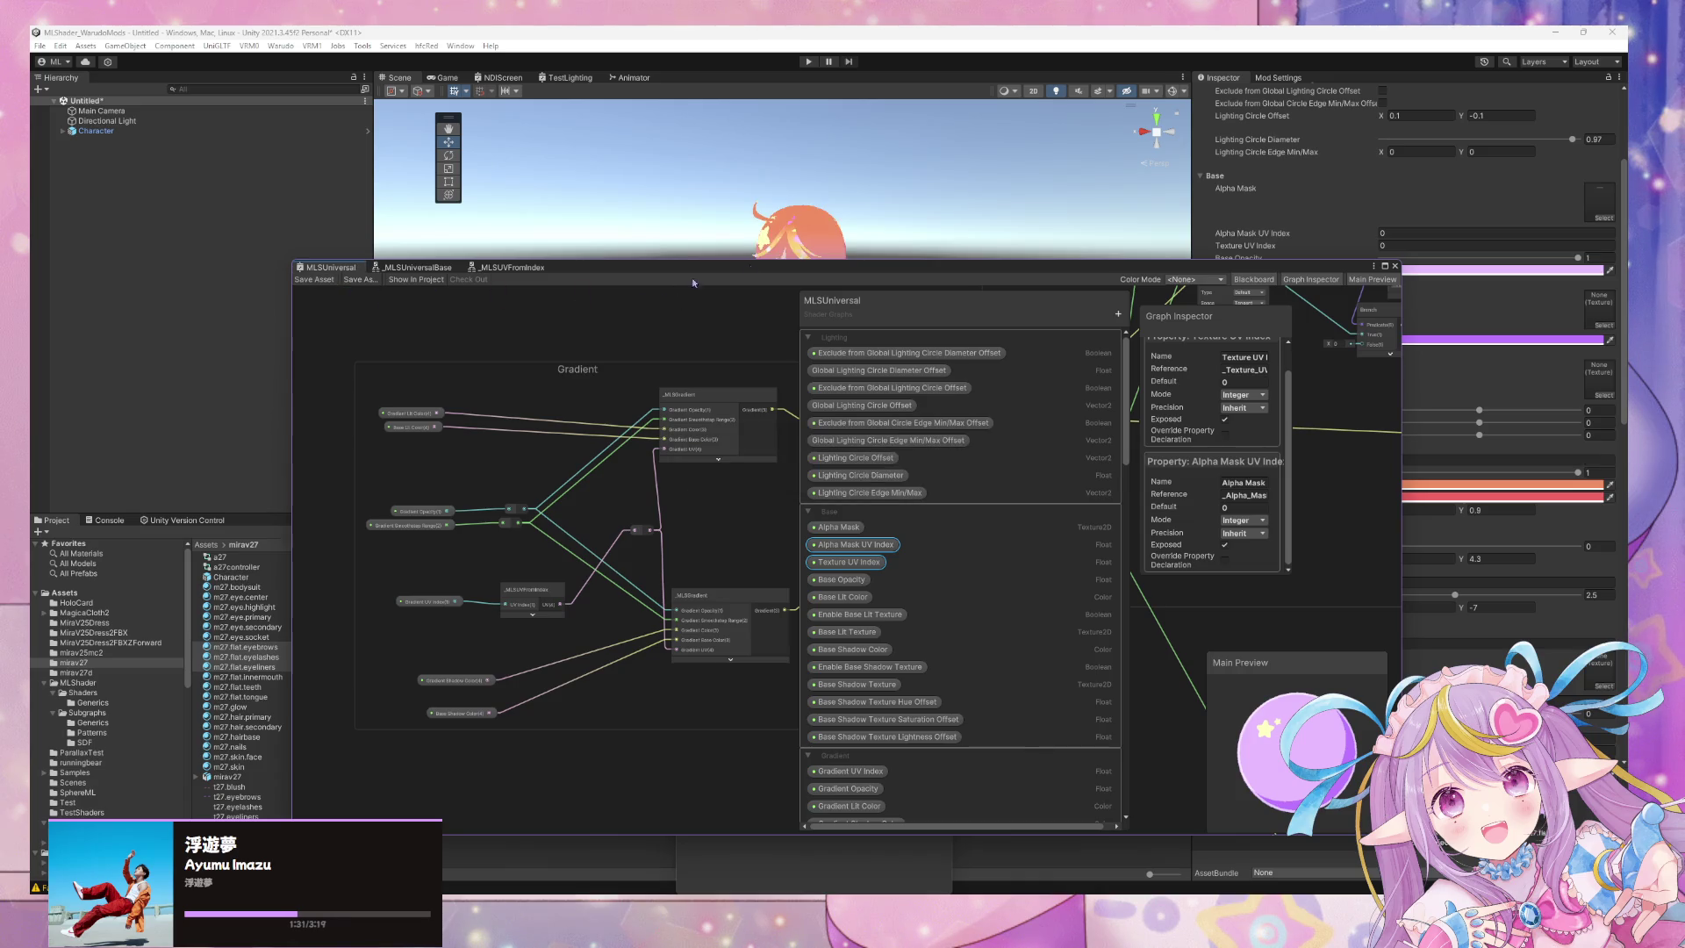
# Move the Shader Graph window off the scene, then select and frame the Character with F.
pyautogui.moveTo(997, 273)
pyautogui.mouseDown()
pyautogui.moveTo(997, 375)
pyautogui.moveTo(972, 307)
pyautogui.moveTo(865, 597)
pyautogui.mouseUp()
pyautogui.scroll(5, 881, 364)
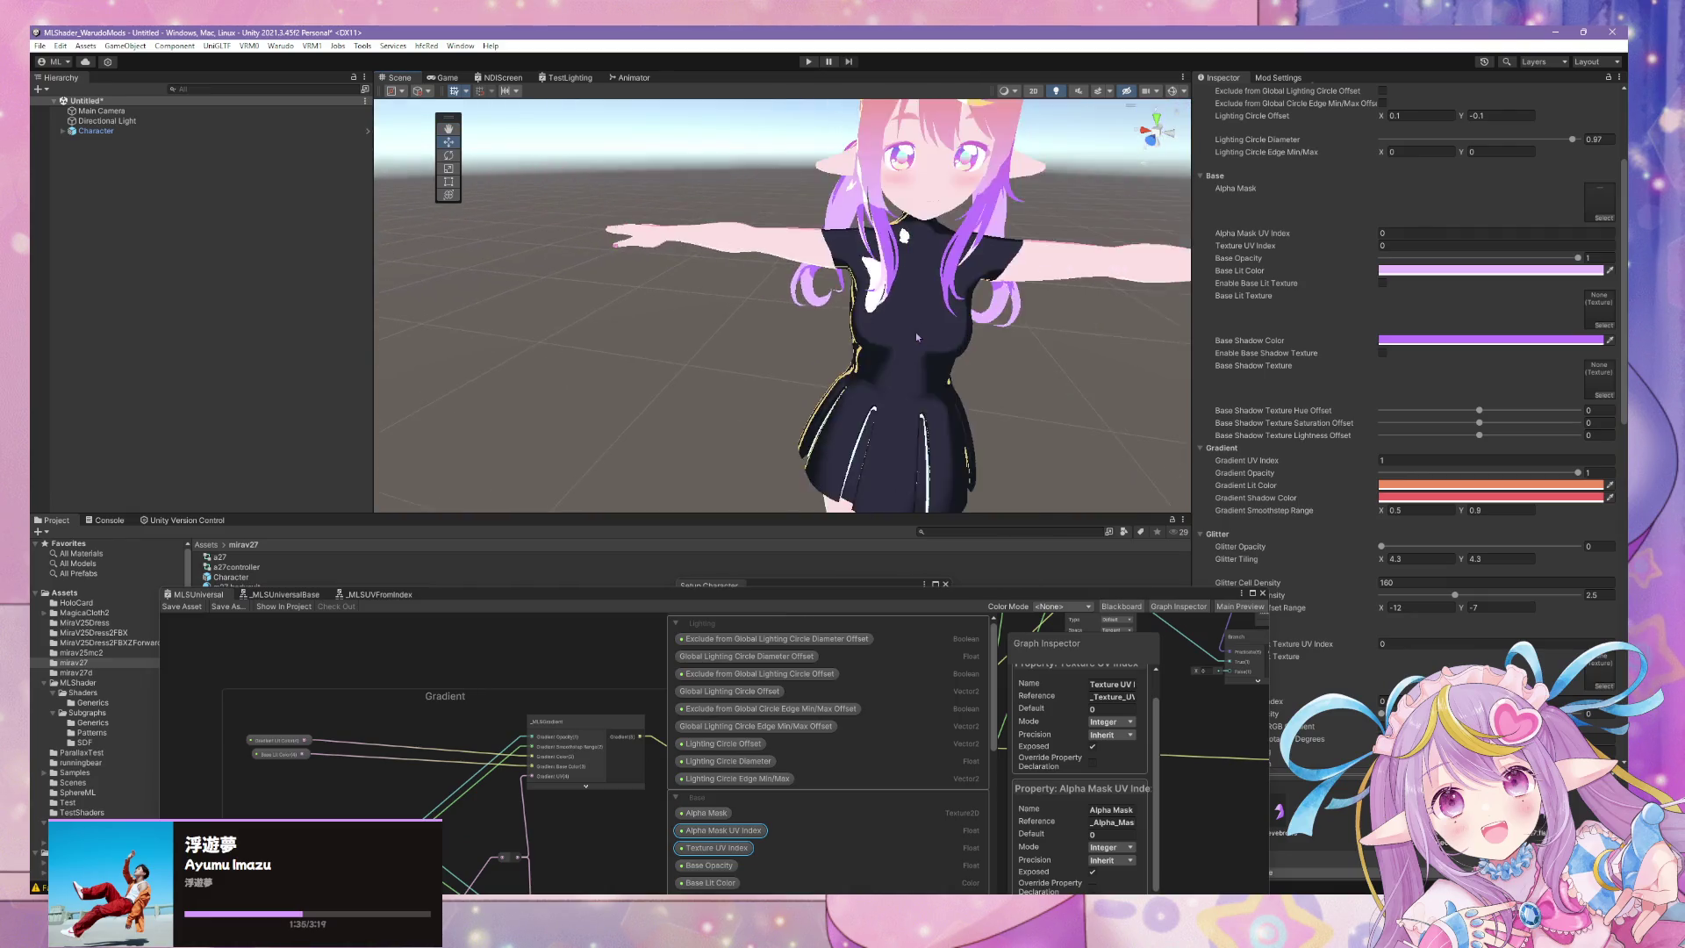
pyautogui.moveTo(915, 332); pyautogui.dragTo(737, 352)
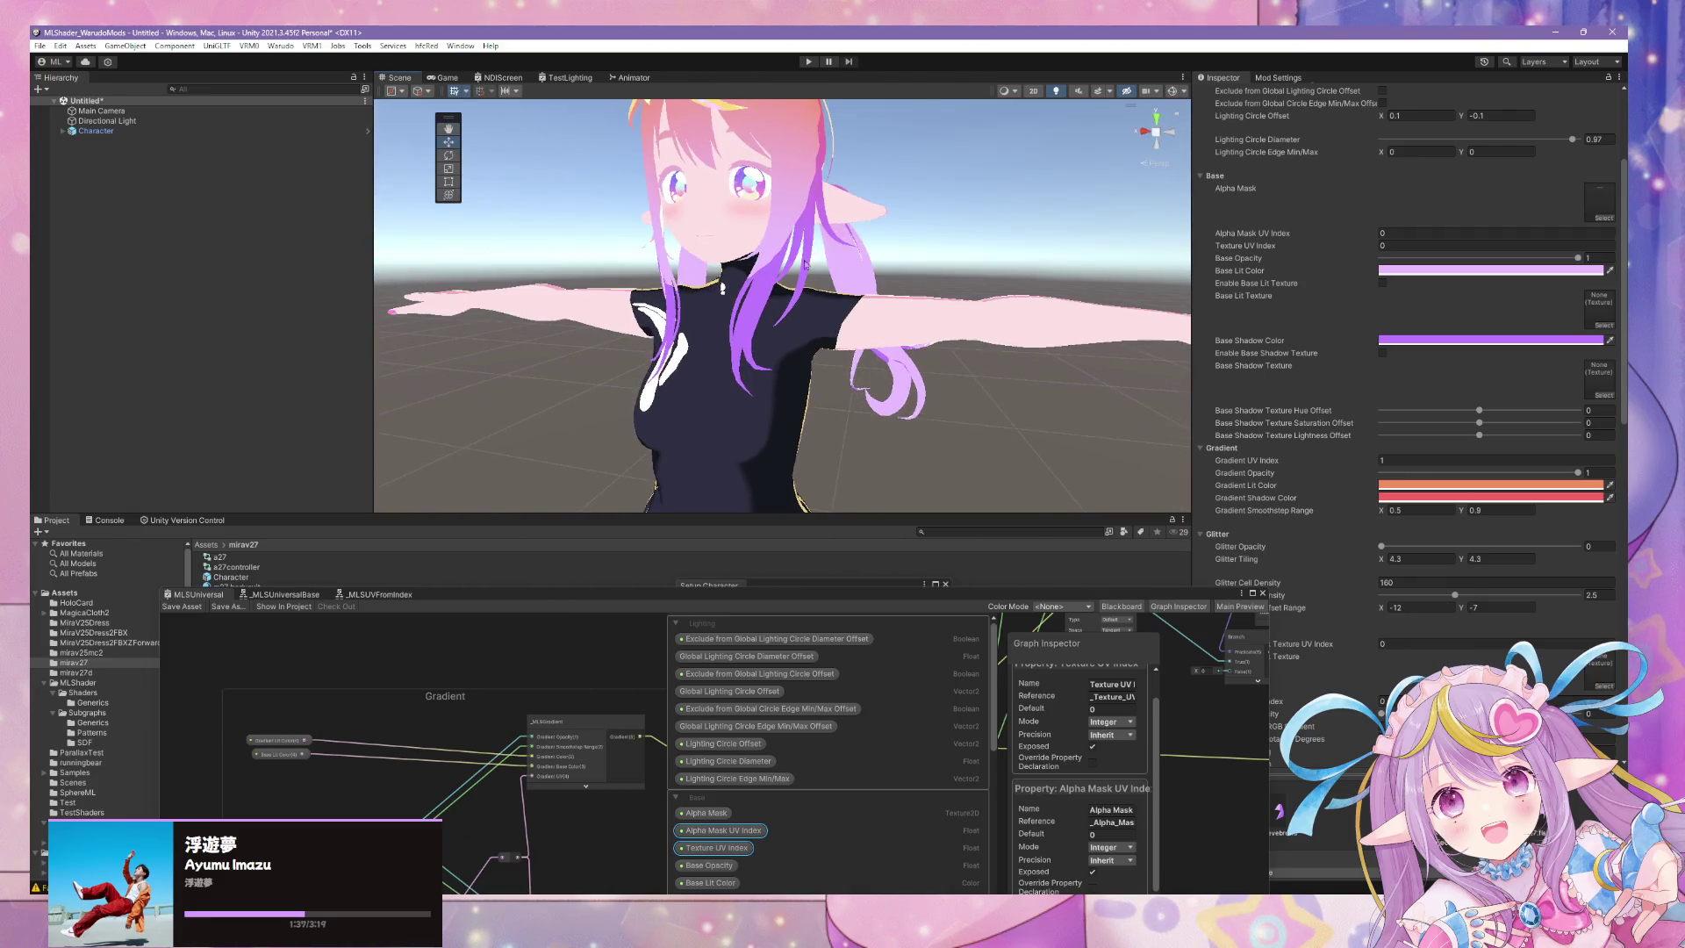
pyautogui.click(119, 133)
pyautogui.press('f')
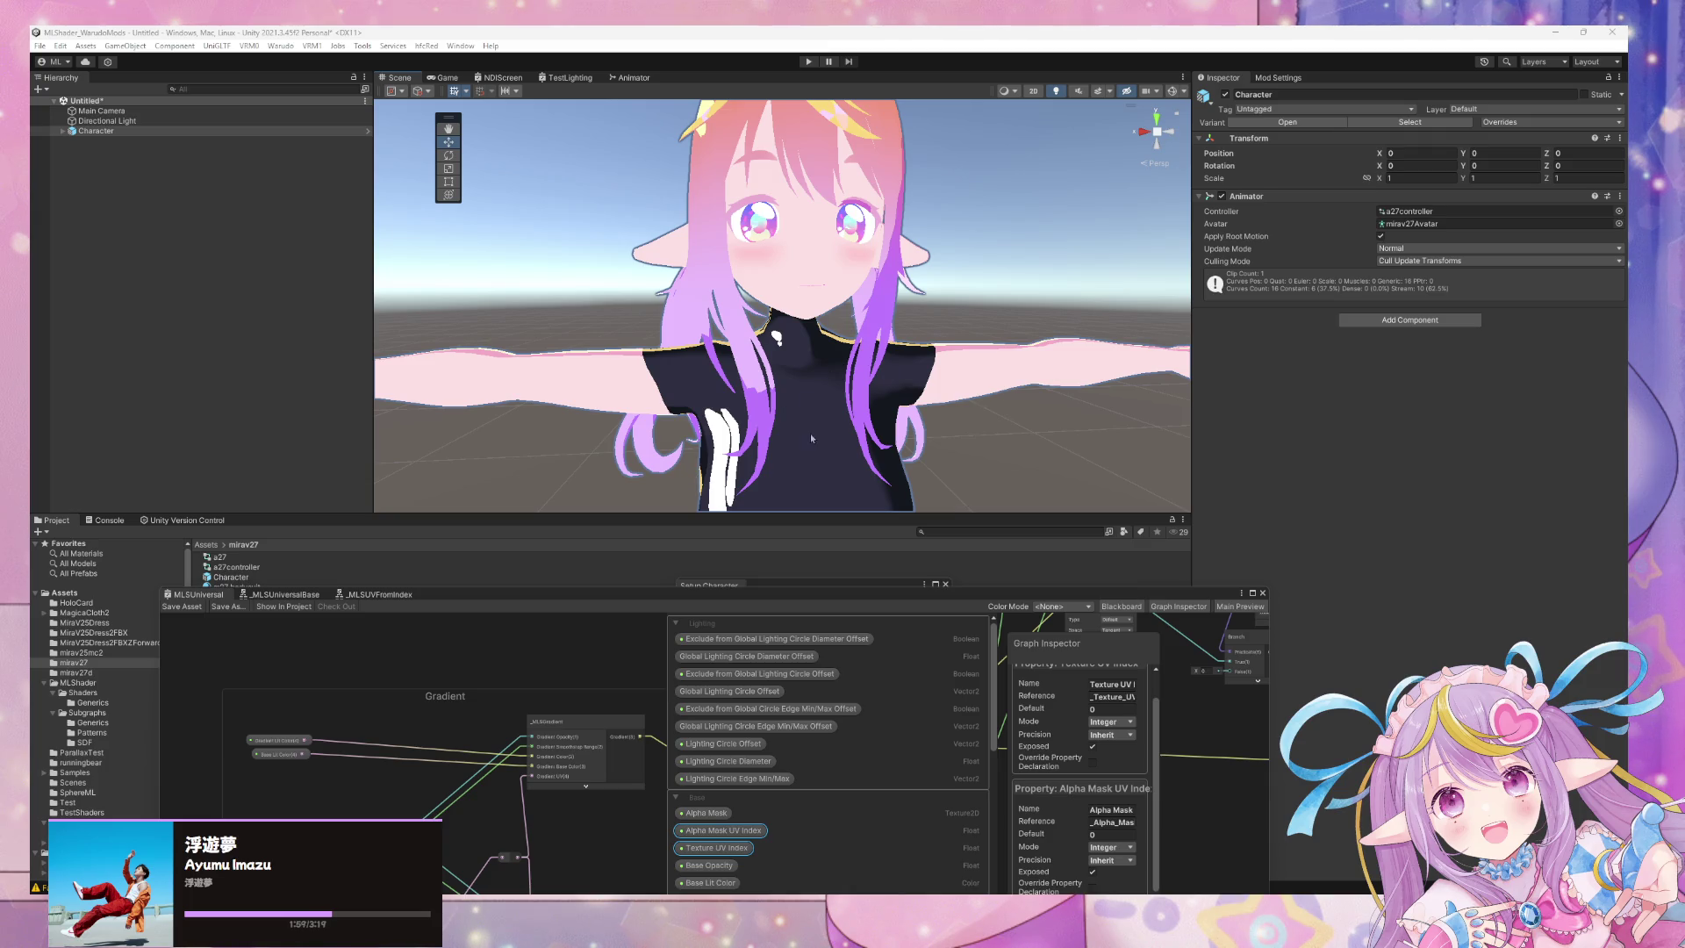
# Orbit close to the character's face, then enlarge the shader graph and zoom onto _MLSUniversalBase.
pyautogui.moveTo(812, 438); pyautogui.dragTo(818, 364)
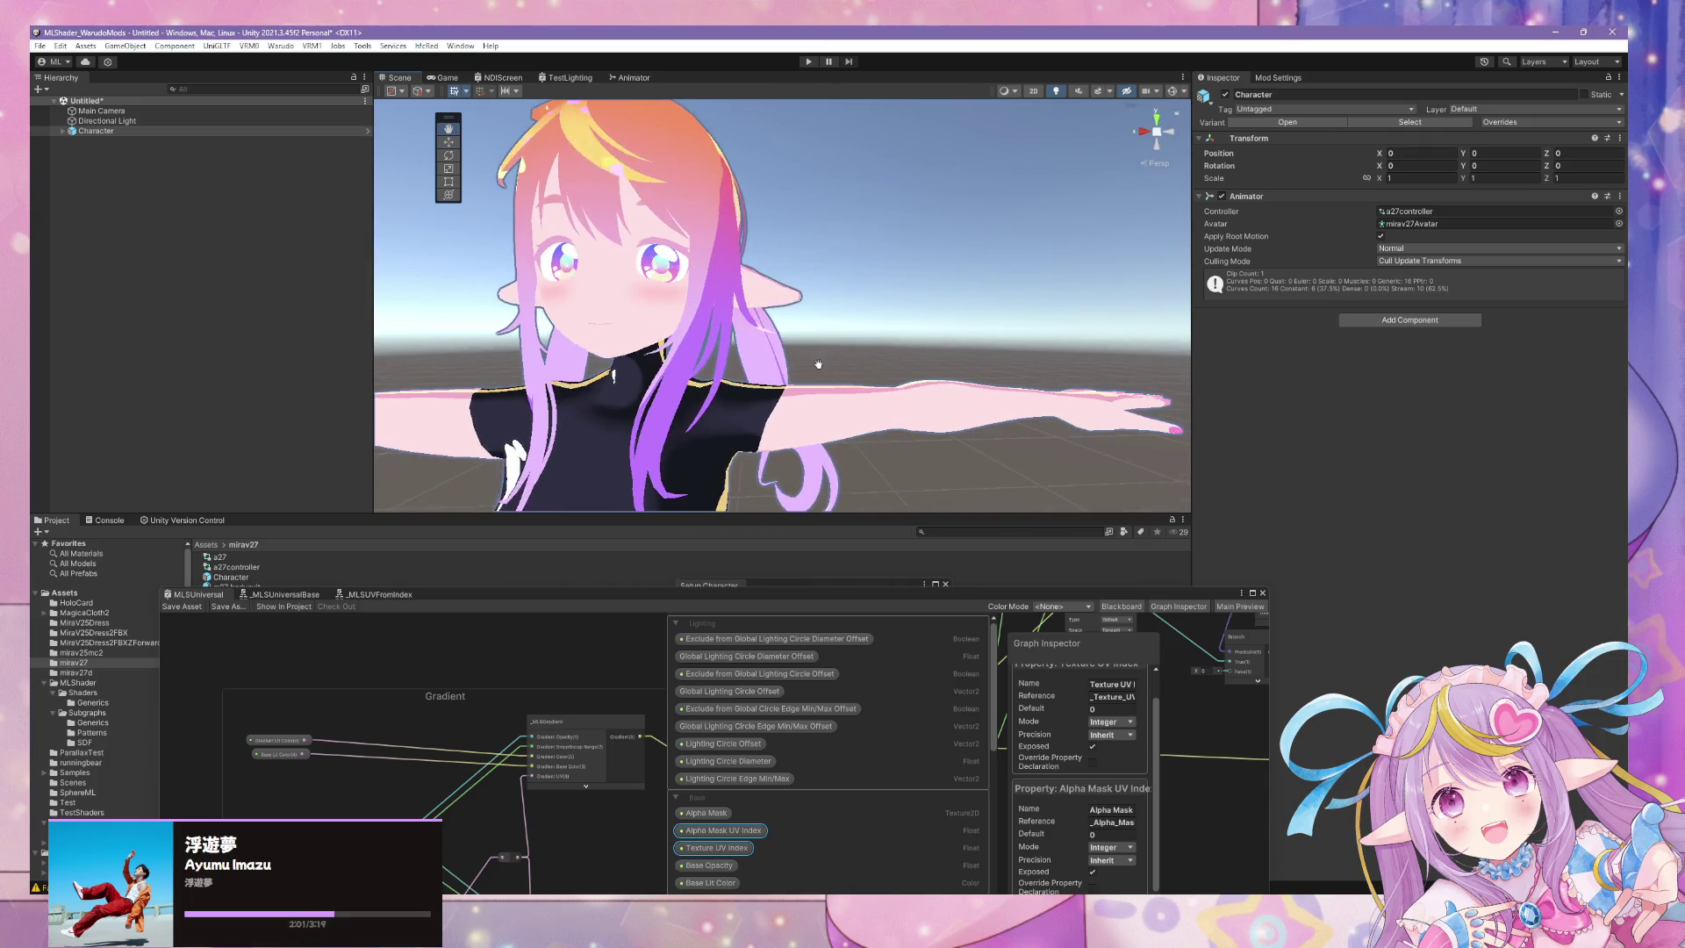
pyautogui.moveTo(472, 594); pyautogui.dragTo(896, 378)
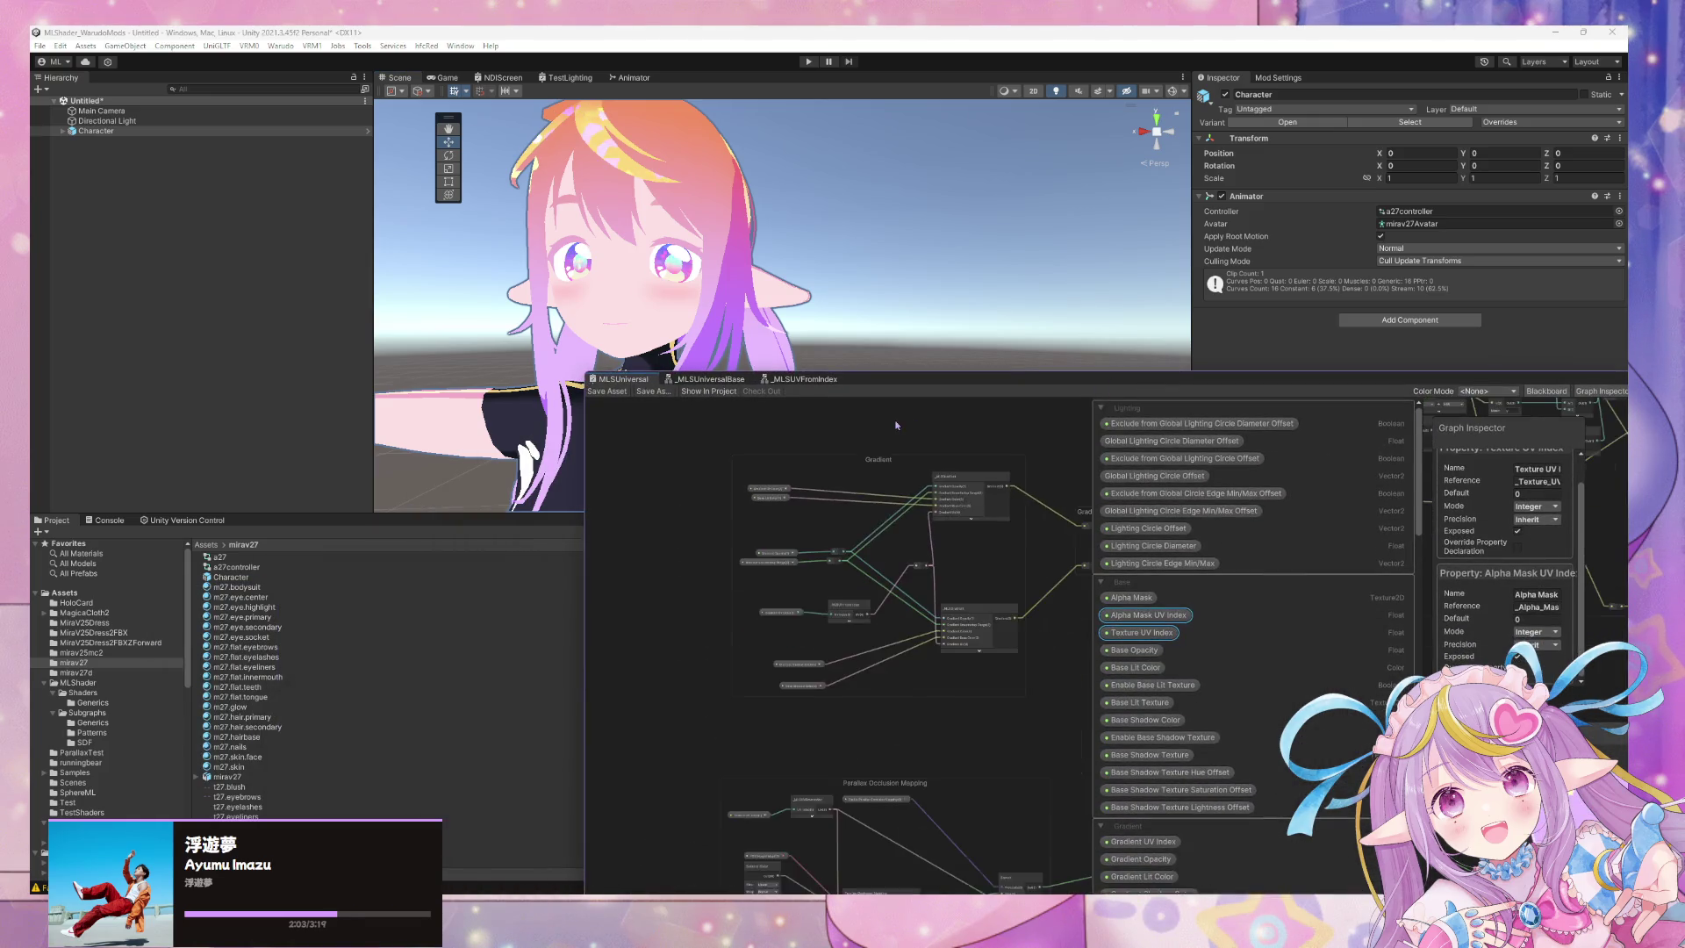
pyautogui.scroll(-3, 897, 425)
pyautogui.scroll(5, 942, 566)
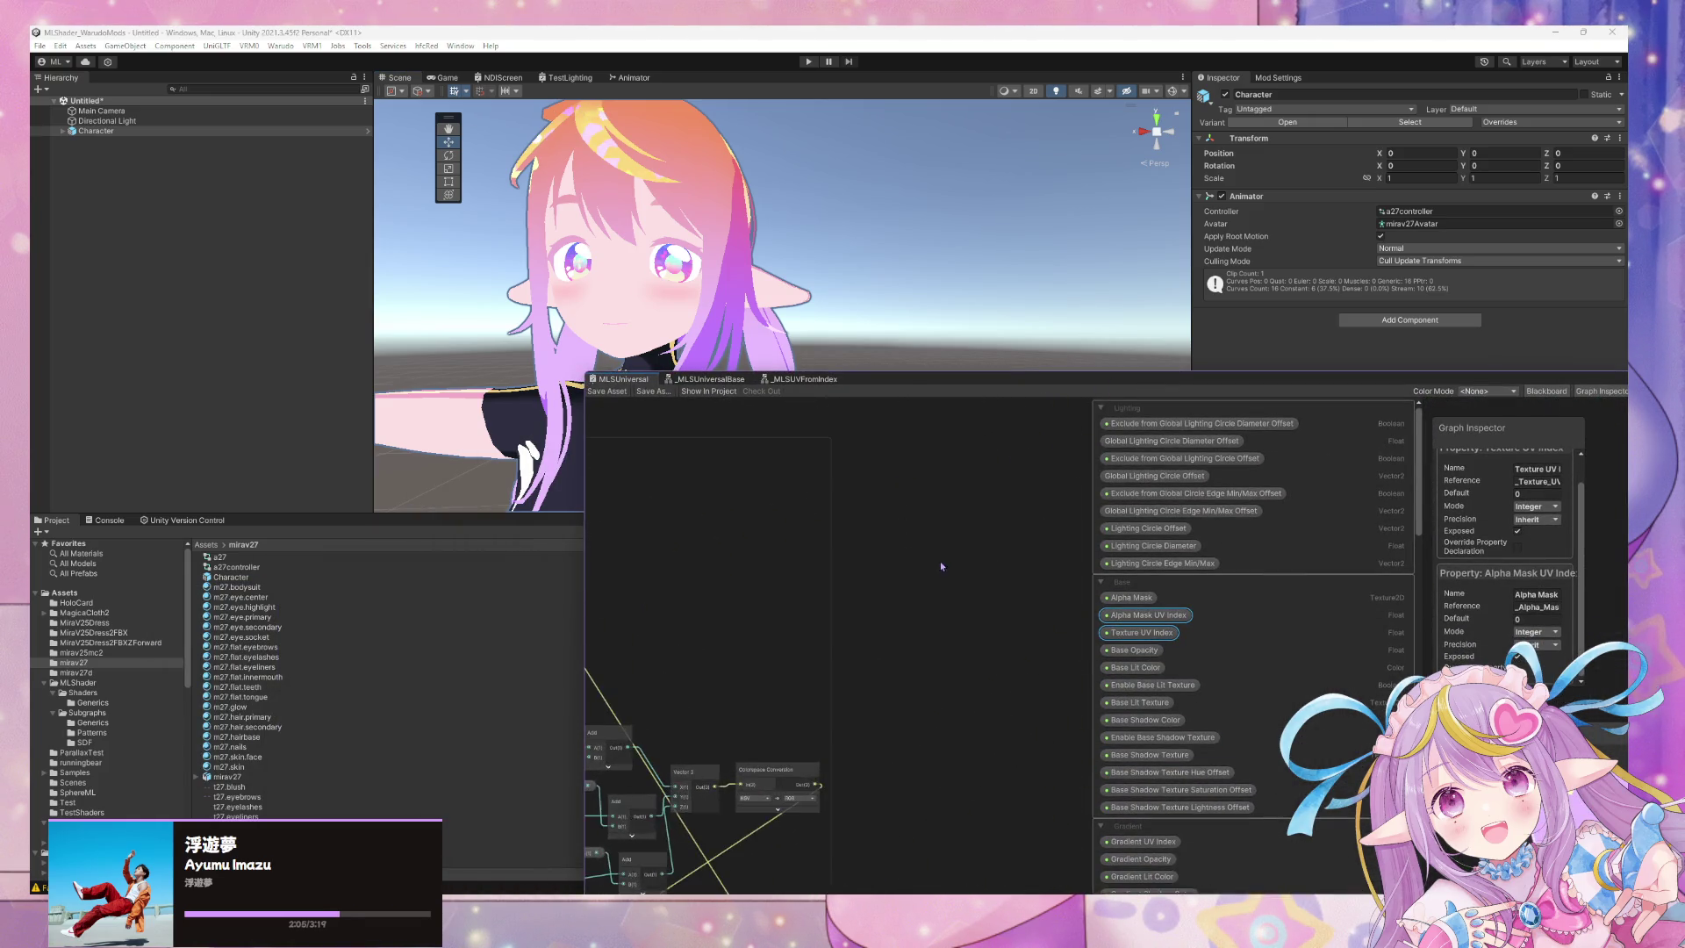
pyautogui.scroll(-6, 942, 566)
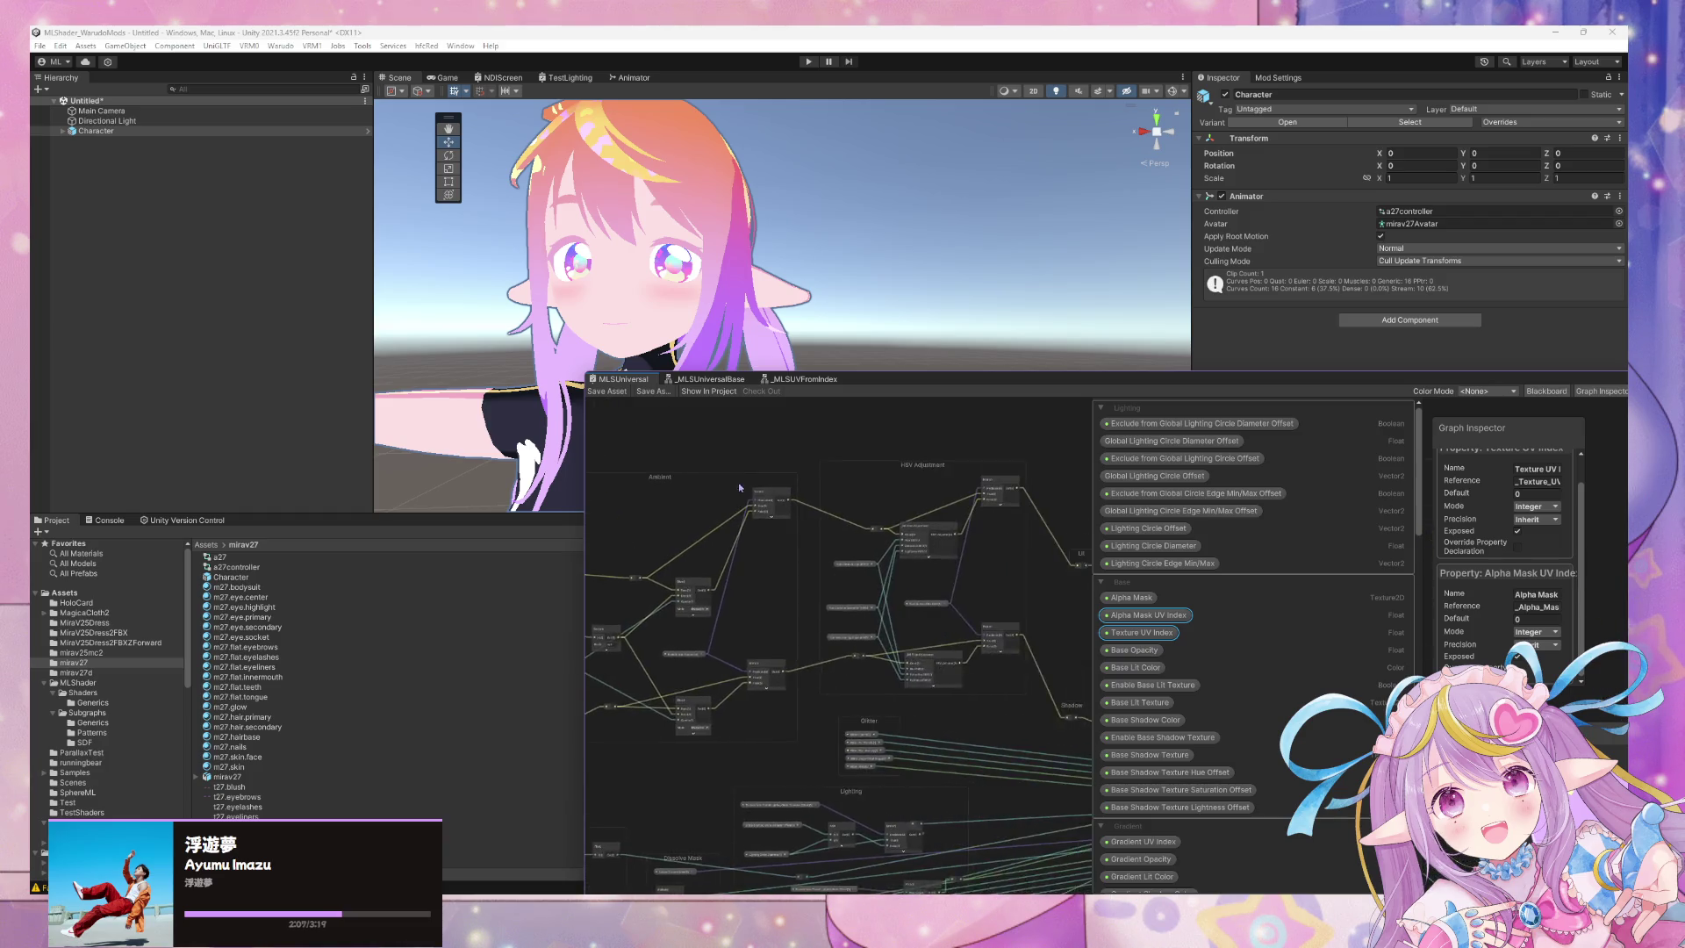
pyautogui.scroll(5, 772, 480)
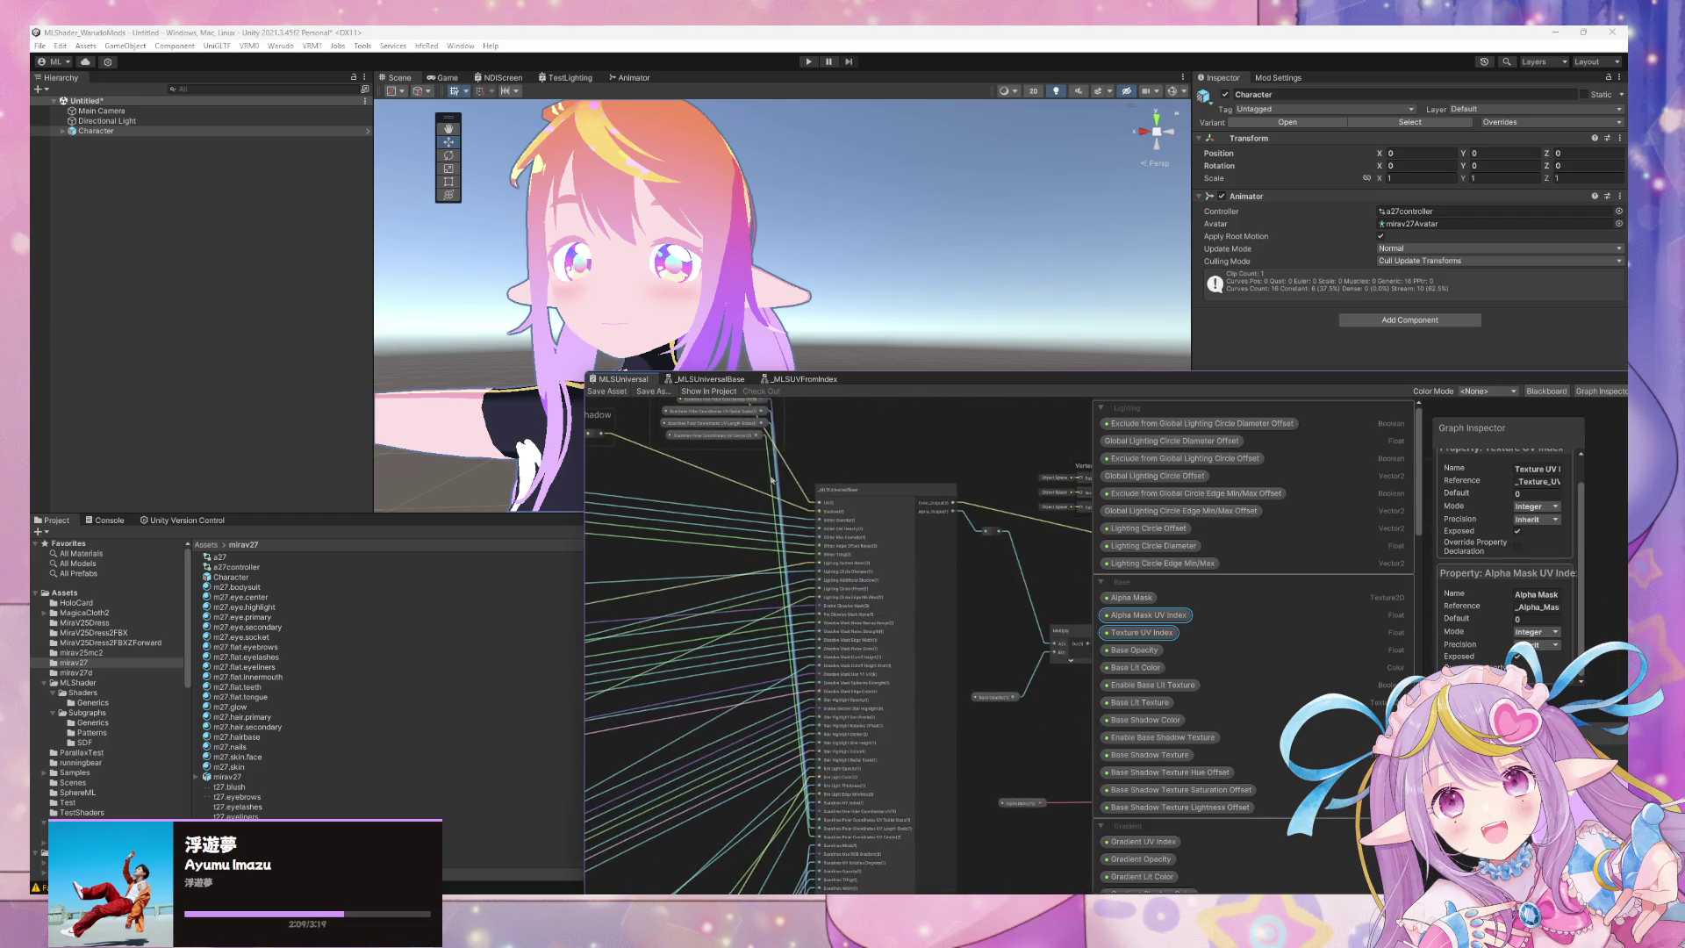
# Open the _MLSUniversalBase subgraph at its _MLSLighting node and show m27.hair.secondary's material settings.
pyautogui.scroll(3, 890, 498)
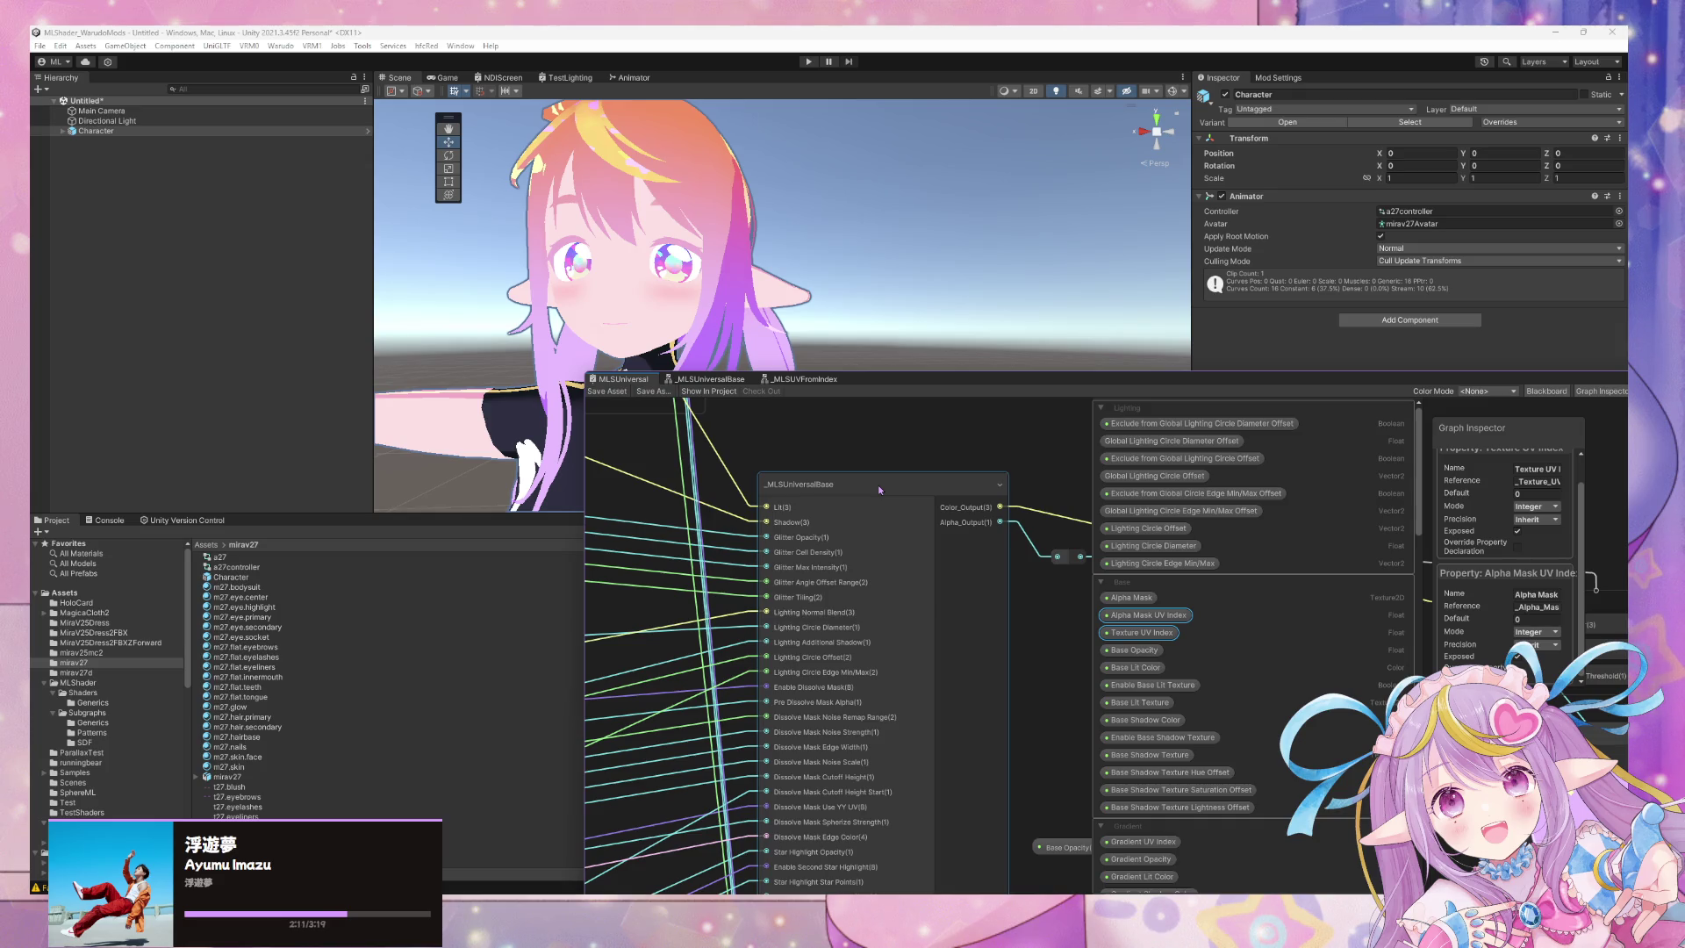
pyautogui.doubleClick(878, 485)
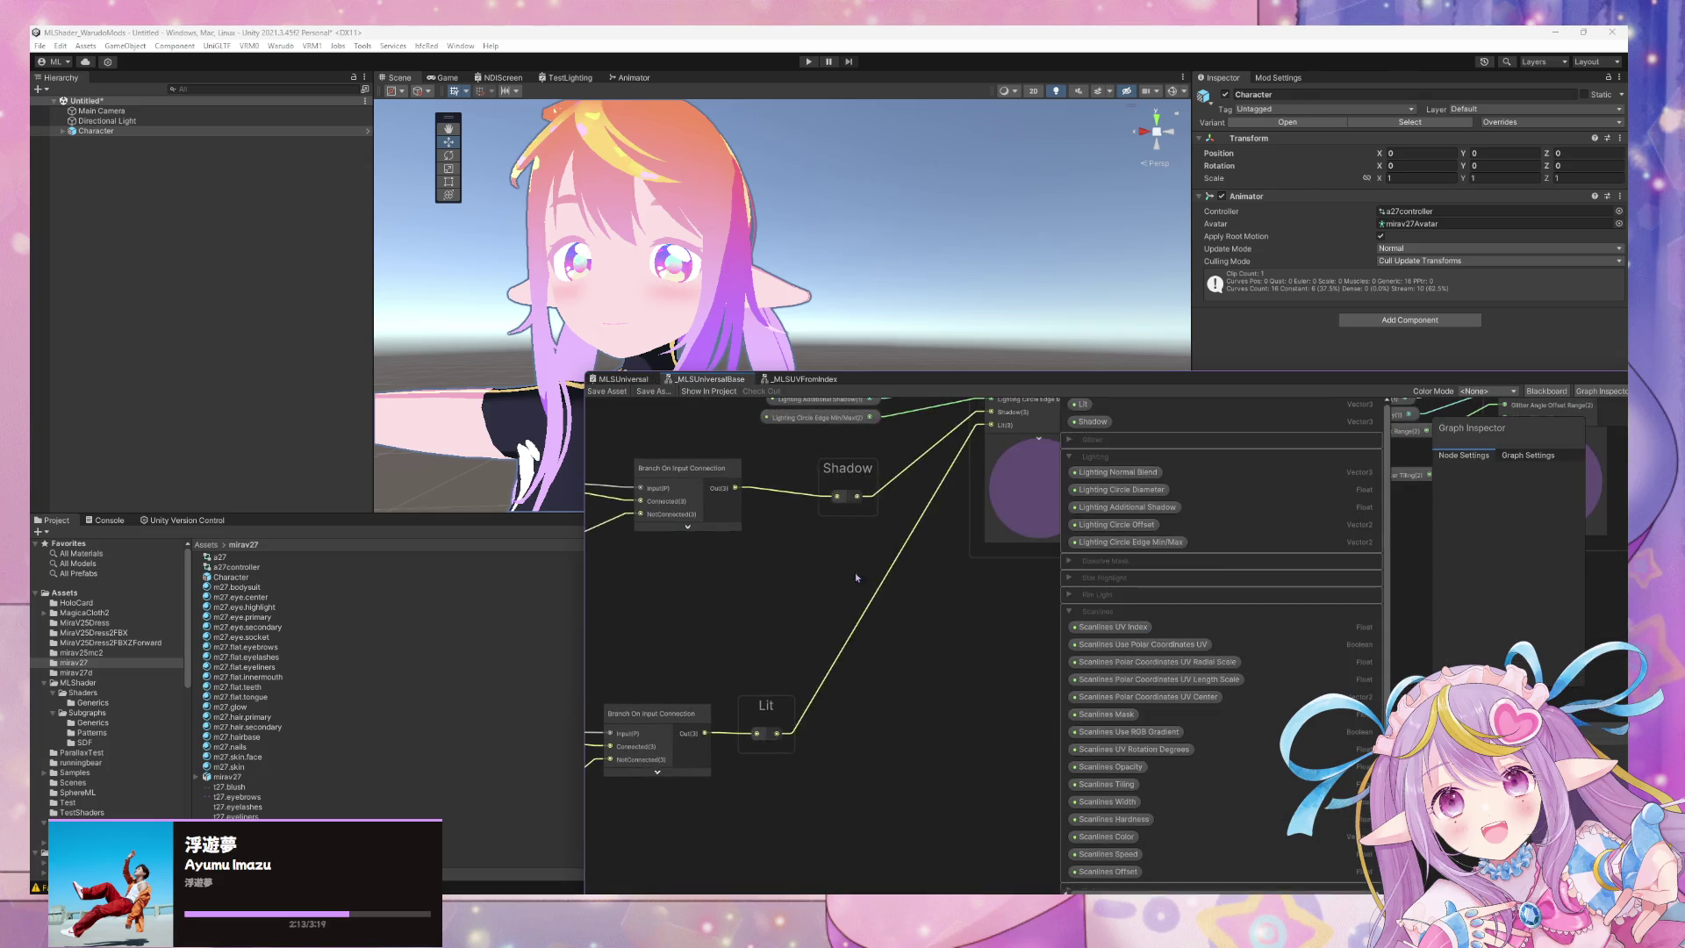
pyautogui.moveTo(855, 573)
pyautogui.mouseDown()
pyautogui.moveTo(992, 704)
pyautogui.moveTo(966, 641)
pyautogui.moveTo(1020, 571)
pyautogui.mouseUp()
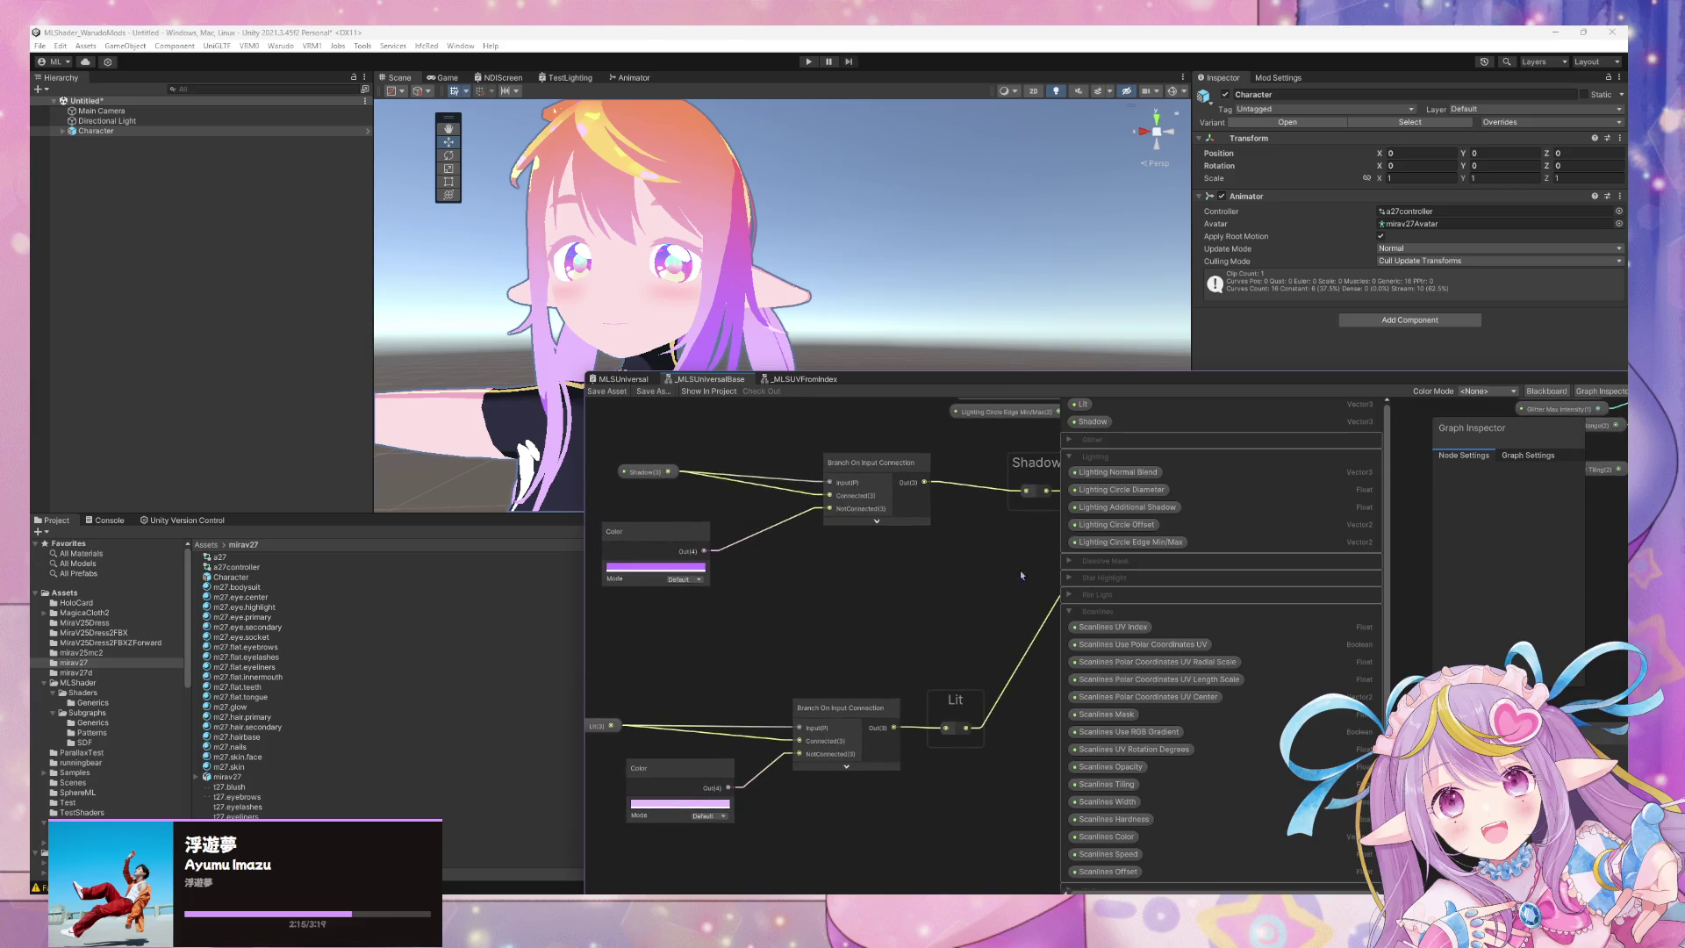
pyautogui.moveTo(878, 478)
pyautogui.mouseDown()
pyautogui.moveTo(715, 551)
pyautogui.moveTo(586, 572)
pyautogui.mouseUp()
pyautogui.moveTo(1005, 680); pyautogui.dragTo(869, 782)
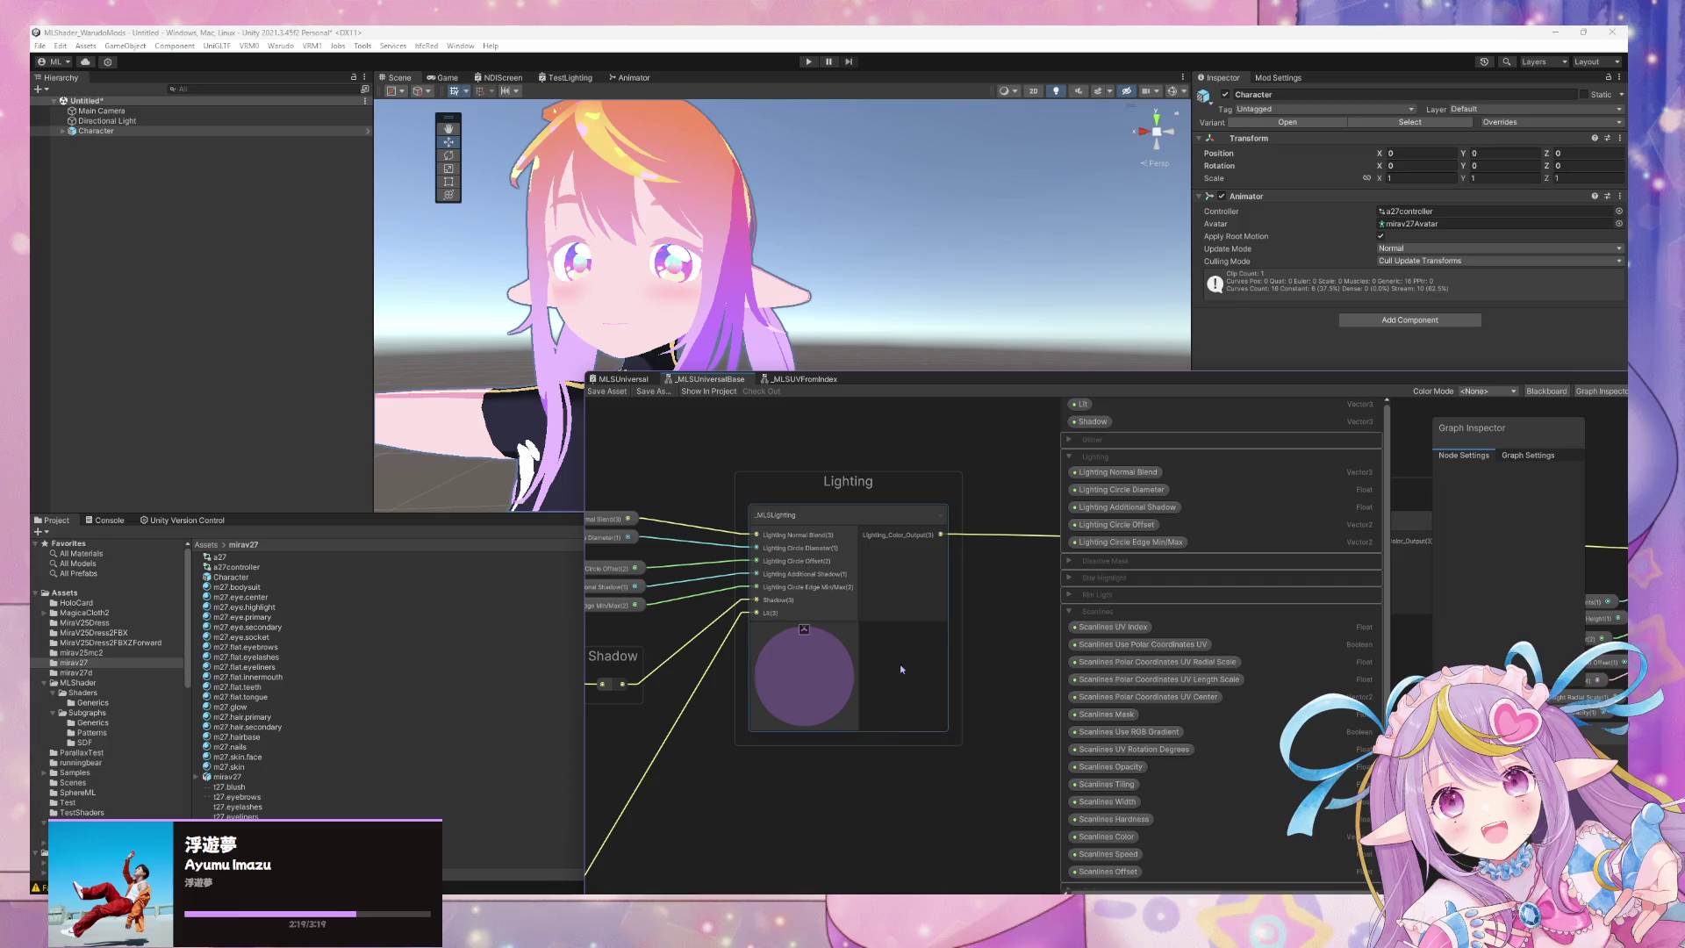
pyautogui.moveTo(895, 670)
pyautogui.mouseDown()
pyautogui.moveTo(797, 605)
pyautogui.moveTo(897, 539)
pyautogui.moveTo(1027, 653)
pyautogui.moveTo(1031, 632)
pyautogui.mouseUp()
pyautogui.click(787, 505)
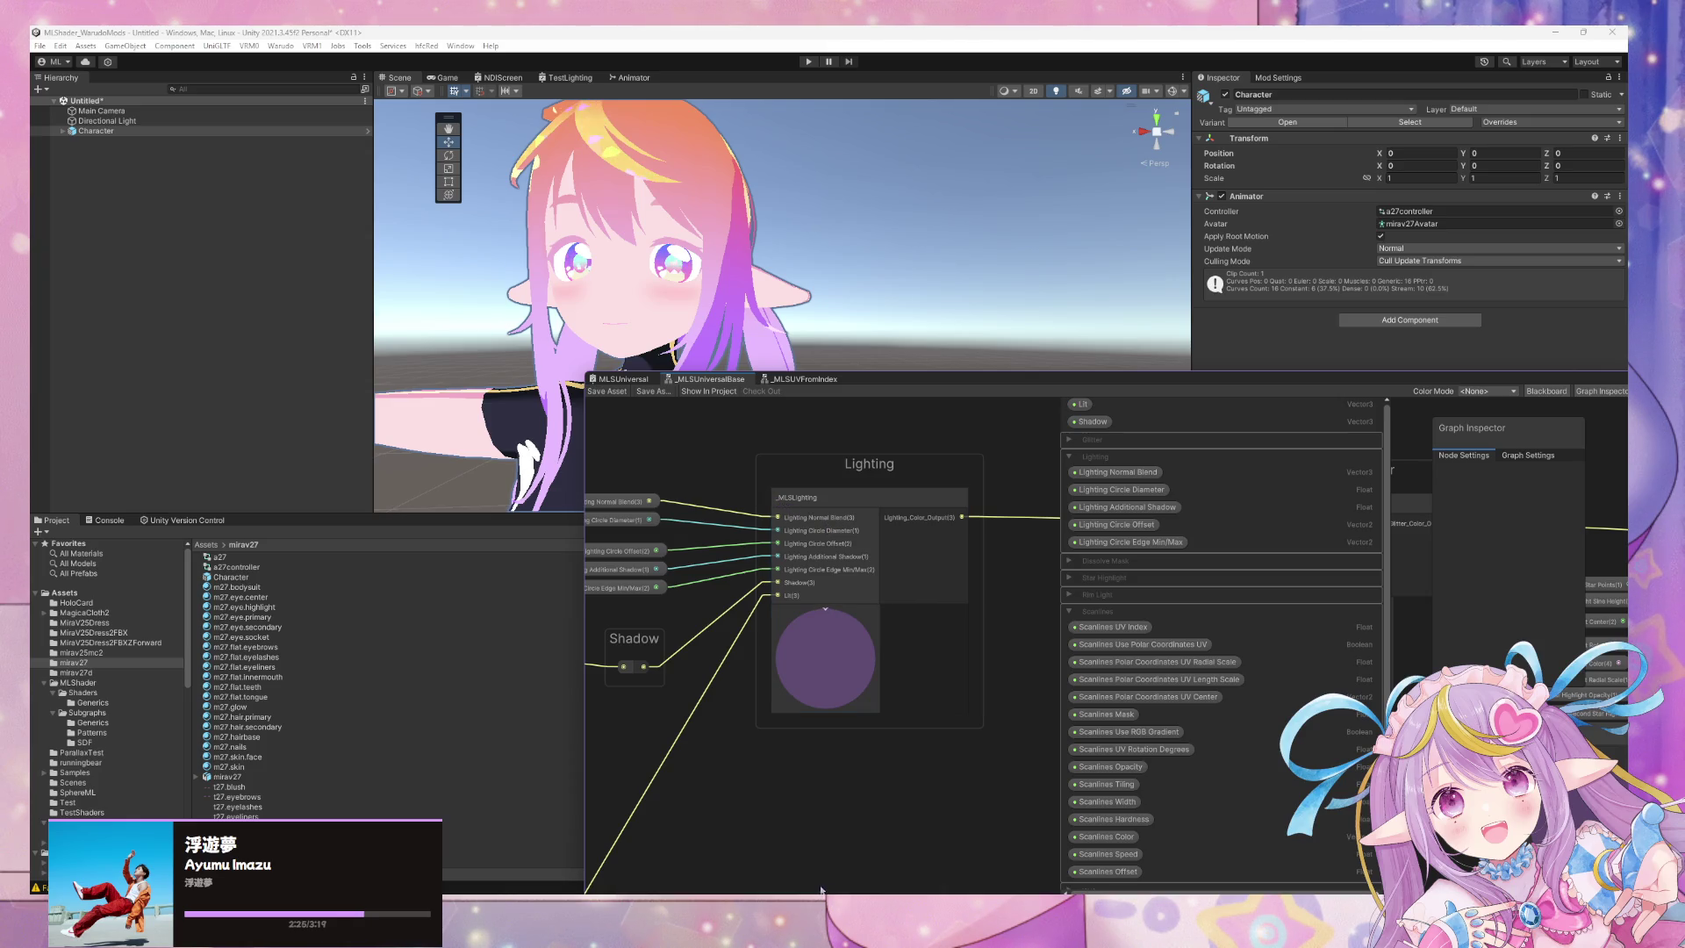
pyautogui.moveTo(804, 931)
pyautogui.click(402, 727)
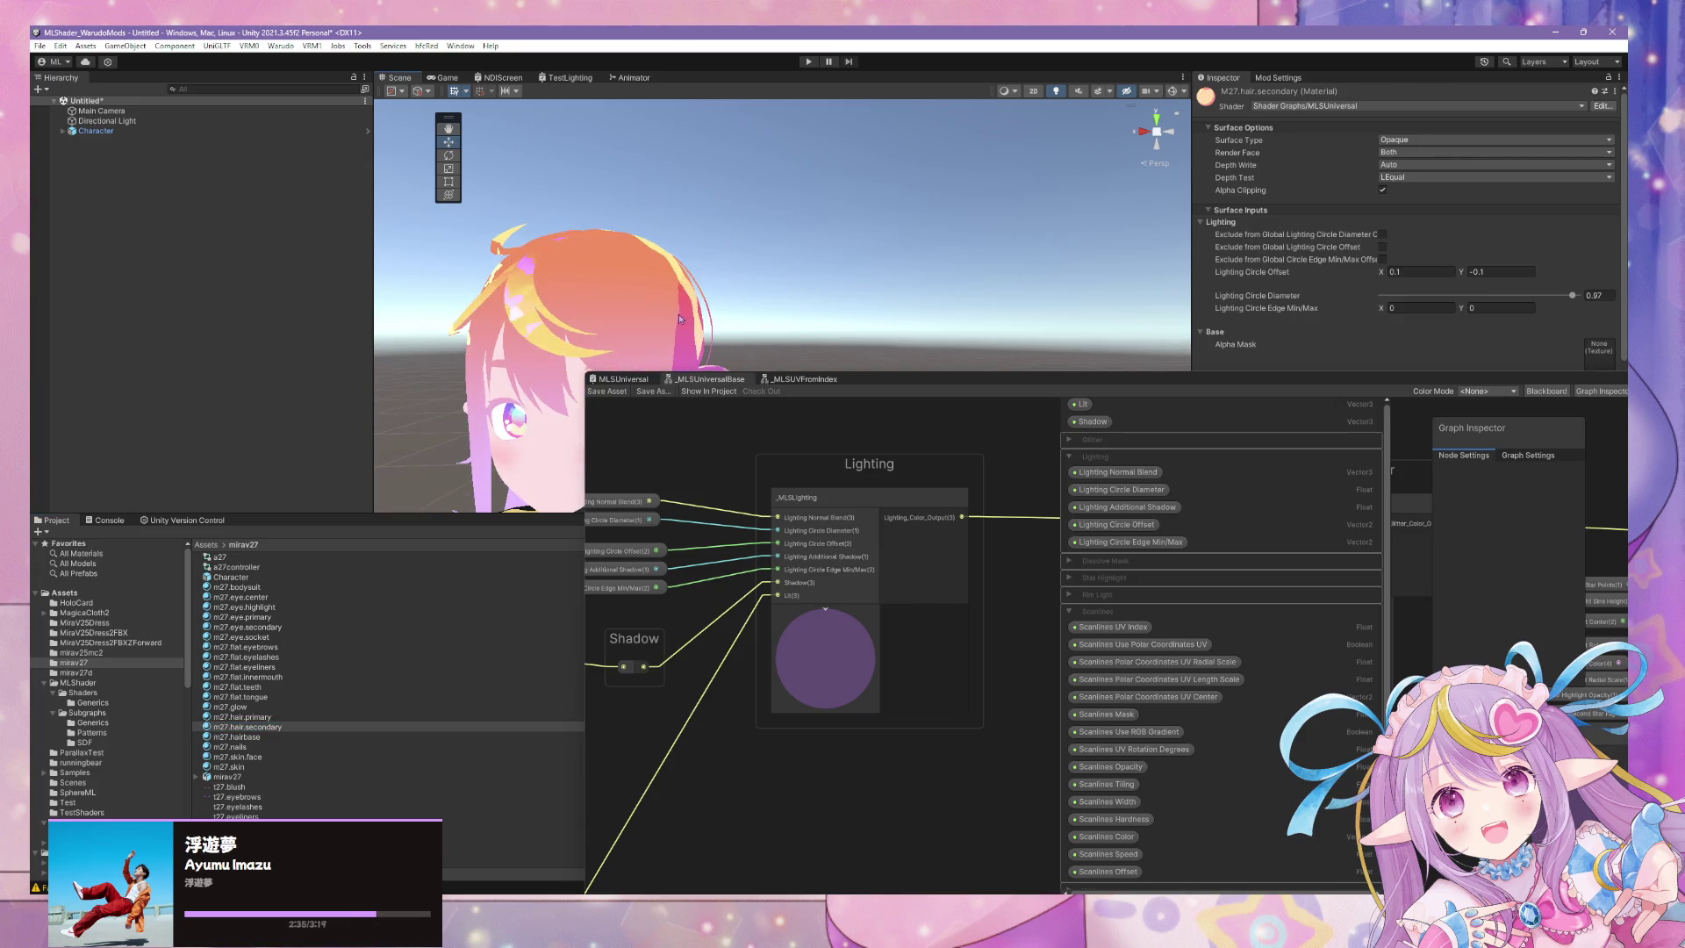
# Drag the graph window aside to reveal the character, then bring Steam to the front.
pyautogui.moveTo(856, 387); pyautogui.dragTo(1093, 364)
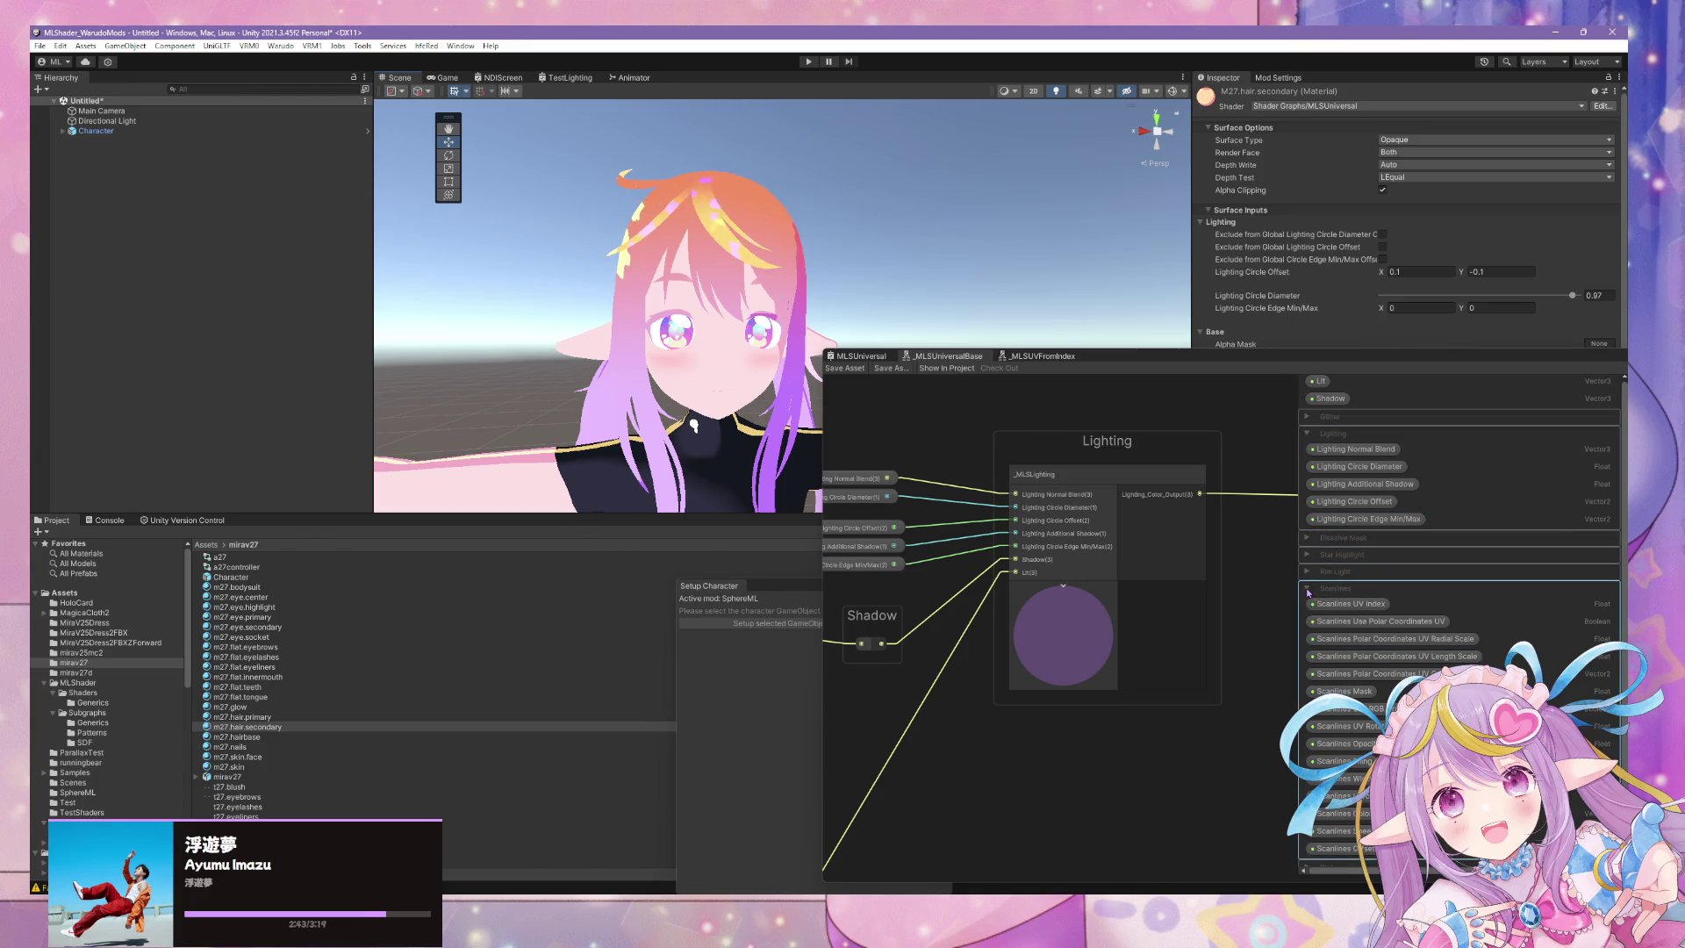
pyautogui.moveTo(1113, 363); pyautogui.dragTo(1214, 481)
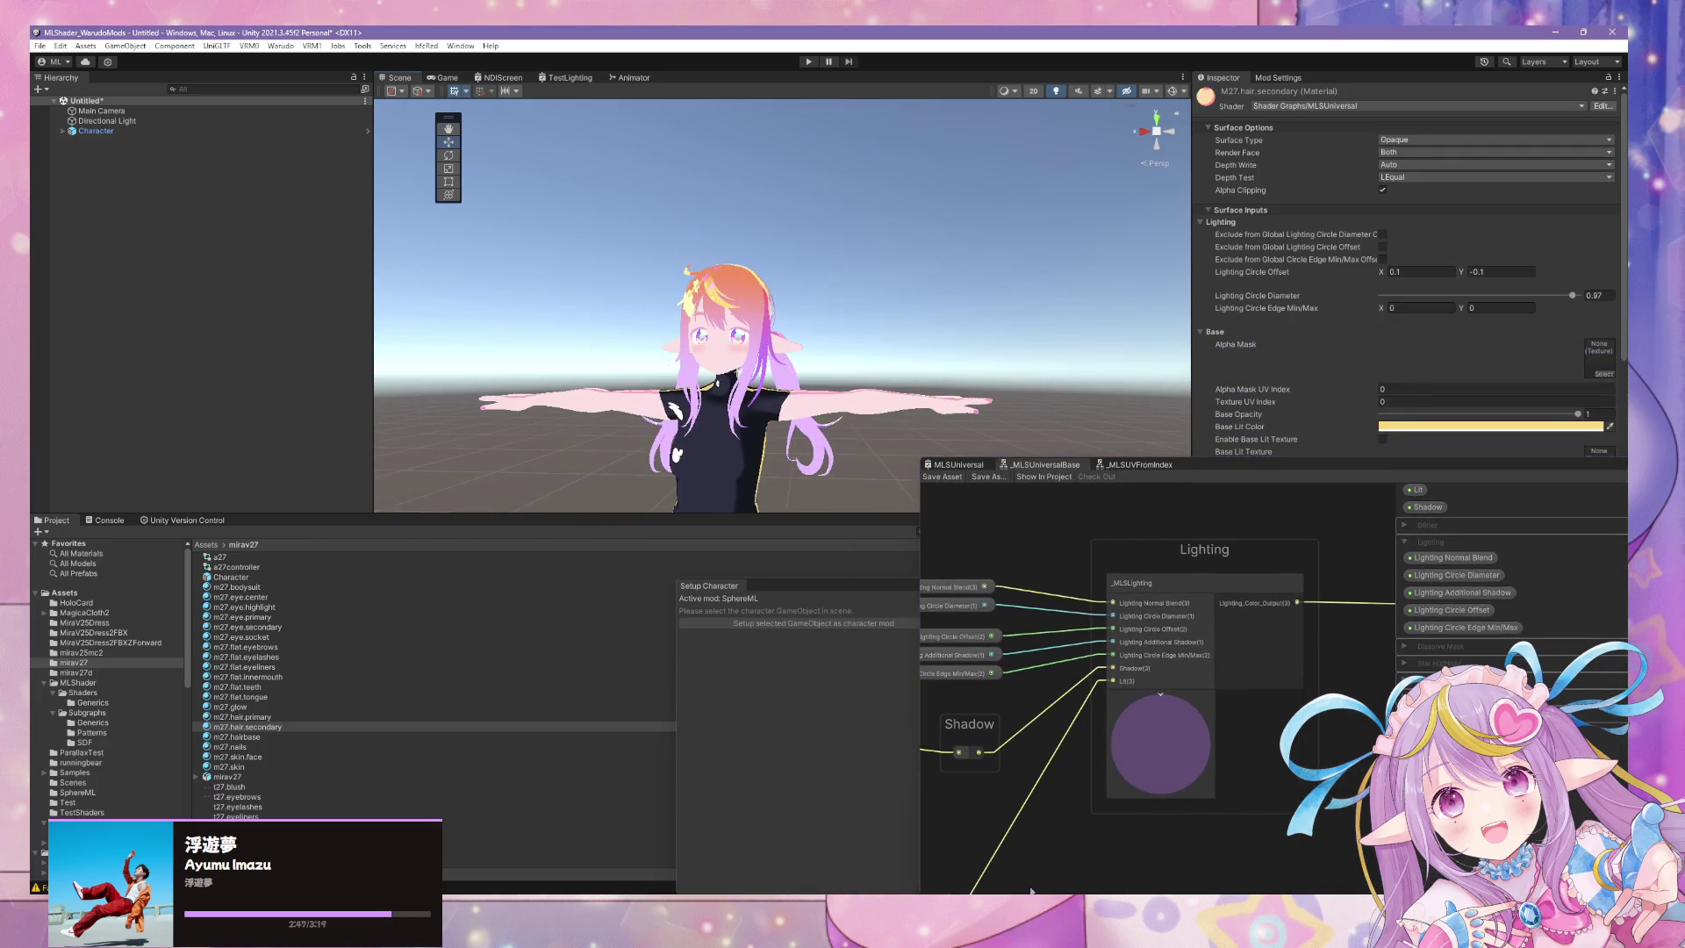
pyautogui.moveTo(1032, 891)
pyautogui.click(975, 832)
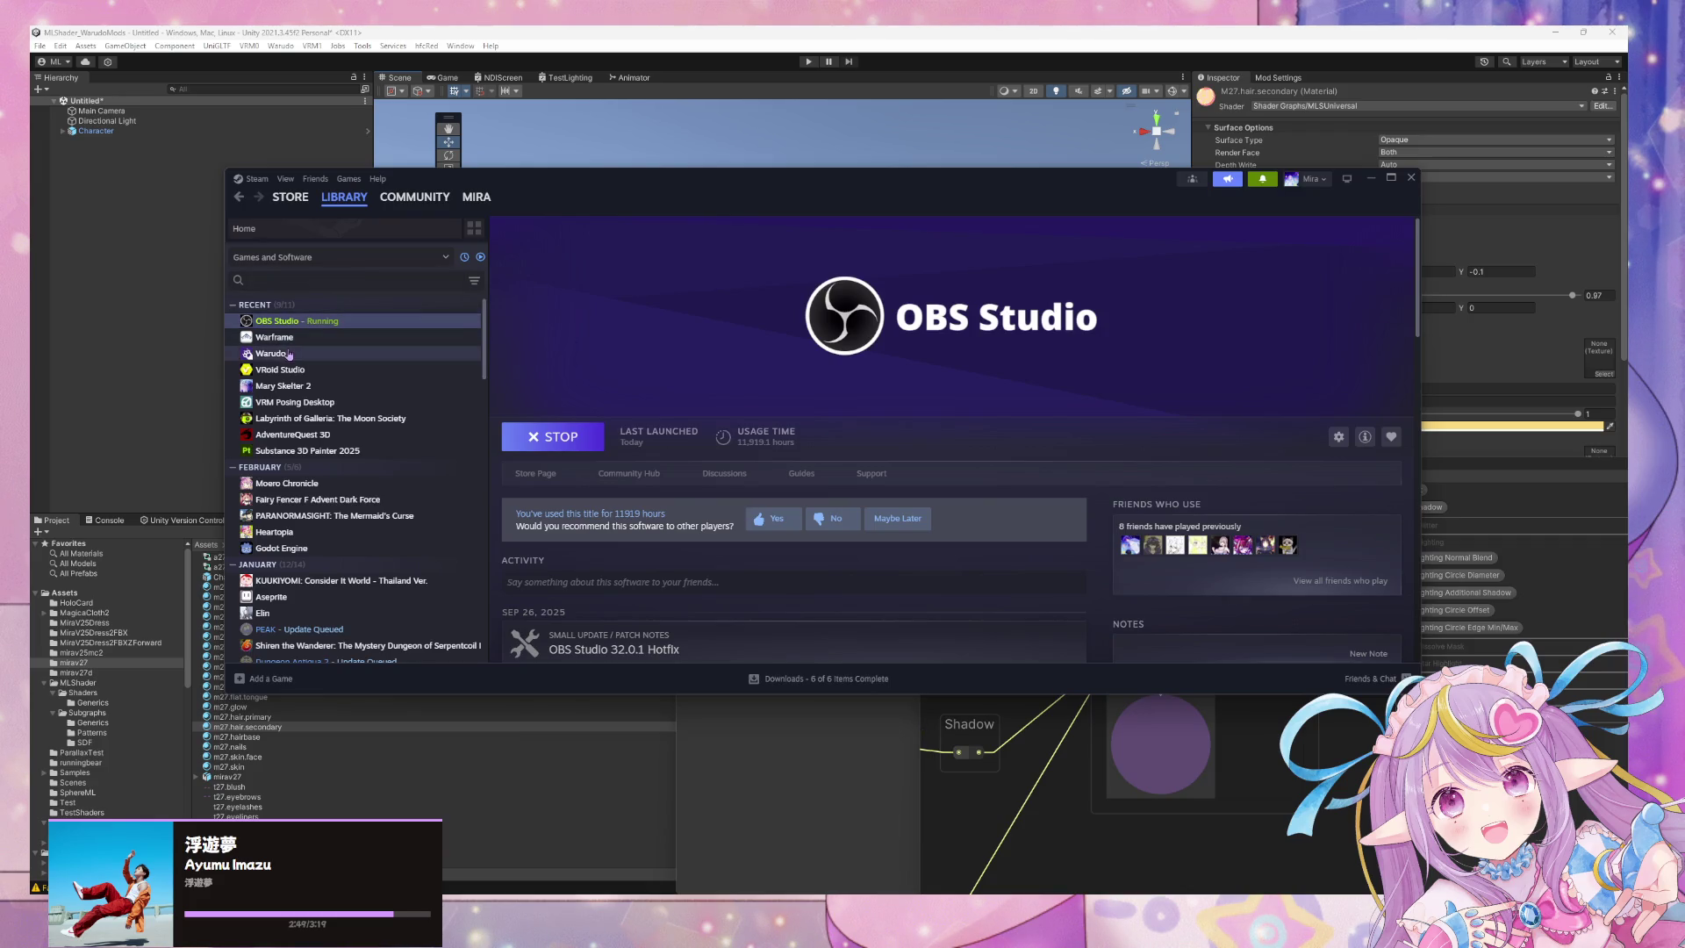
# Select Warudo in the Steam library and press Play to launch it.
pyautogui.click(288, 354)
pyautogui.click(553, 436)
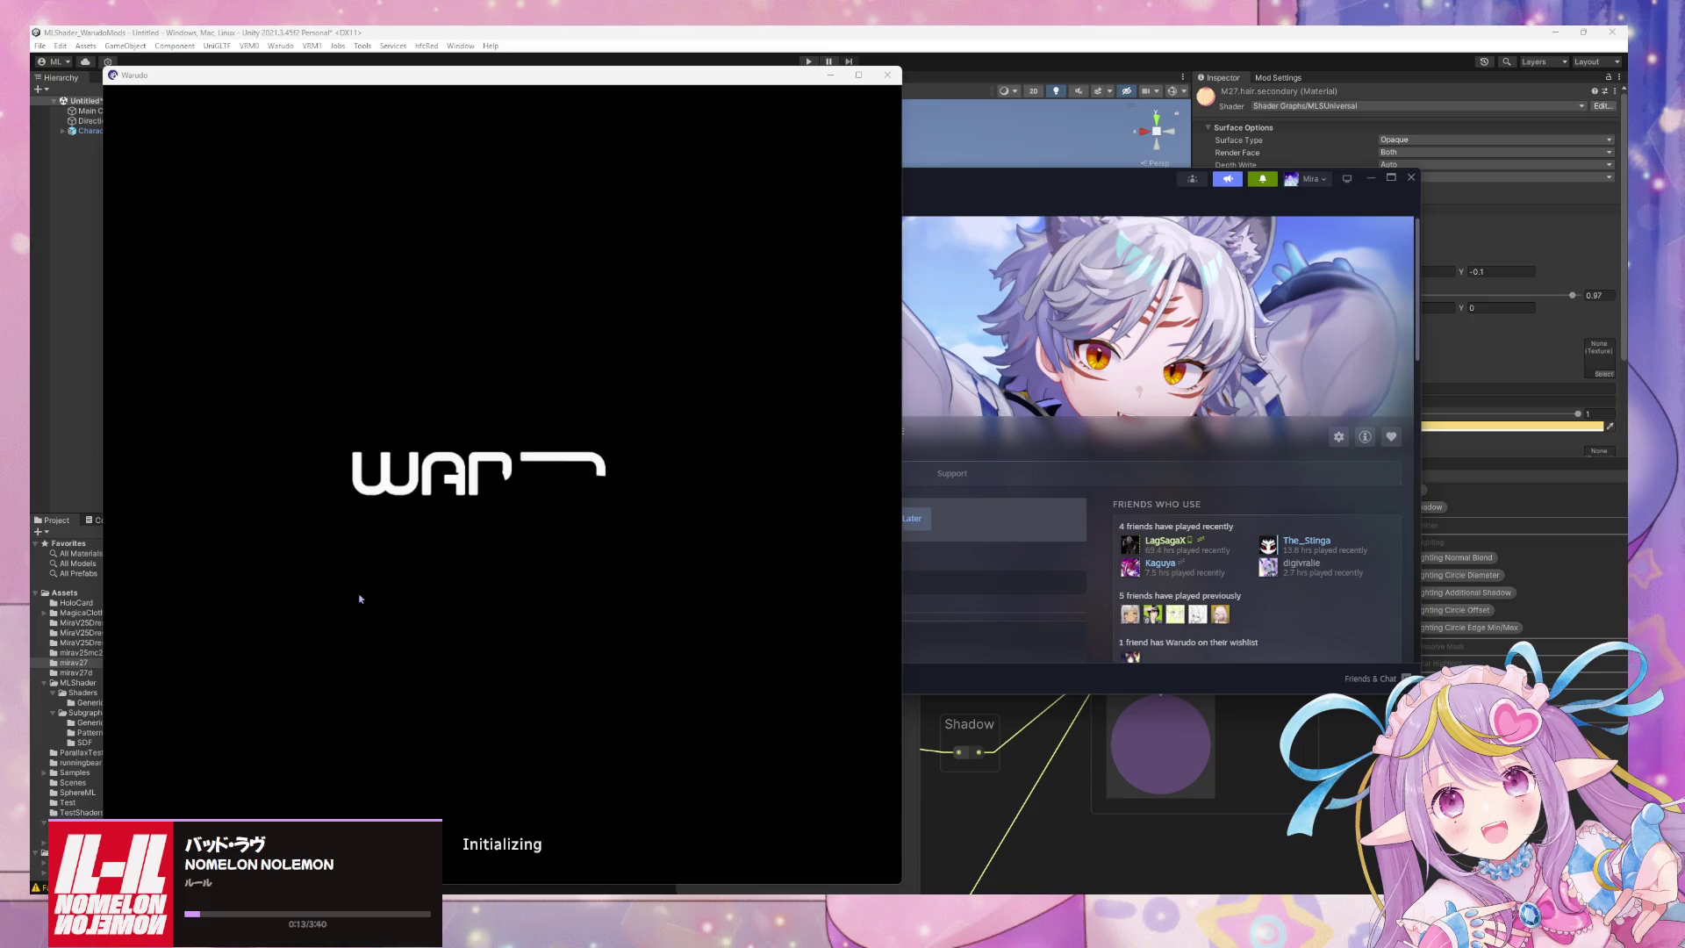
# Switch to Spotify and minimize it to uncover the loaded Warudo scene.
pyautogui.hotkey('alt', 'Tab')
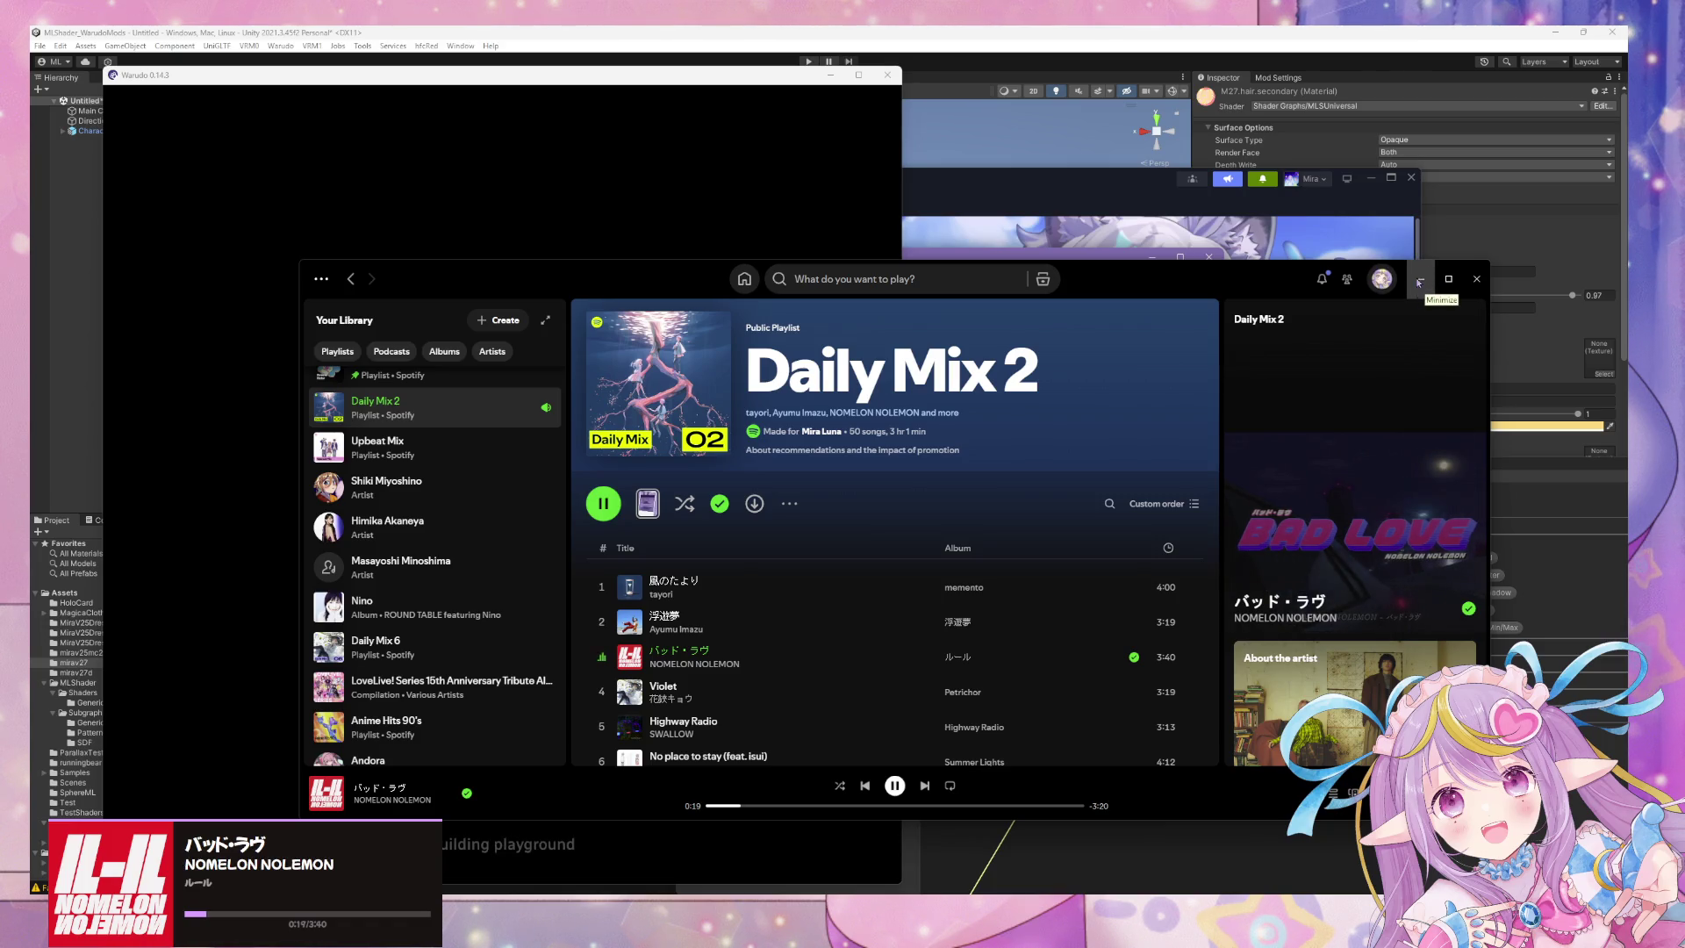
pyautogui.click(1424, 279)
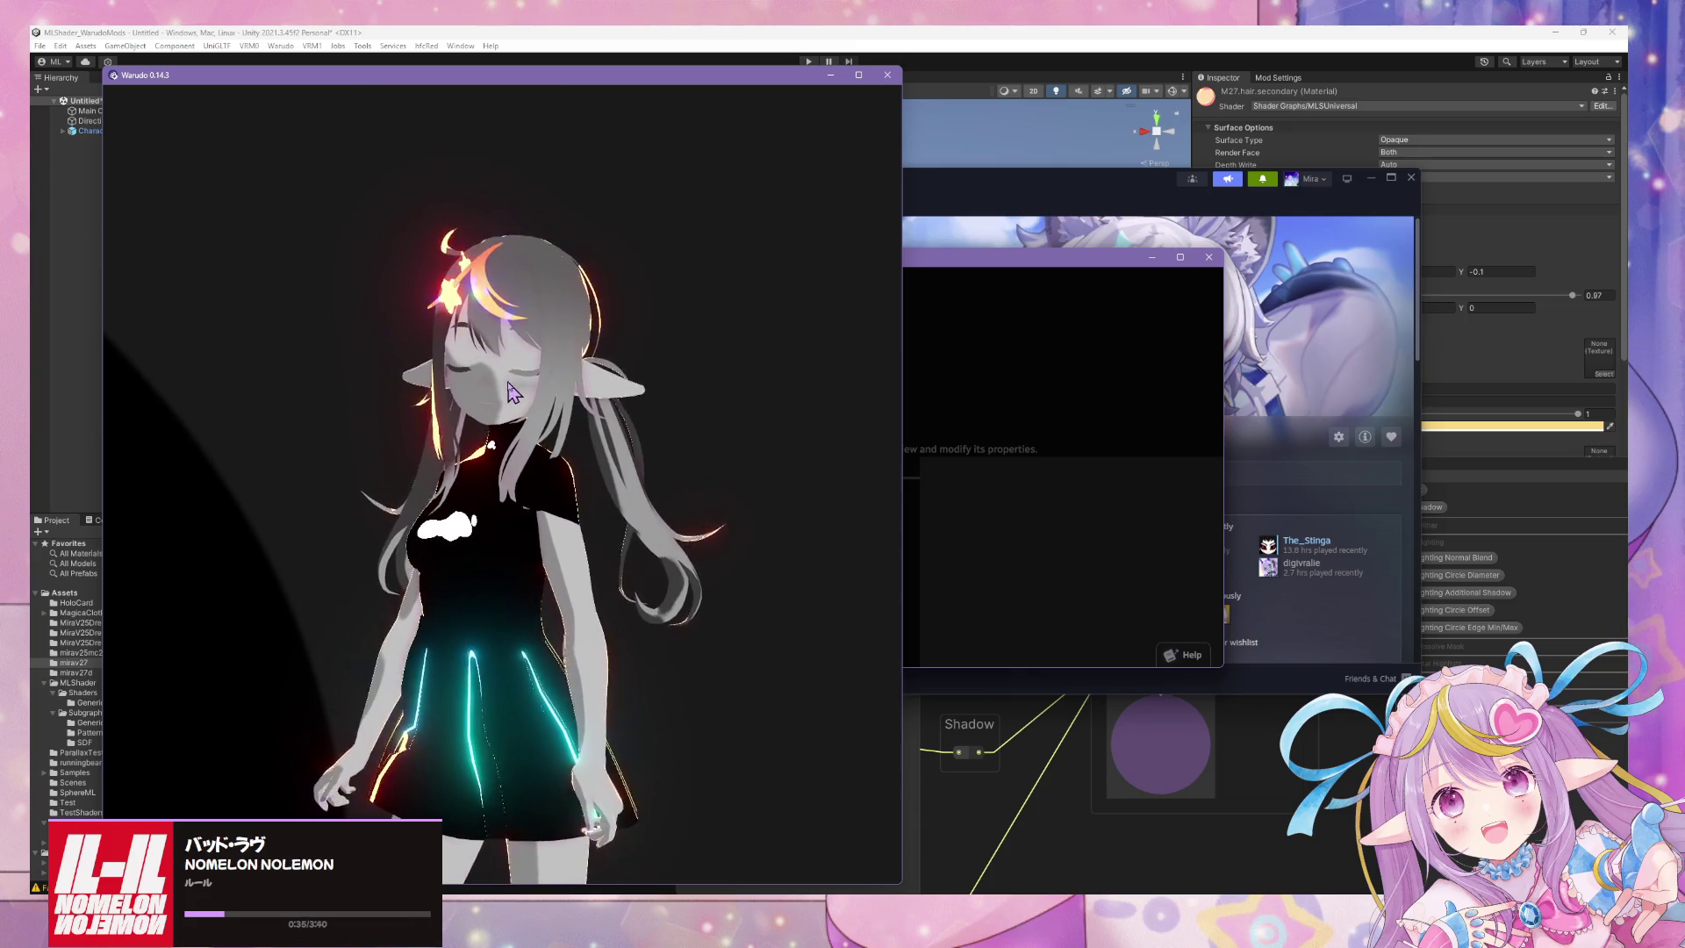
# Arrange the Warudo editor window beside the viewport with its Blueprints list showing.
pyautogui.click(1071, 459)
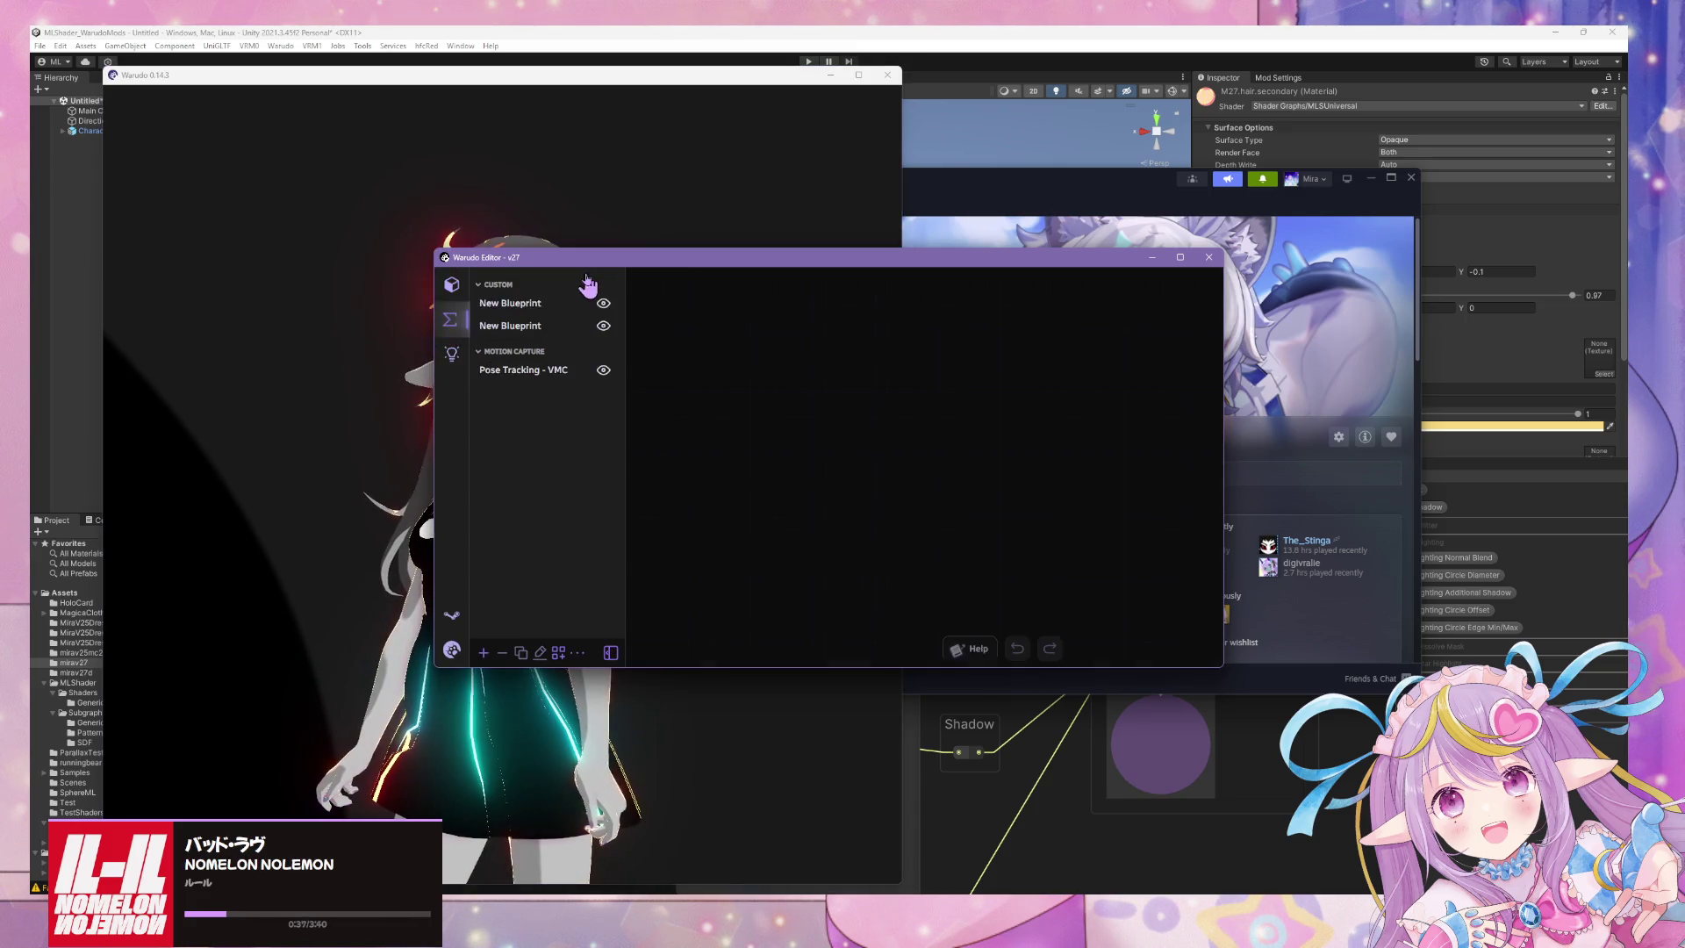
pyautogui.moveTo(588, 257); pyautogui.dragTo(1035, 269)
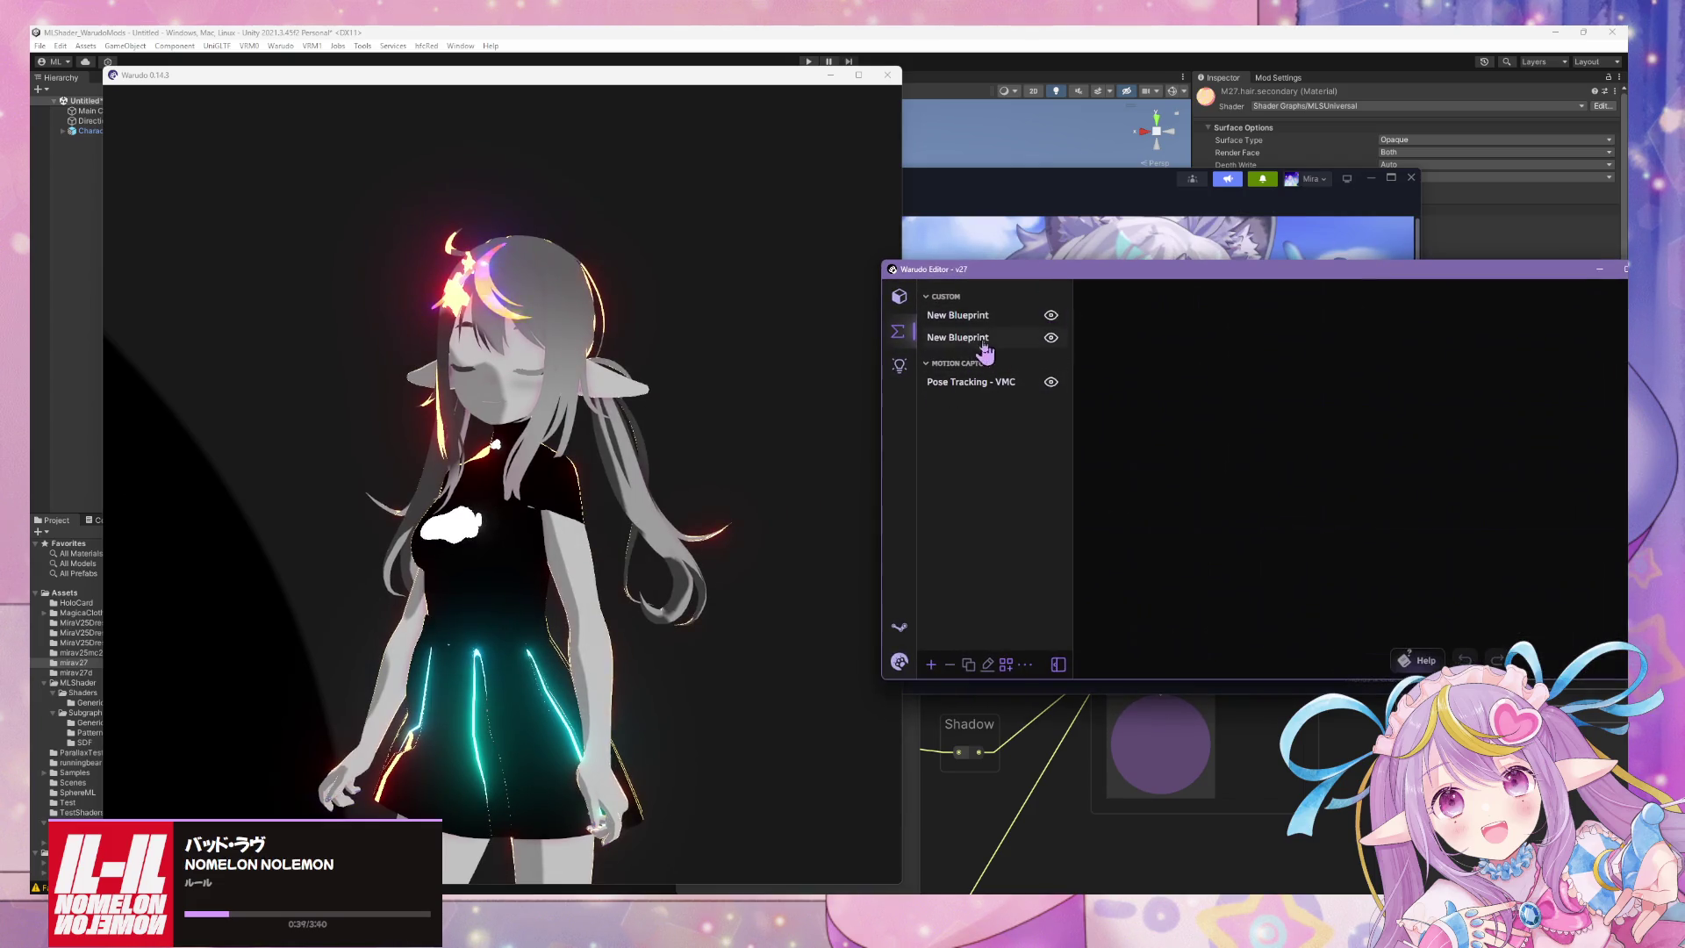
pyautogui.click(974, 342)
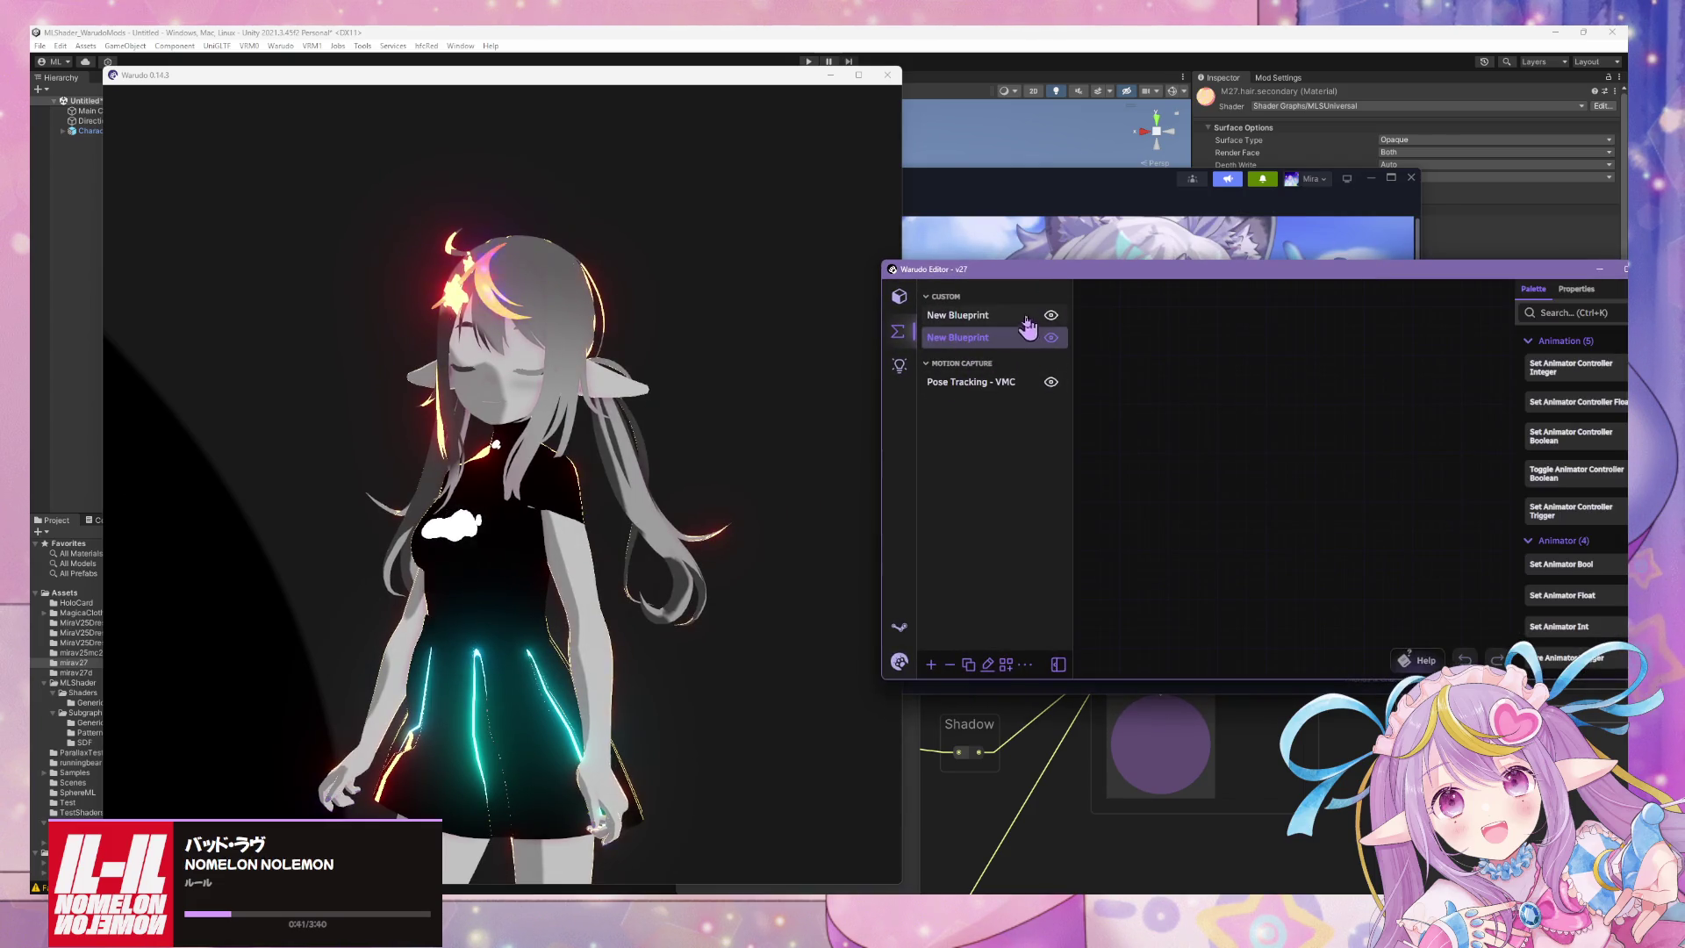
pyautogui.moveTo(1011, 278); pyautogui.dragTo(873, 282)
pyautogui.click(621, 439)
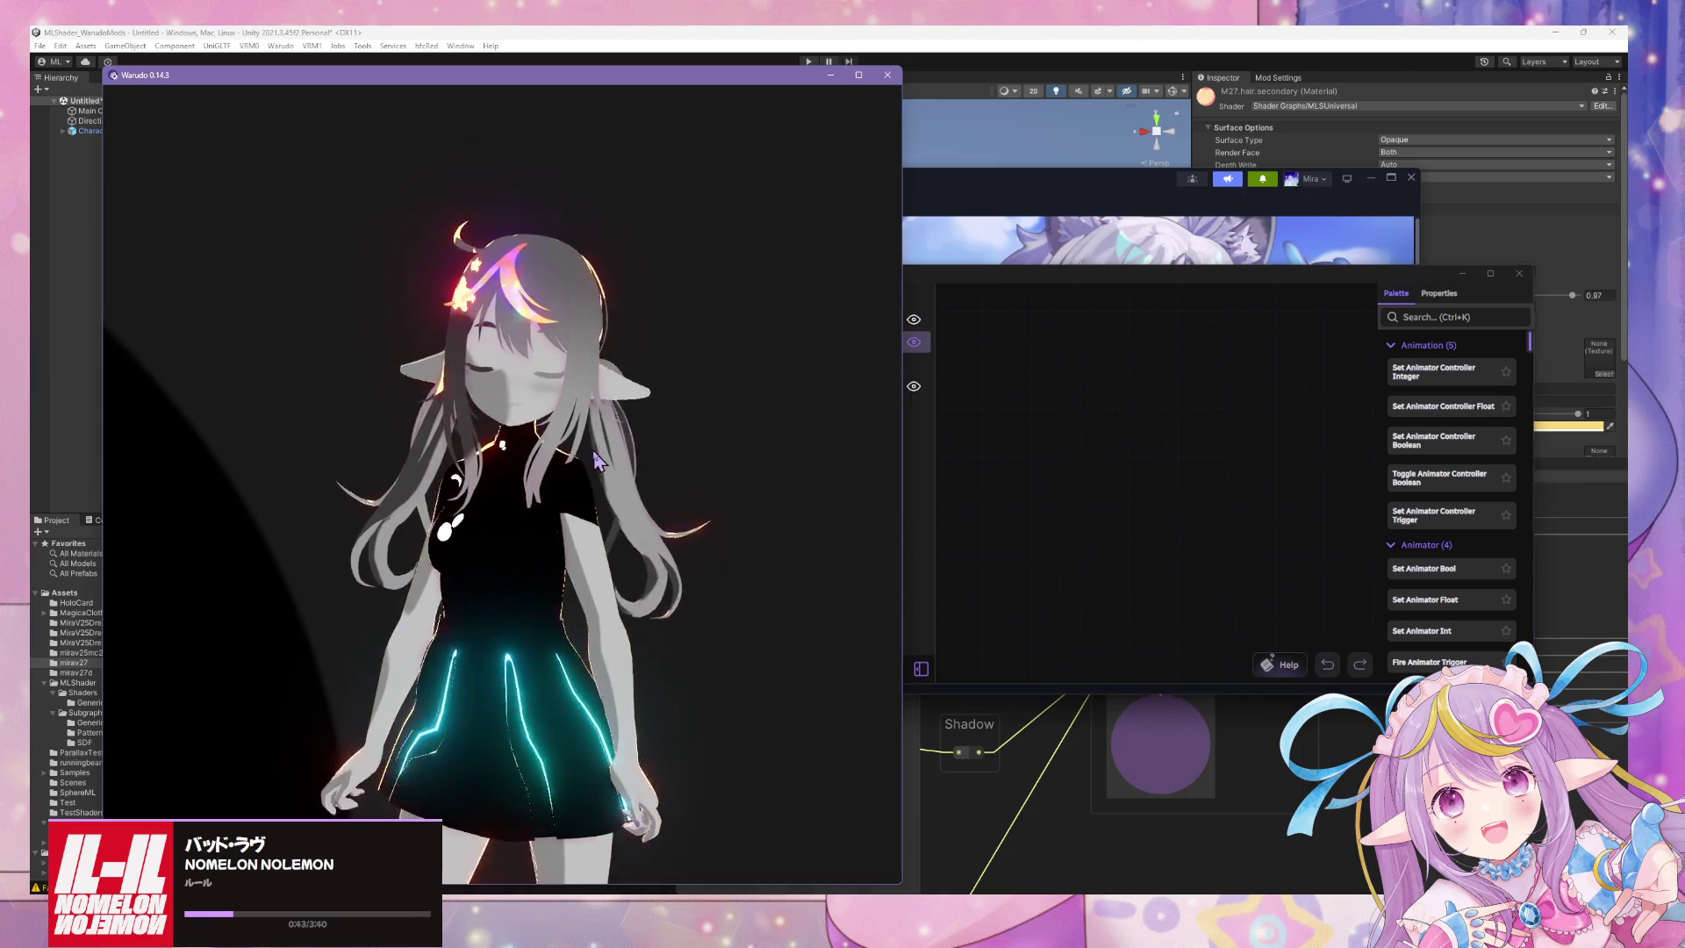
pyautogui.click(1062, 443)
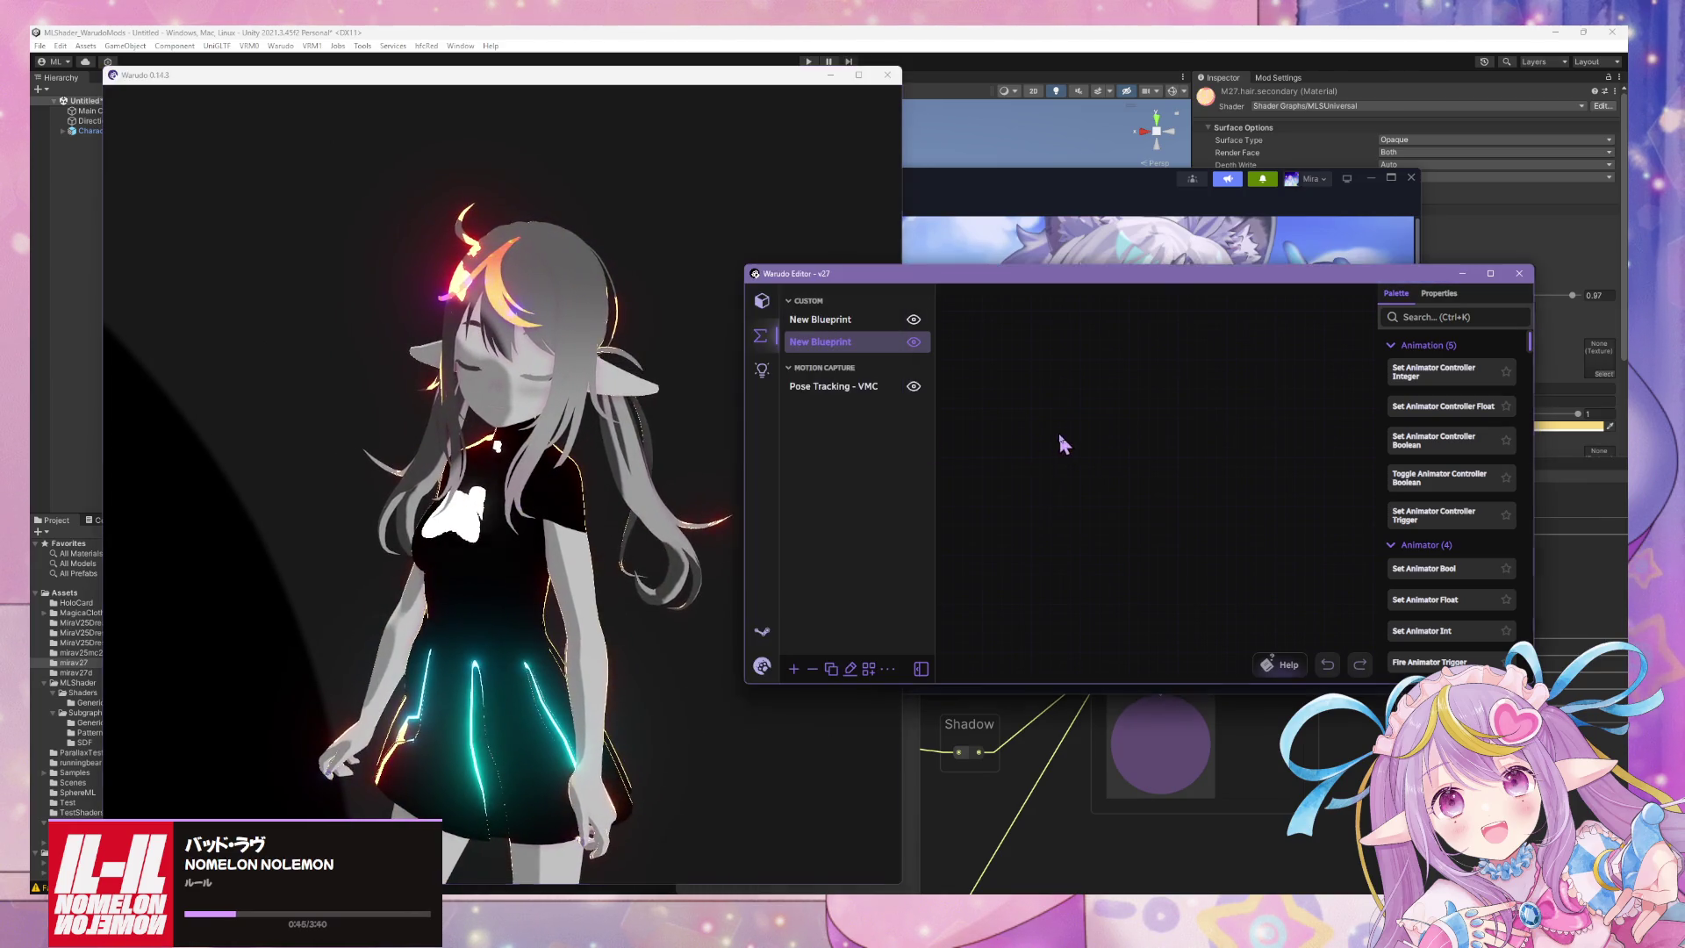
# Add a new custom blueprint and rename it 'Light'.
pyautogui.click(794, 670)
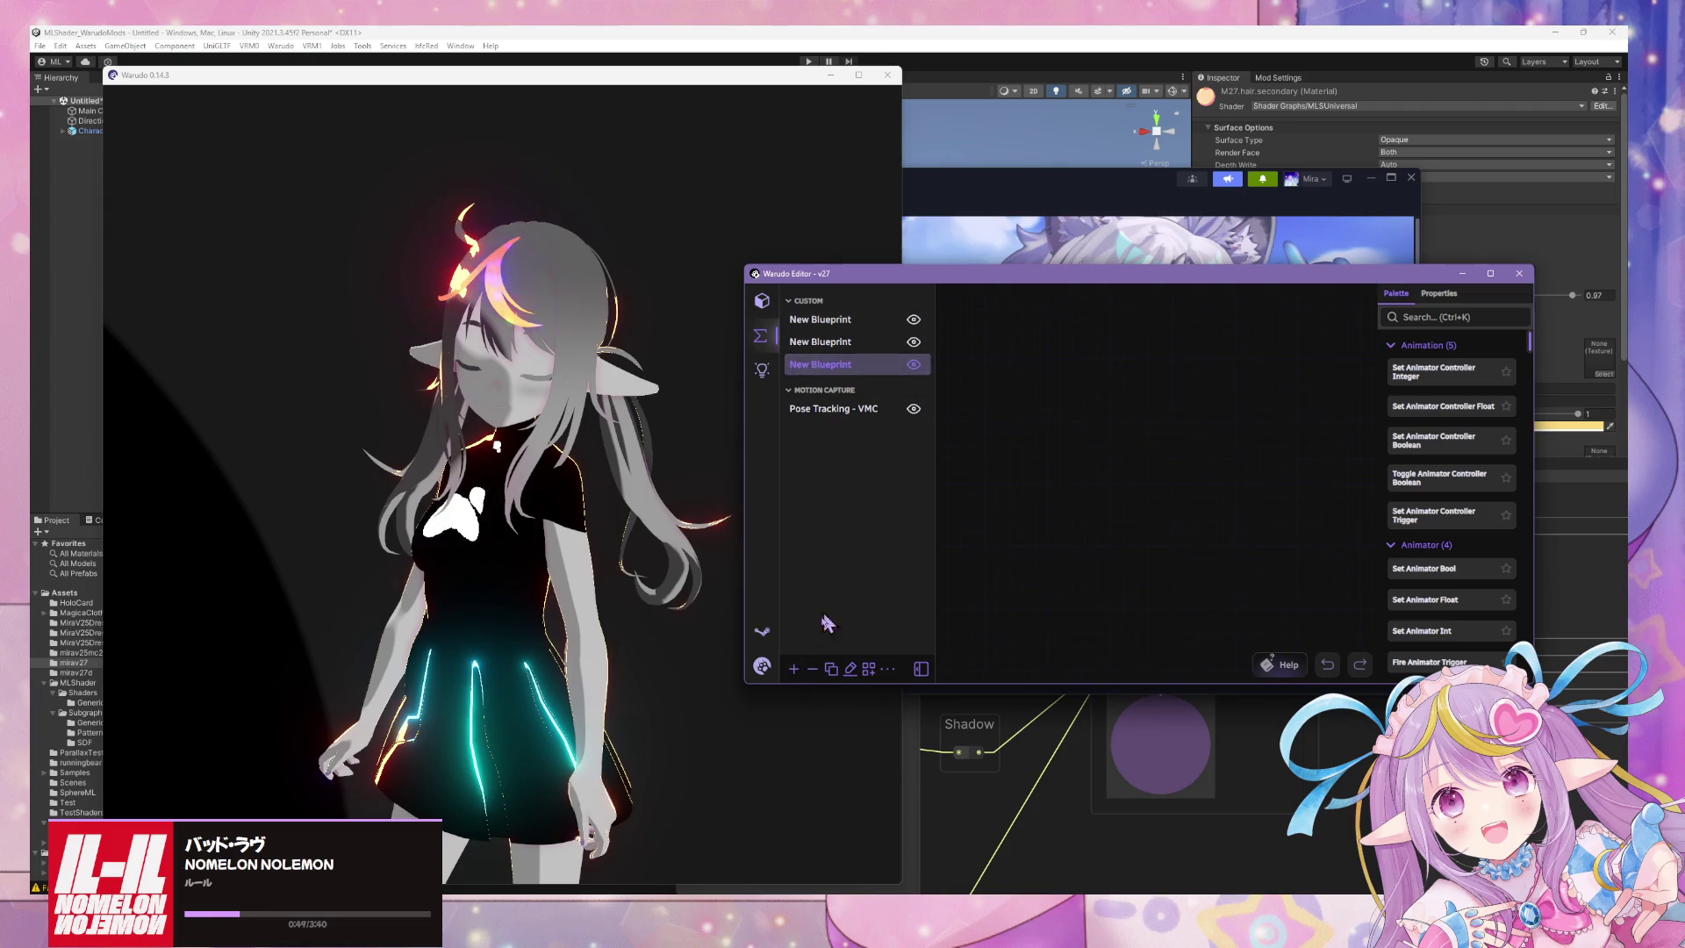
pyautogui.click(850, 669)
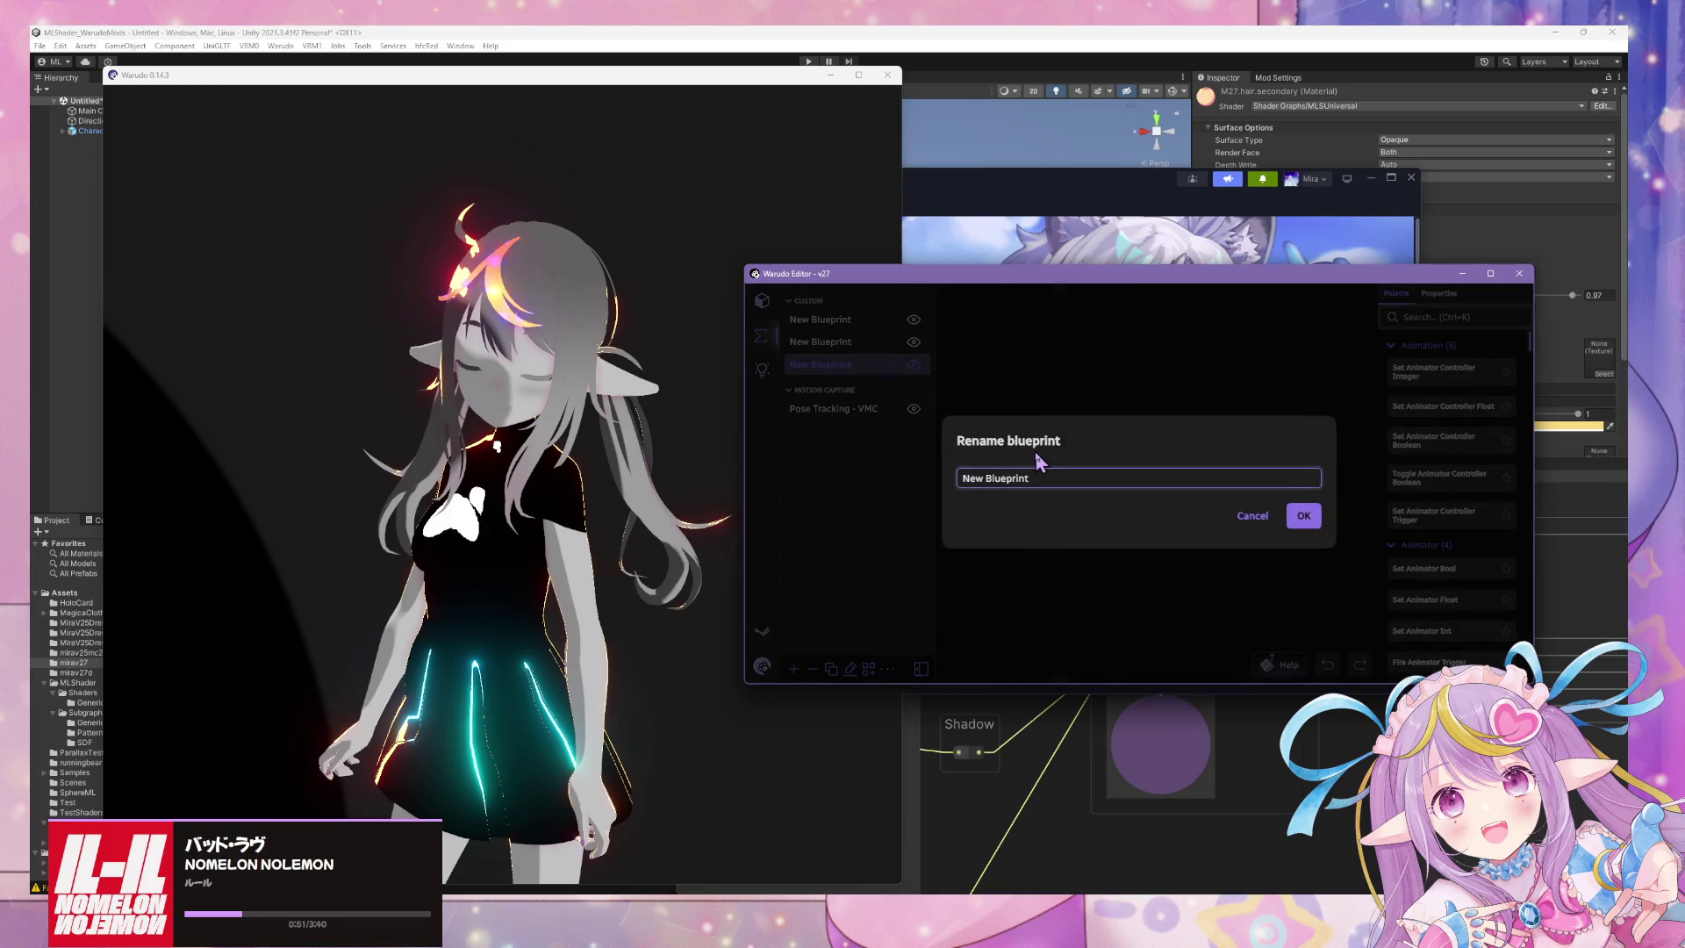
pyautogui.press('BackSpace')
pyautogui.press('BackSpace')
pyautogui.press('BackSpace')
pyautogui.write('Liugh')
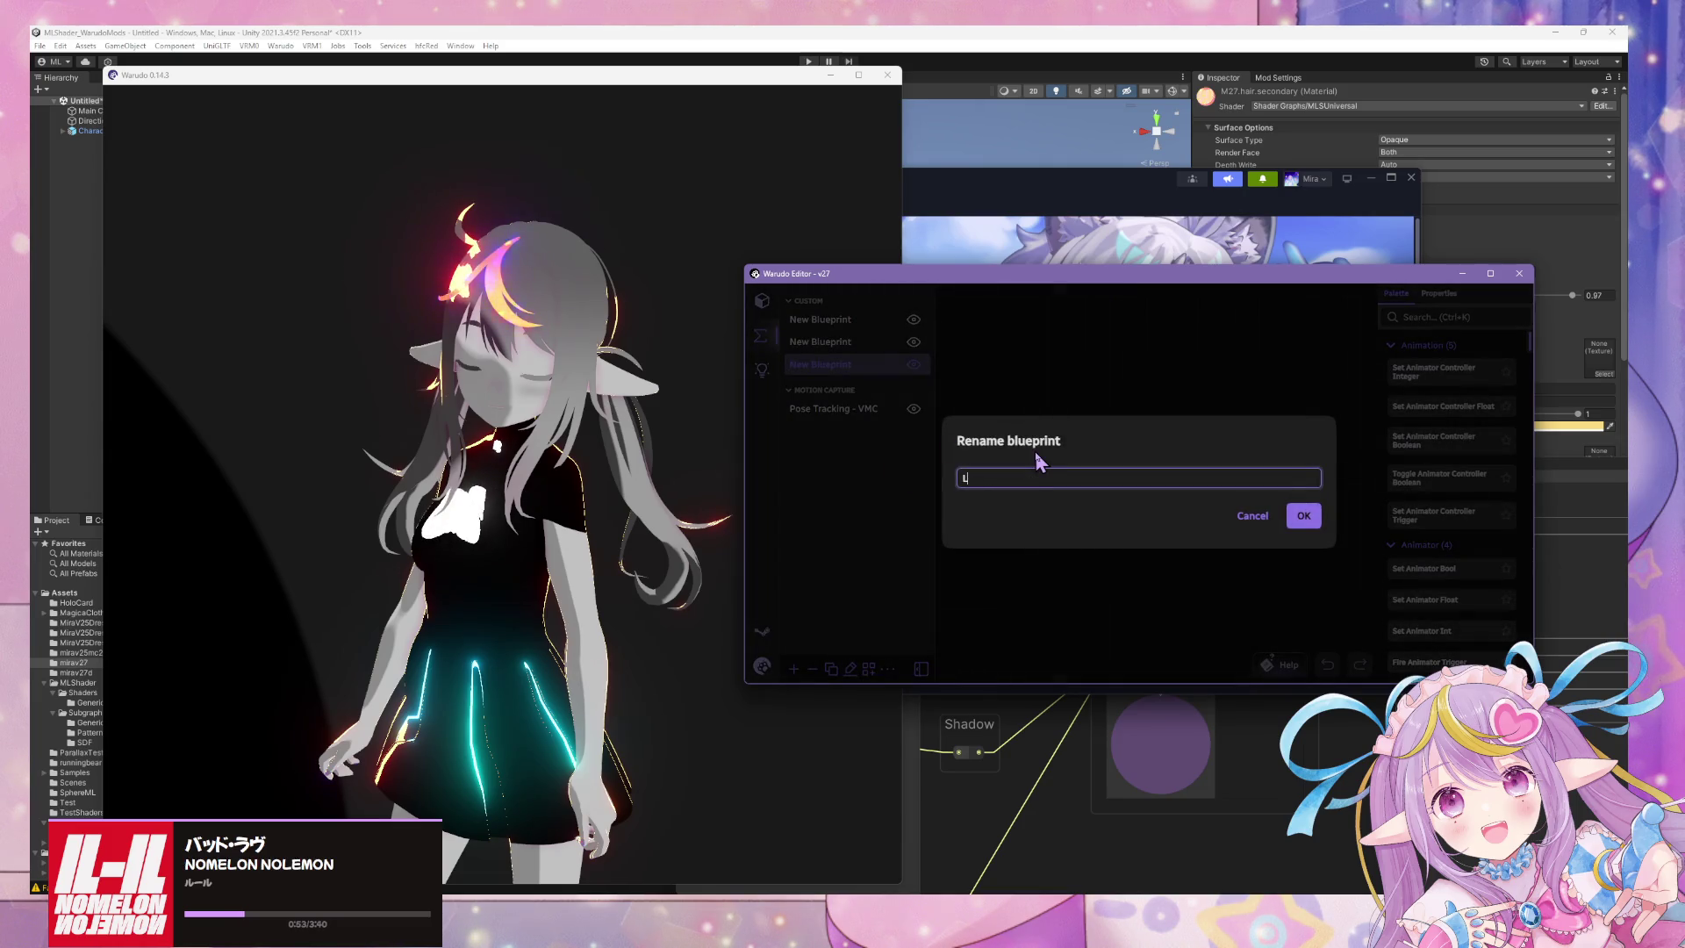
pyautogui.press('BackSpace')
pyautogui.press('BackSpace')
pyautogui.press('BackSpace')
pyautogui.write('t')
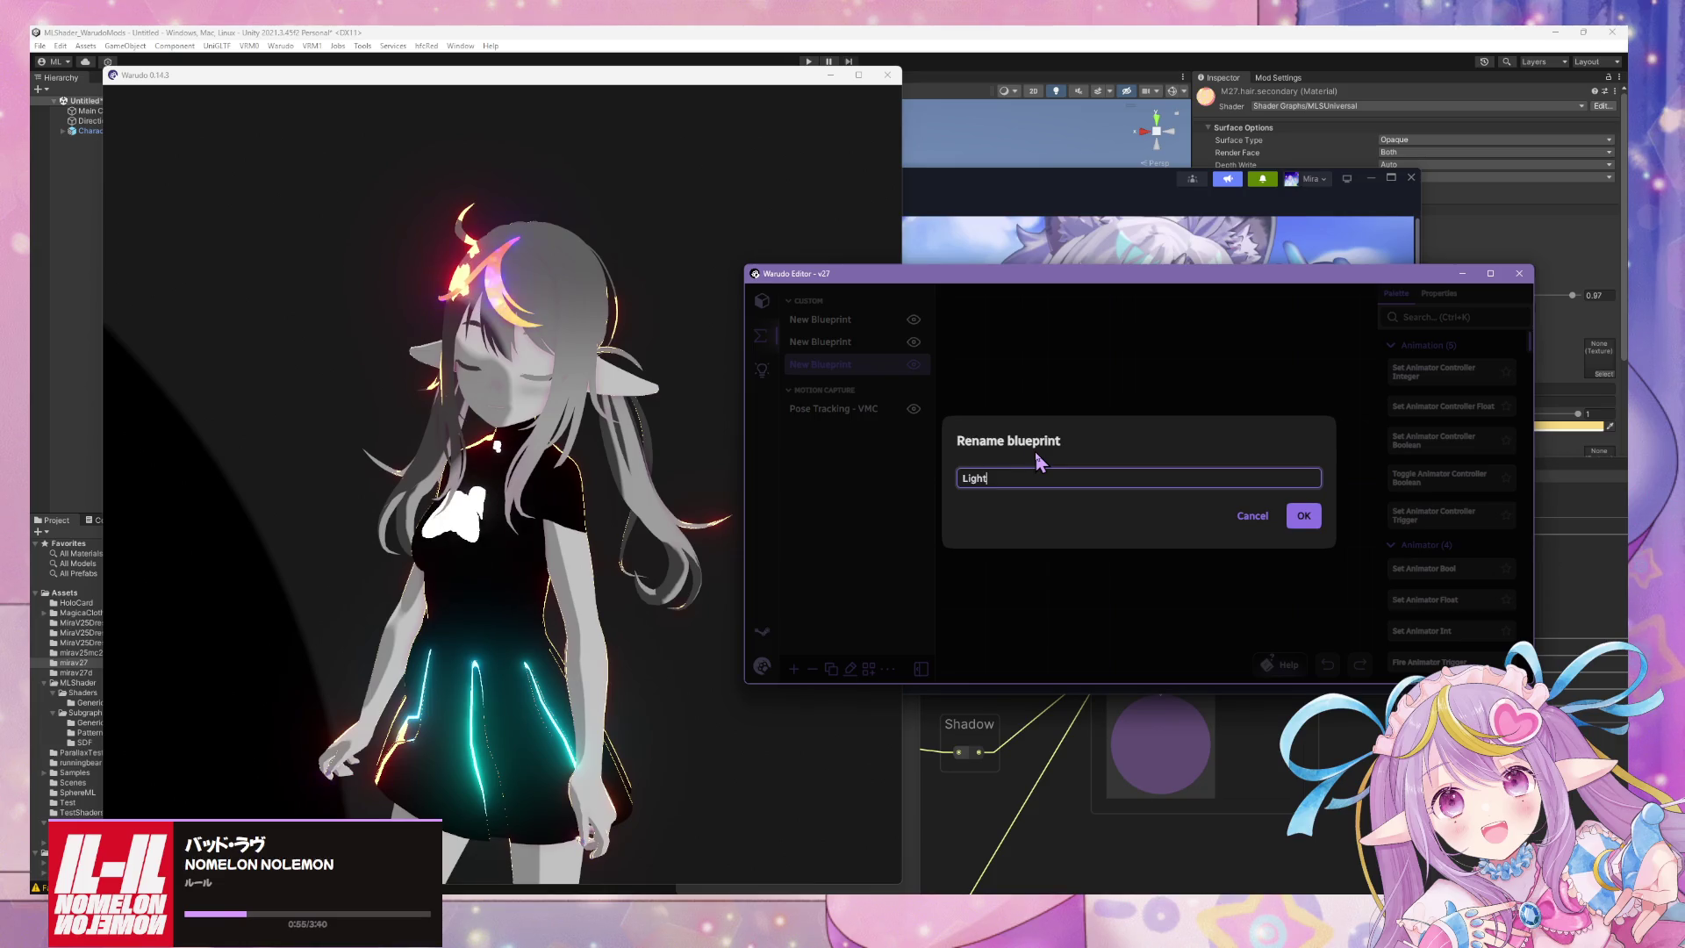
pyautogui.click(1318, 518)
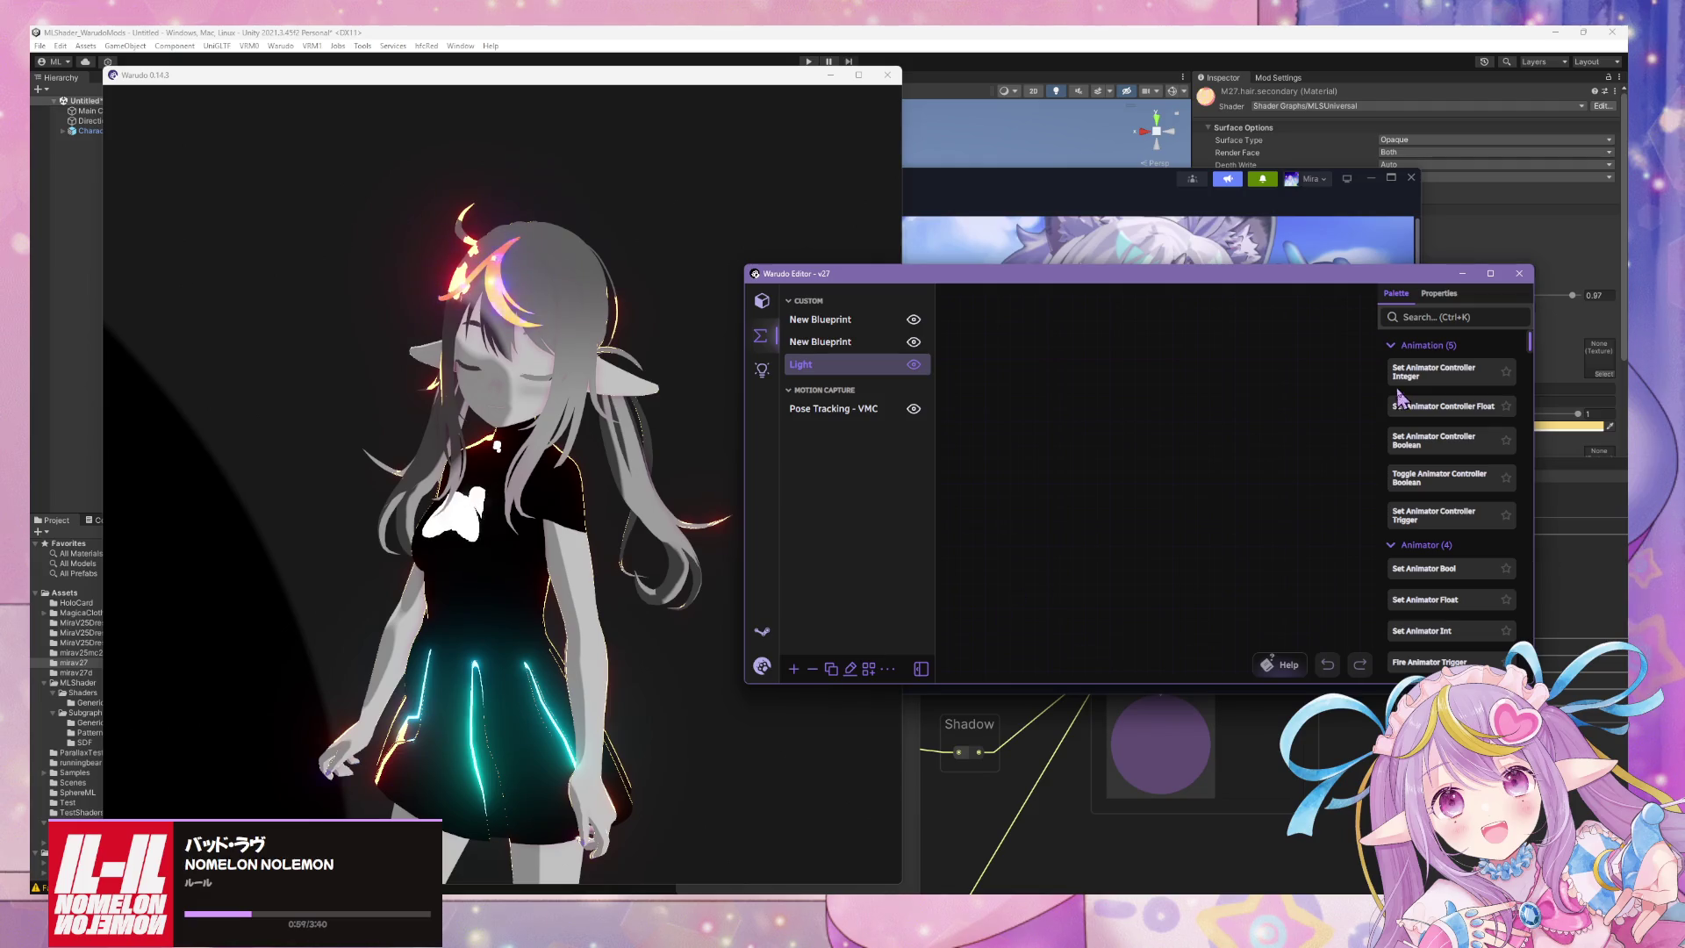
# Search the palette for 'time' and add a Get Time node to the blueprint.
pyautogui.write('time')
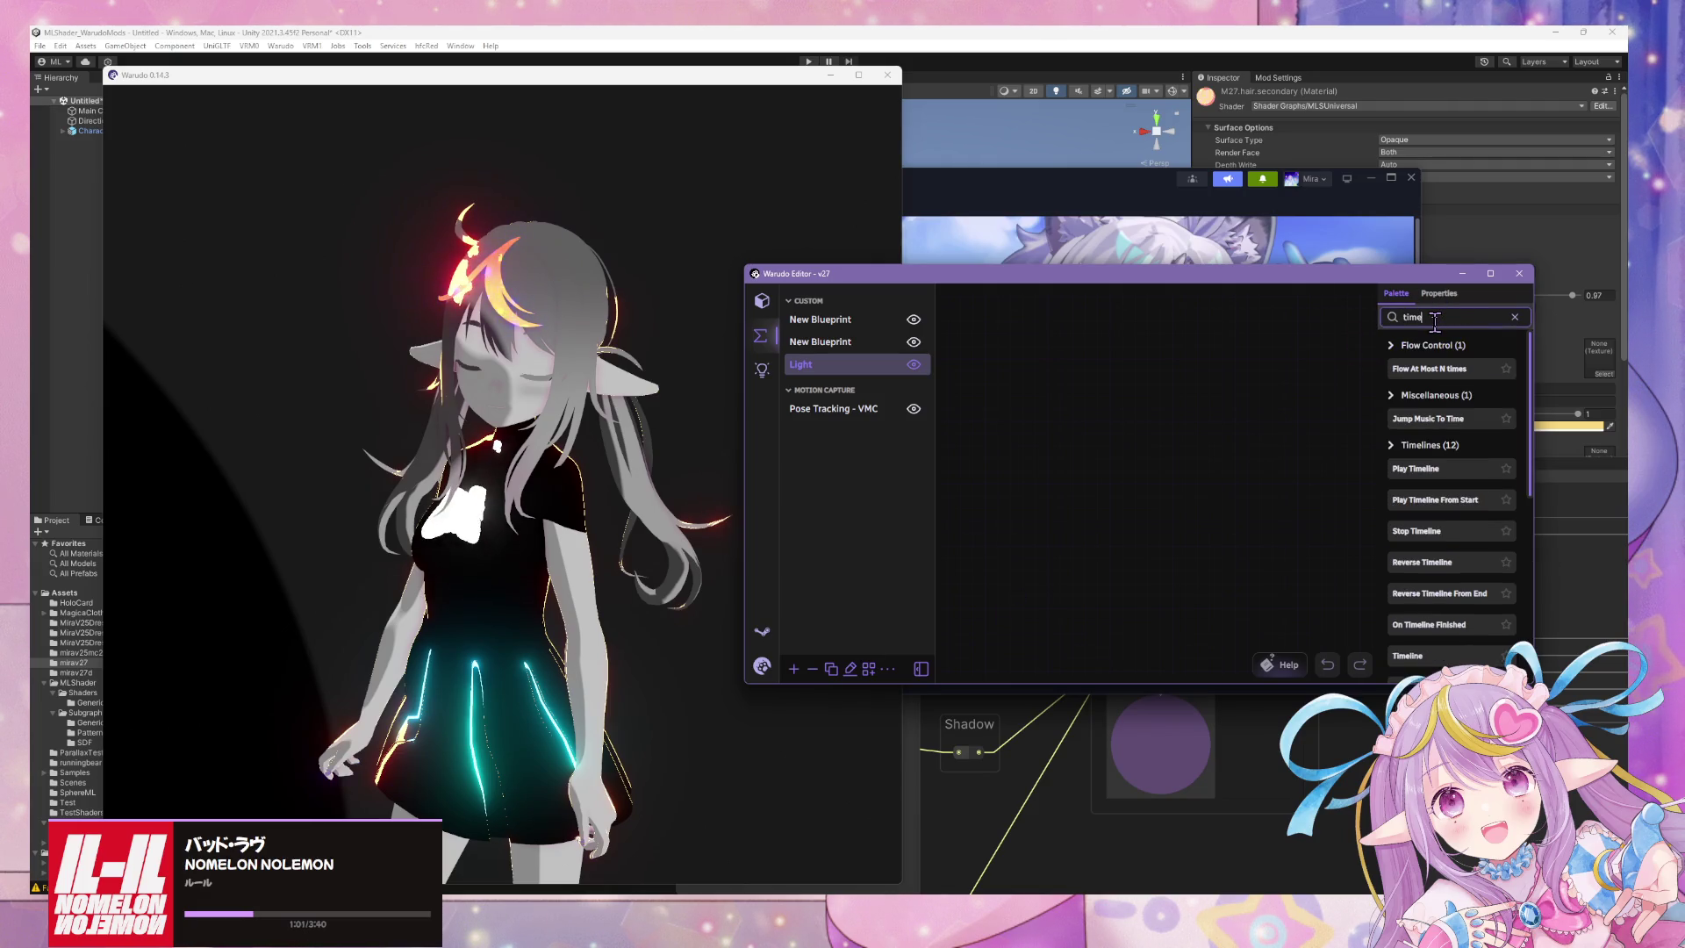
pyautogui.scroll(-5, 1469, 444)
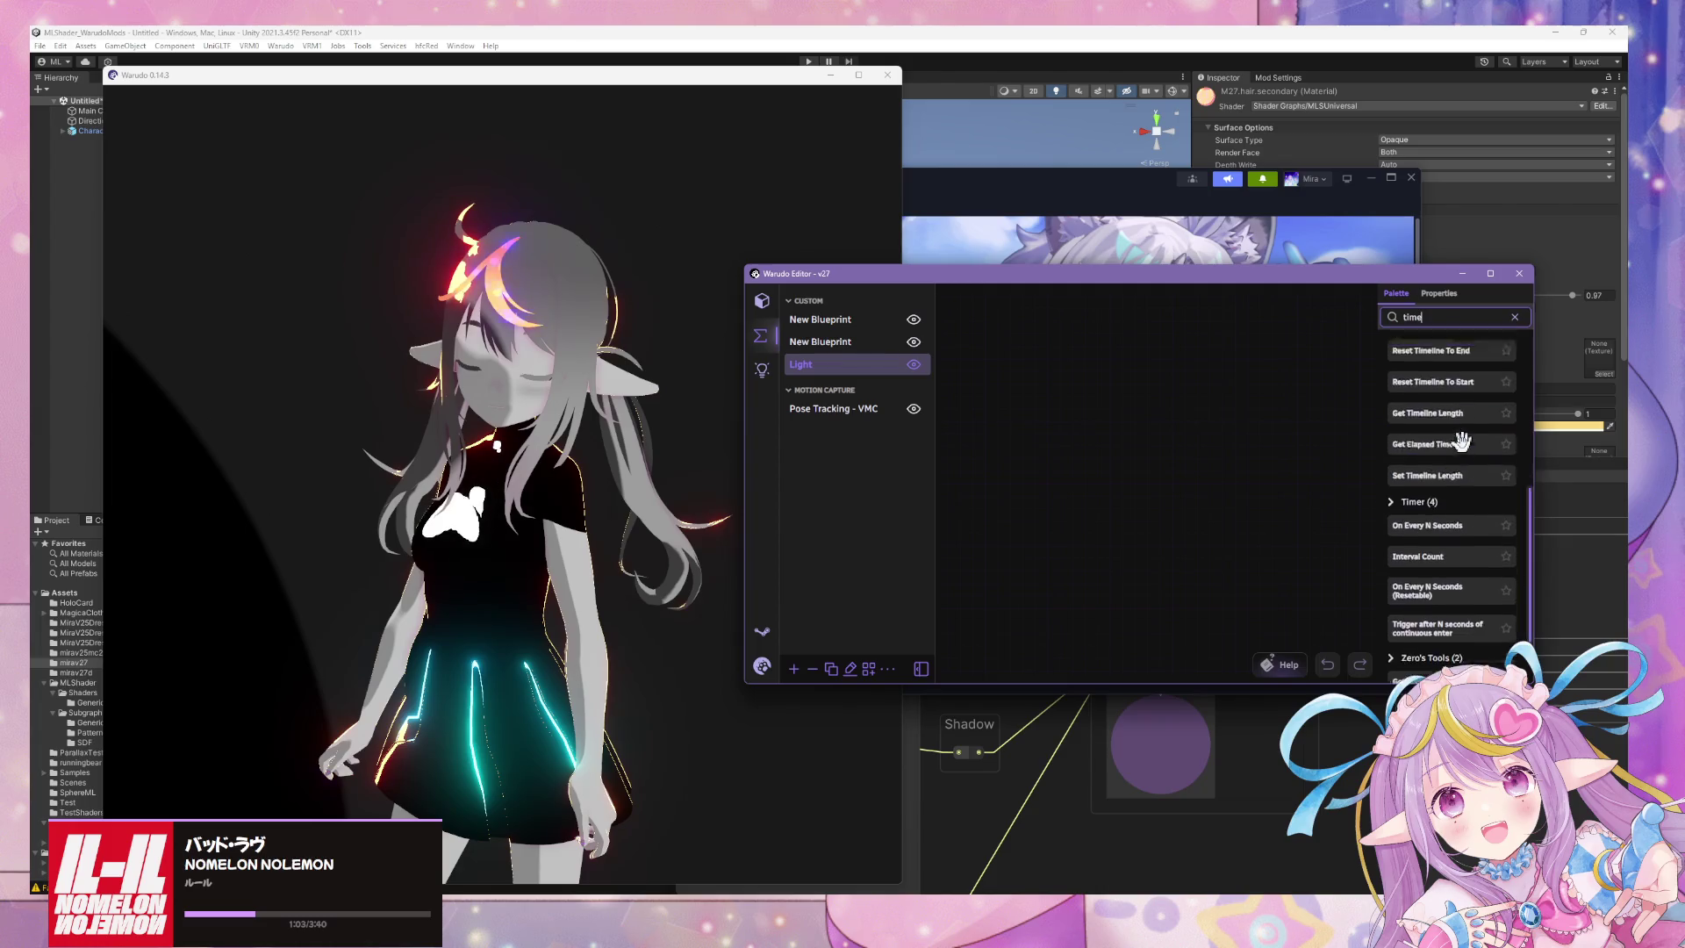
pyautogui.moveTo(1411, 632); pyautogui.dragTo(1018, 395)
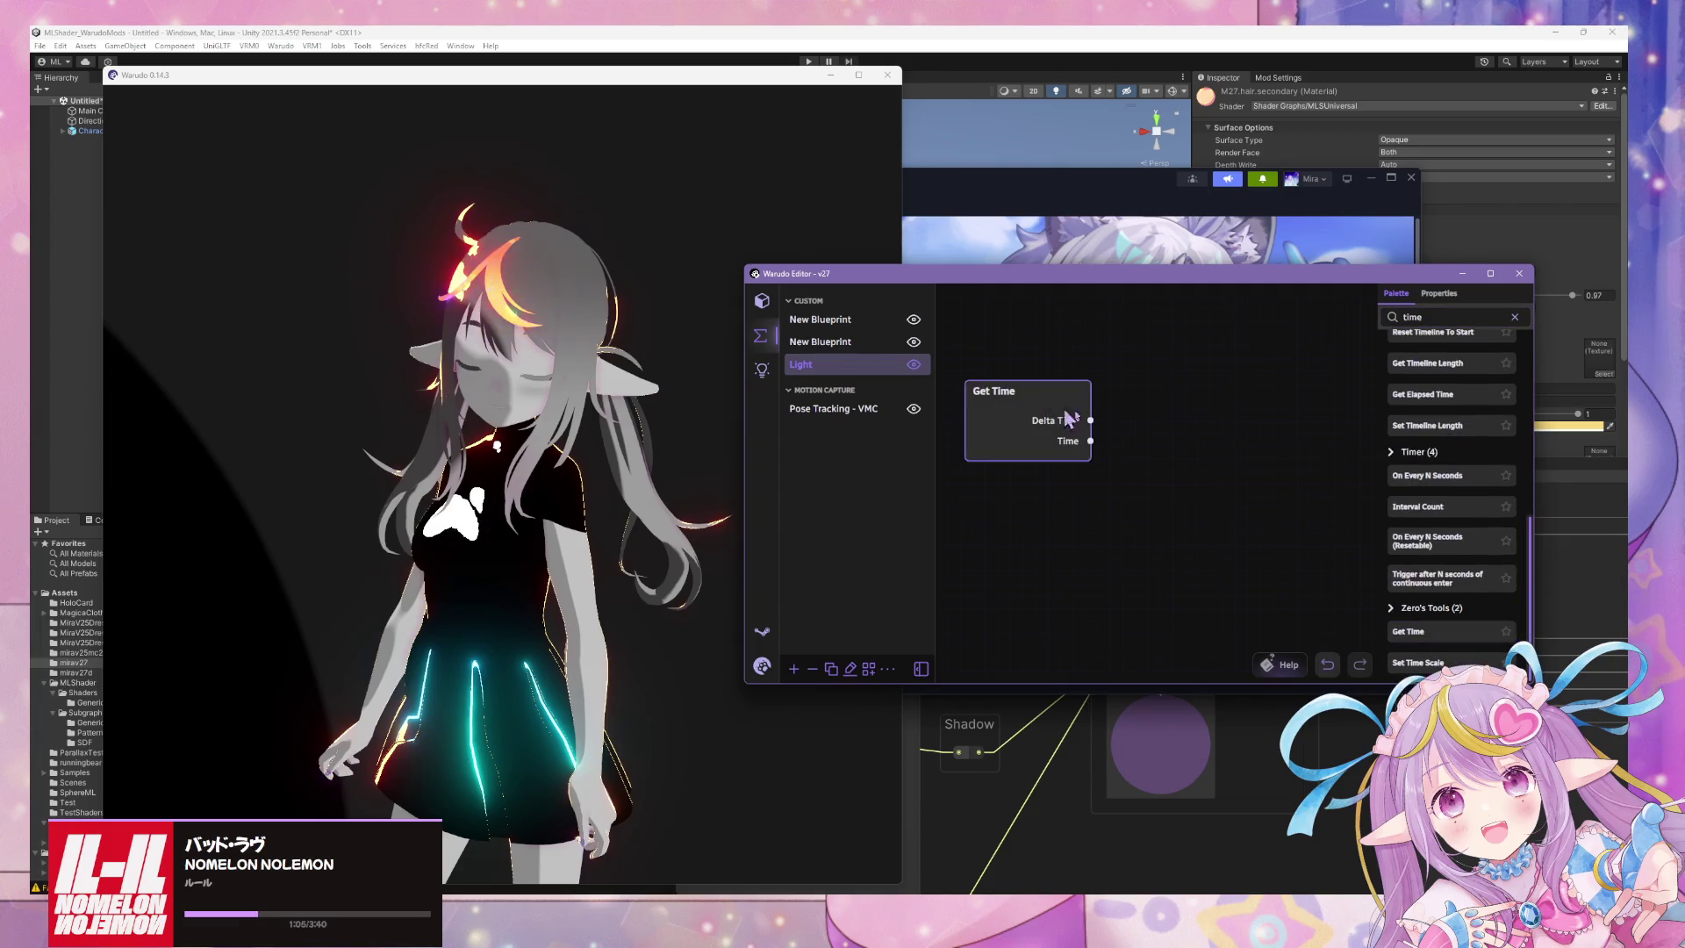
# Add a Math Expression node with formula sin(x), fed by the Get Time output.
pyautogui.click(1433, 313)
pyautogui.write('math')
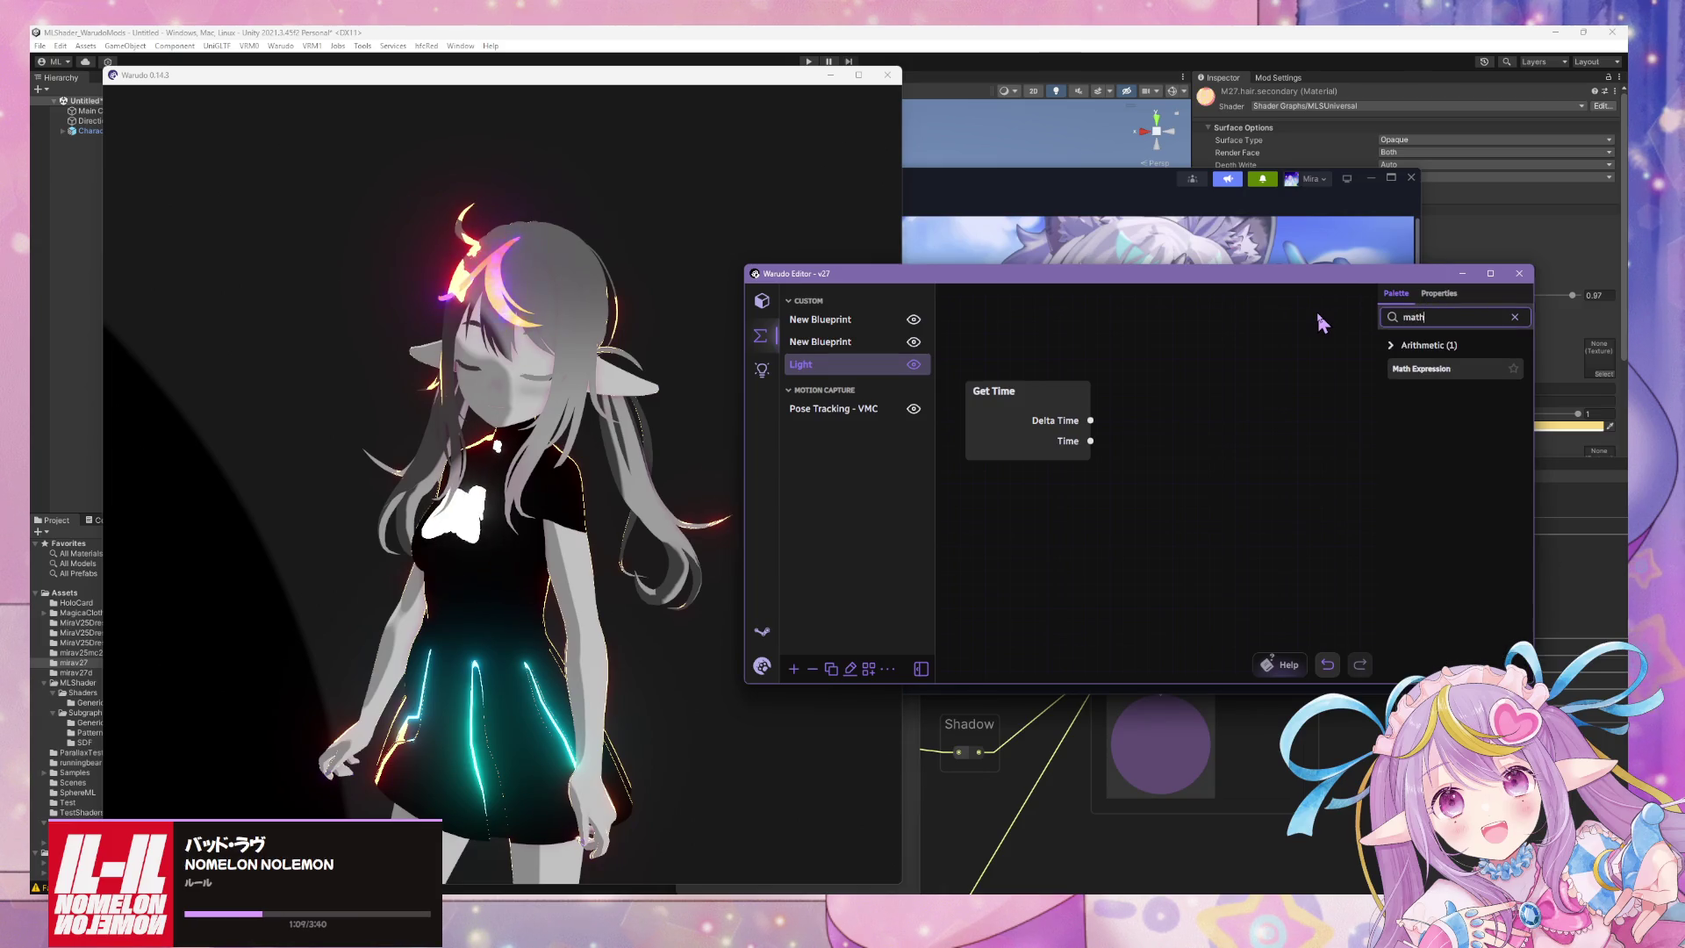
pyautogui.moveTo(1426, 369); pyautogui.dragTo(1172, 419)
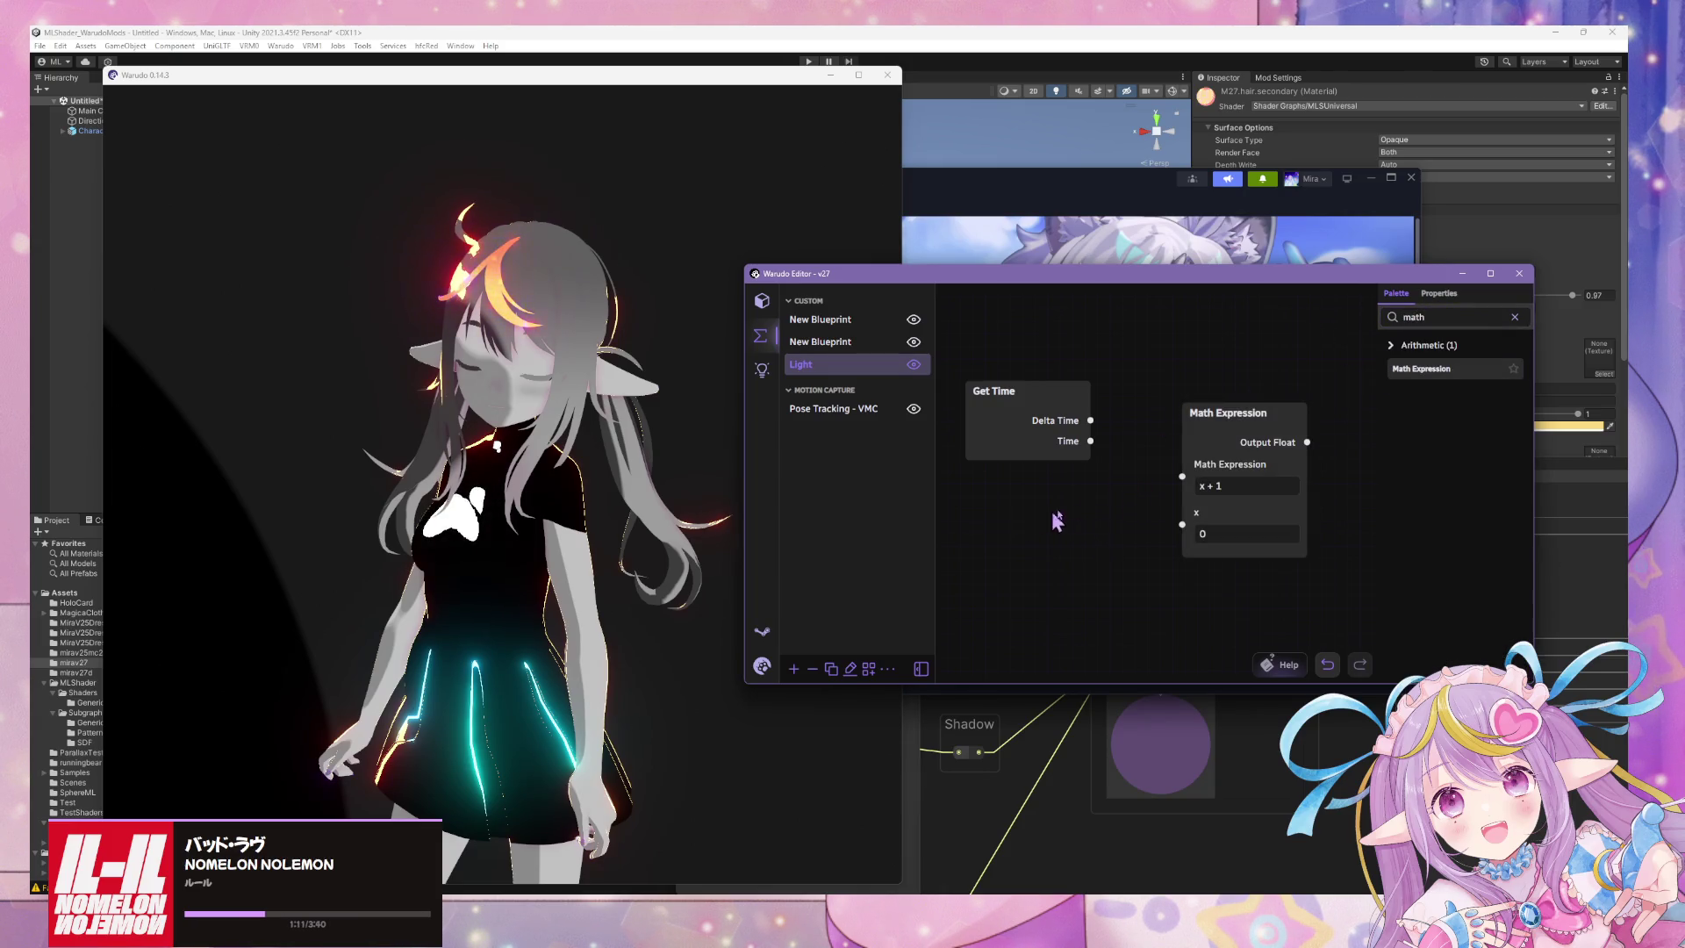
pyautogui.moveTo(1055, 521); pyautogui.dragTo(981, 555)
pyautogui.click(1173, 521)
pyautogui.press('BackSpace')
pyautogui.press('BackSpace')
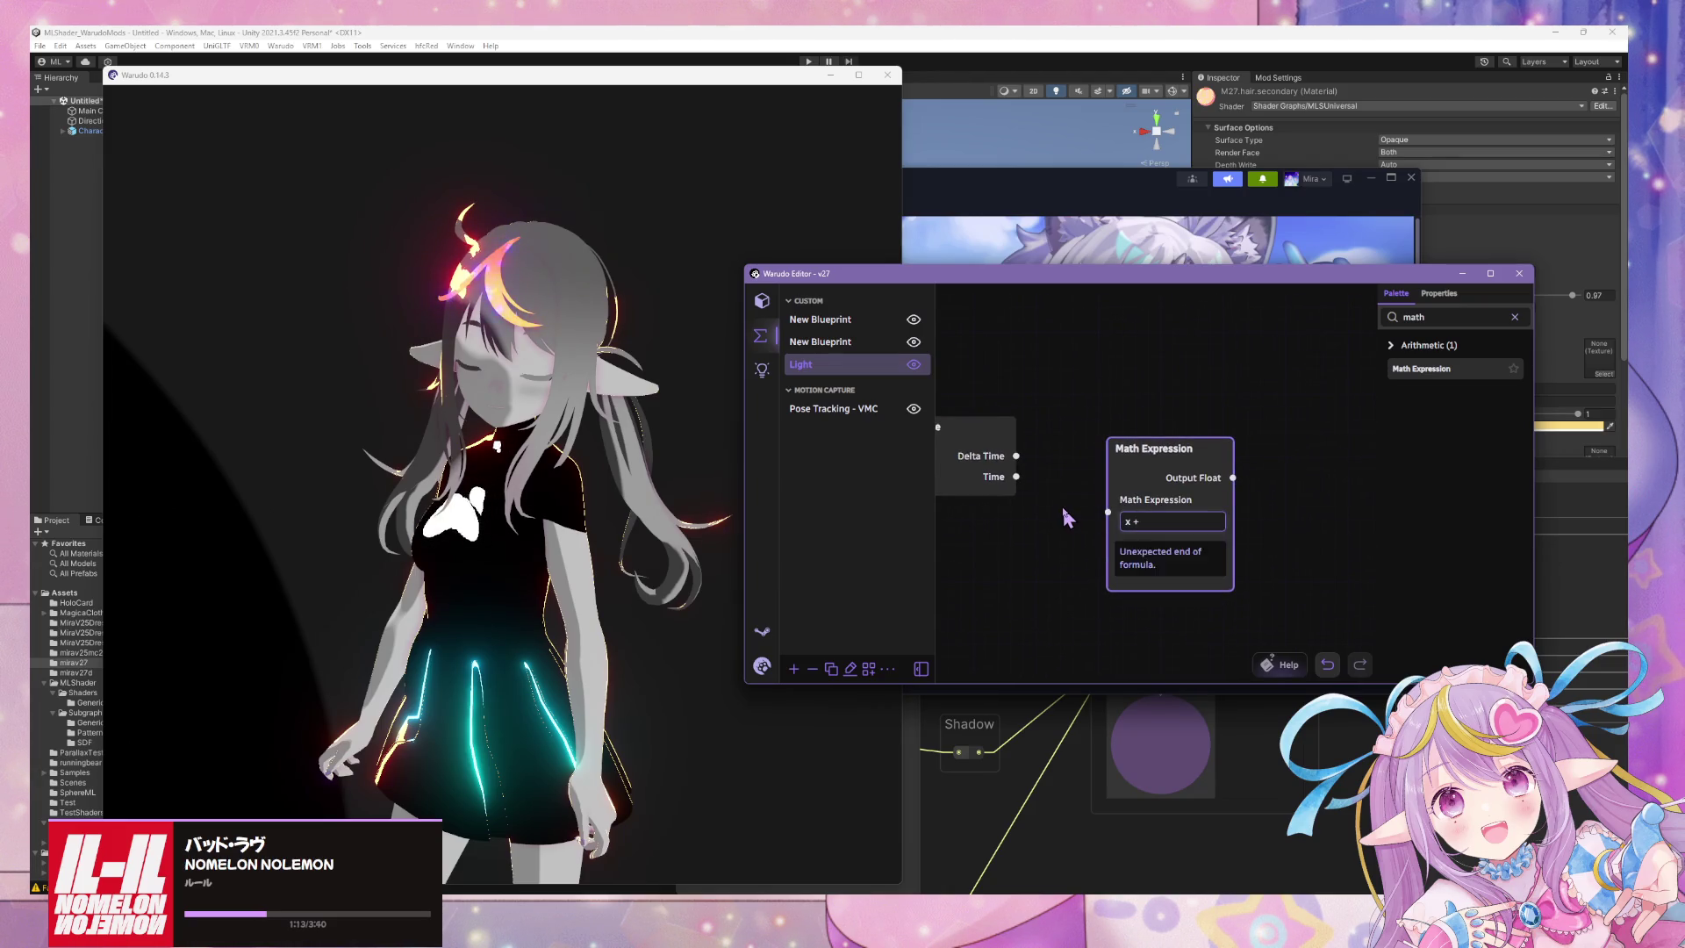
pyautogui.press('BackSpace')
pyautogui.press('BackSpace')
pyautogui.press('BackSpace')
pyautogui.write('sin(')
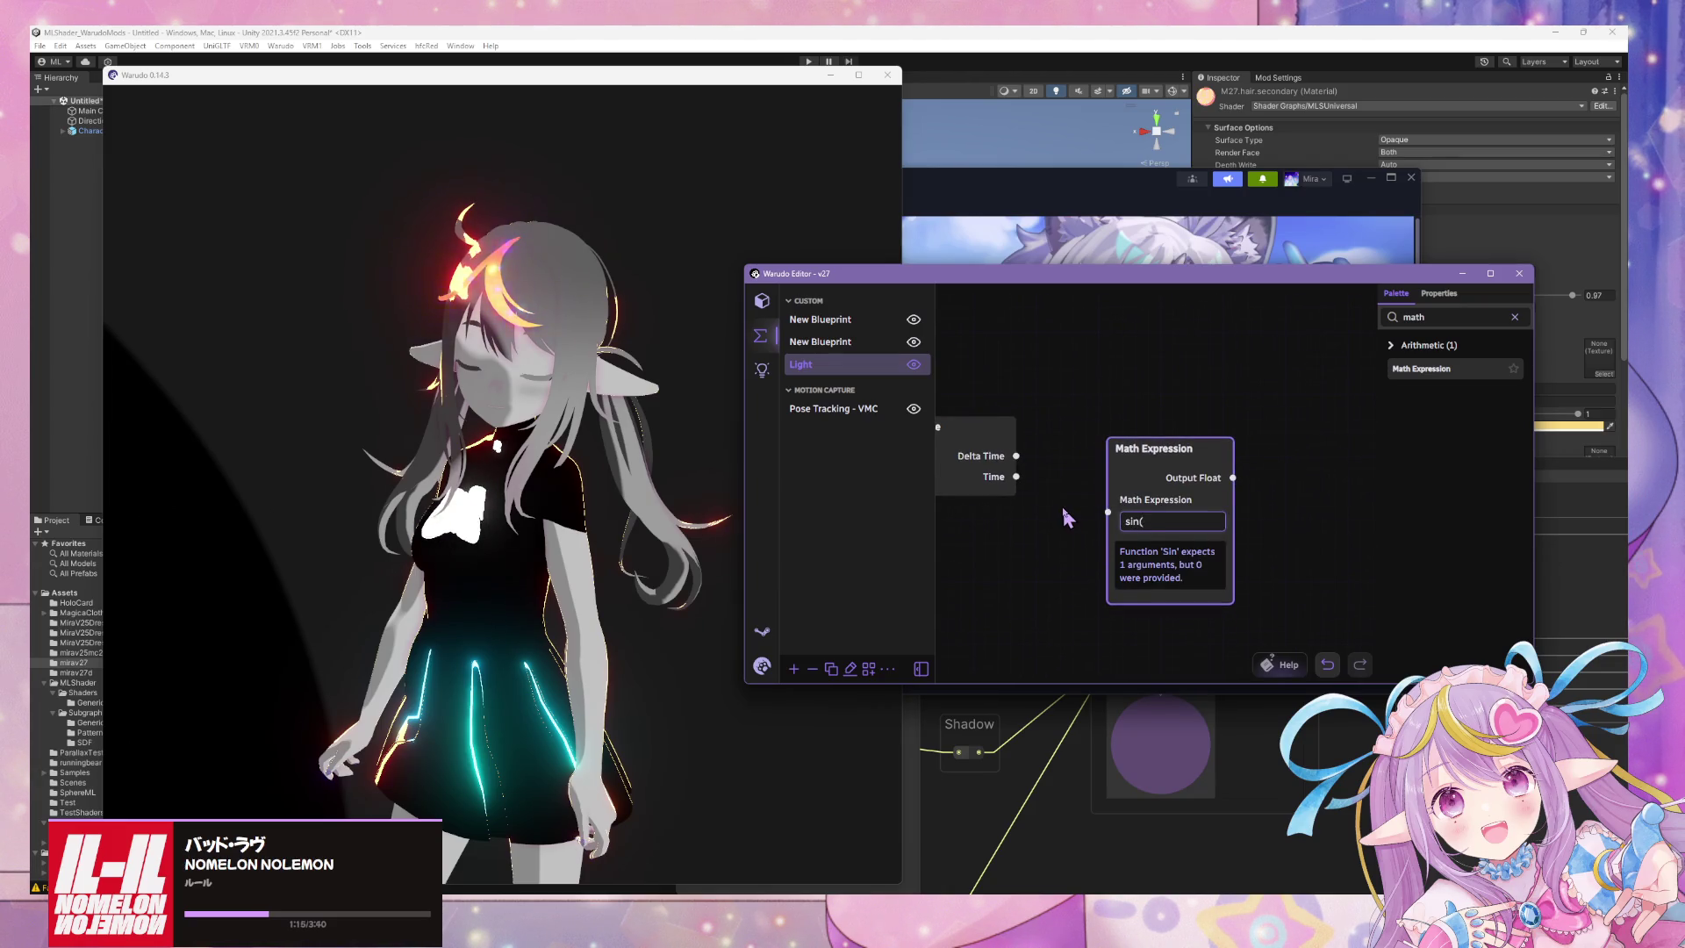
pyautogui.write('x)')
pyautogui.moveTo(1016, 477); pyautogui.dragTo(1109, 568)
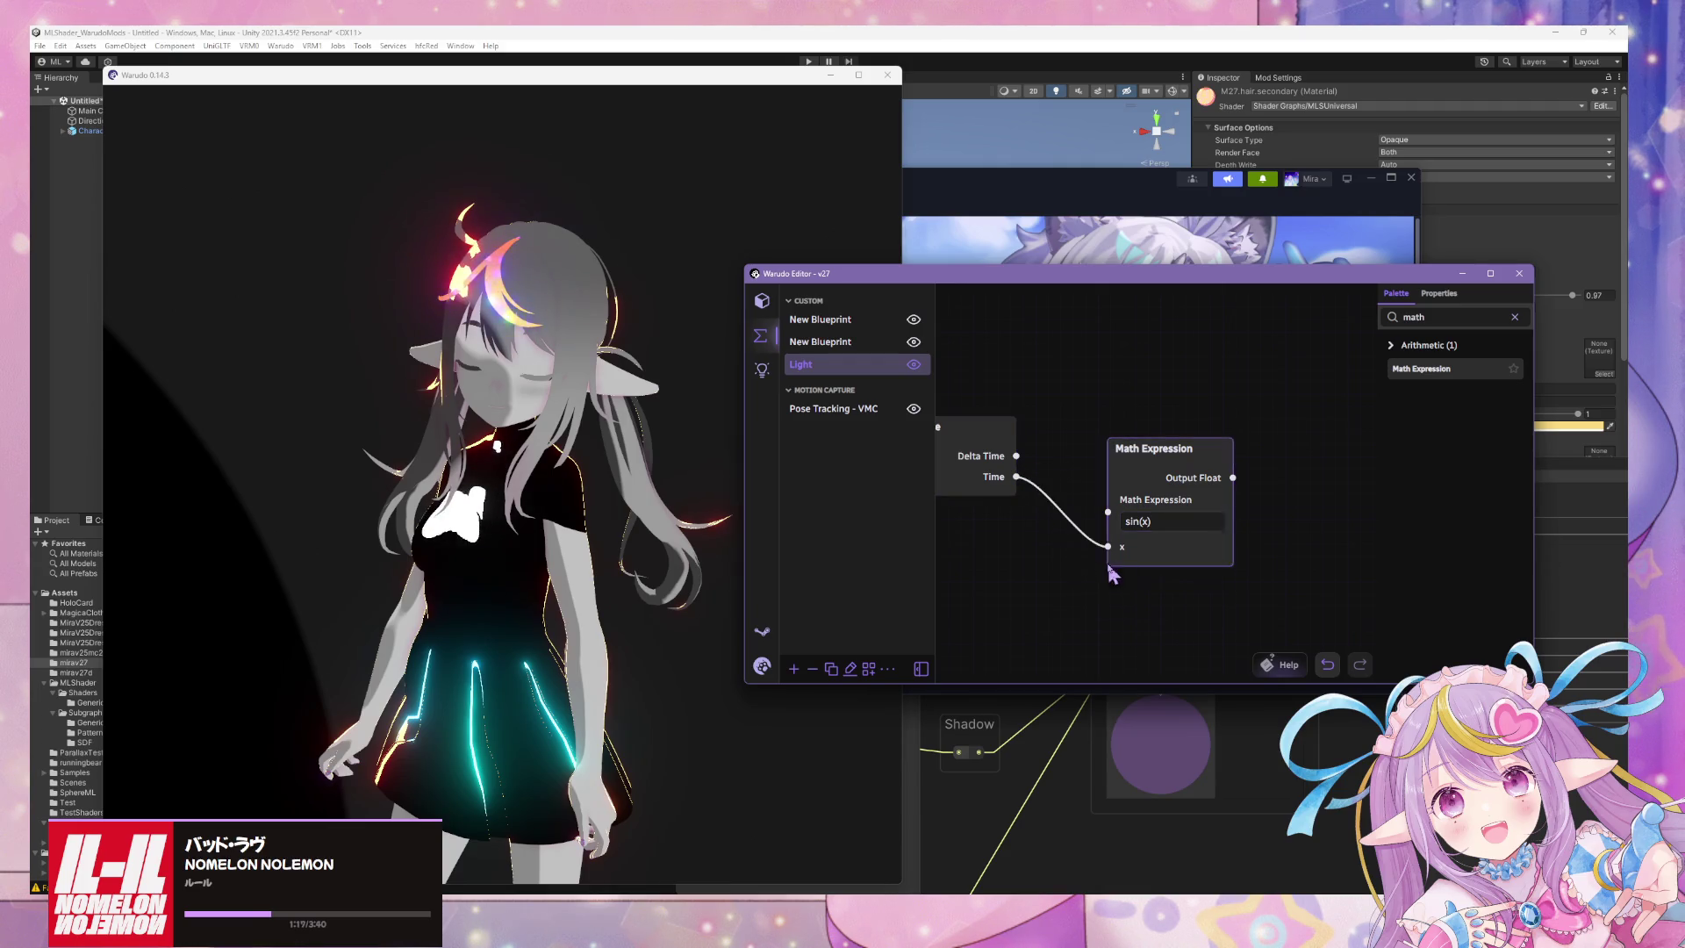
pyautogui.scroll(-3, 1110, 572)
pyautogui.click(955, 432)
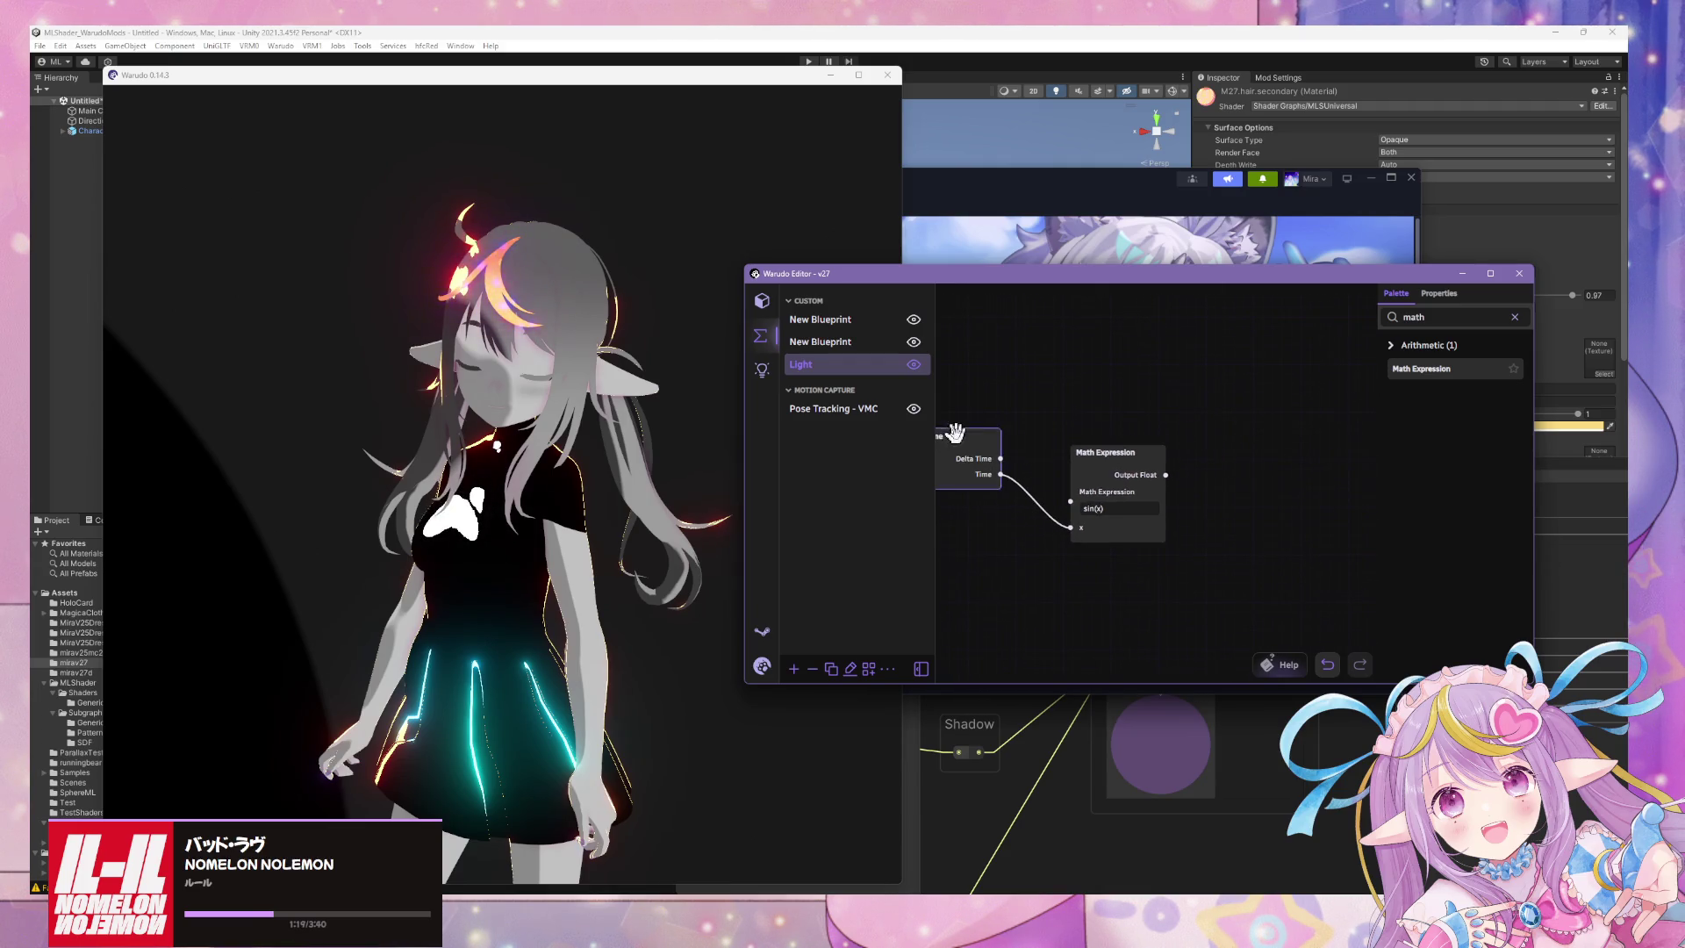
pyautogui.moveTo(1256, 433); pyautogui.dragTo(1143, 421)
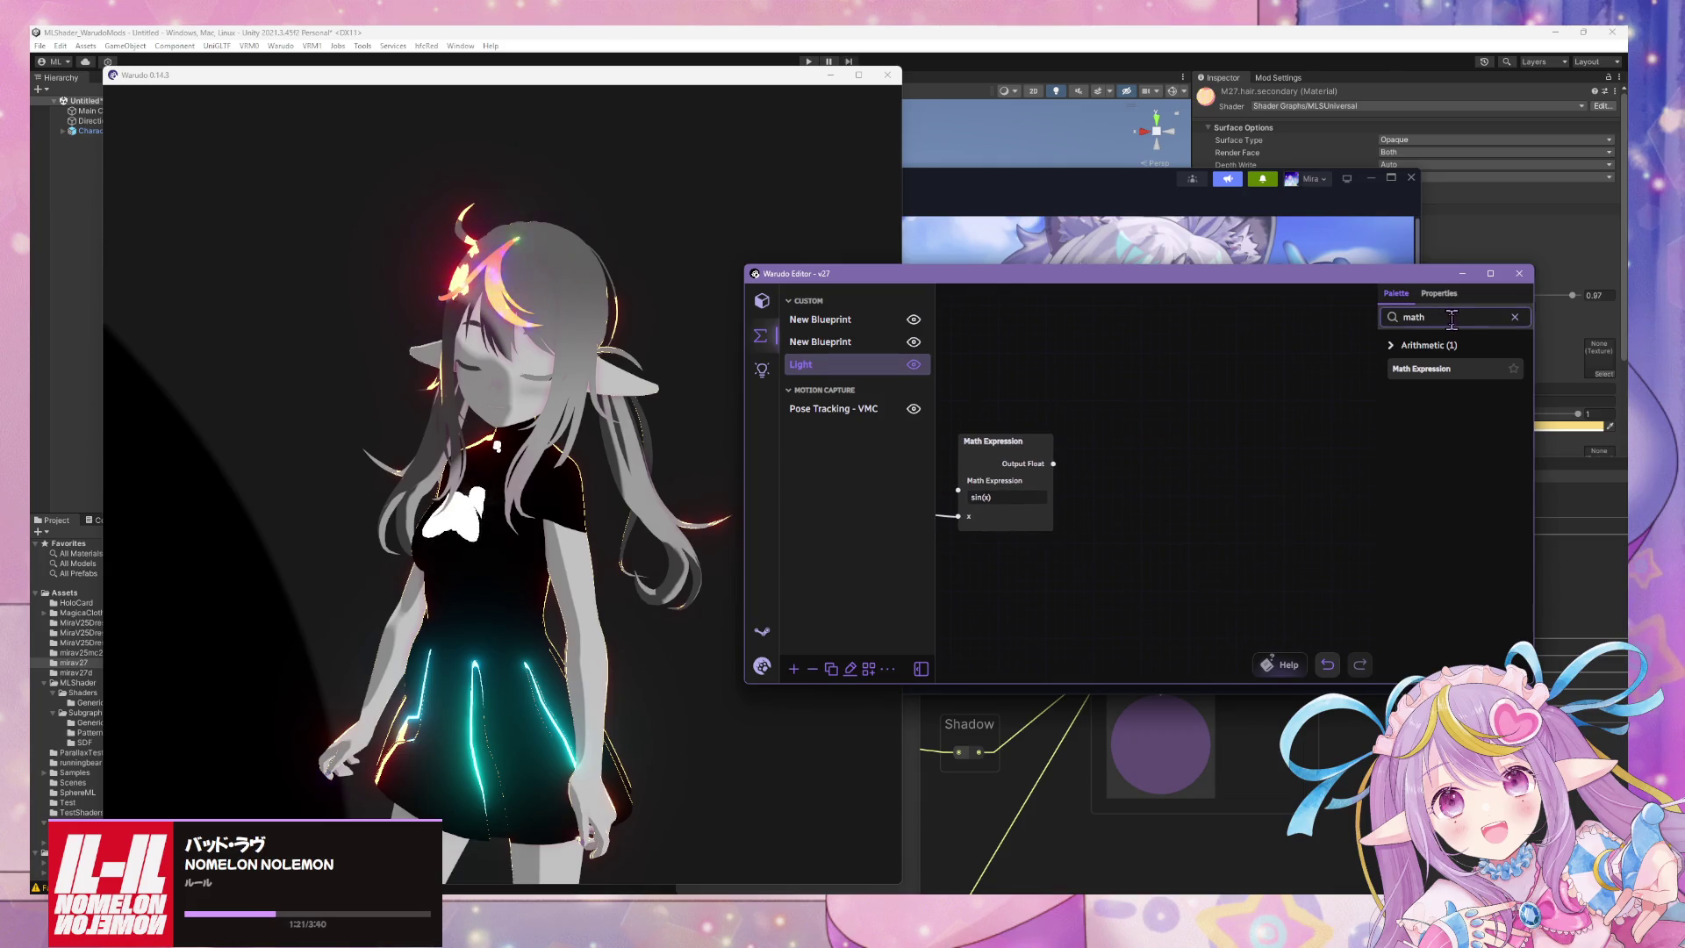
# Search the palette for 'set asset' and add a Set Asset Property node.
pyautogui.write('set asset')
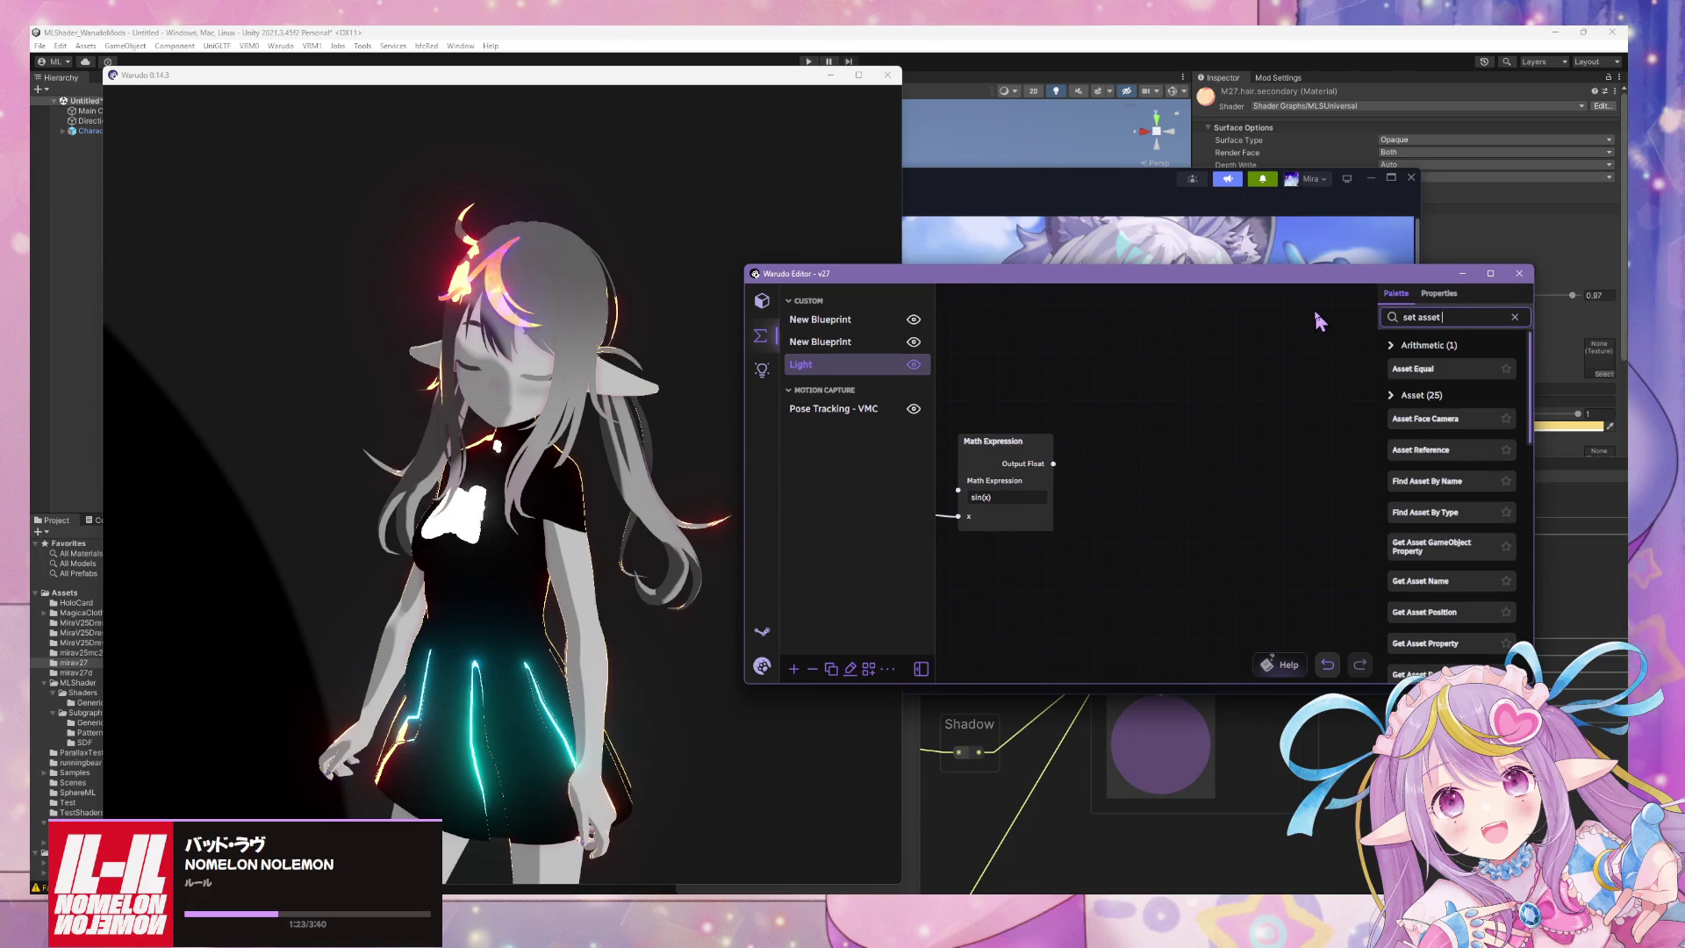
pyautogui.scroll(-3, 1447, 356)
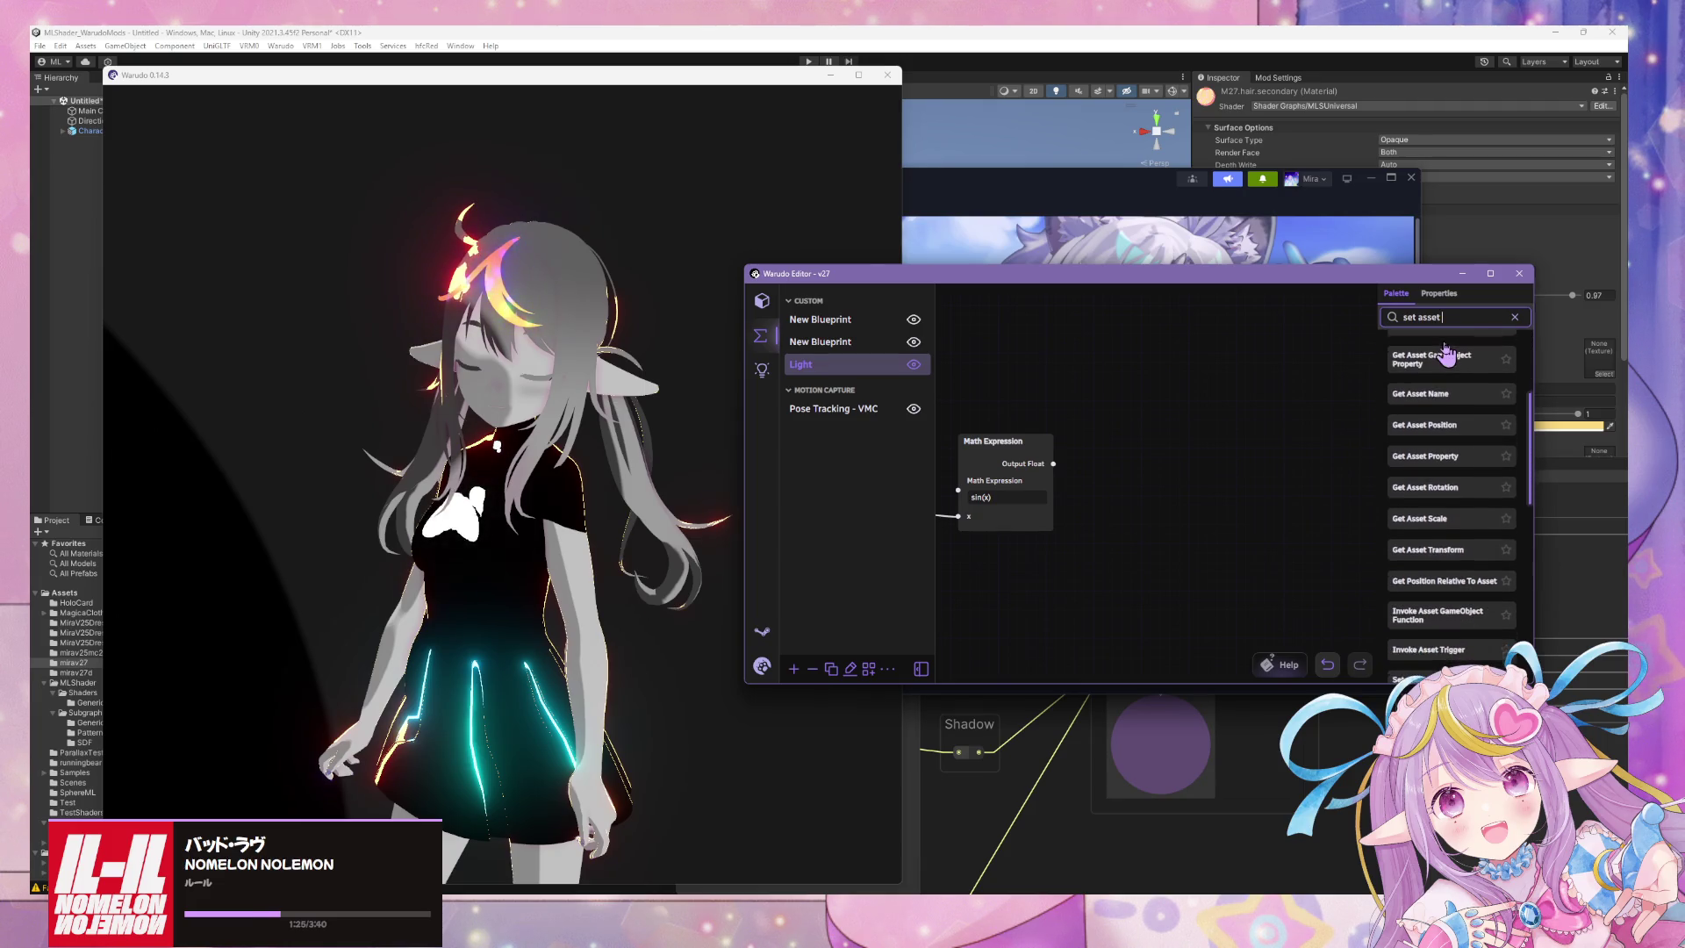
pyautogui.scroll(-6, 1462, 395)
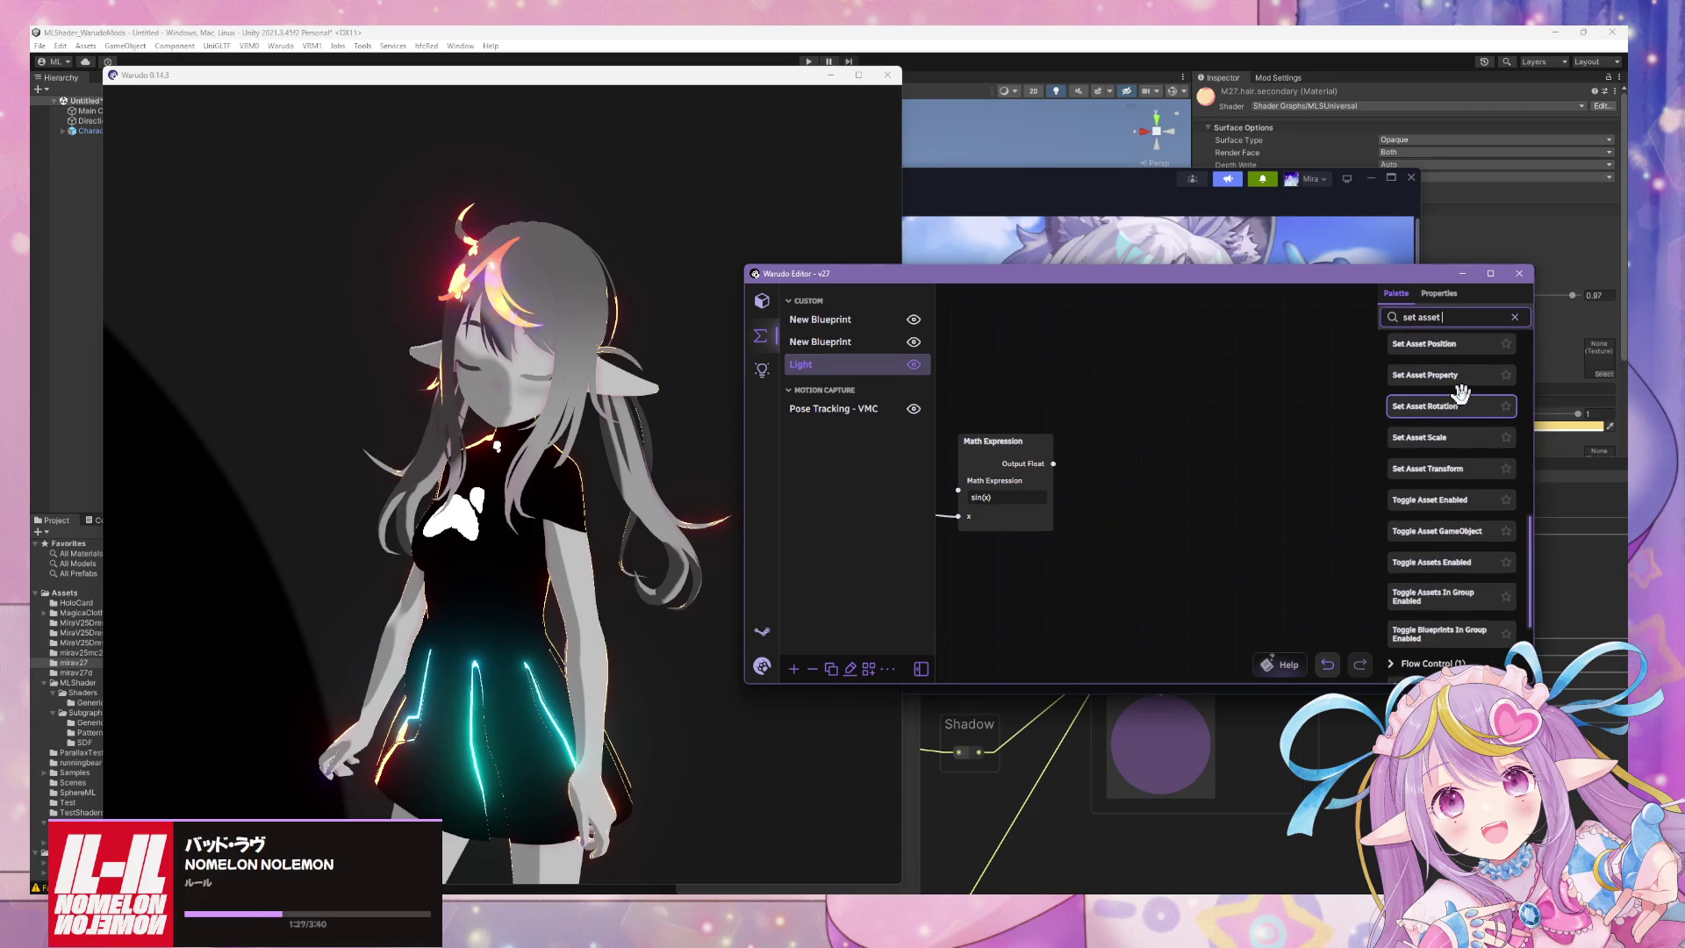
pyautogui.scroll(3, 1461, 395)
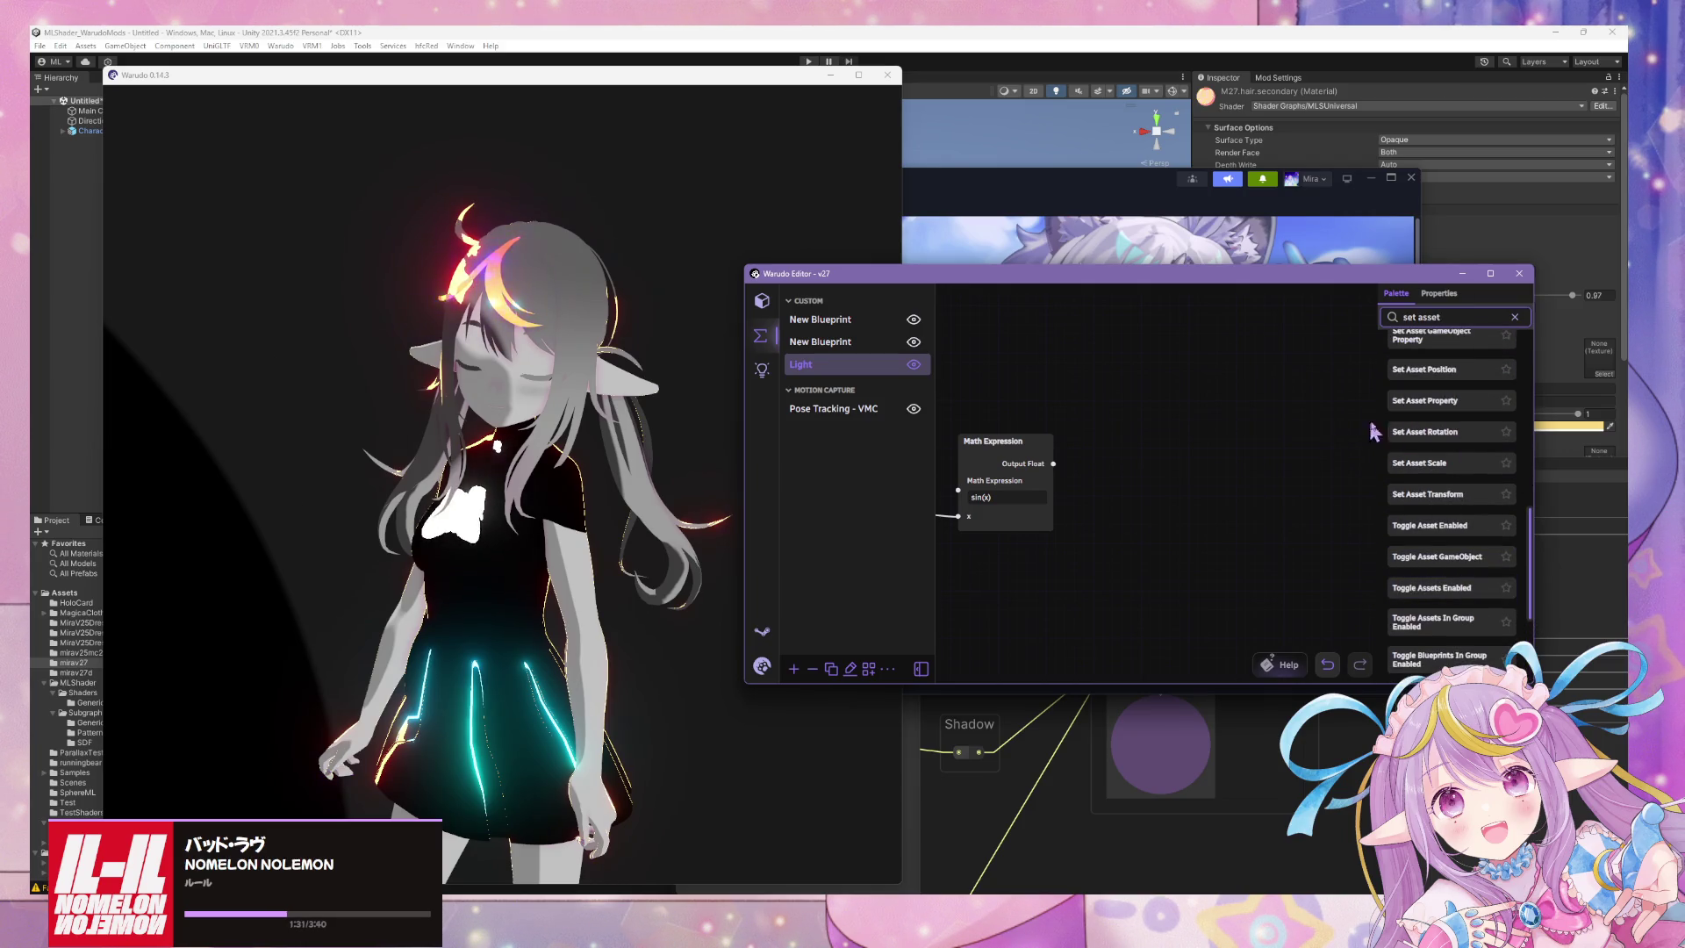
pyautogui.moveTo(1452, 402)
pyautogui.mouseDown()
pyautogui.moveTo(1172, 391)
pyautogui.moveTo(1194, 385)
pyautogui.mouseUp()
# Point the node at the ML Shader Controller's Non-Emissive Saturation Shift property.
pyautogui.click(1184, 440)
pyautogui.scroll(-1, 1176, 496)
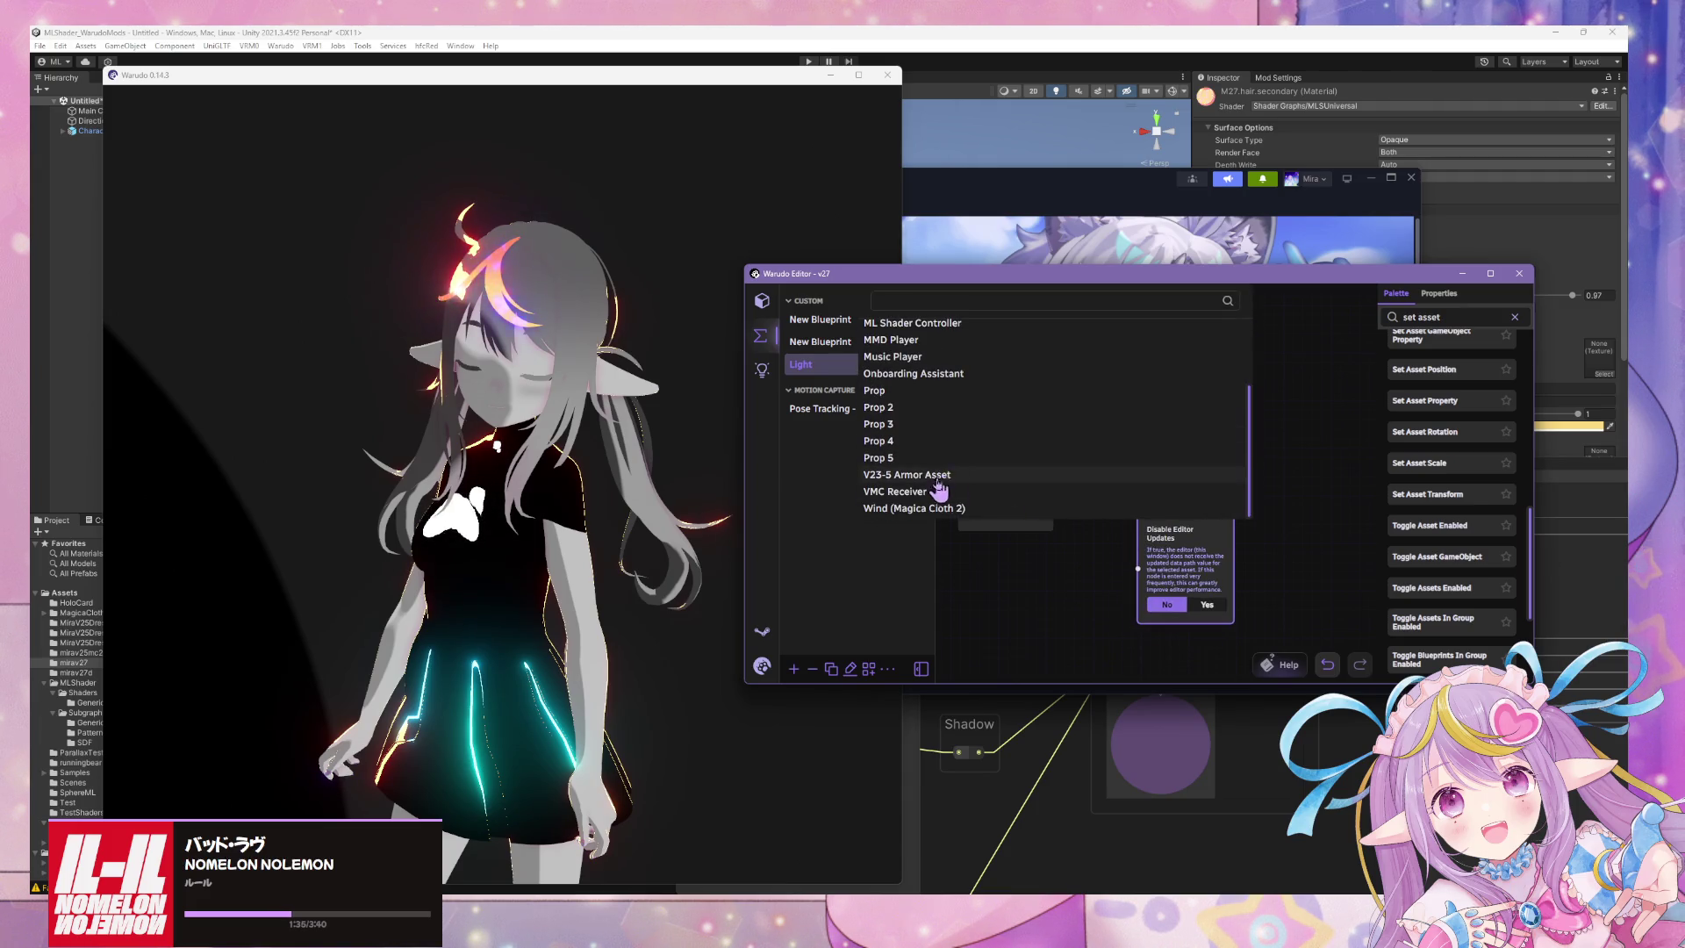
pyautogui.scroll(2, 940, 403)
pyautogui.click(922, 413)
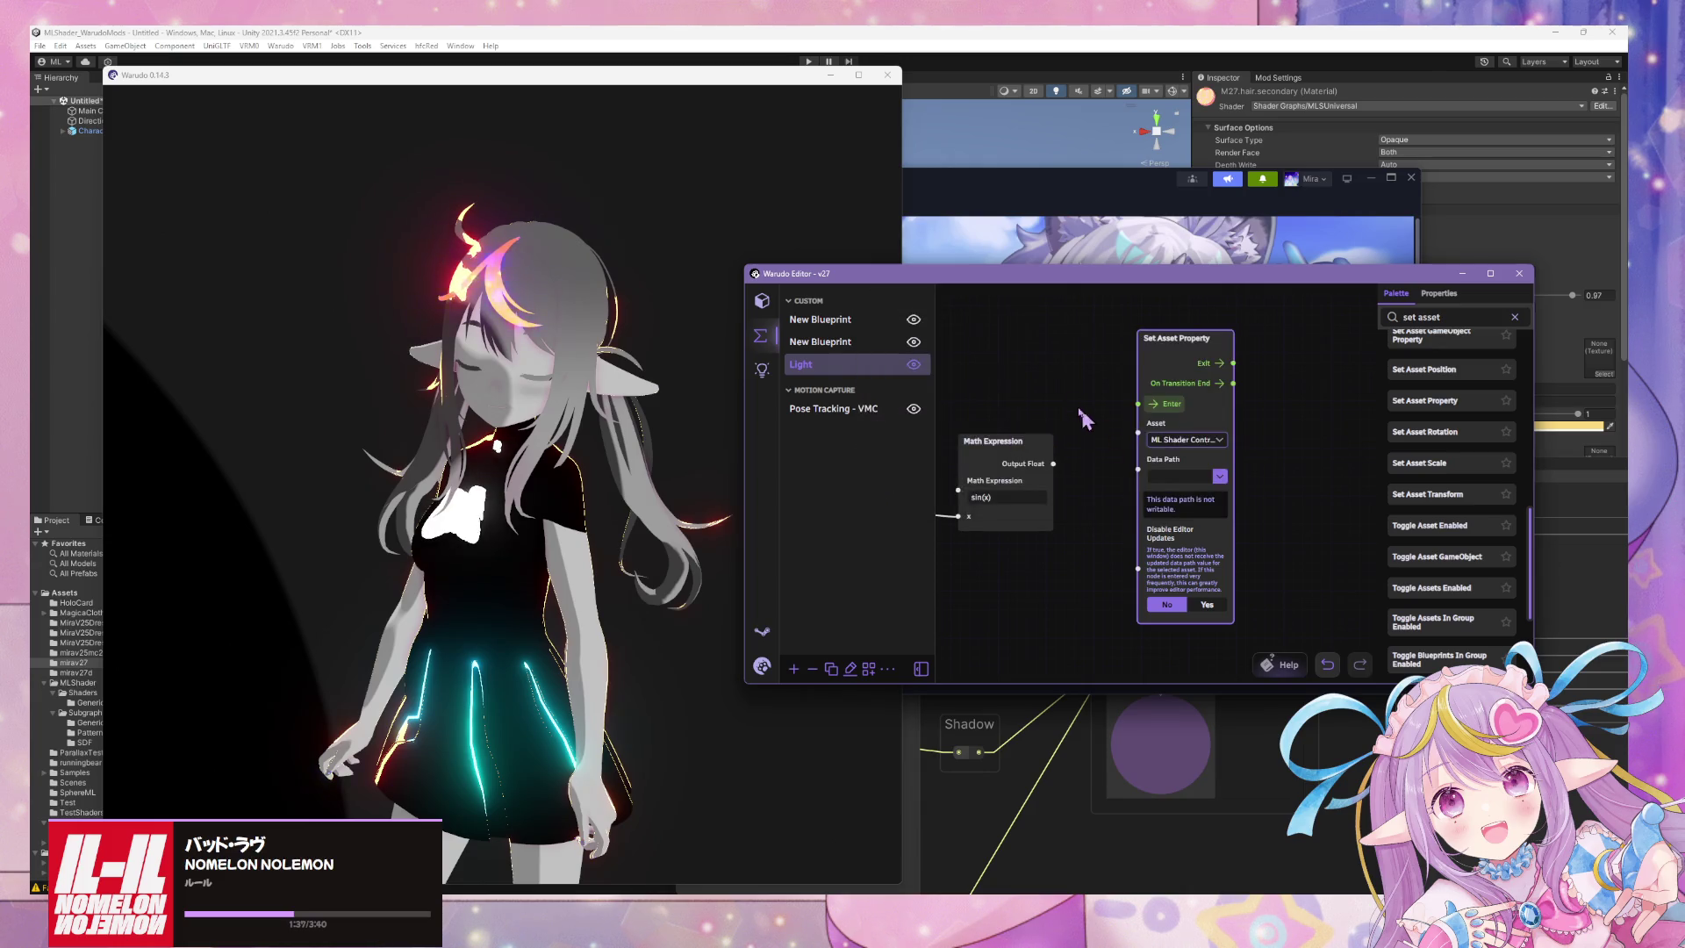
pyautogui.click(1232, 482)
pyautogui.scroll(-5, 1245, 404)
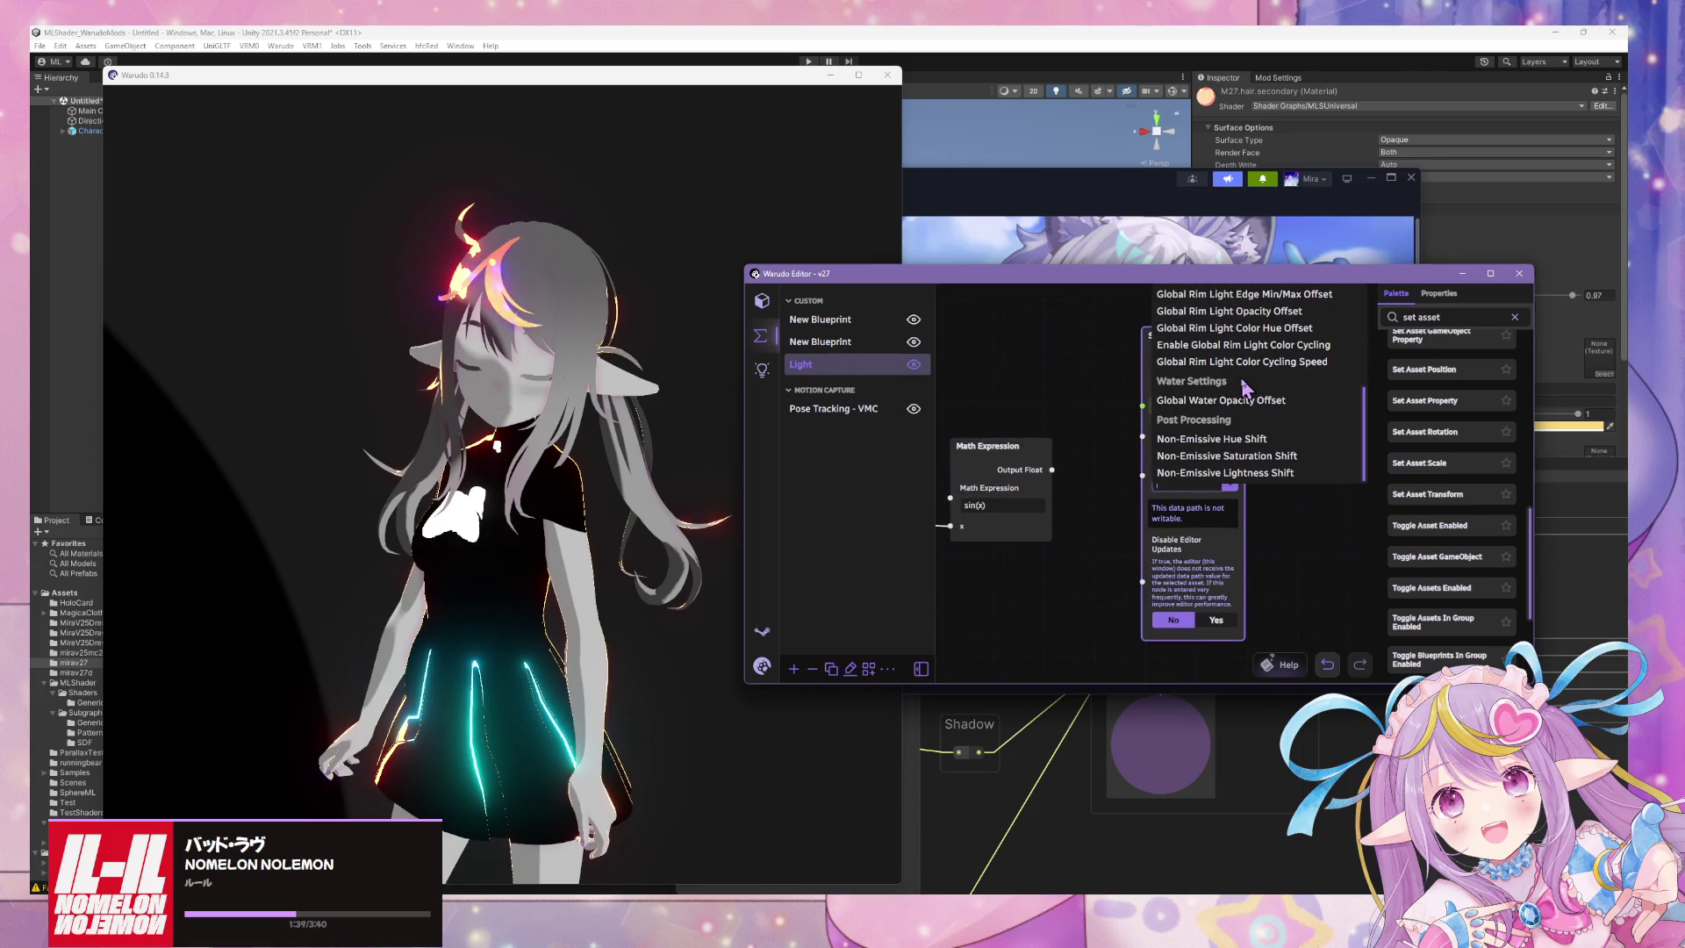
pyautogui.scroll(3, 1244, 386)
pyautogui.scroll(-1, 1242, 386)
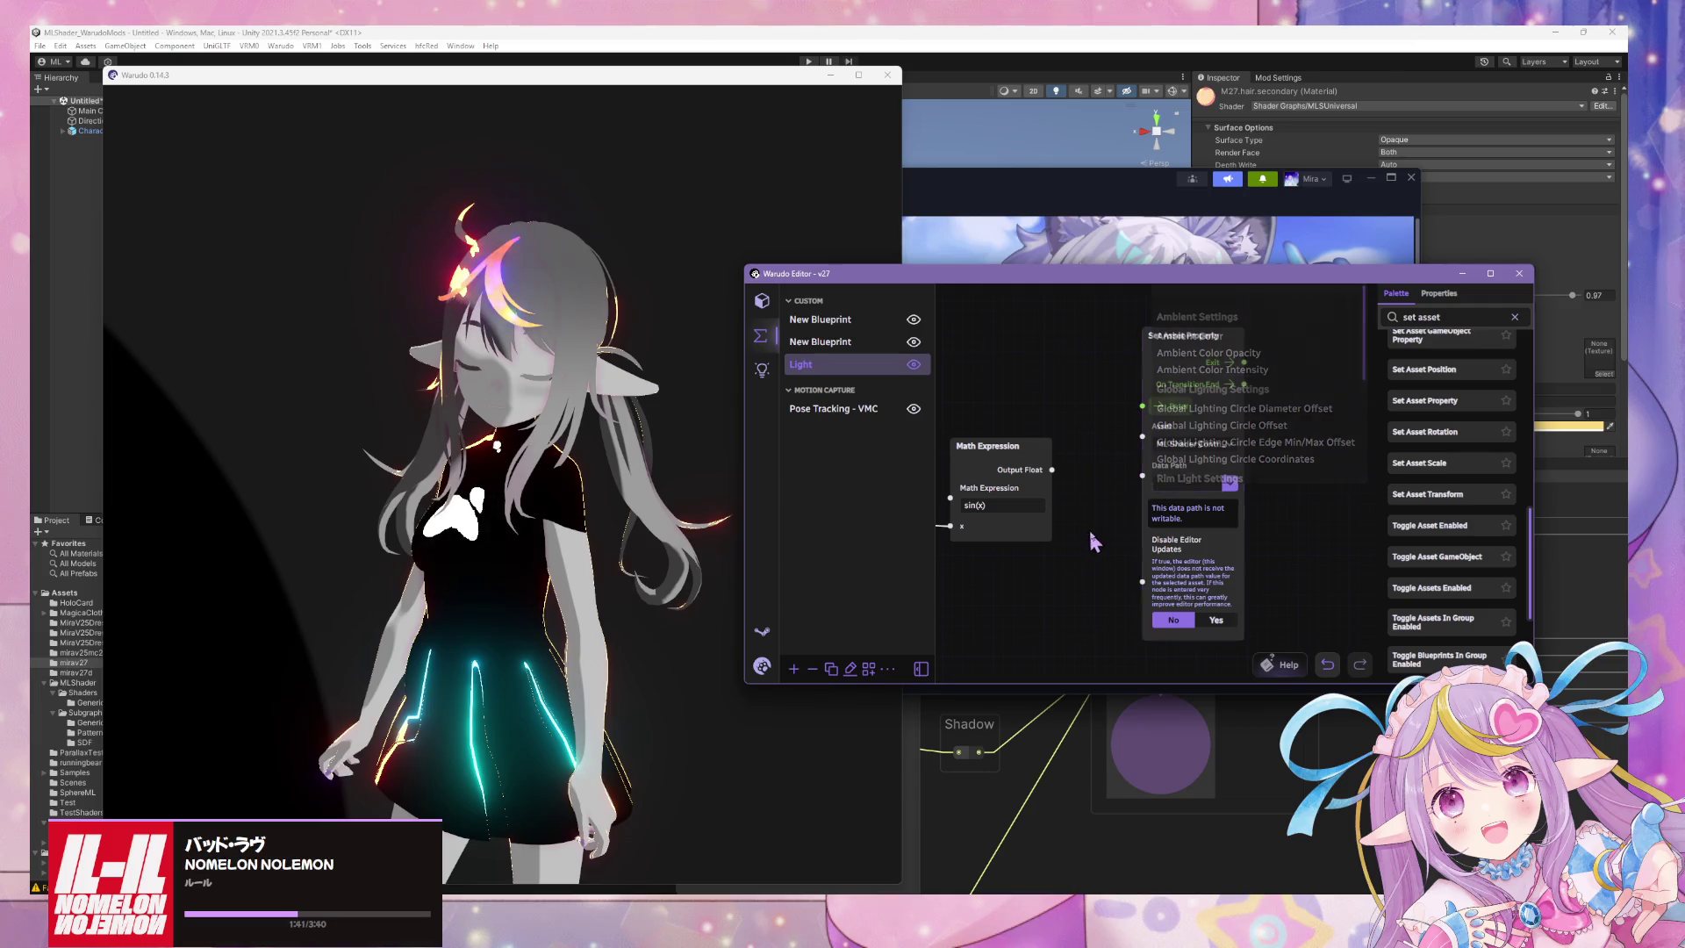
pyautogui.click(1242, 386)
pyautogui.click(1234, 482)
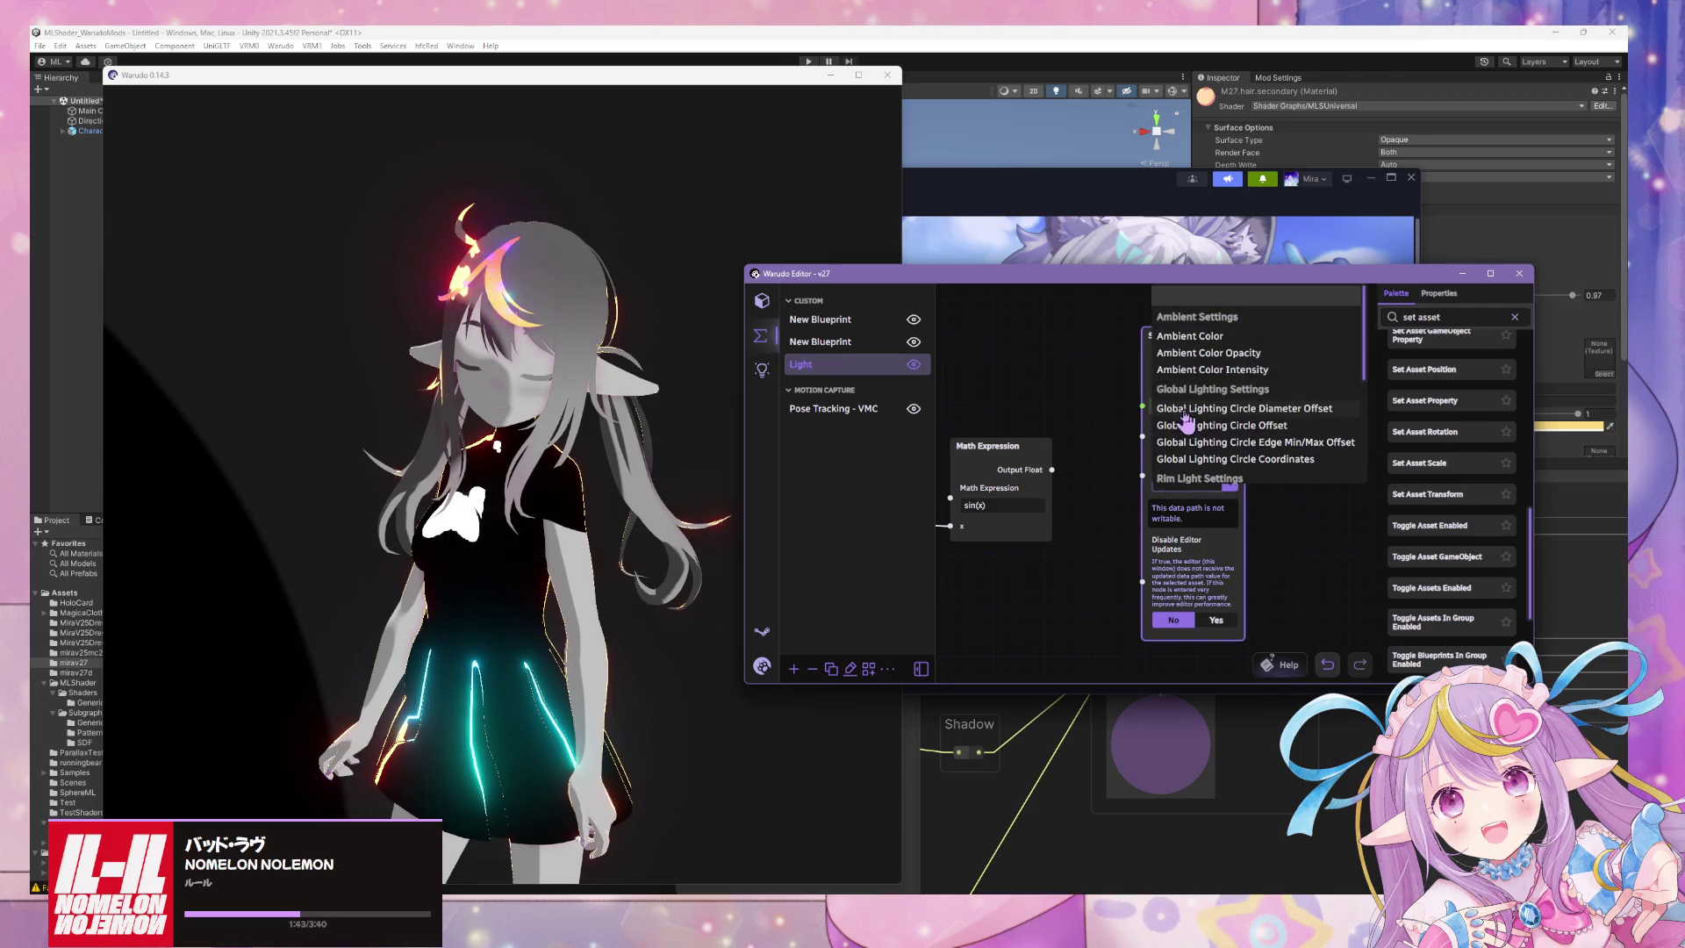
pyautogui.scroll(-5, 1207, 455)
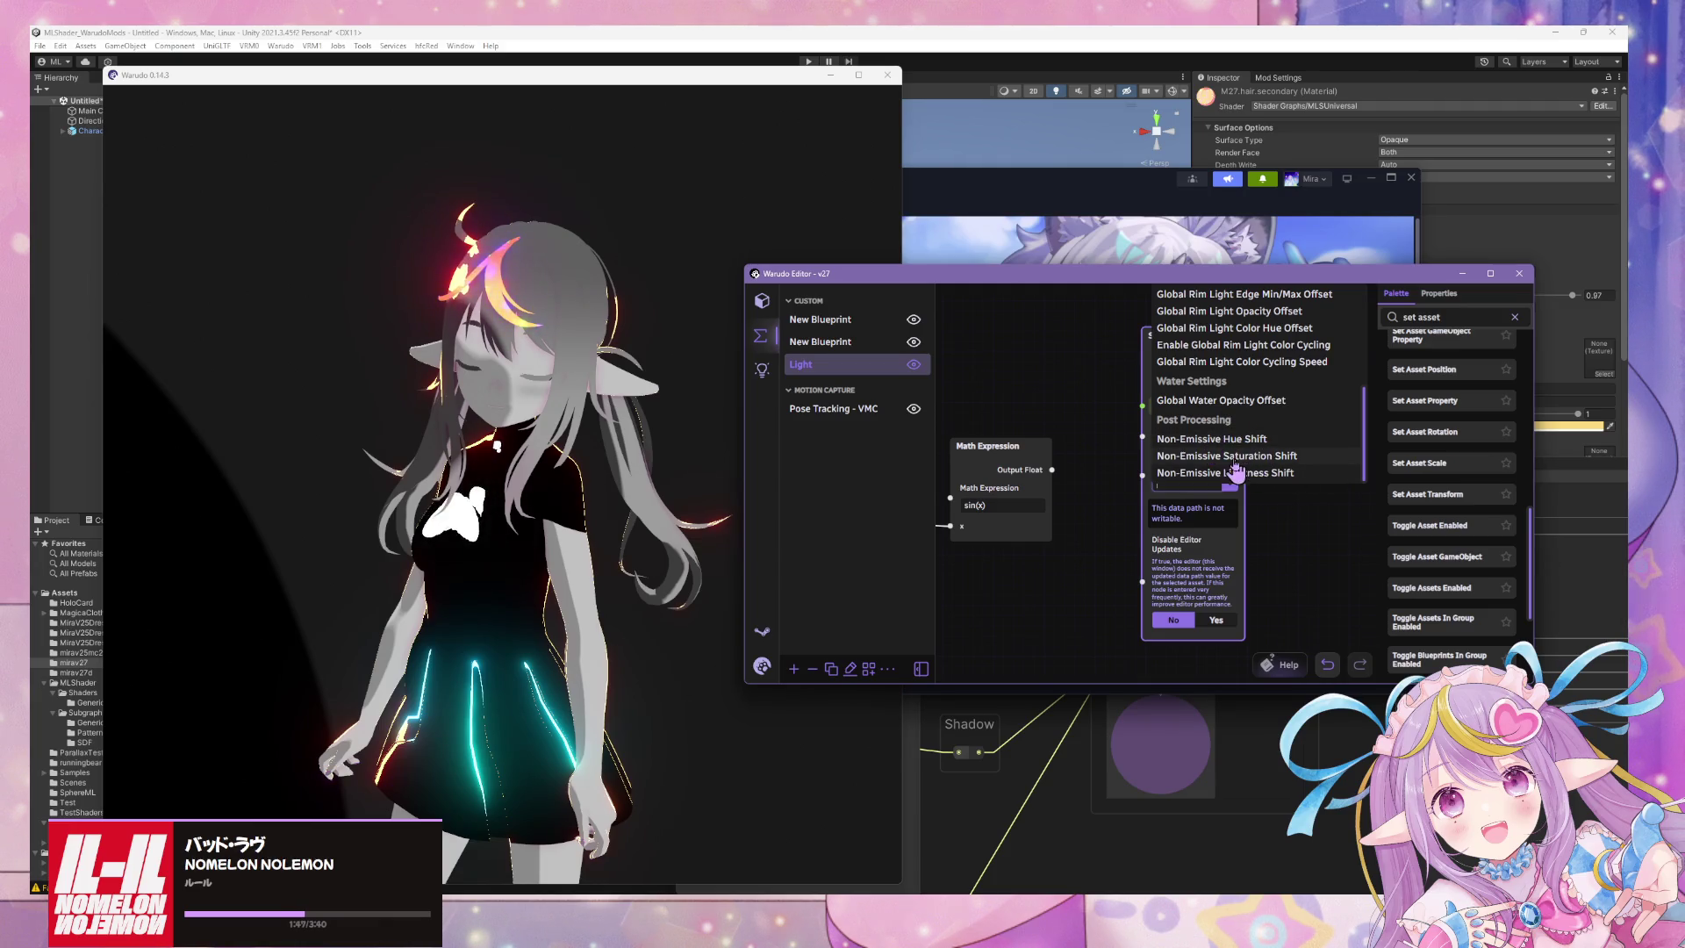
pyautogui.click(1241, 463)
# Change the Math Expression formula to abs(sin(x)).
pyautogui.moveTo(1172, 336); pyautogui.dragTo(1325, 316)
pyautogui.scroll(-2, 1194, 453)
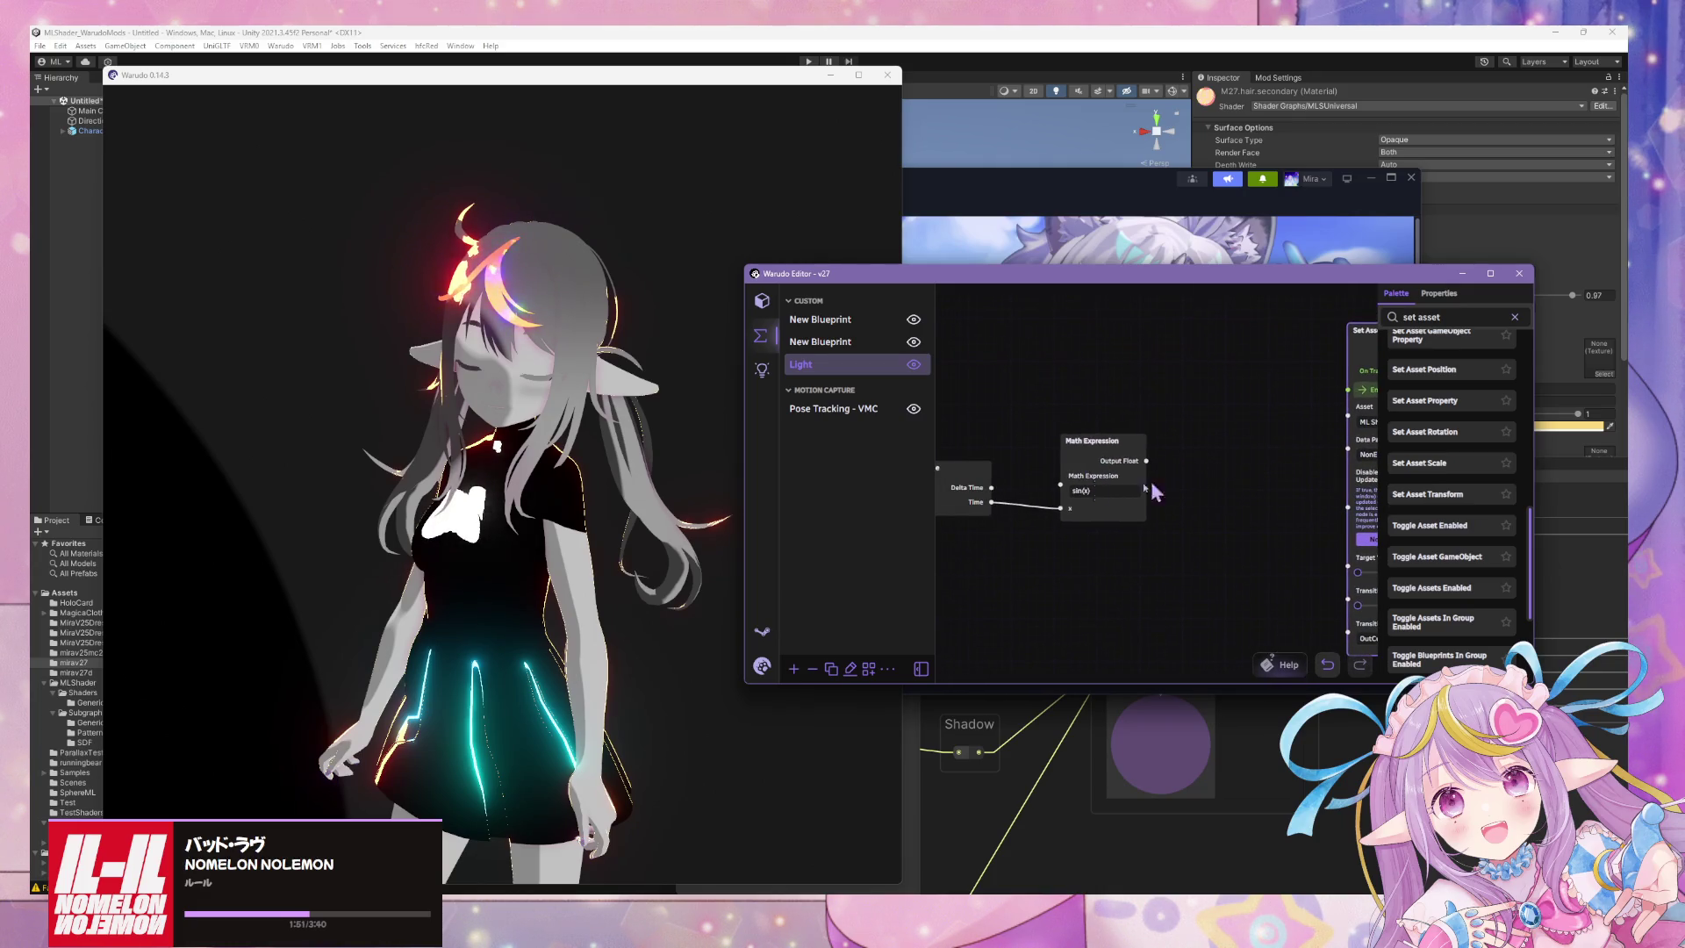
pyautogui.click(1074, 492)
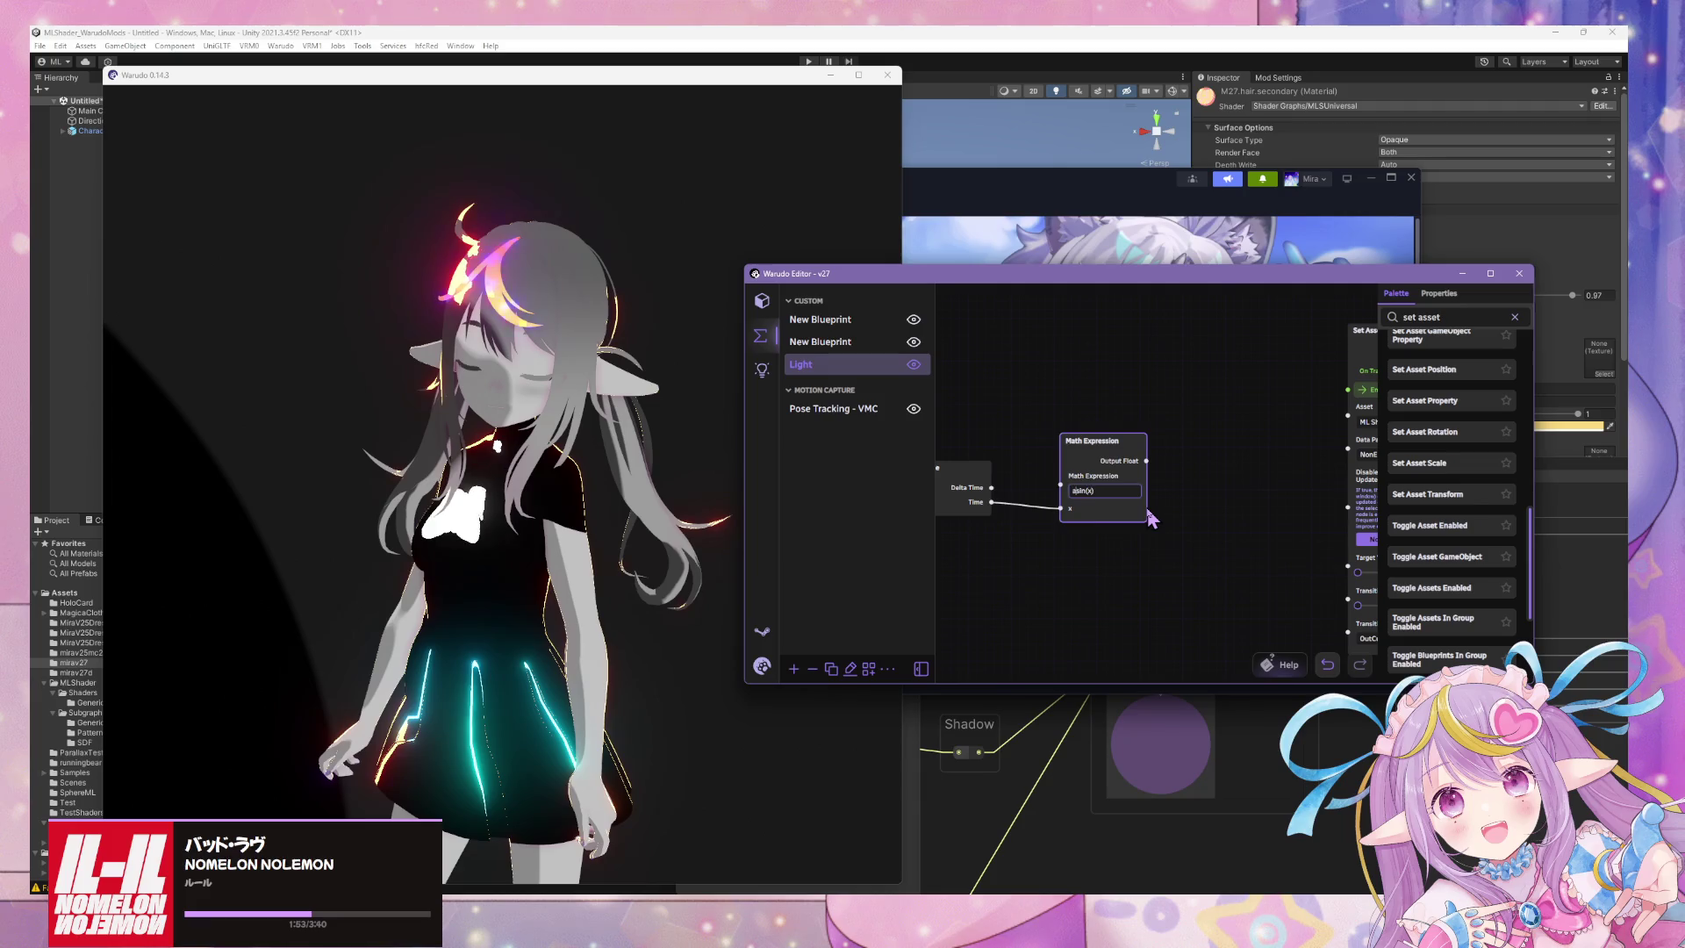
pyautogui.write('bs(')
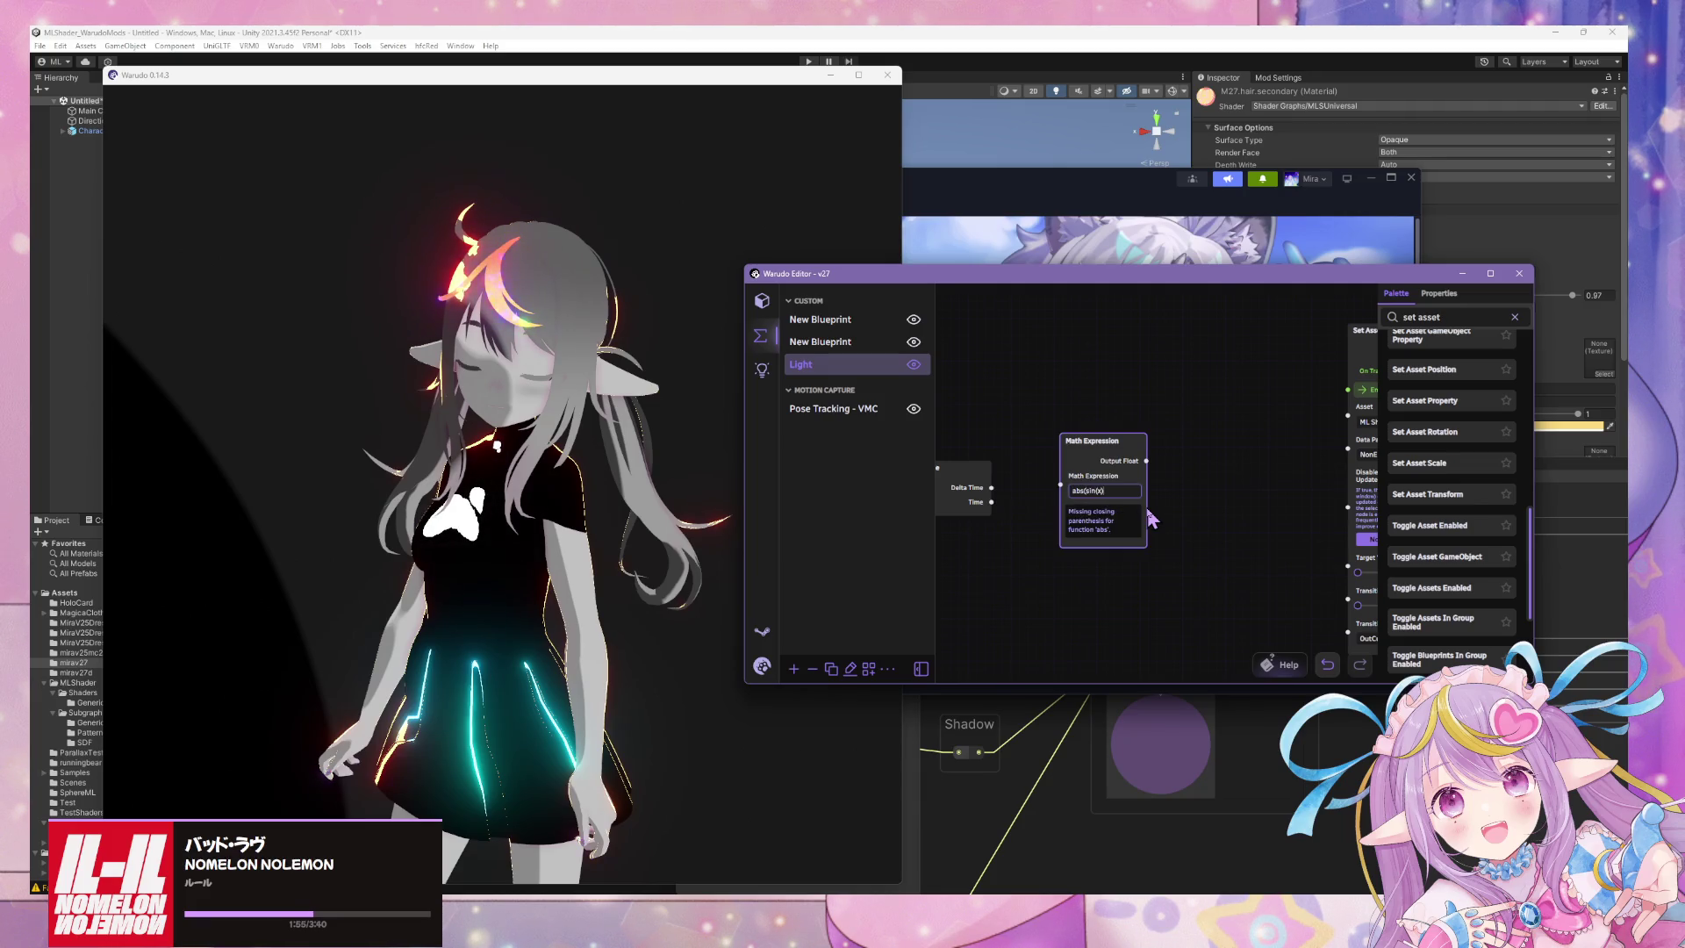
pyautogui.write(')')
# Set transition easing to Linear and wire the expression result into Target Value.
pyautogui.hscroll(3, 1145, 497)
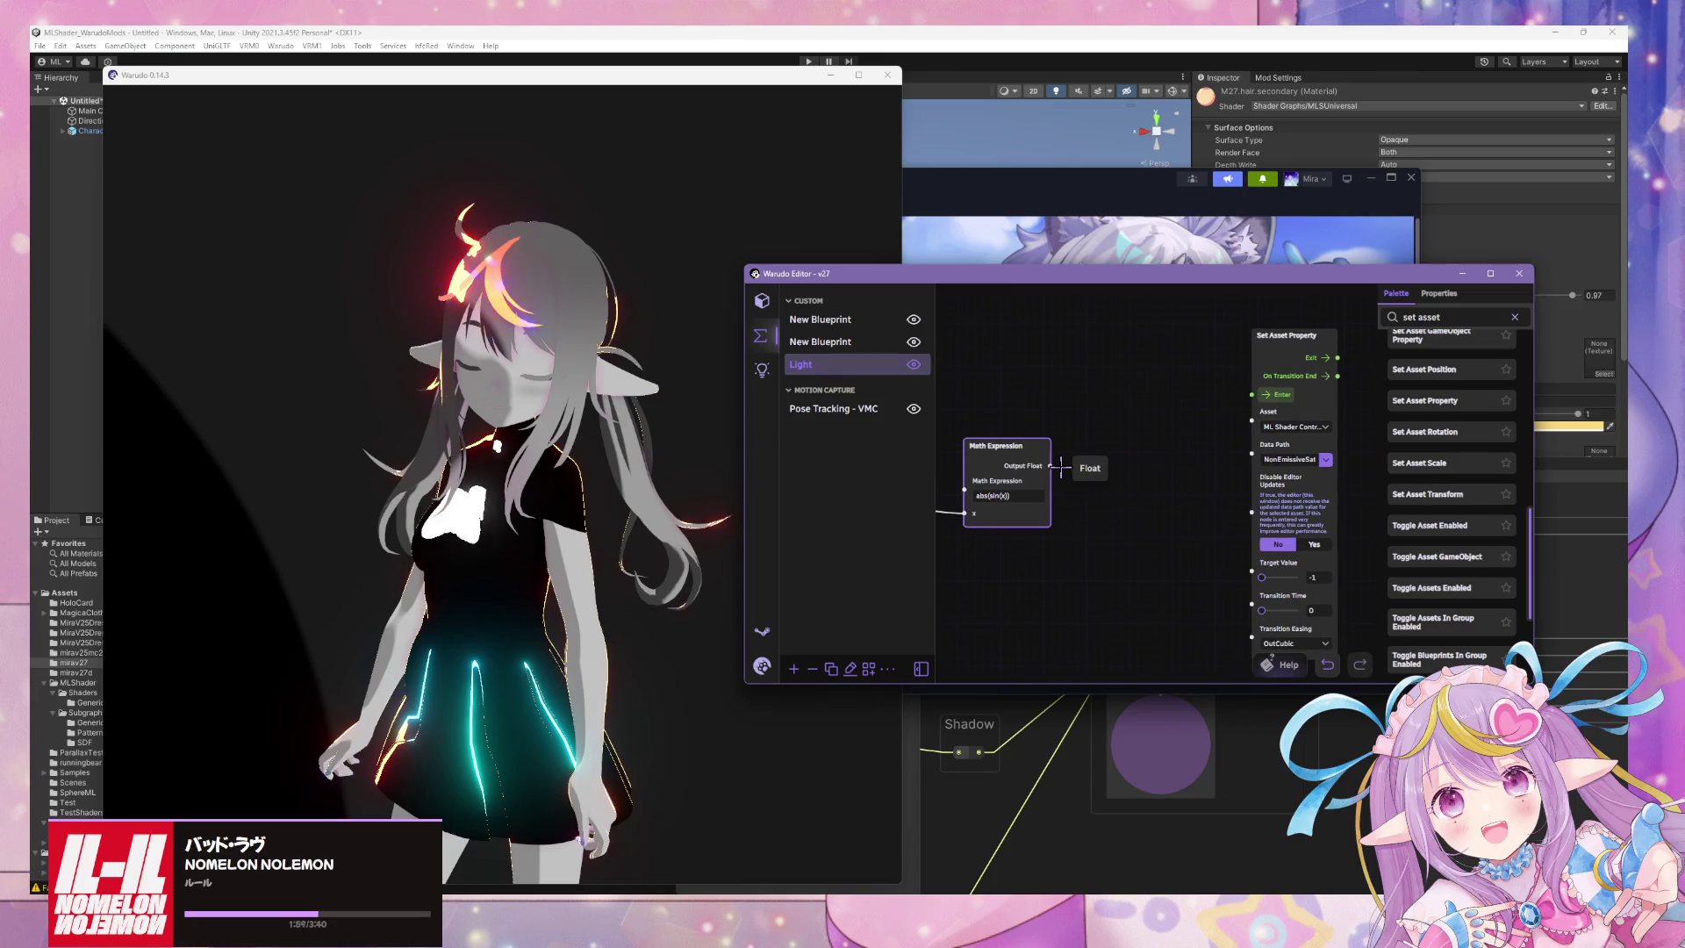
pyautogui.moveTo(1061, 468)
pyautogui.mouseDown()
pyautogui.moveTo(1203, 571)
pyautogui.moveTo(1241, 527)
pyautogui.moveTo(1177, 565)
pyautogui.moveTo(1317, 640)
pyautogui.mouseUp()
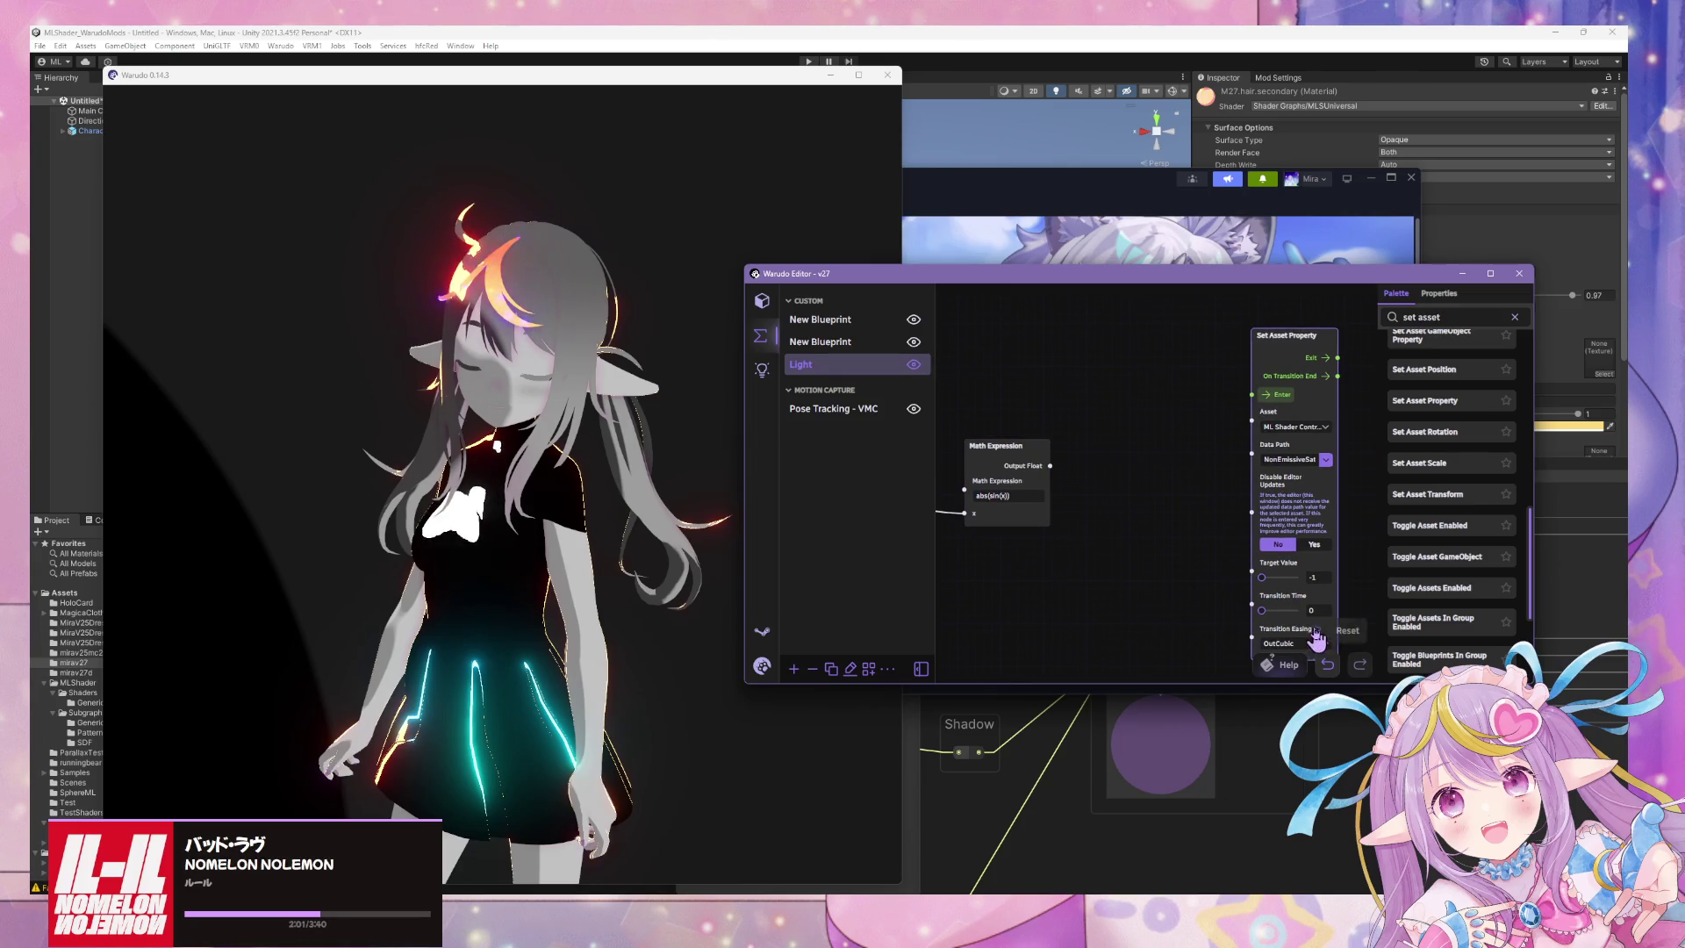
pyautogui.click(1316, 641)
pyautogui.click(1097, 393)
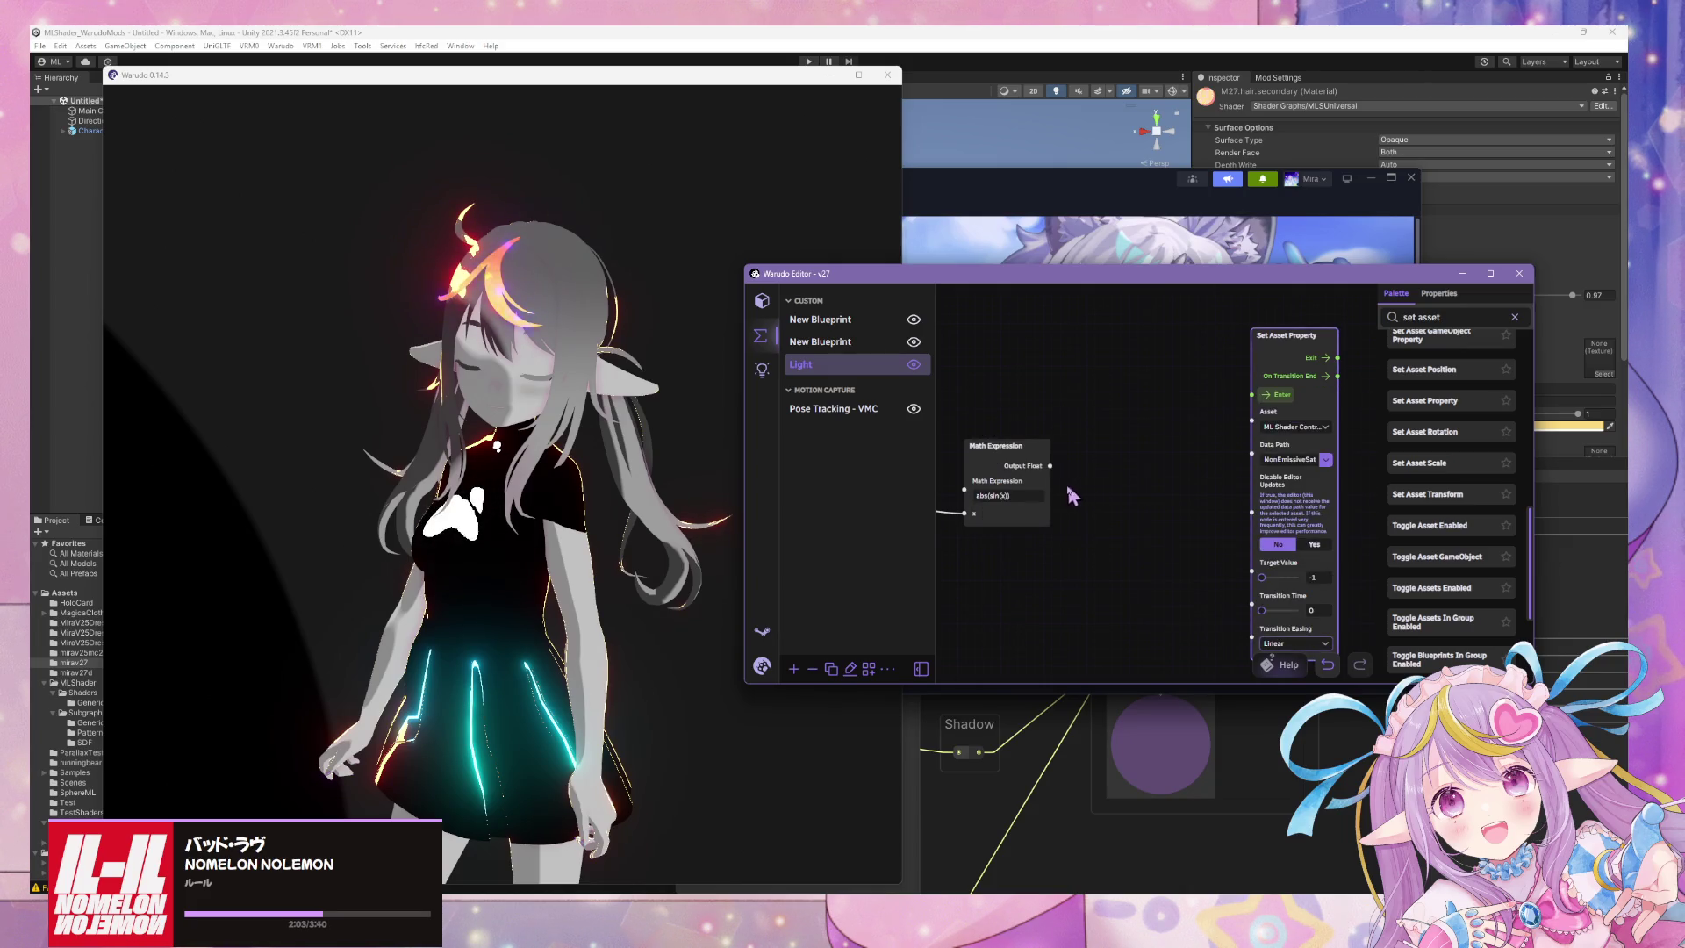
pyautogui.moveTo(1051, 466); pyautogui.dragTo(1253, 577)
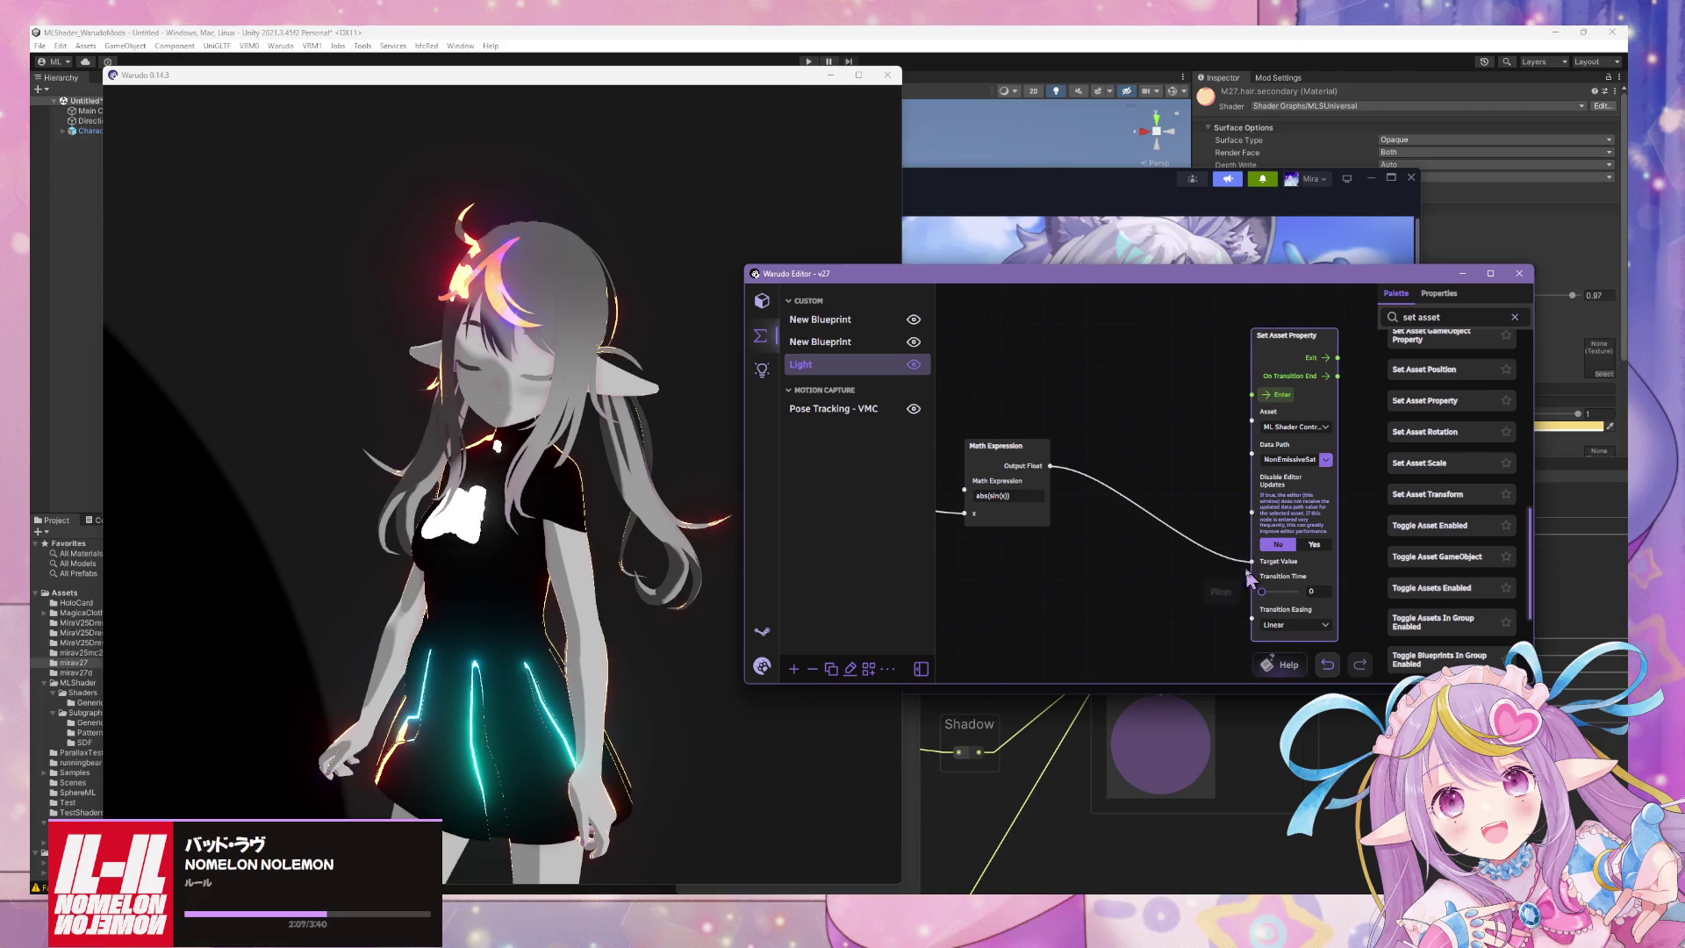
pyautogui.hotkey('ctrl', 'a')
# Add an On Fixed Update event node whose Exit drives Set Asset Property.
pyautogui.write('fixed')
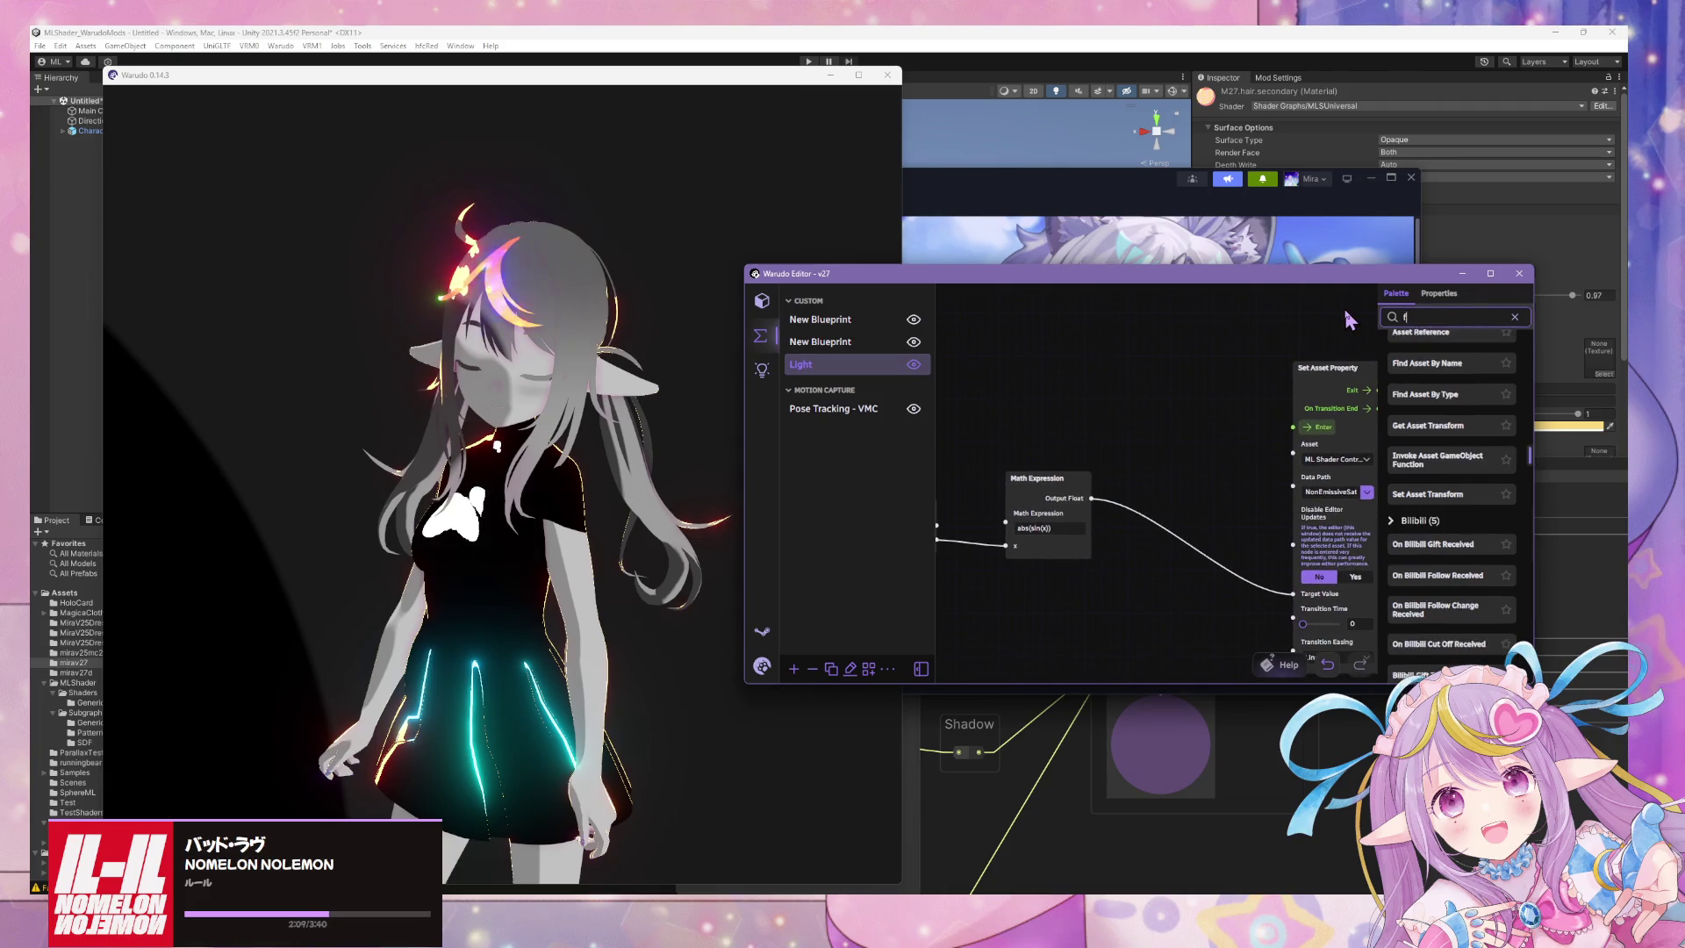
pyautogui.moveTo(1424, 370)
pyautogui.mouseDown()
pyautogui.moveTo(1151, 381)
pyautogui.moveTo(1290, 428)
pyautogui.mouseUp()
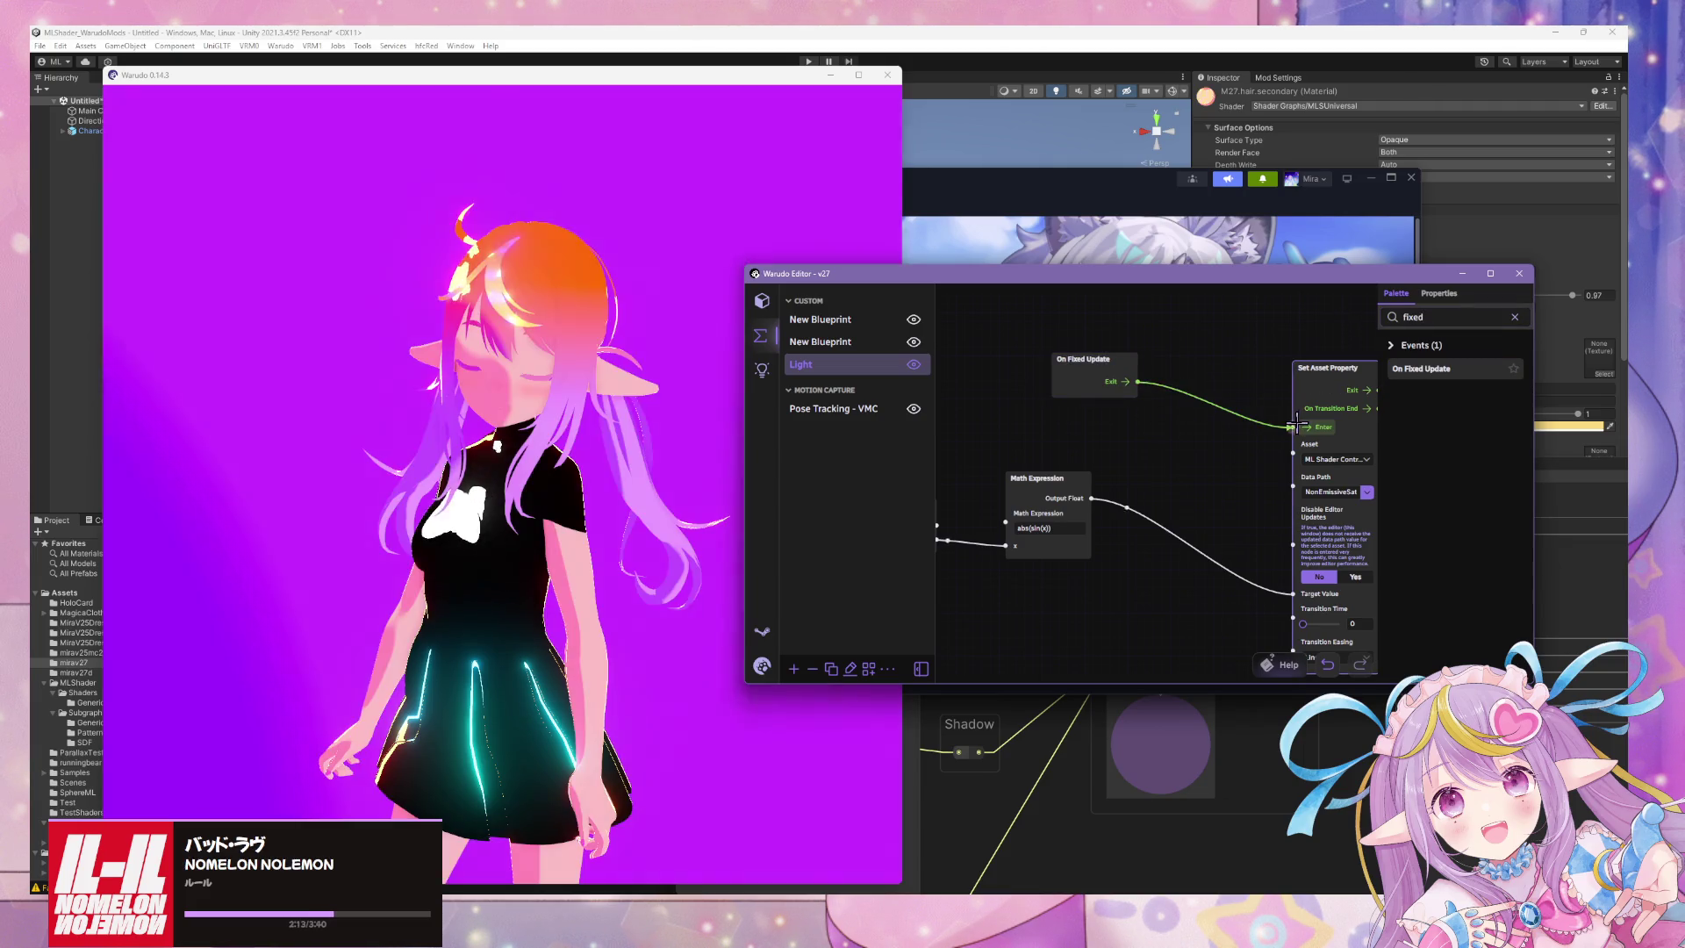
pyautogui.moveTo(1115, 550); pyautogui.dragTo(1163, 508)
pyautogui.scroll(-2, 1163, 505)
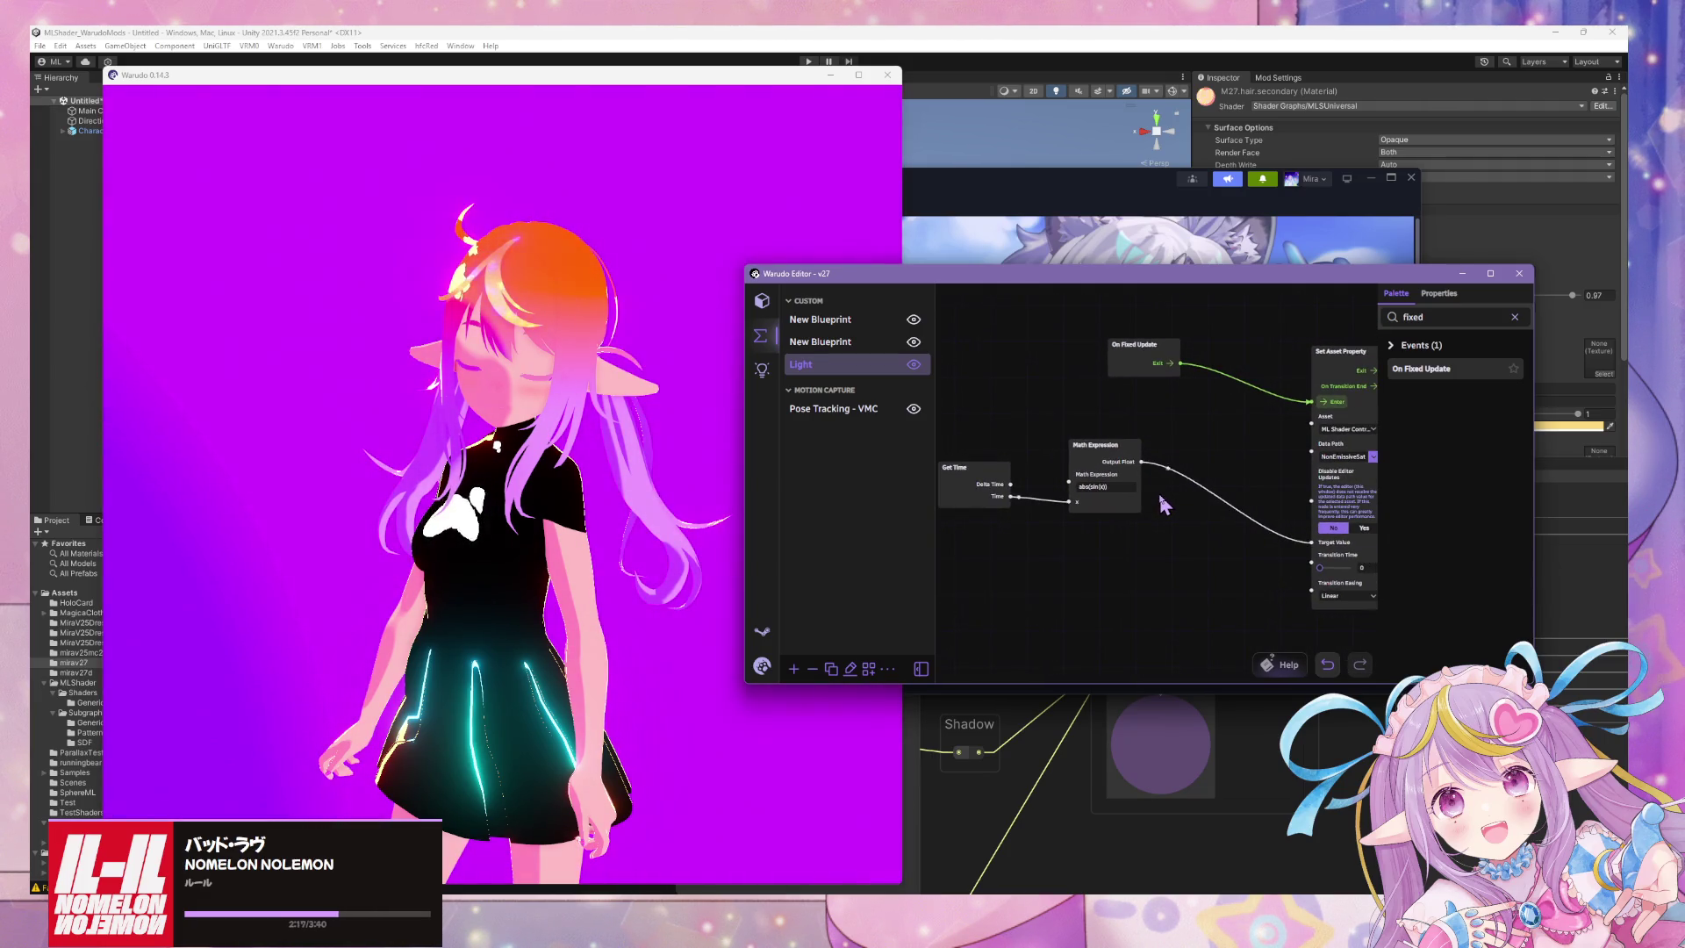
pyautogui.scroll(1, 1157, 490)
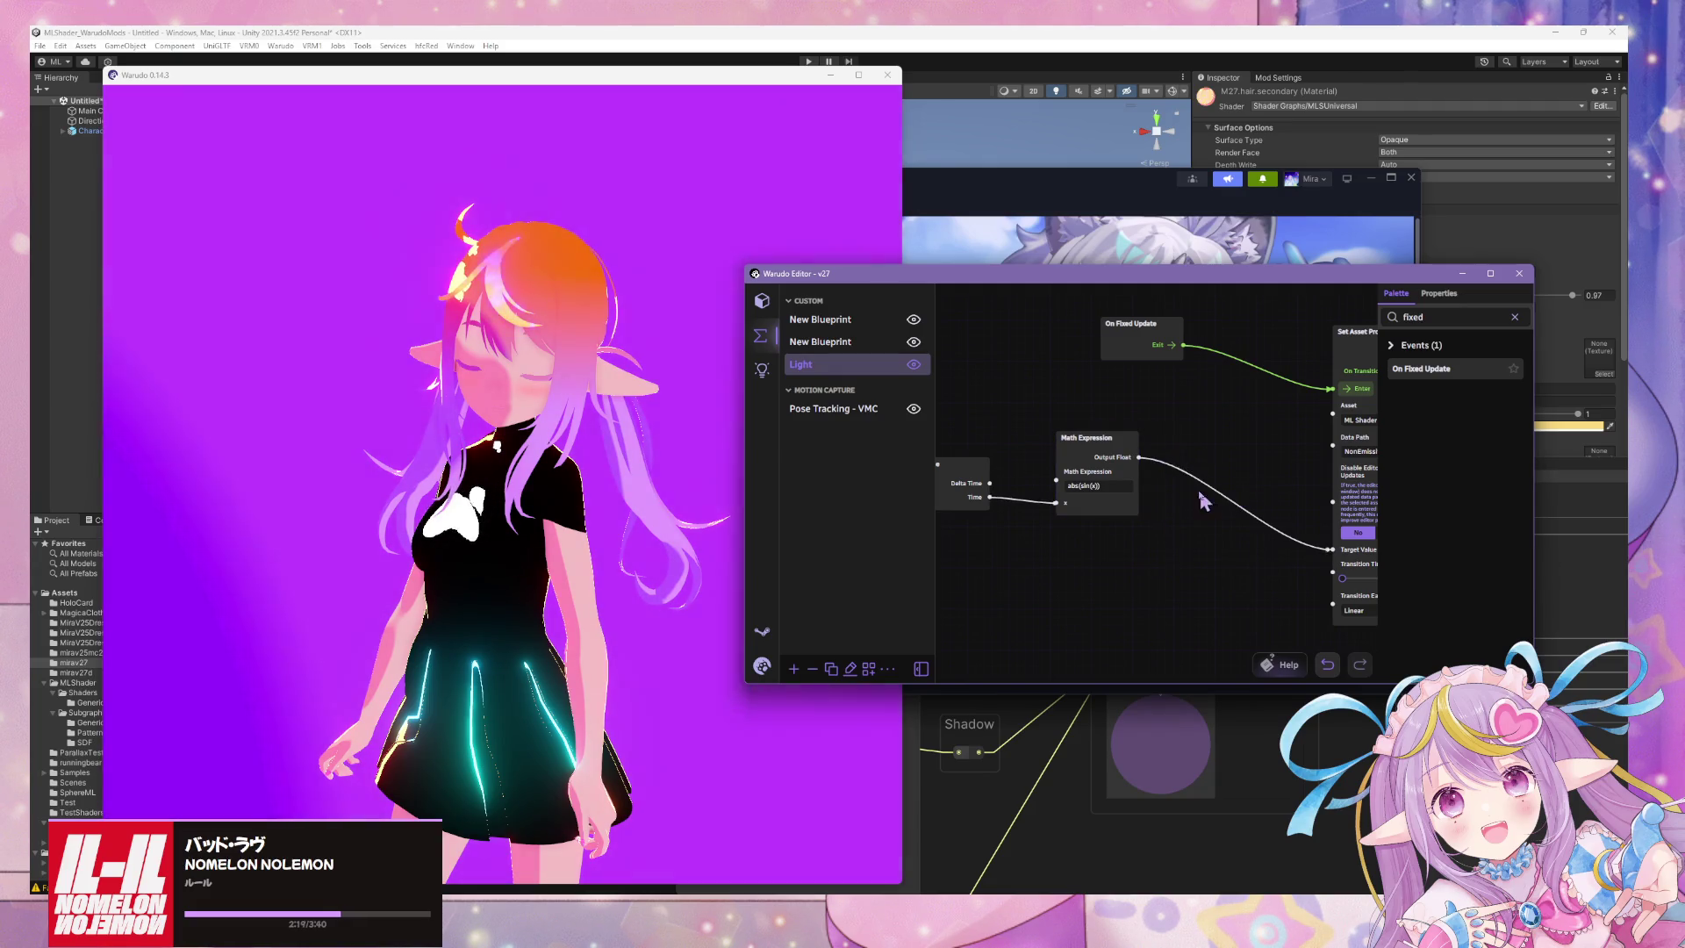
# Remove the Output Float to Target Value wire and search the palette for 'multipl'.
pyautogui.moveTo(1328, 551); pyautogui.dragTo(1246, 537)
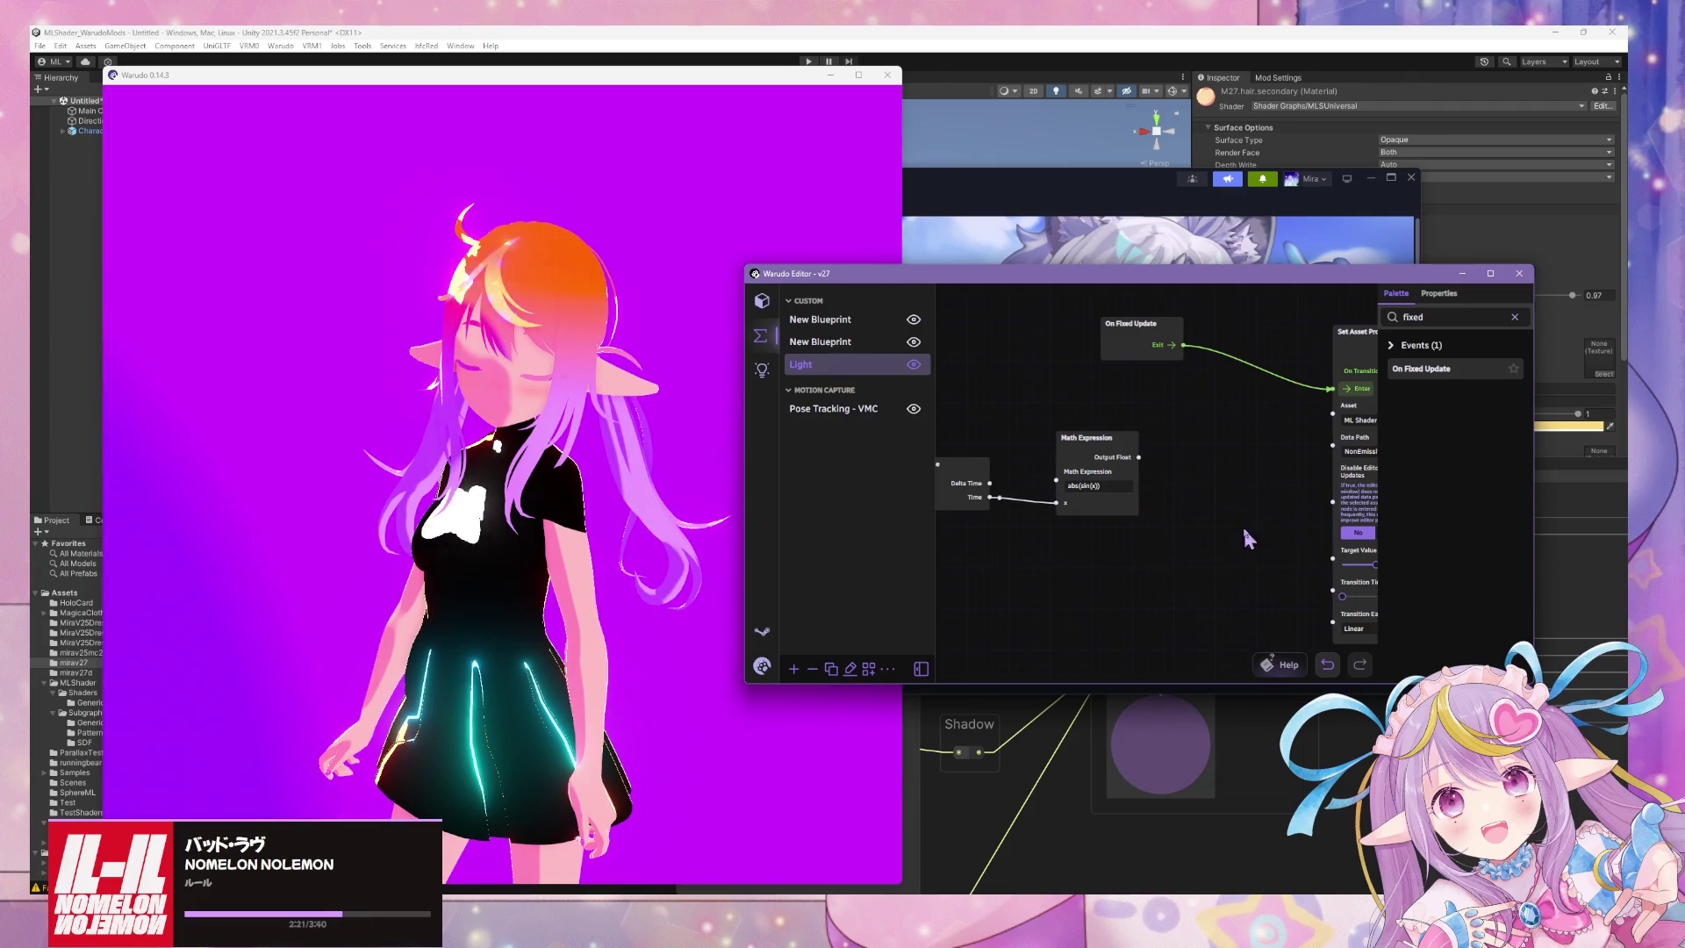
pyautogui.click(1390, 317)
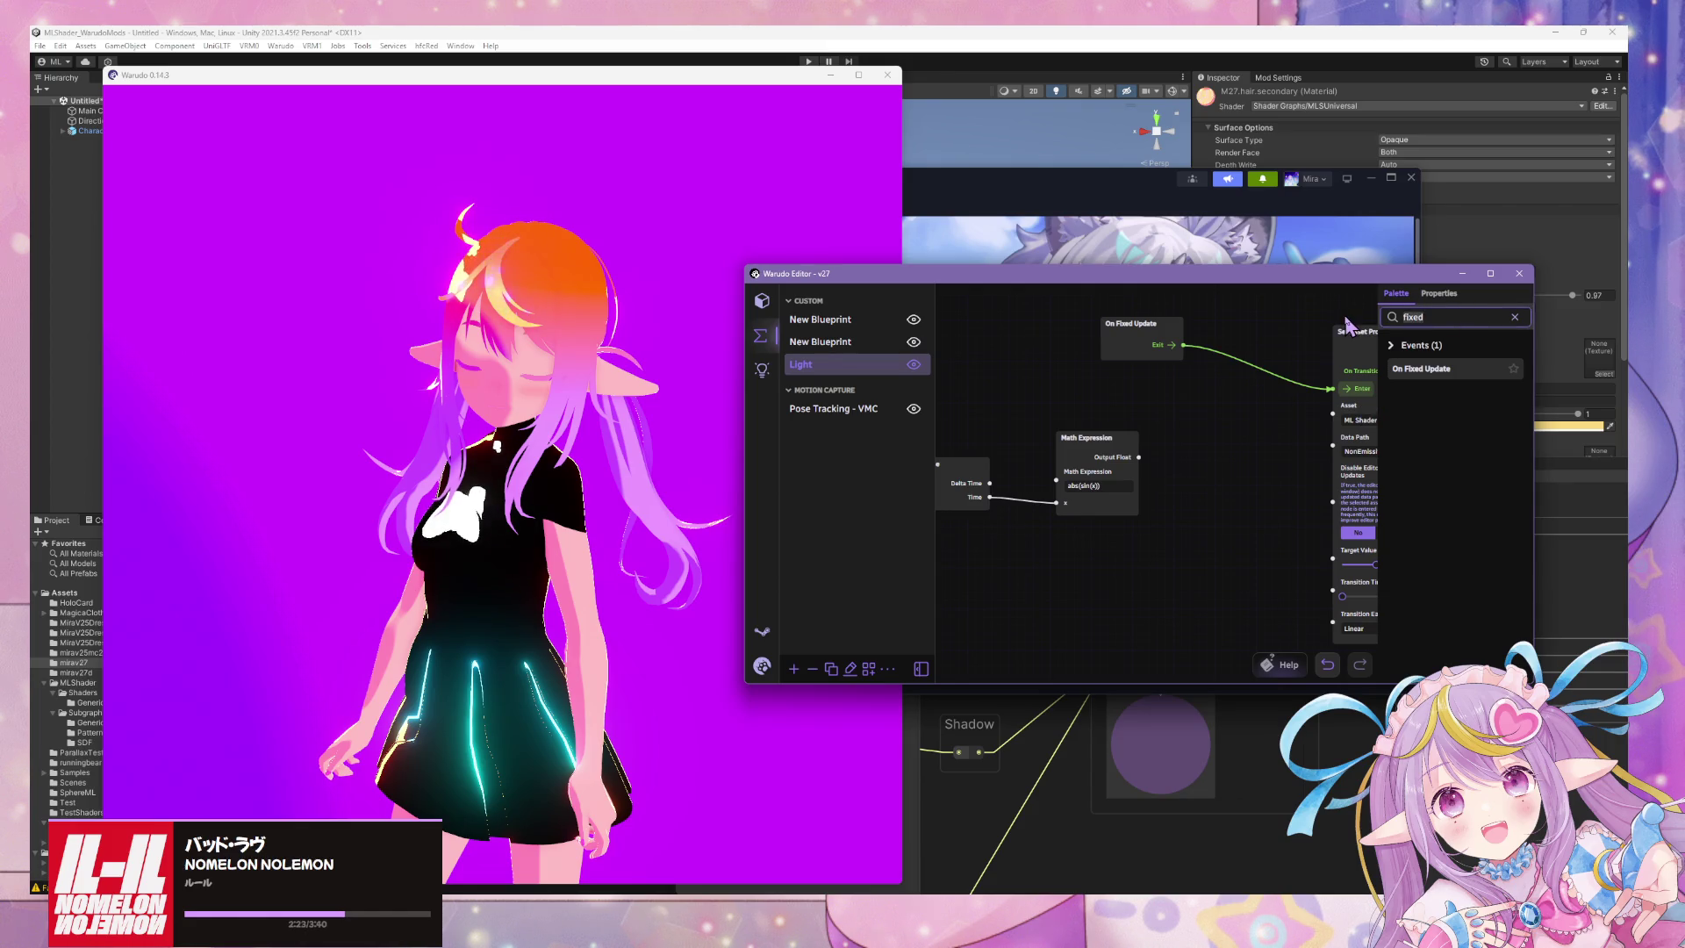
pyautogui.write('multipl')
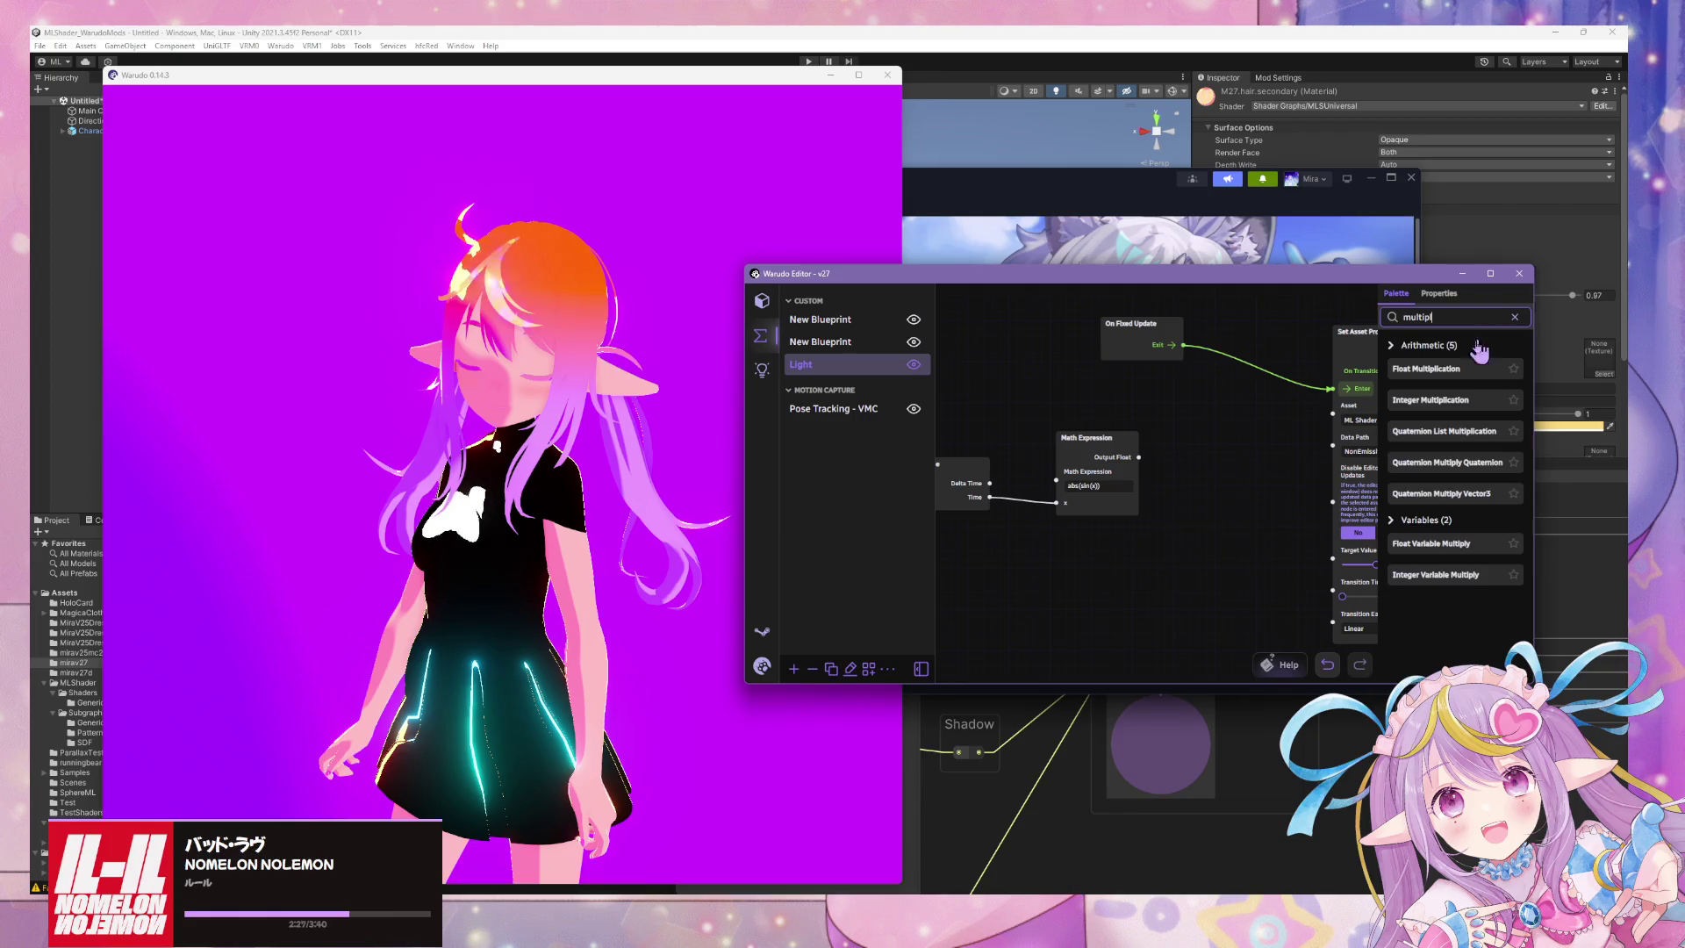
# Add a Float Multiplication node taking the Math Expression result in A, and shift Get Time left.
pyautogui.moveTo(1479, 353); pyautogui.dragTo(1194, 415)
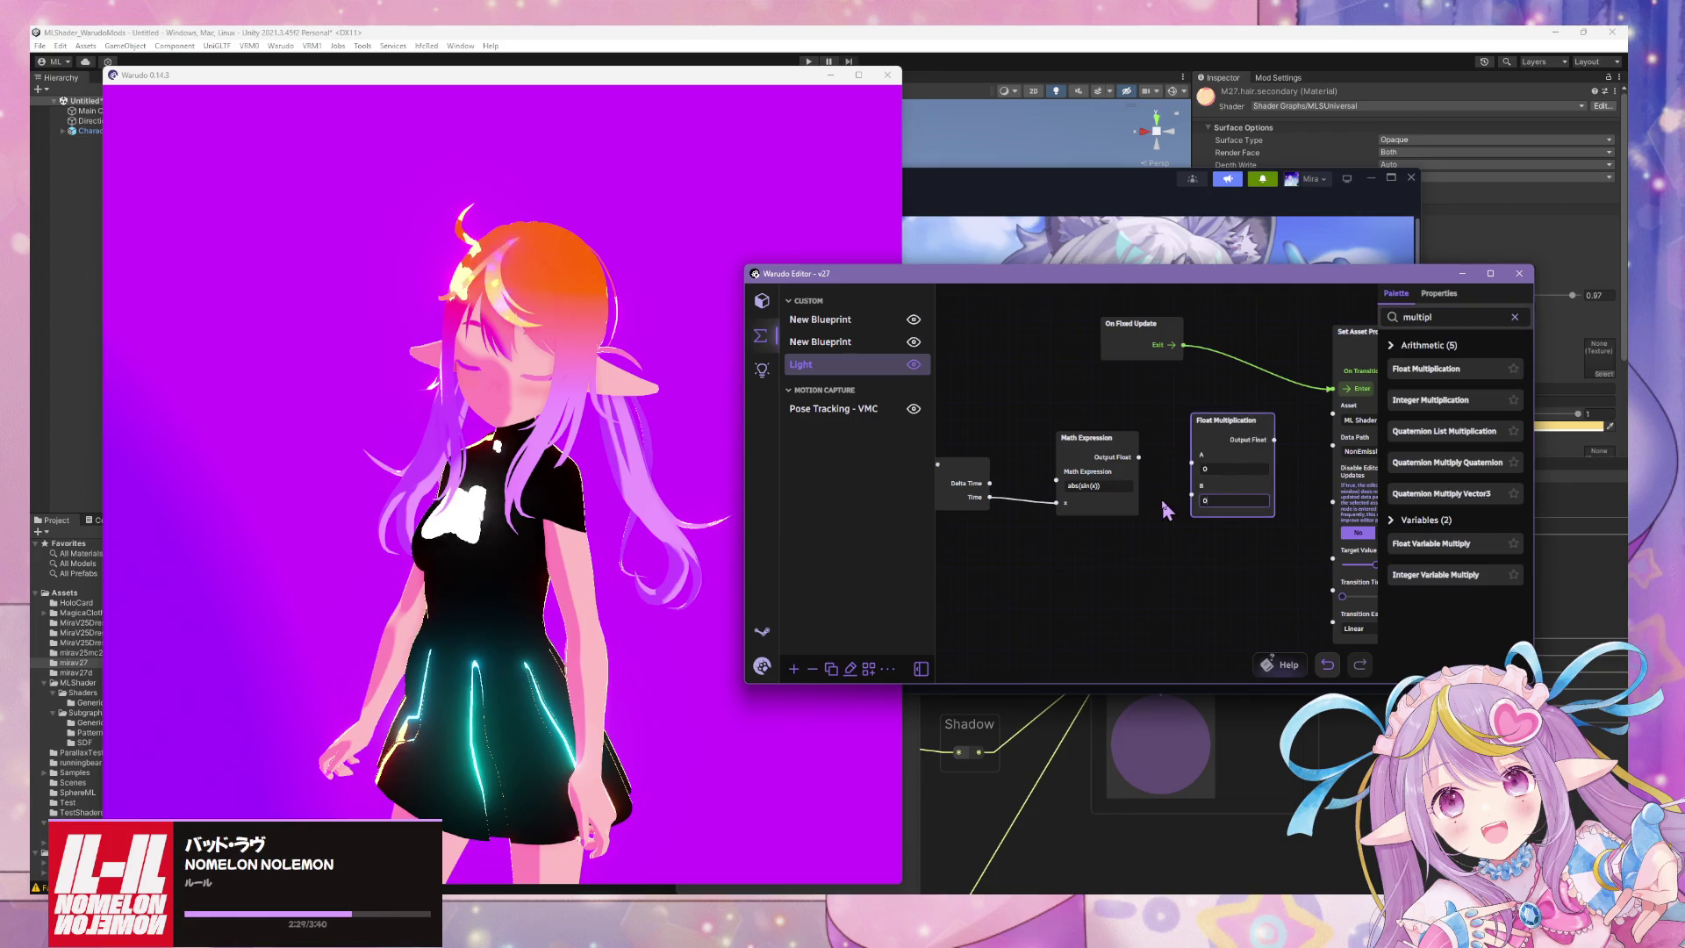
pyautogui.moveTo(1138, 457)
pyautogui.mouseDown()
pyautogui.moveTo(1264, 443)
pyautogui.moveTo(1311, 556)
pyautogui.mouseUp()
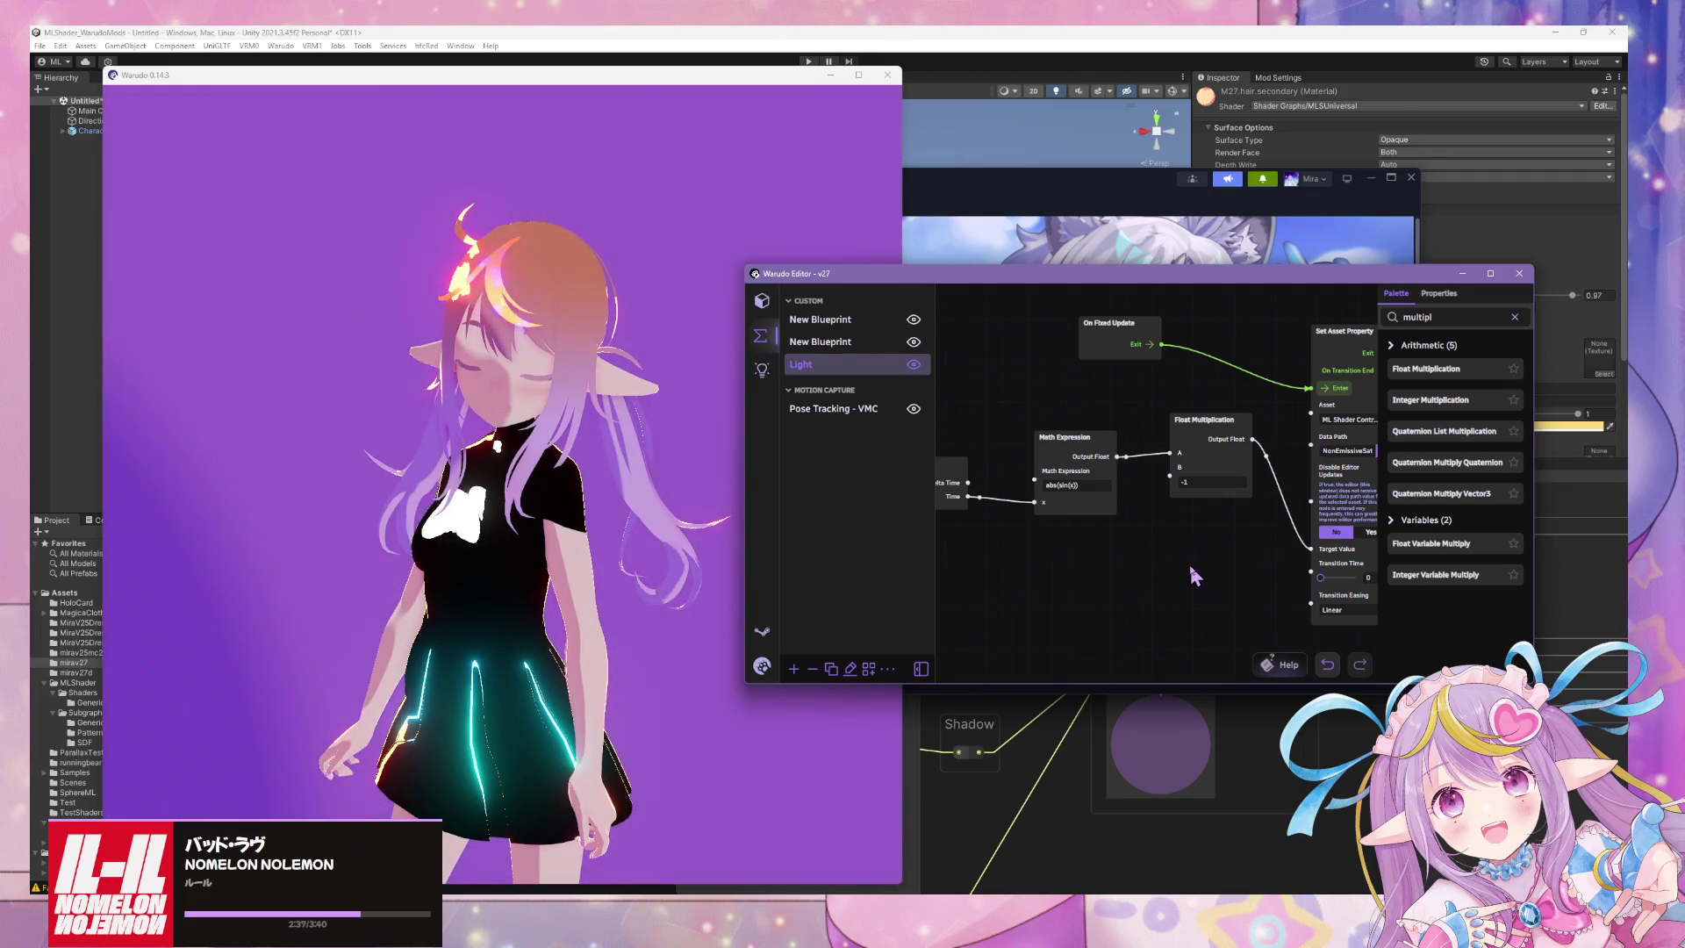
pyautogui.click(956, 487)
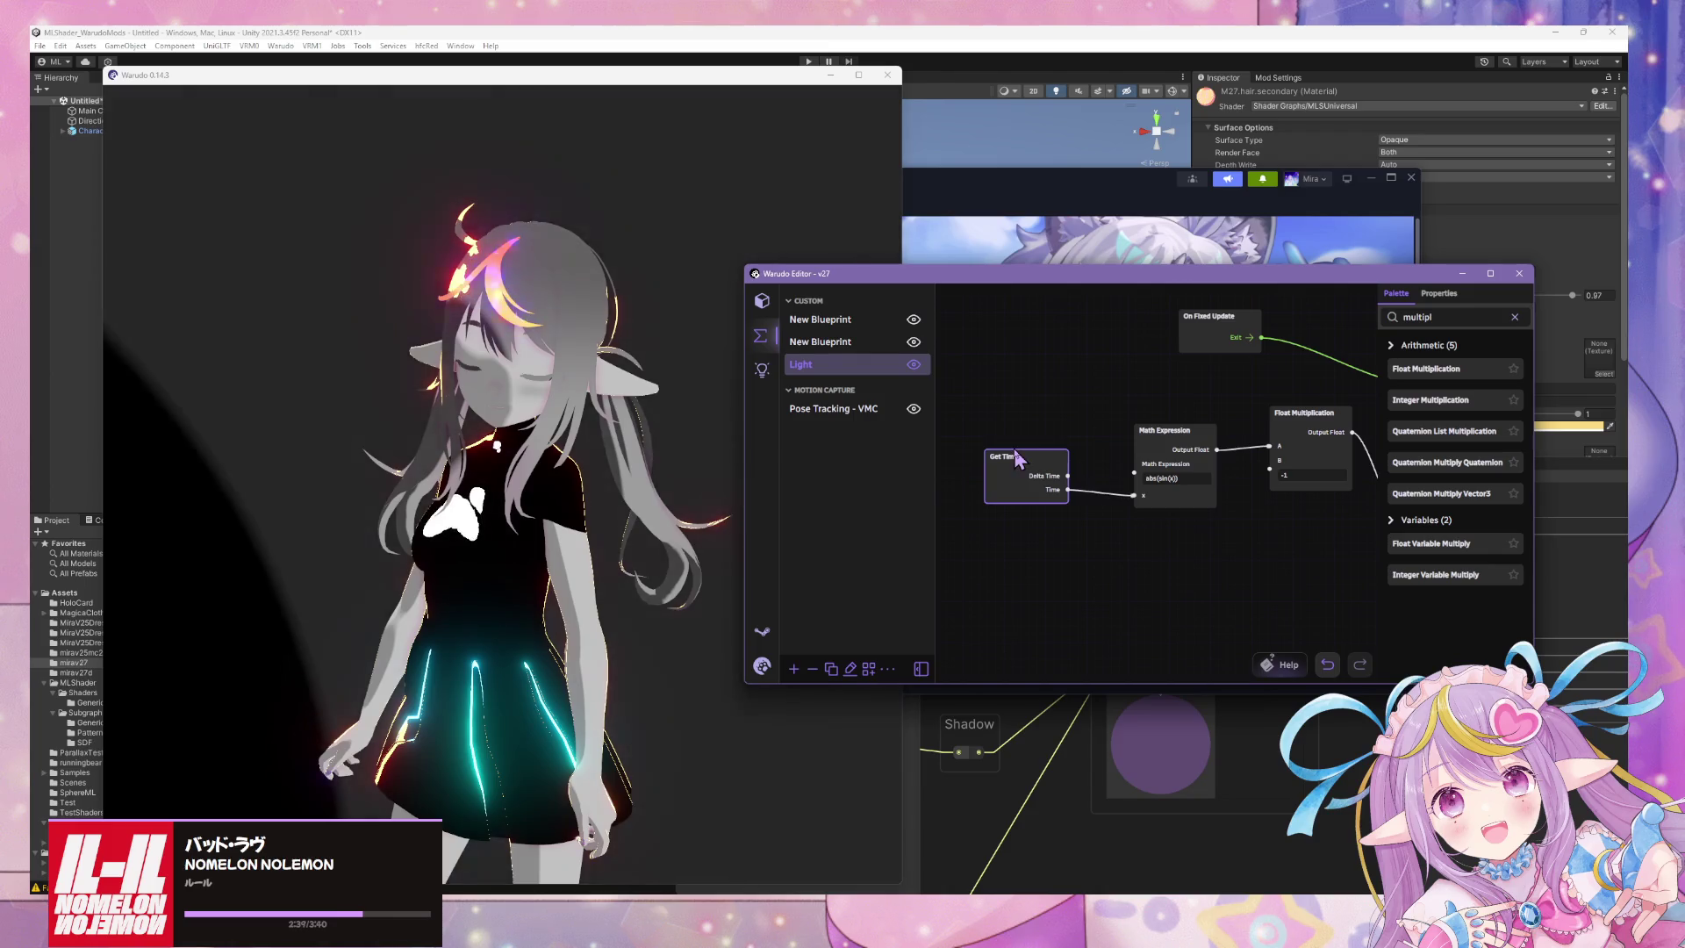
pyautogui.moveTo(1025, 474); pyautogui.dragTo(920, 474)
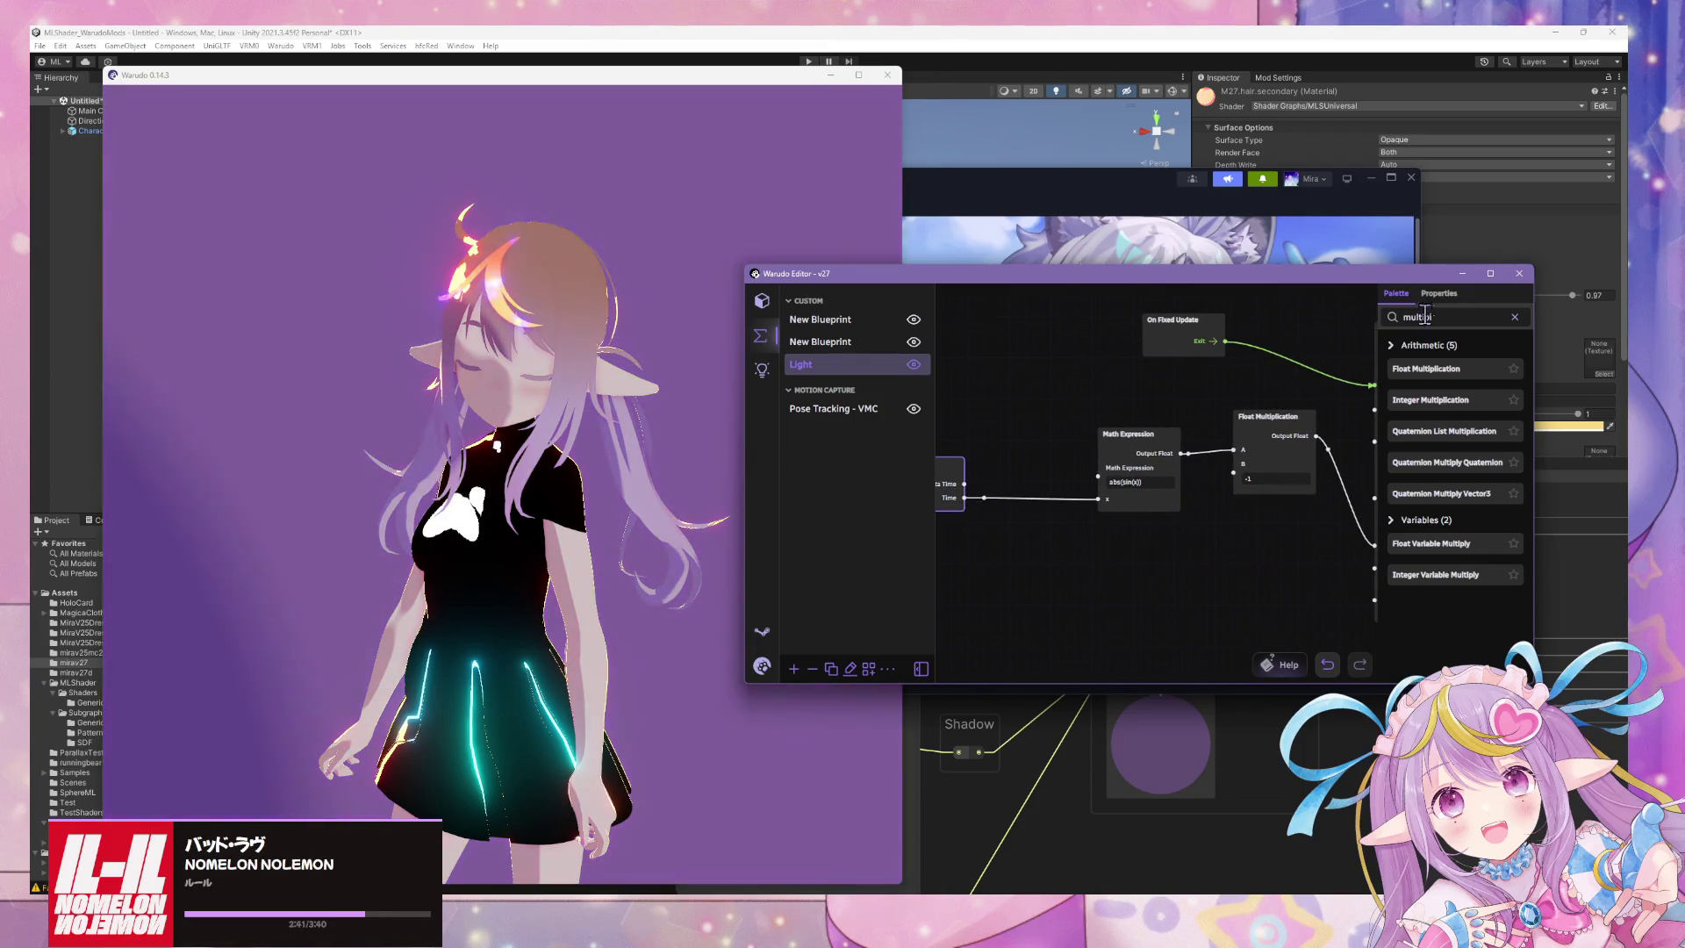
pyautogui.click(1448, 317)
pyautogui.write('pr')
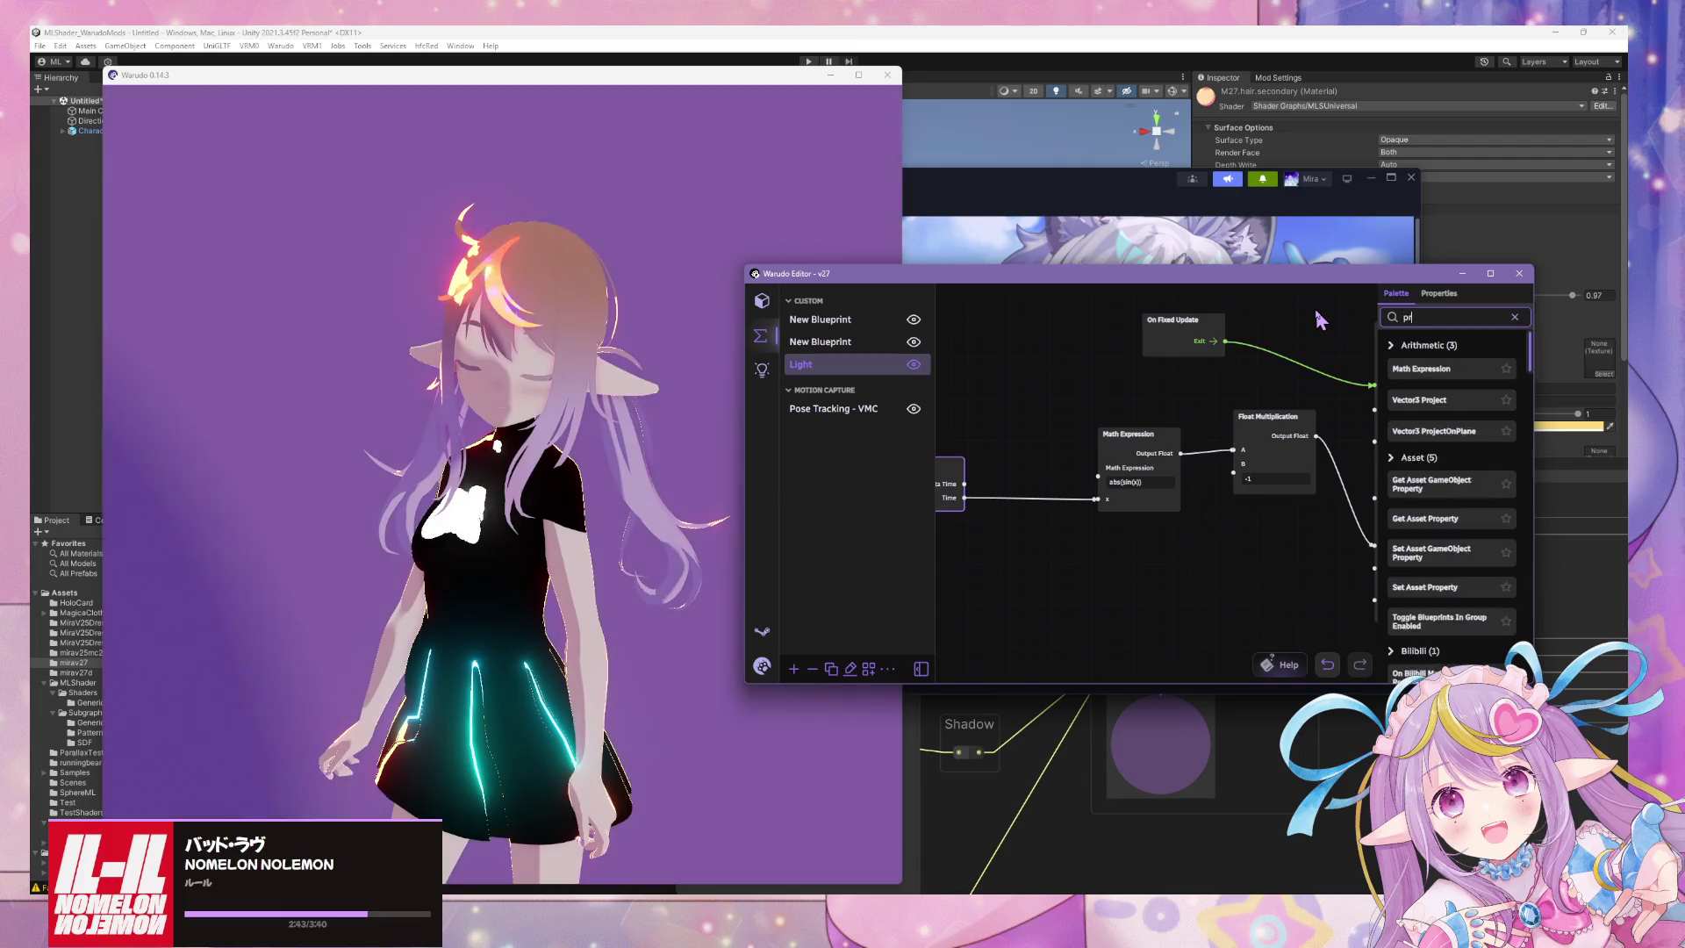
pyautogui.write('operty')
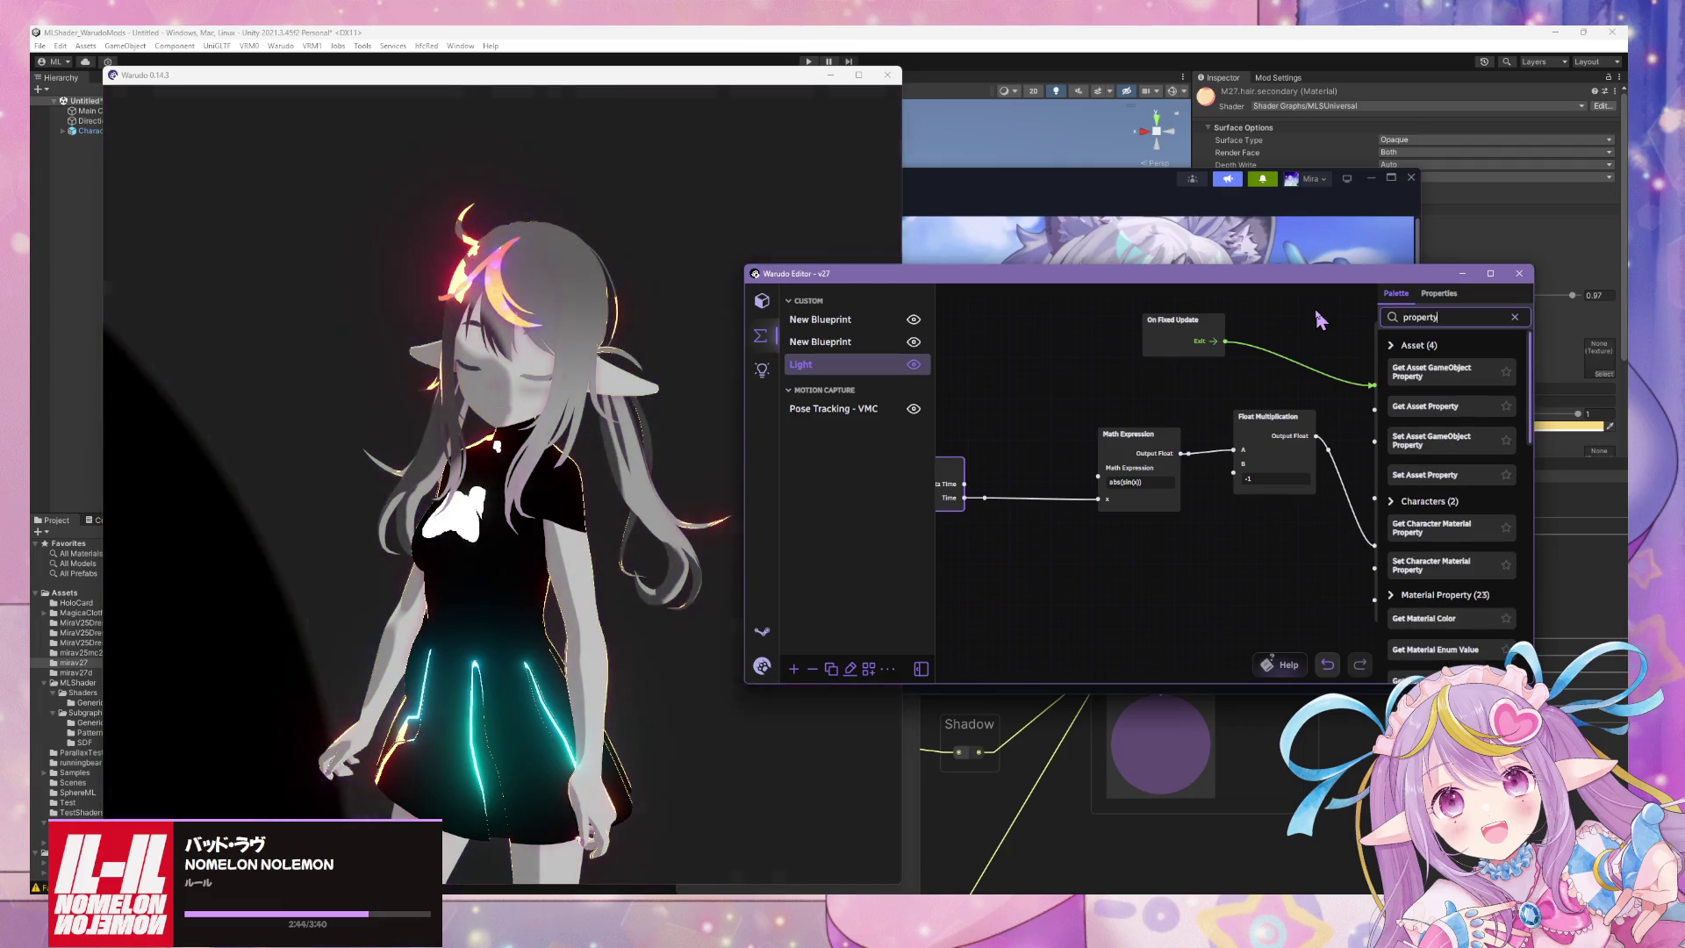
pyautogui.scroll(-10, 1448, 483)
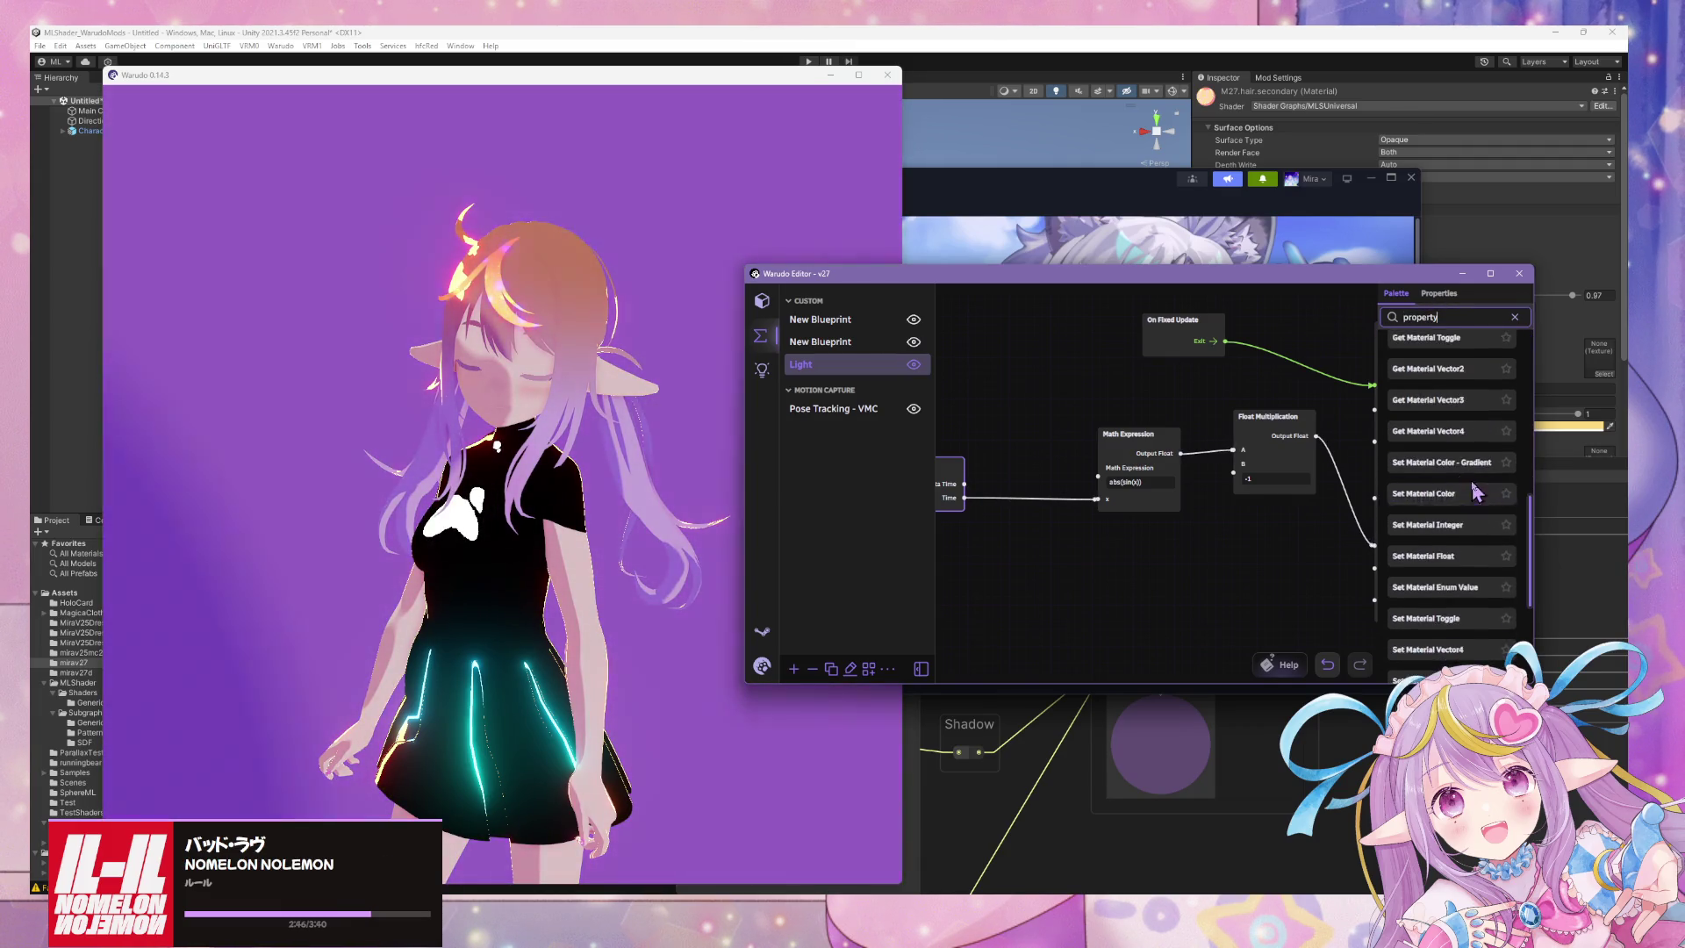
# Create a new blueprint variable and set its type to Float.
pyautogui.click(1439, 295)
pyautogui.click(1472, 372)
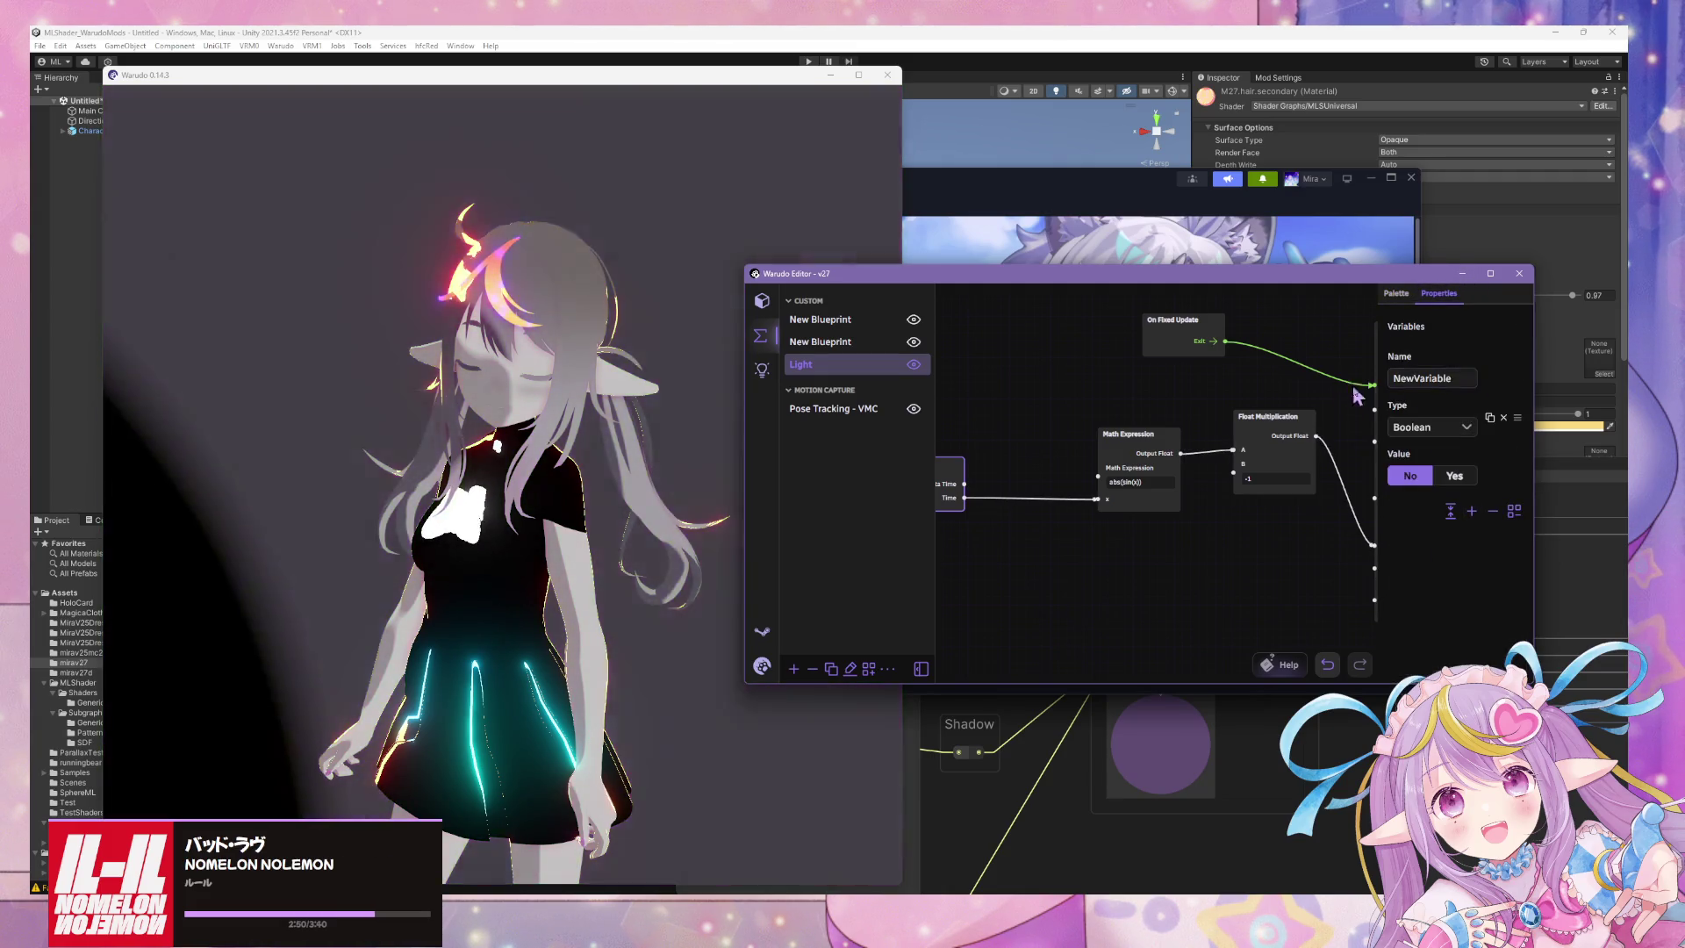
pyautogui.click(1460, 379)
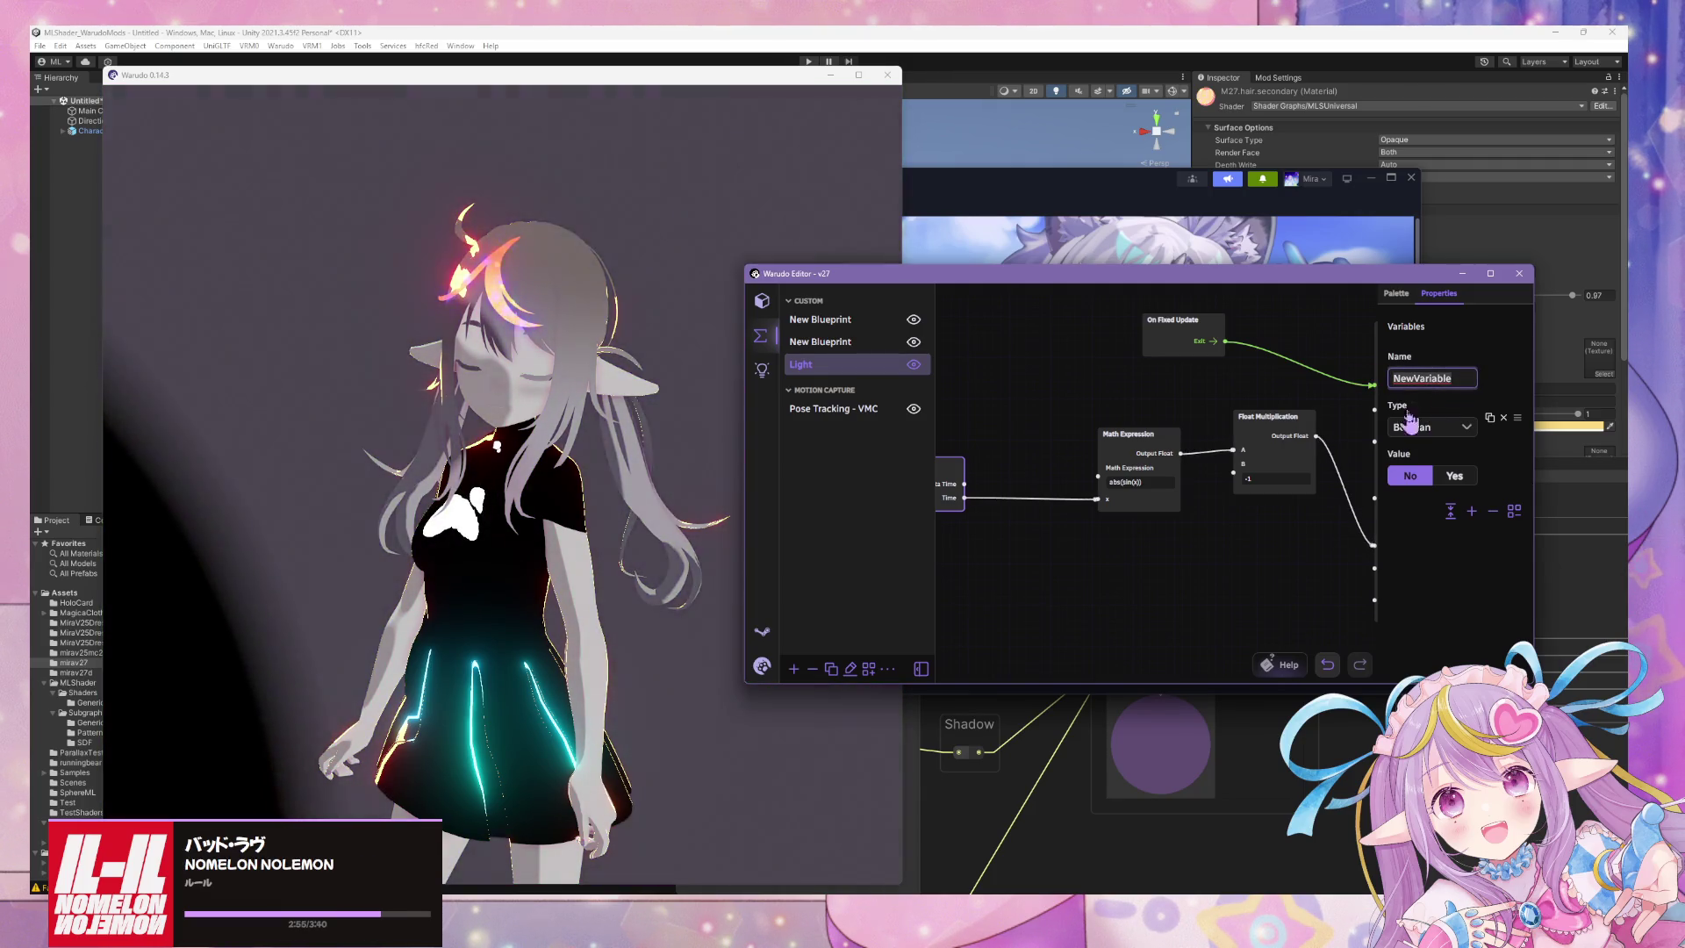
pyautogui.click(1455, 475)
pyautogui.click(1410, 475)
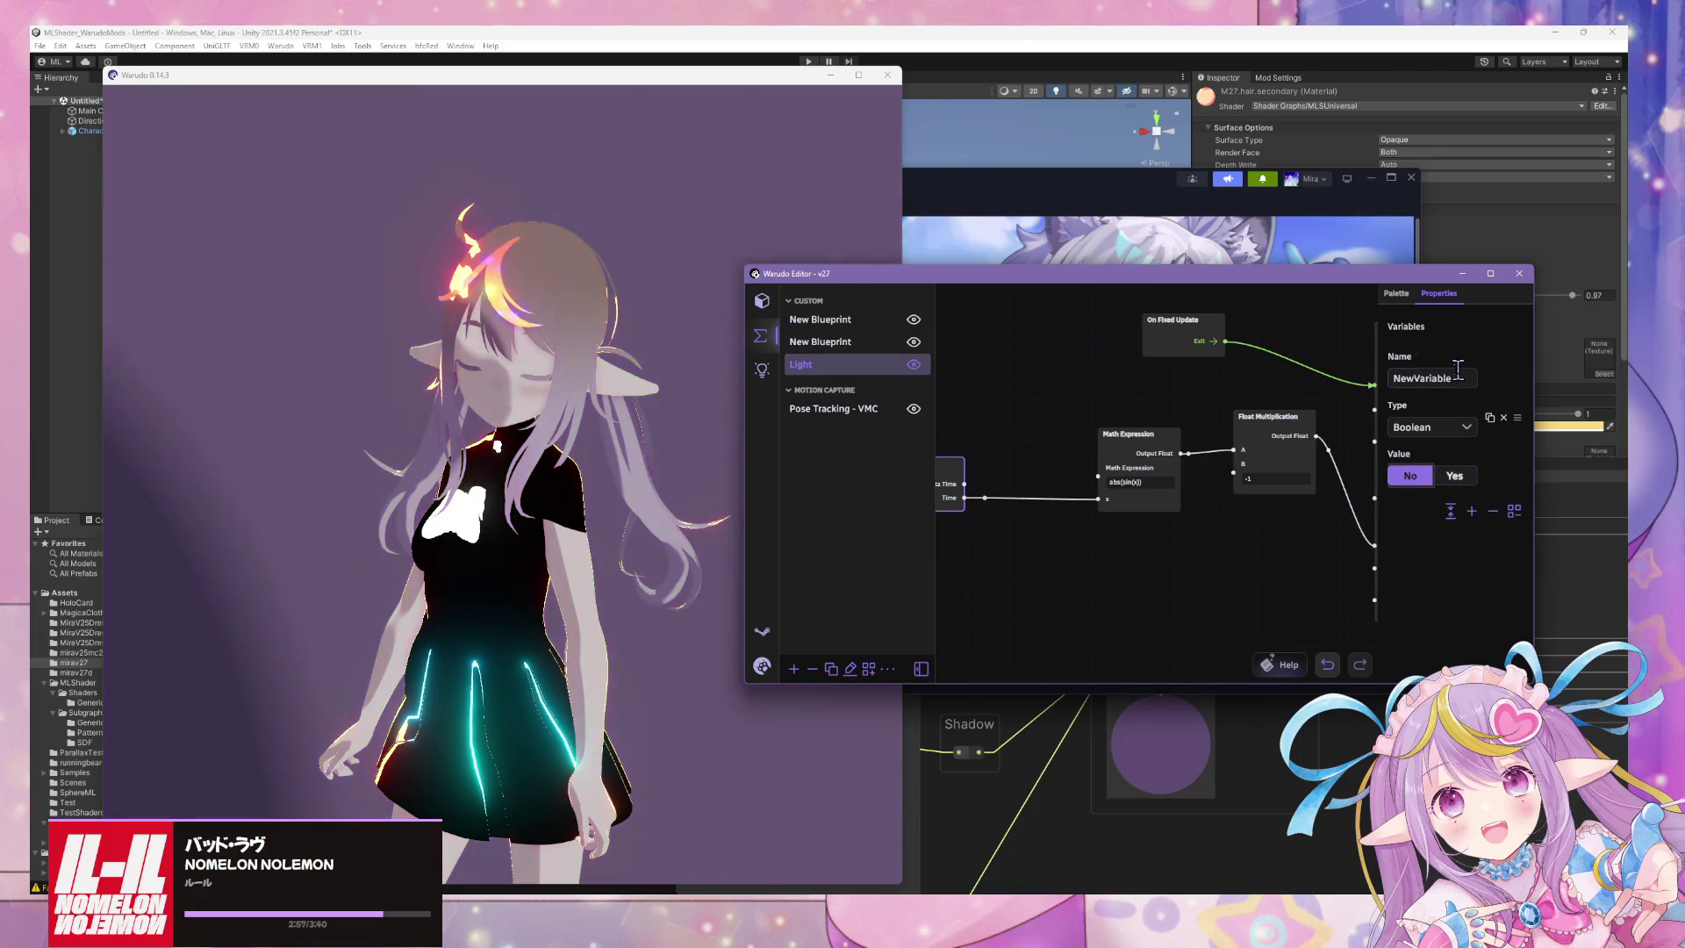
pyautogui.click(1457, 426)
pyautogui.click(1110, 479)
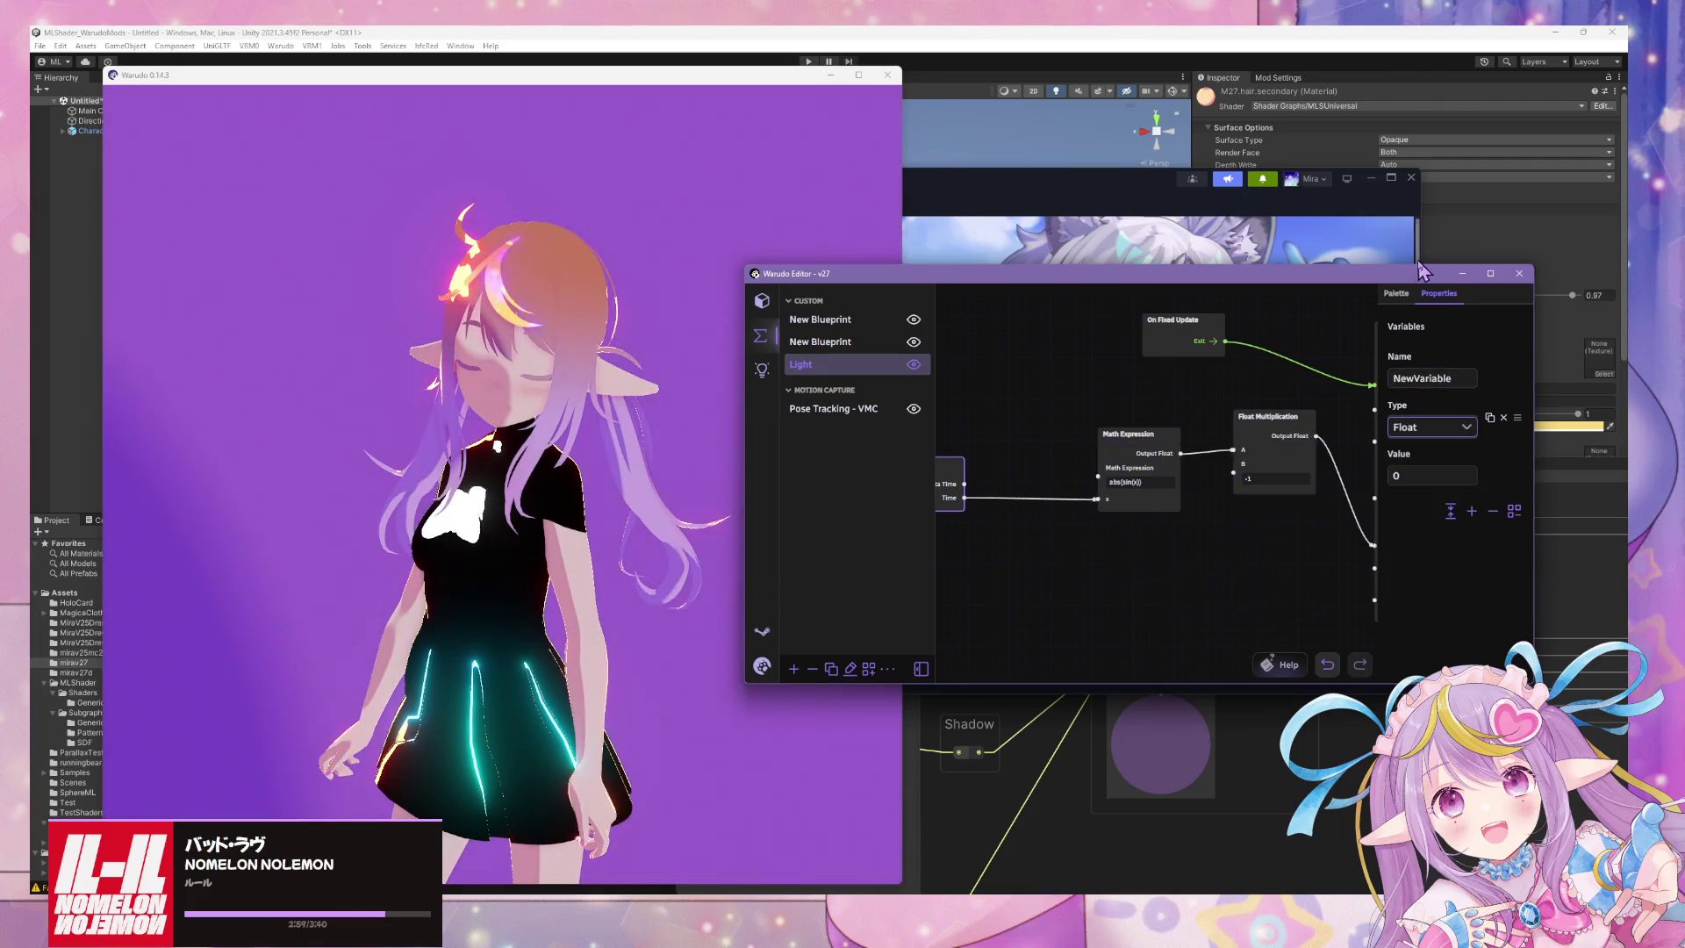
# Search the palette for 'variable' and pan the graph to Set Asset Property.
pyautogui.click(1413, 293)
pyautogui.write('v')
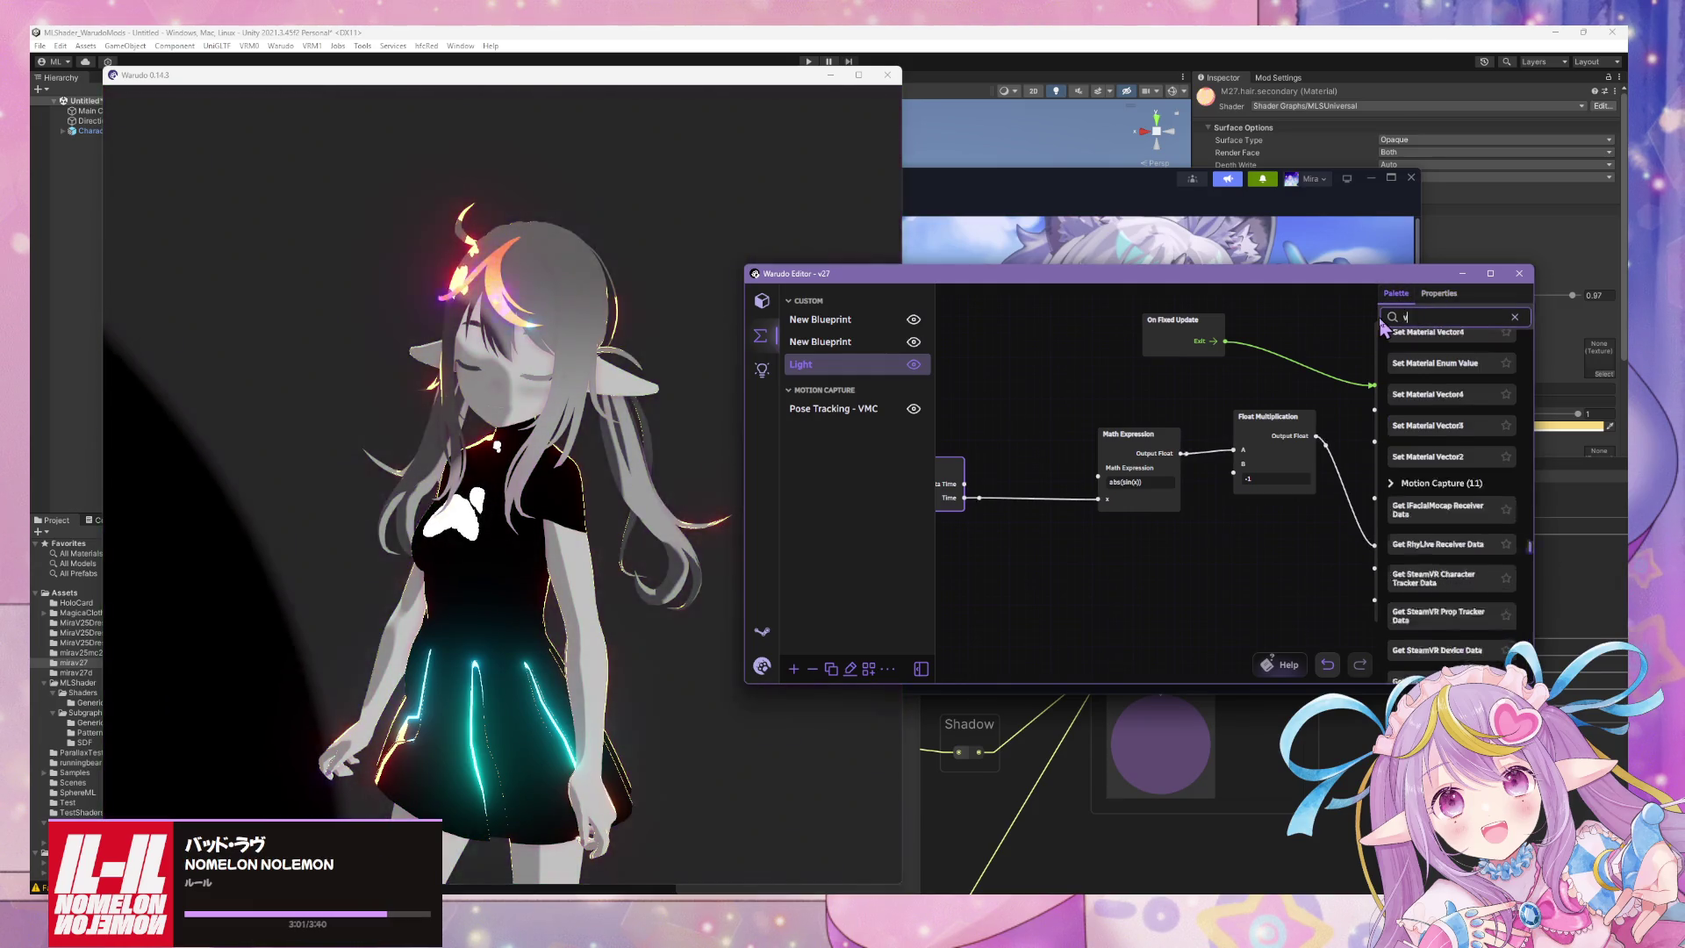
pyautogui.write('ariable')
pyautogui.scroll(-5, 1467, 472)
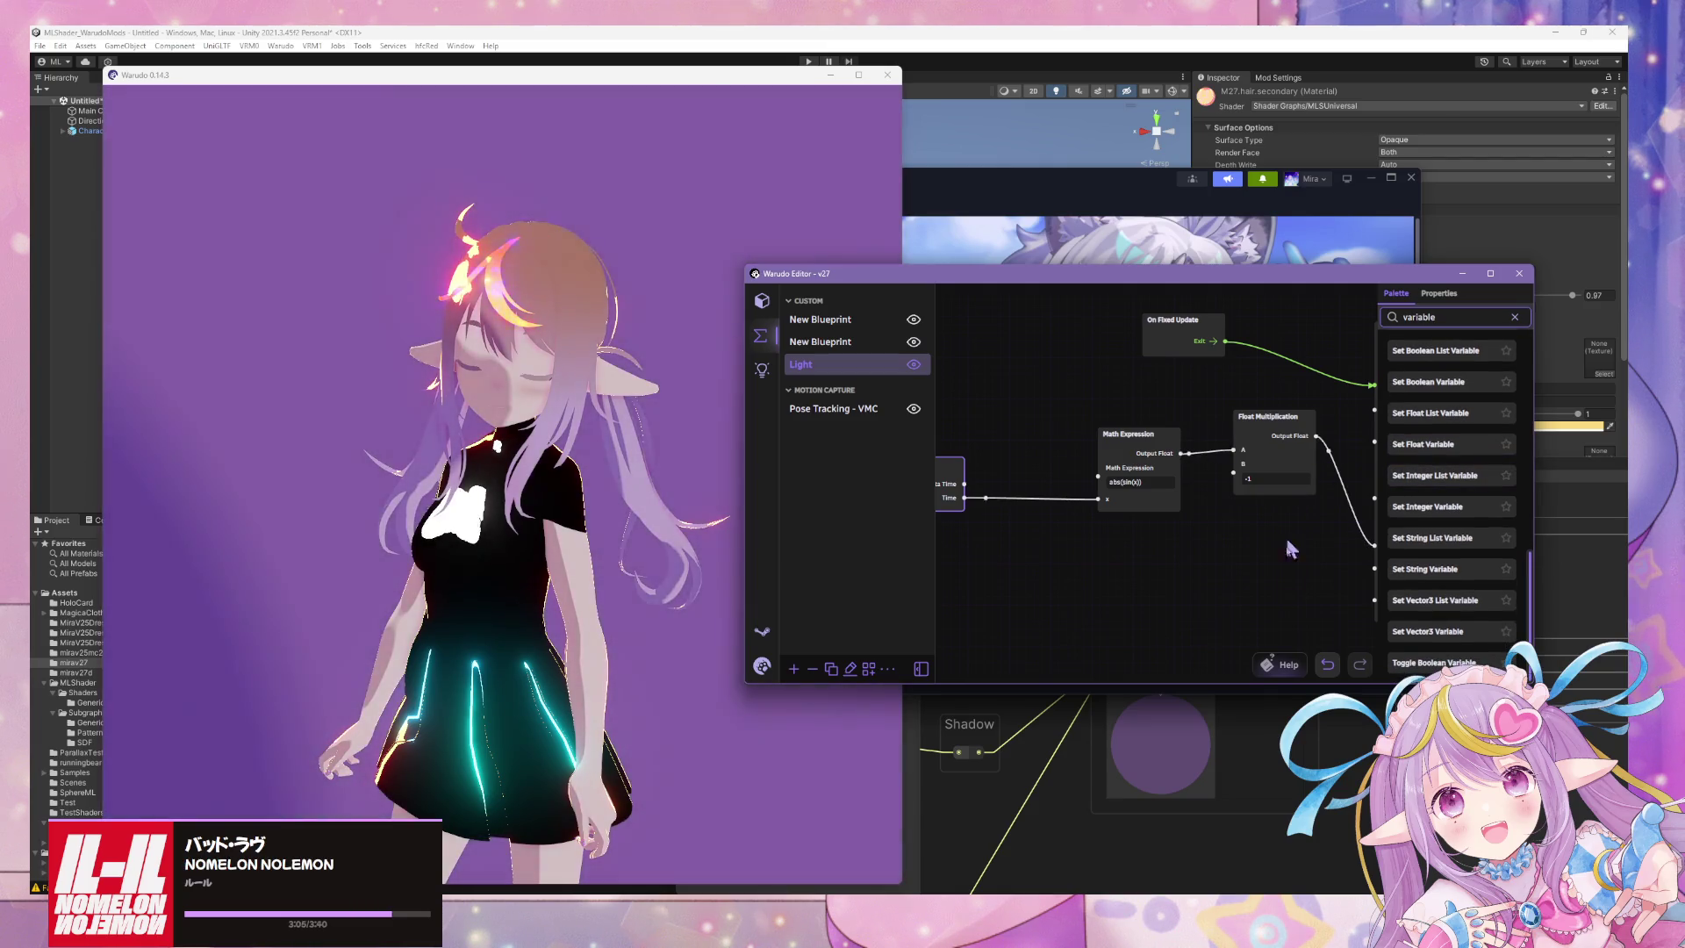
pyautogui.moveTo(1238, 583); pyautogui.dragTo(1194, 595)
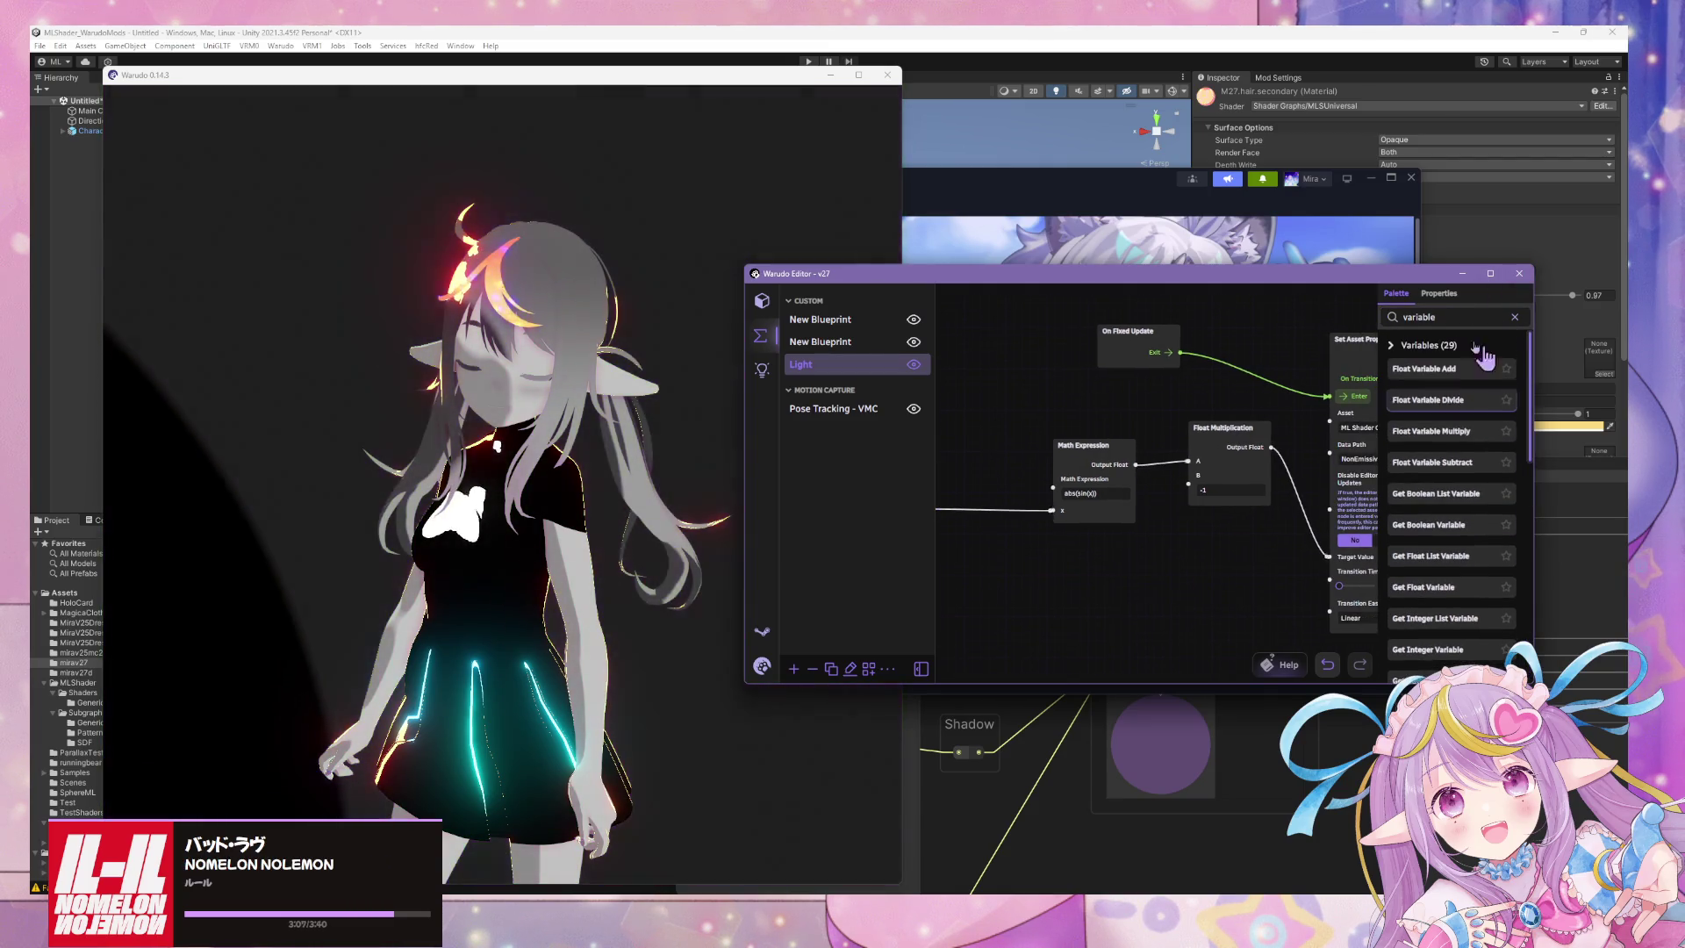
# Name the variable SaturationCycleSpeed and give it a value of 1.
pyautogui.click(1439, 293)
pyautogui.click(1433, 378)
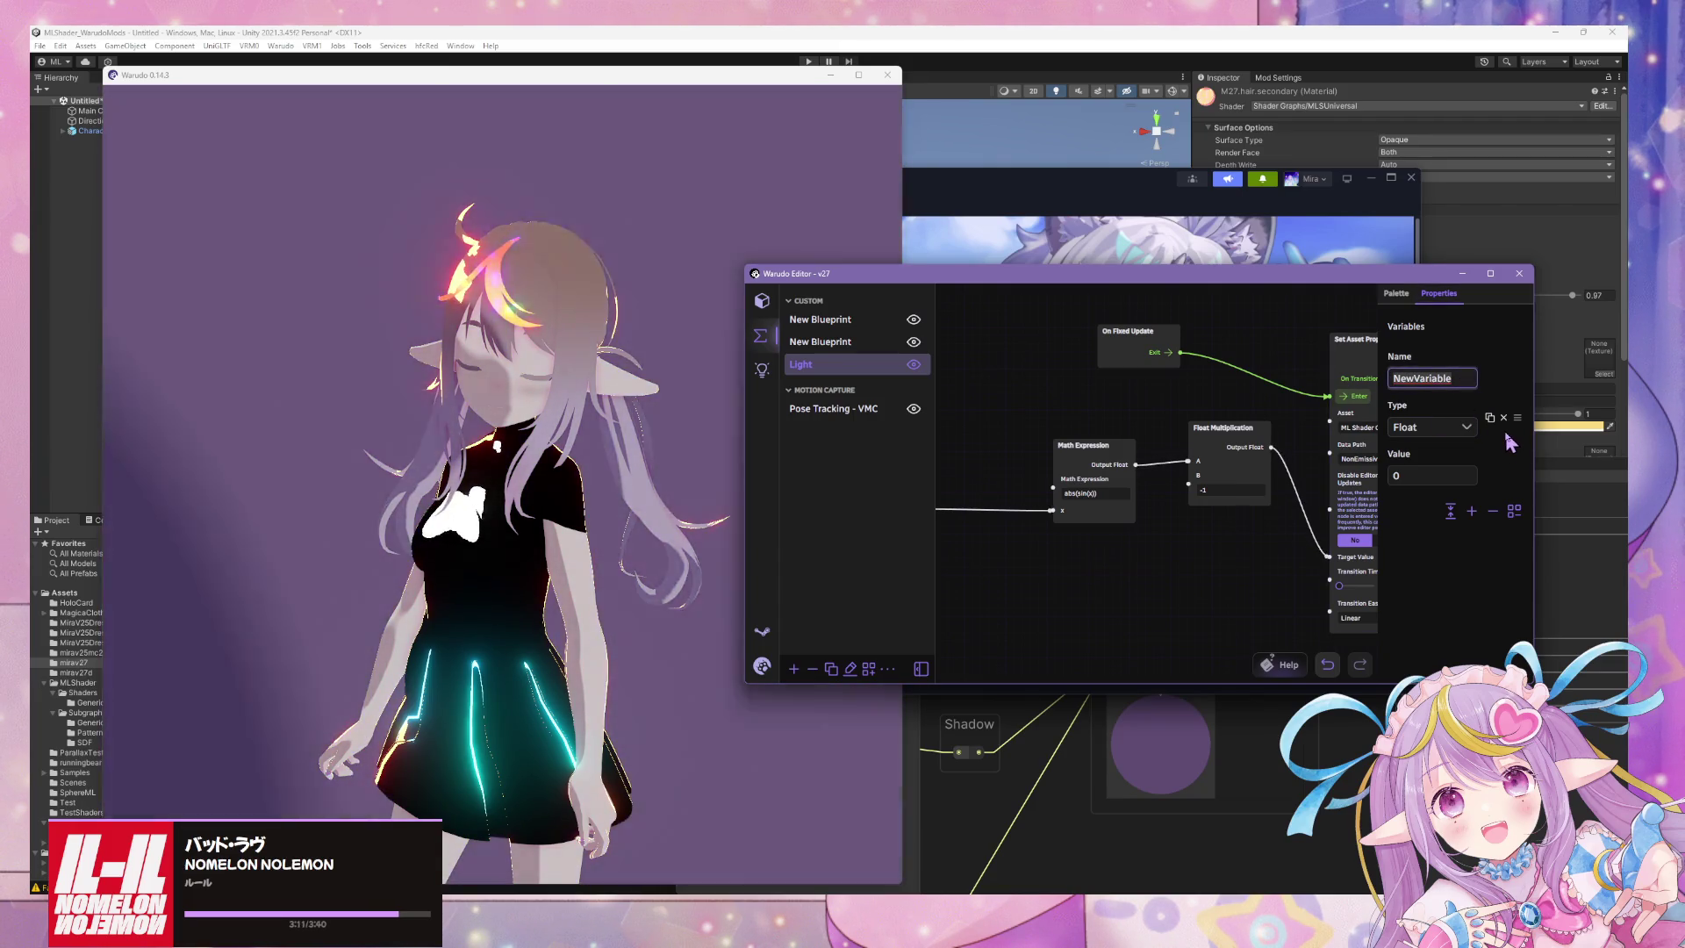
pyautogui.write('Hue')
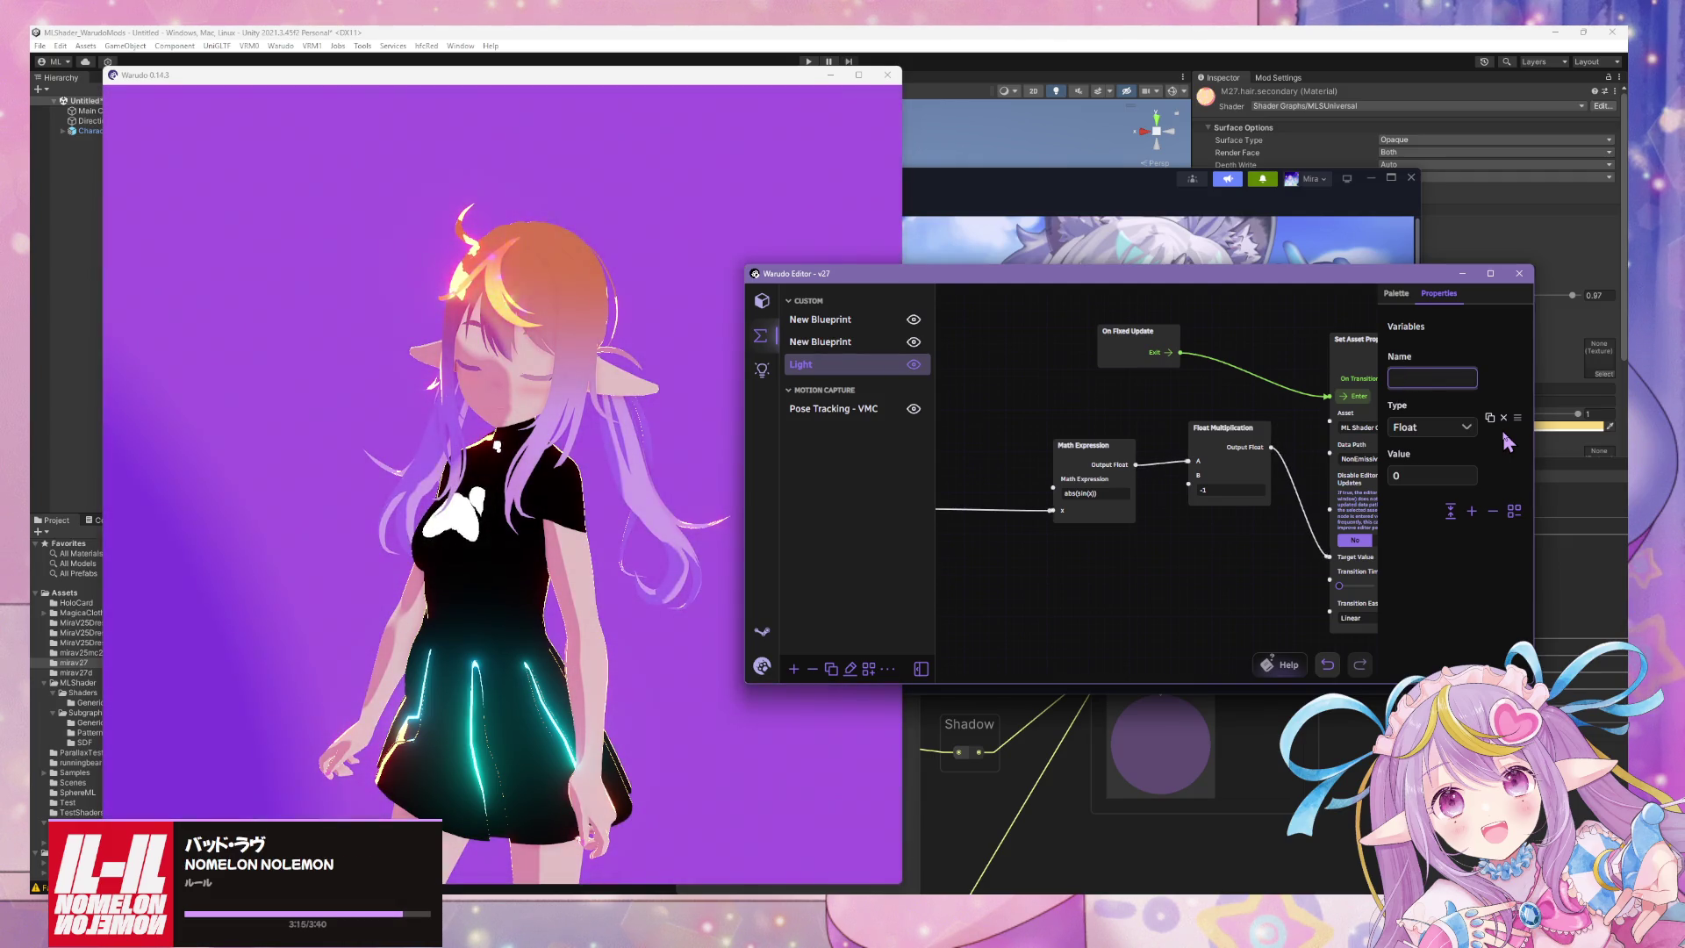
pyautogui.write('Saturati')
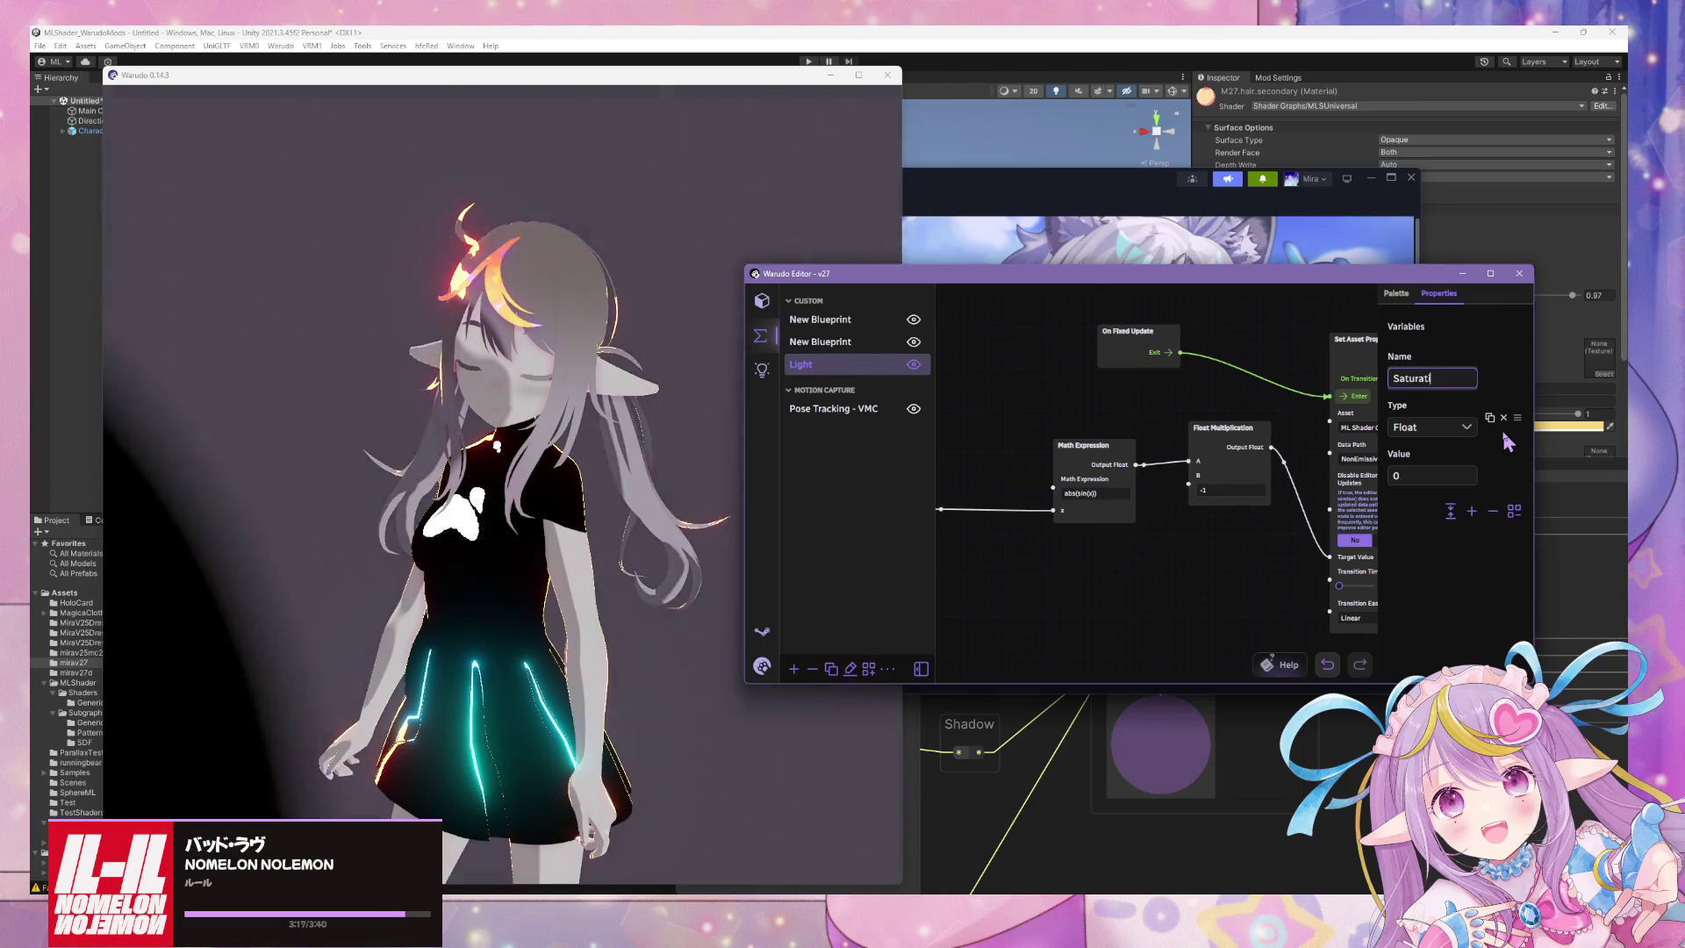
pyautogui.write('onCycleSpeed')
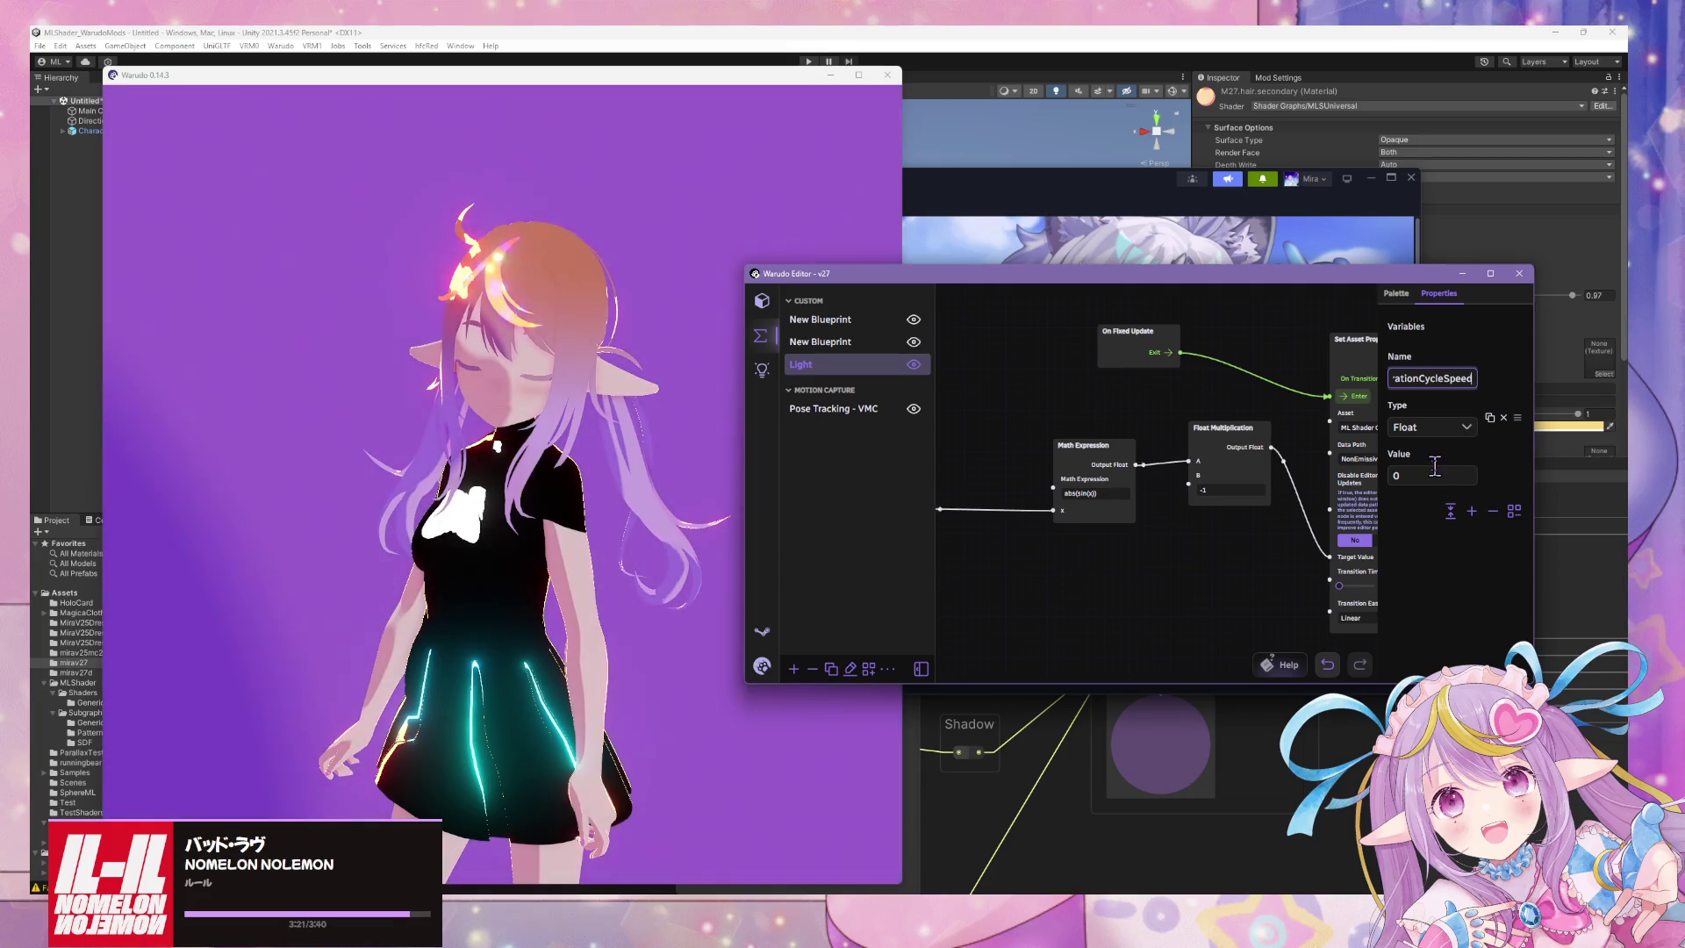
pyautogui.click(1435, 475)
pyautogui.write('1')
# Bring the Get Time node into view and clear the previous node search text.
pyautogui.moveTo(1001, 533); pyautogui.dragTo(1125, 514)
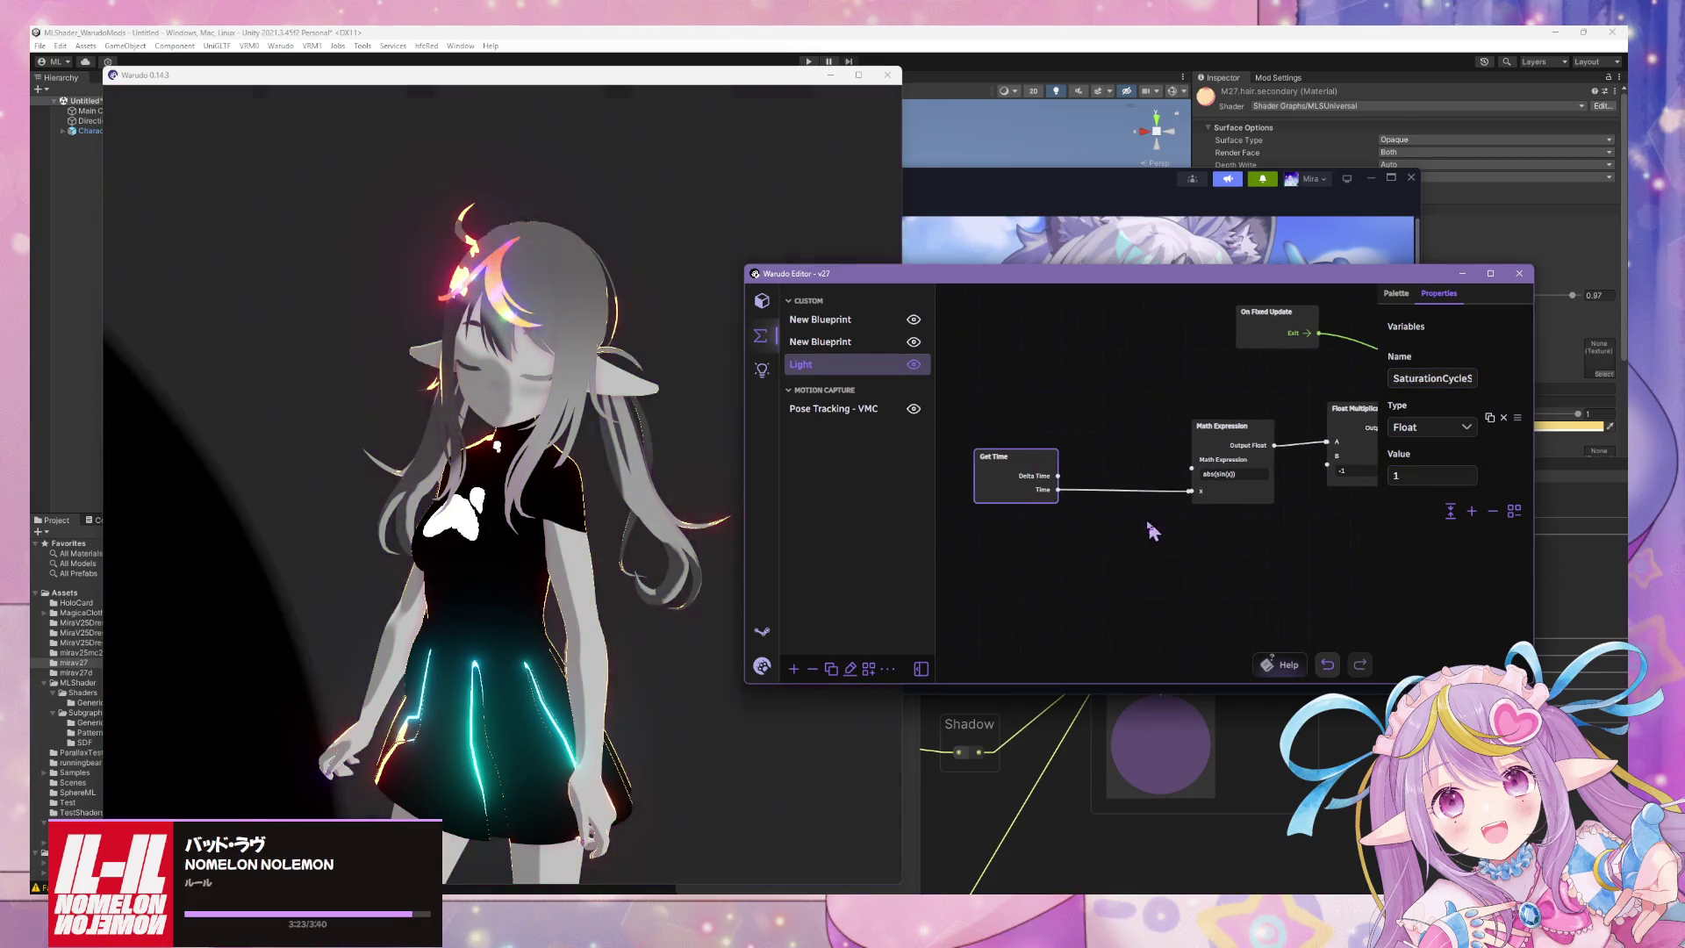
pyautogui.click(1125, 531)
pyautogui.click(1396, 294)
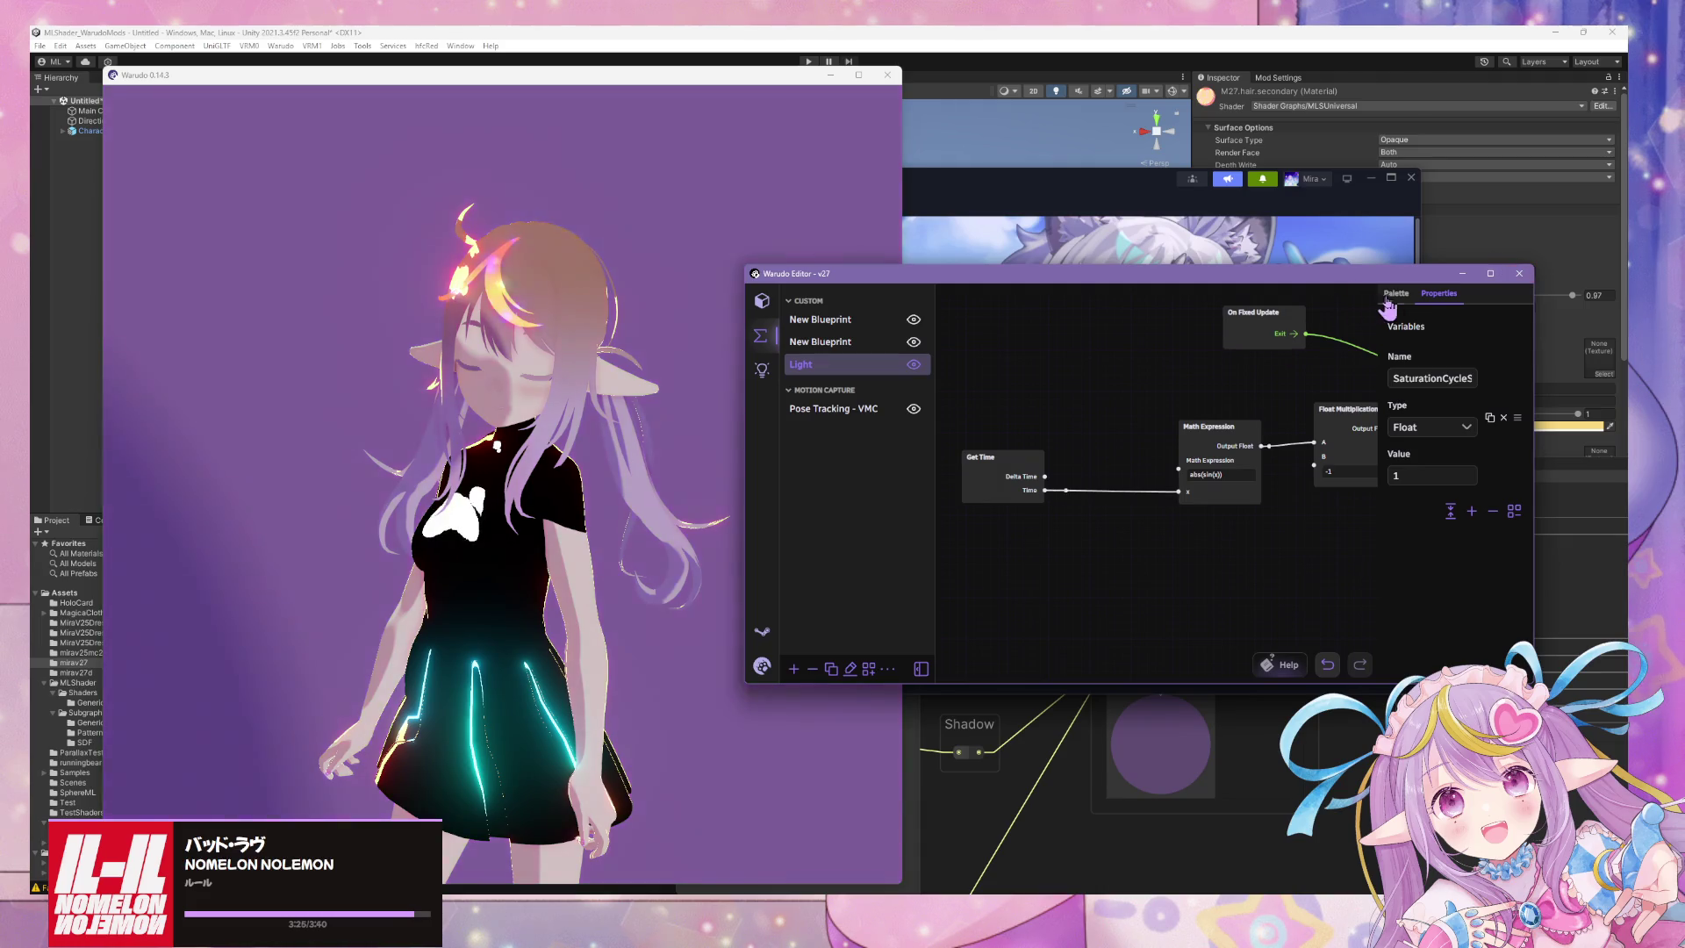
pyautogui.hotkey('ctrl', 'a')
# Add a Float Multiplication node taking Time in A, feeding the Math Expression x input.
pyautogui.write('multiple')
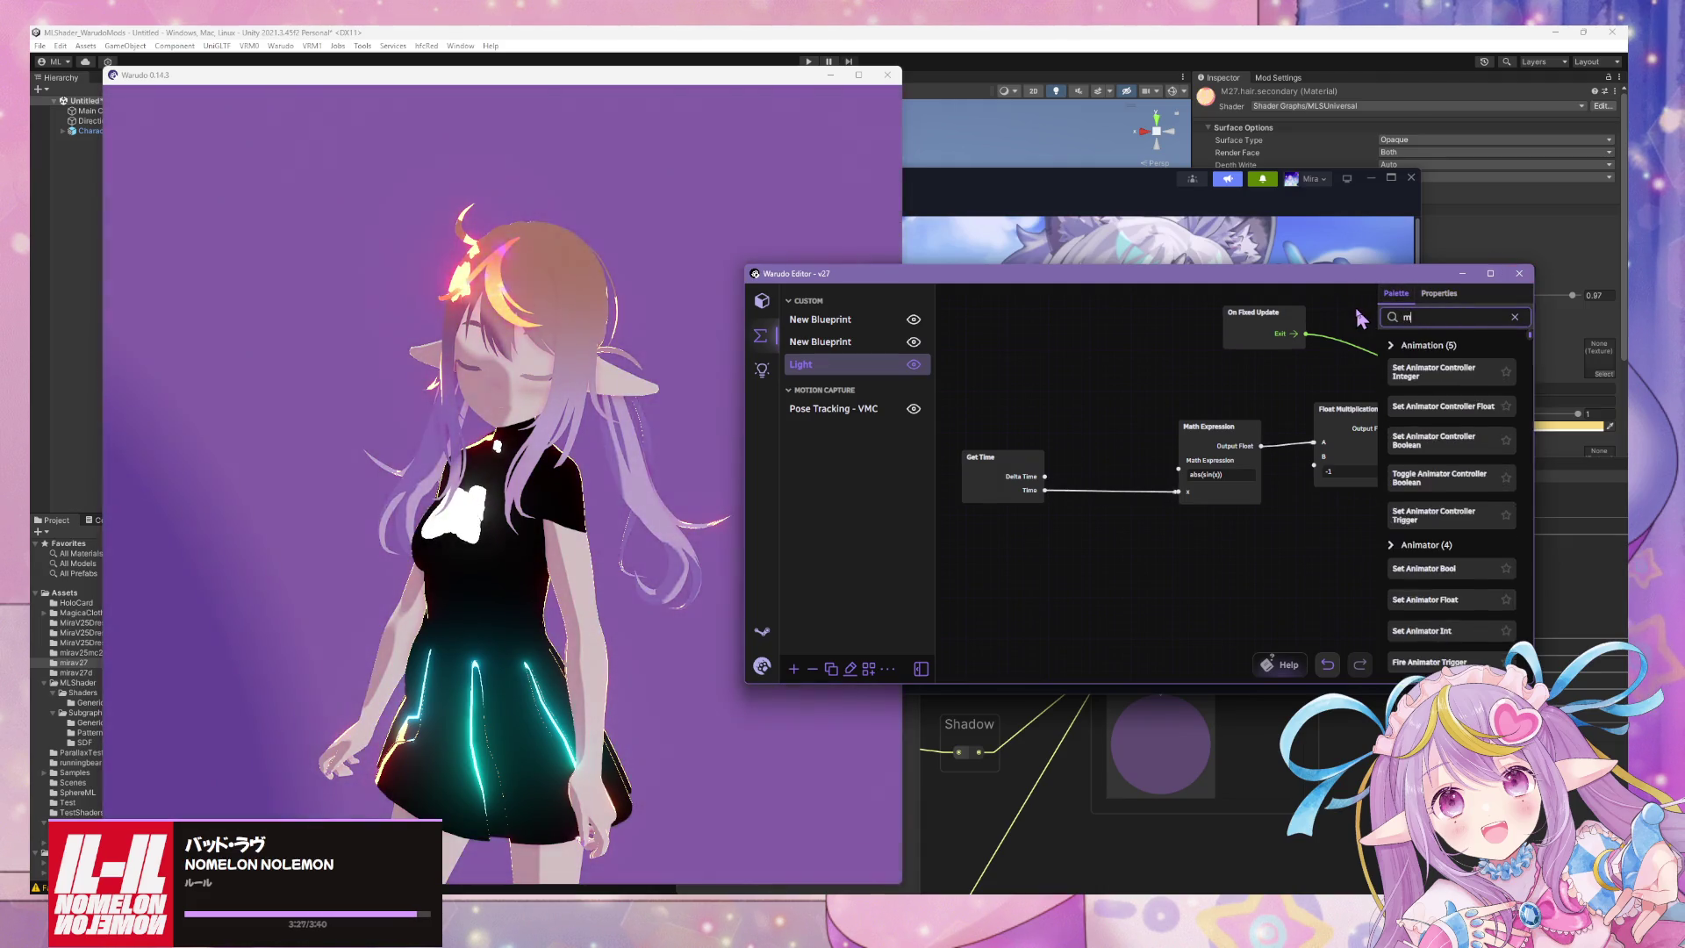
pyautogui.press('BackSpace')
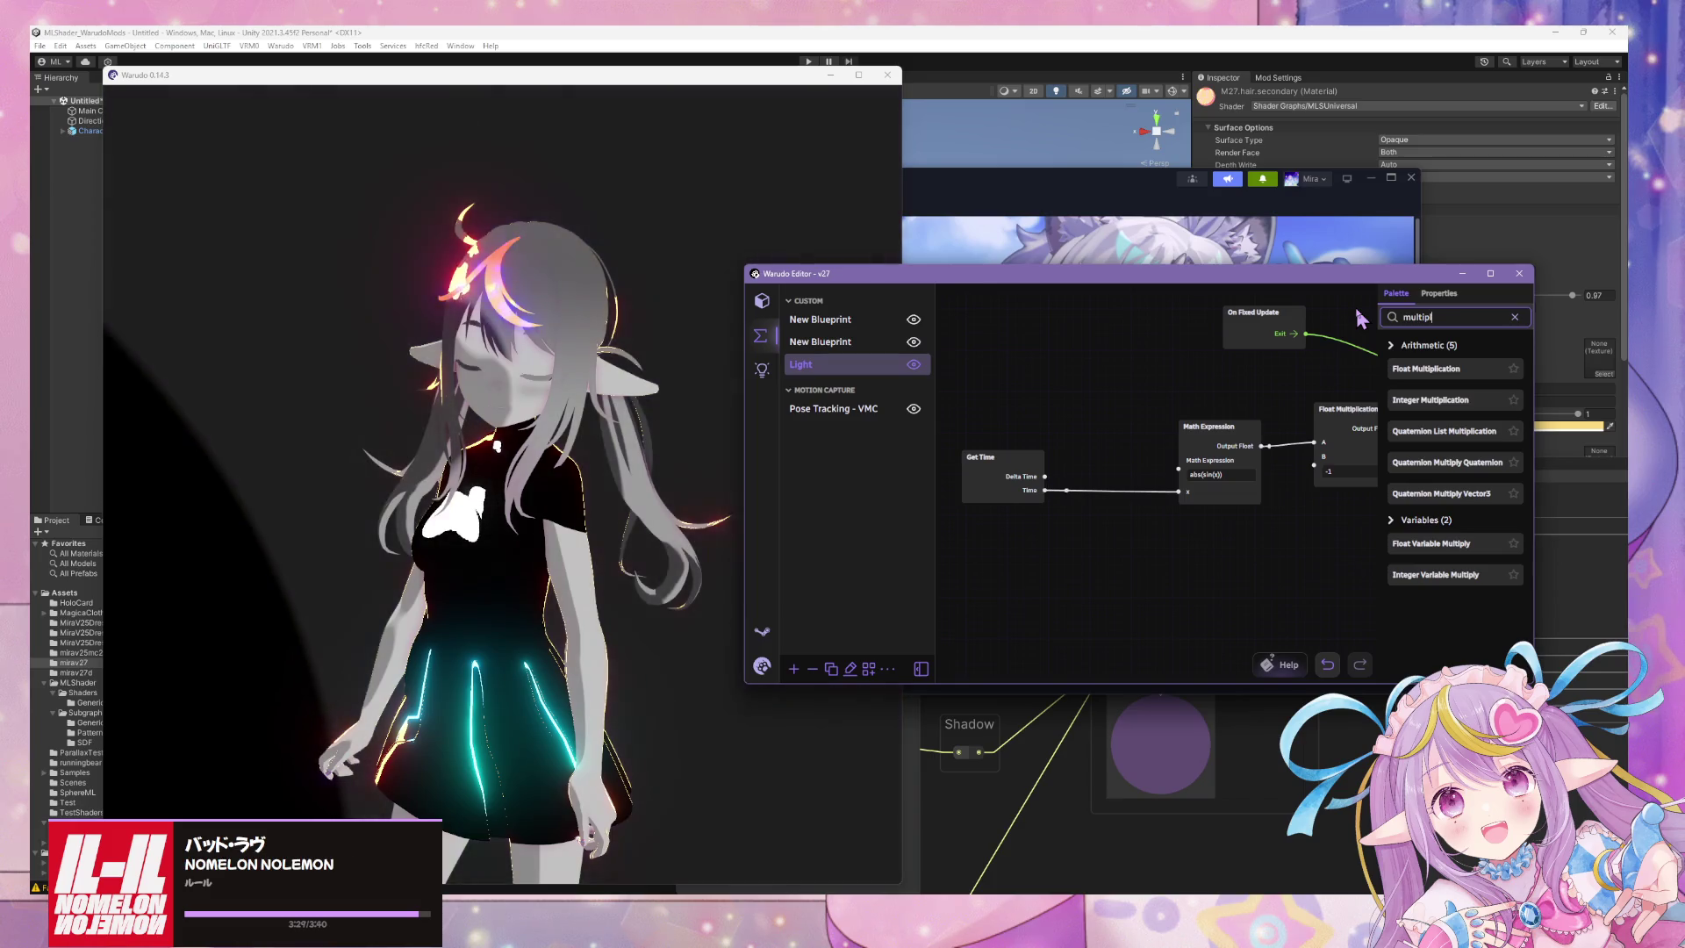
pyautogui.moveTo(1426, 369)
pyautogui.mouseDown()
pyautogui.moveTo(1068, 559)
pyautogui.moveTo(1190, 474)
pyautogui.moveTo(1179, 492)
pyautogui.mouseUp()
pyautogui.click(1126, 520)
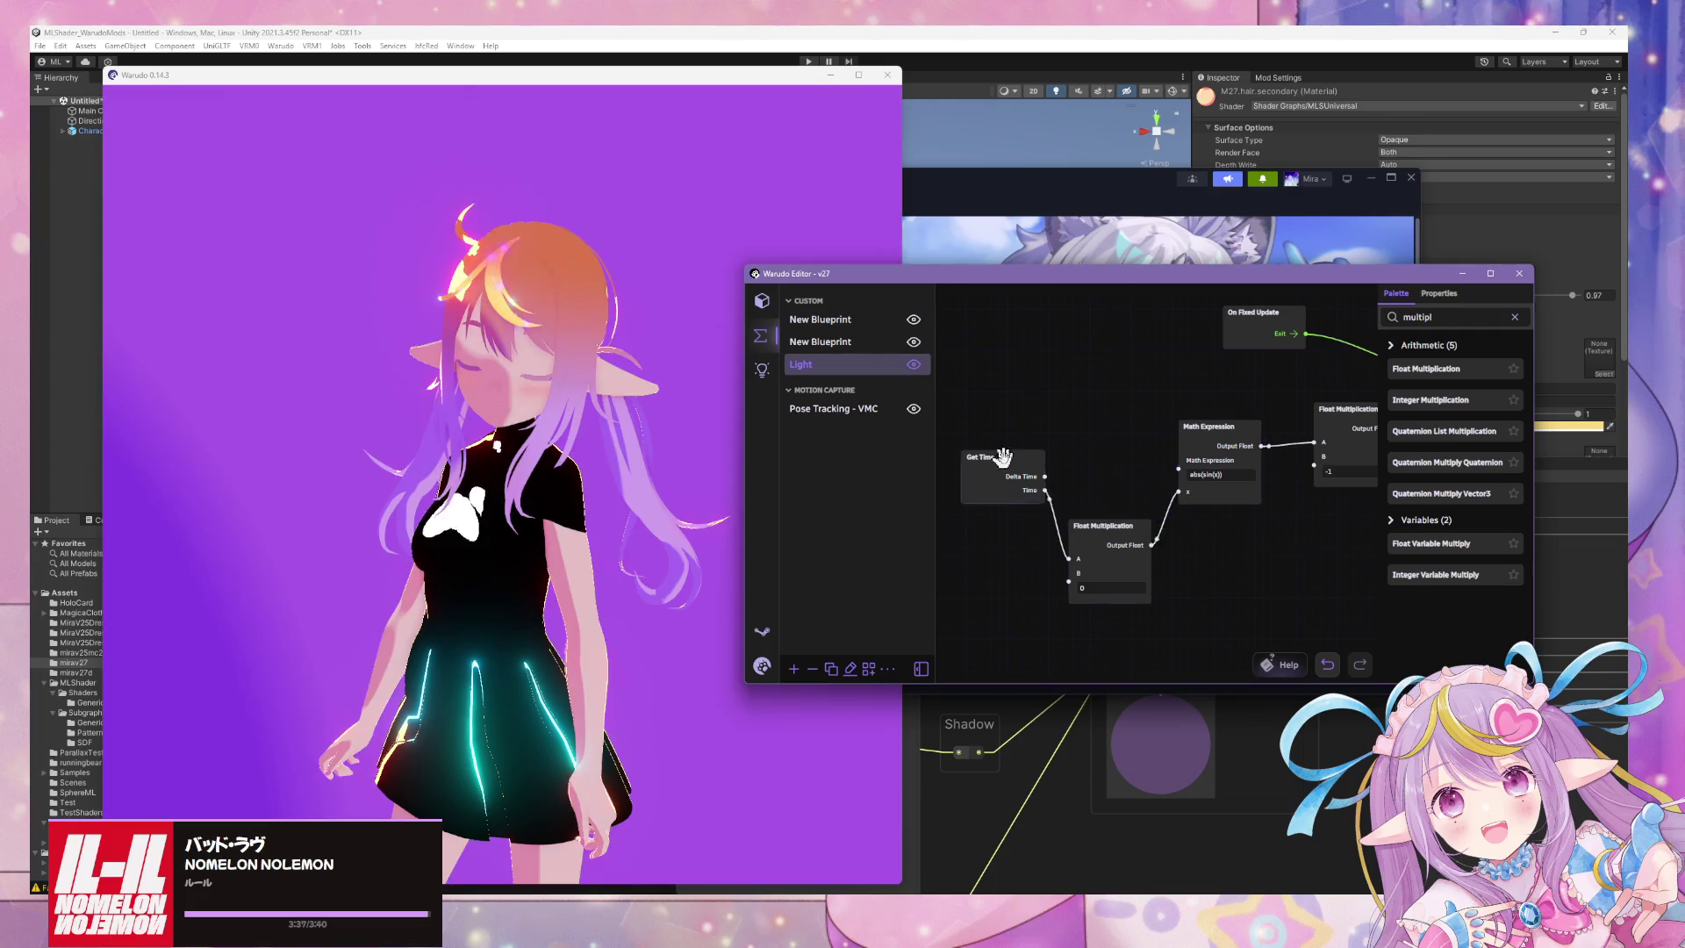
pyautogui.moveTo(945, 479); pyautogui.dragTo(942, 397)
# Check the blueprint variables, then search the palette for 'variable'.
pyautogui.click(1444, 294)
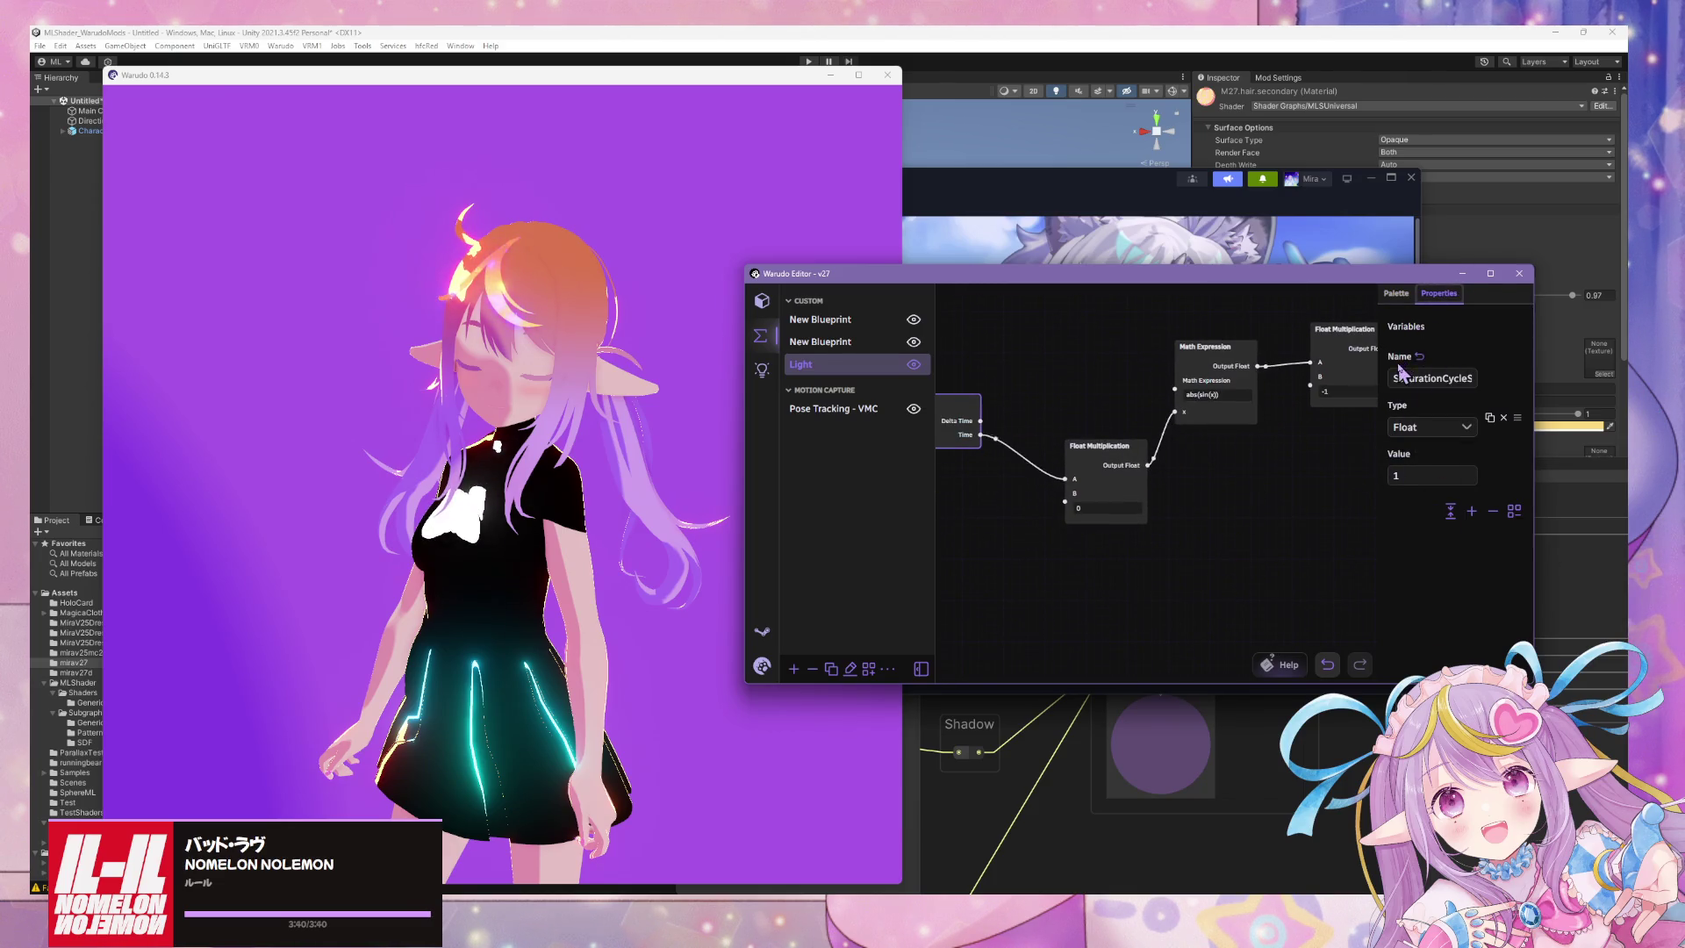
pyautogui.click(1398, 295)
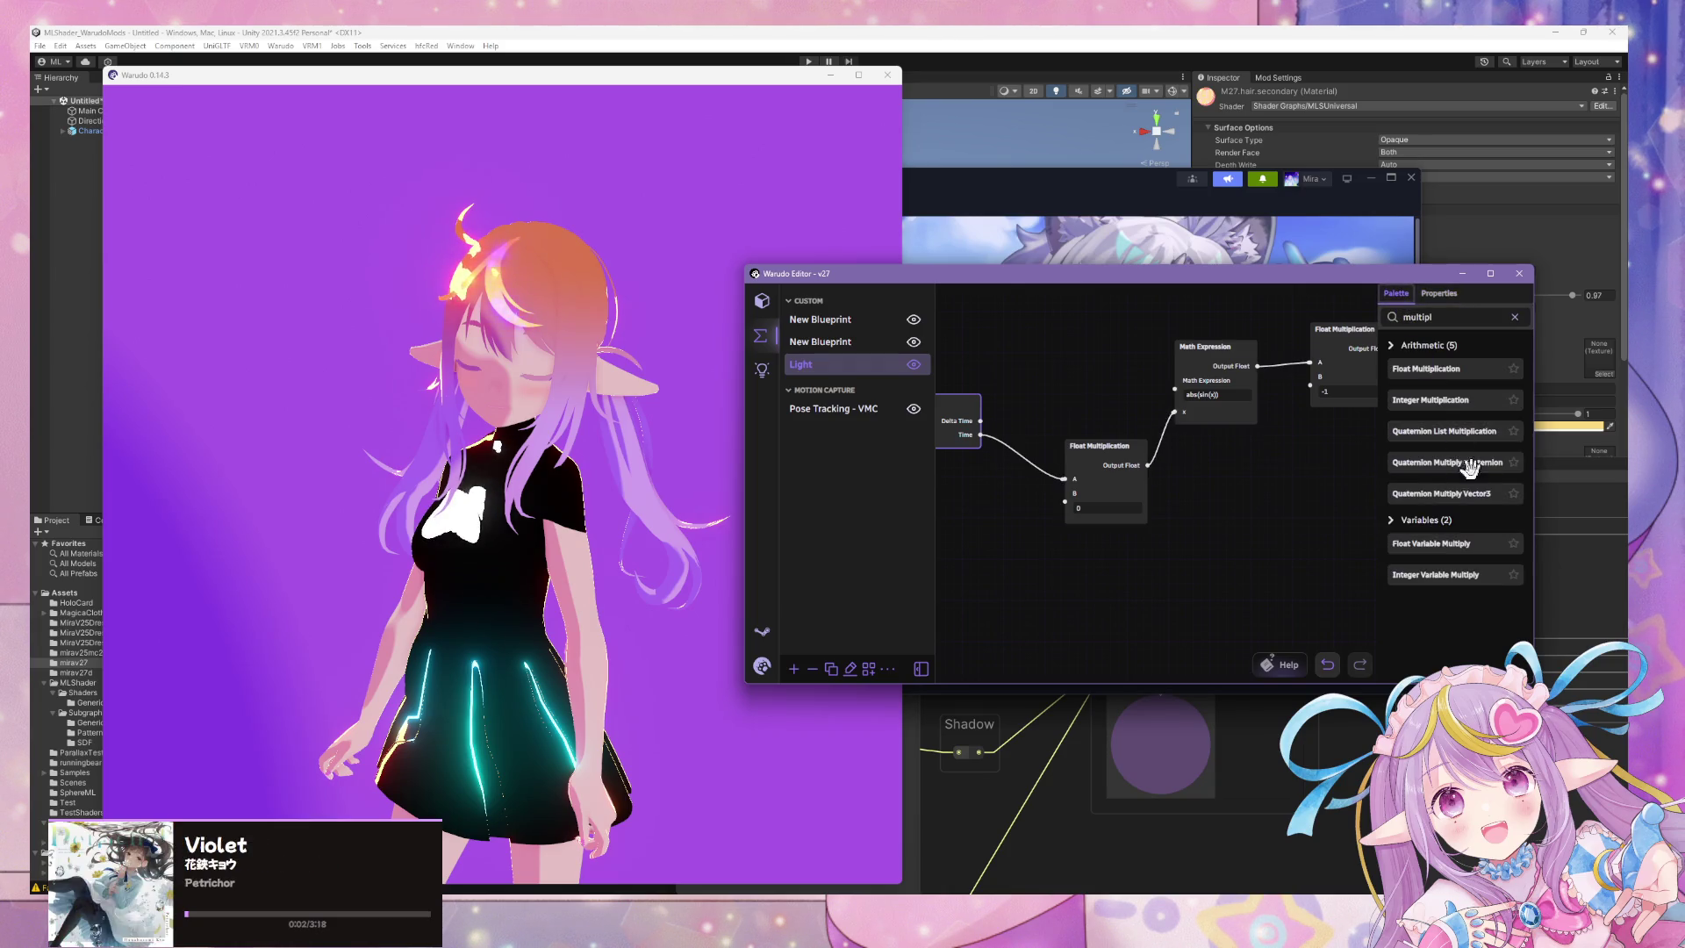
pyautogui.write('variable')
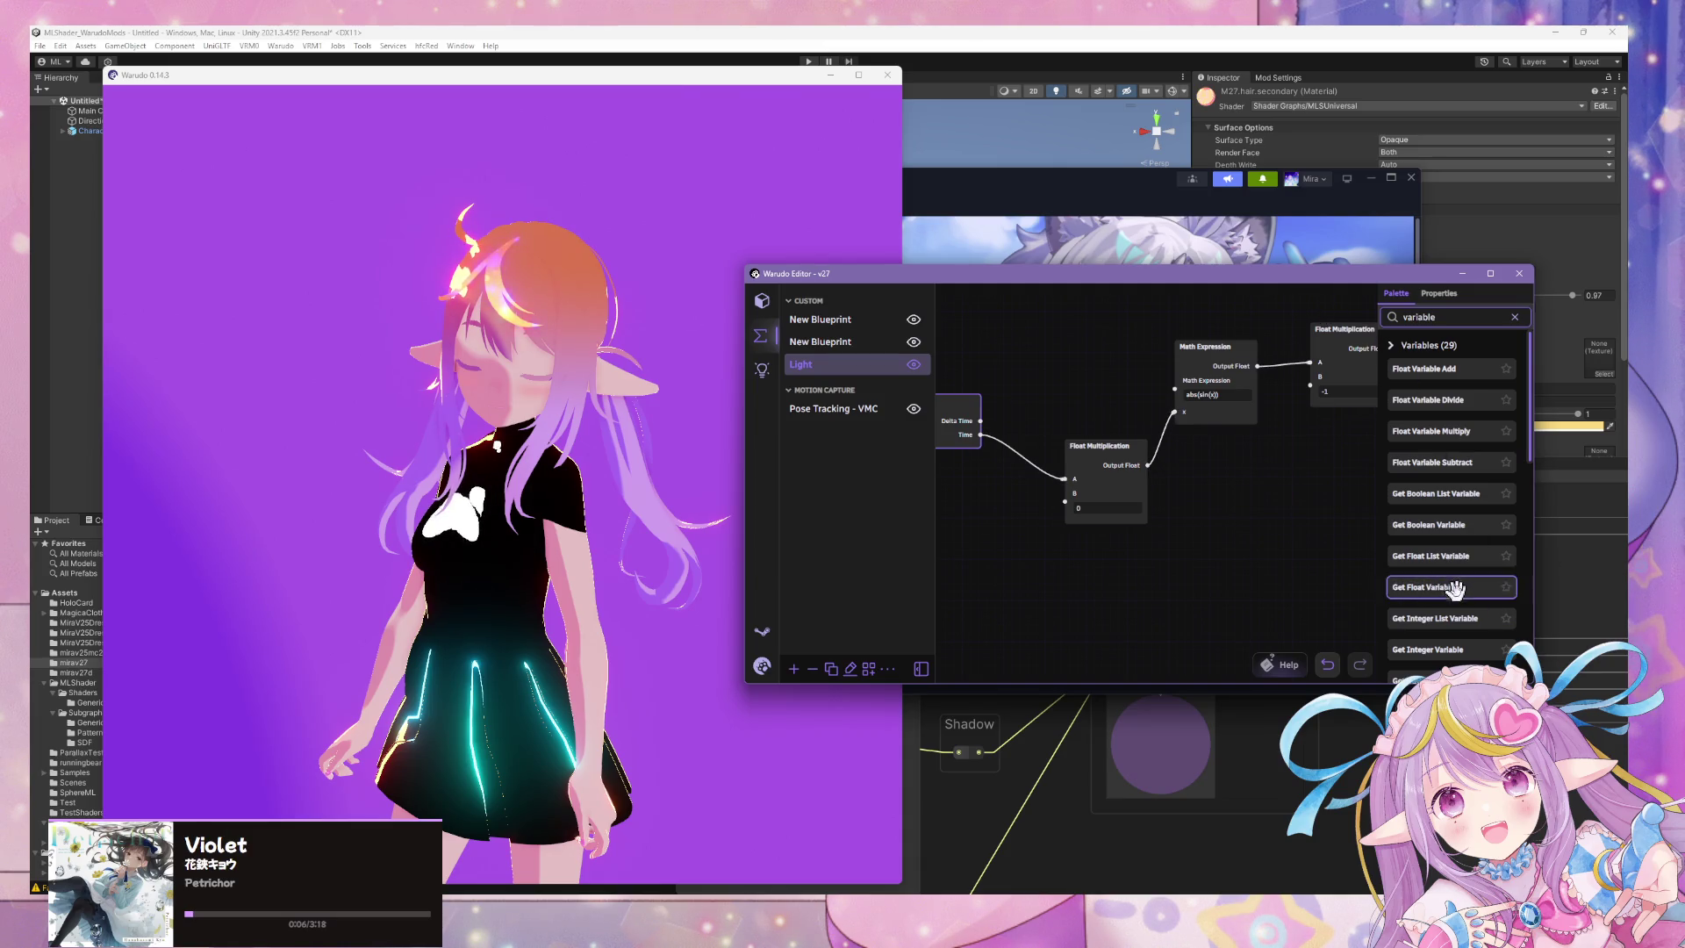
# Add a Get Float Variable node reading SaturationCycleSpeed and wire its Value into Multiplication B.
pyautogui.moveTo(1095, 578); pyautogui.dragTo(1140, 575)
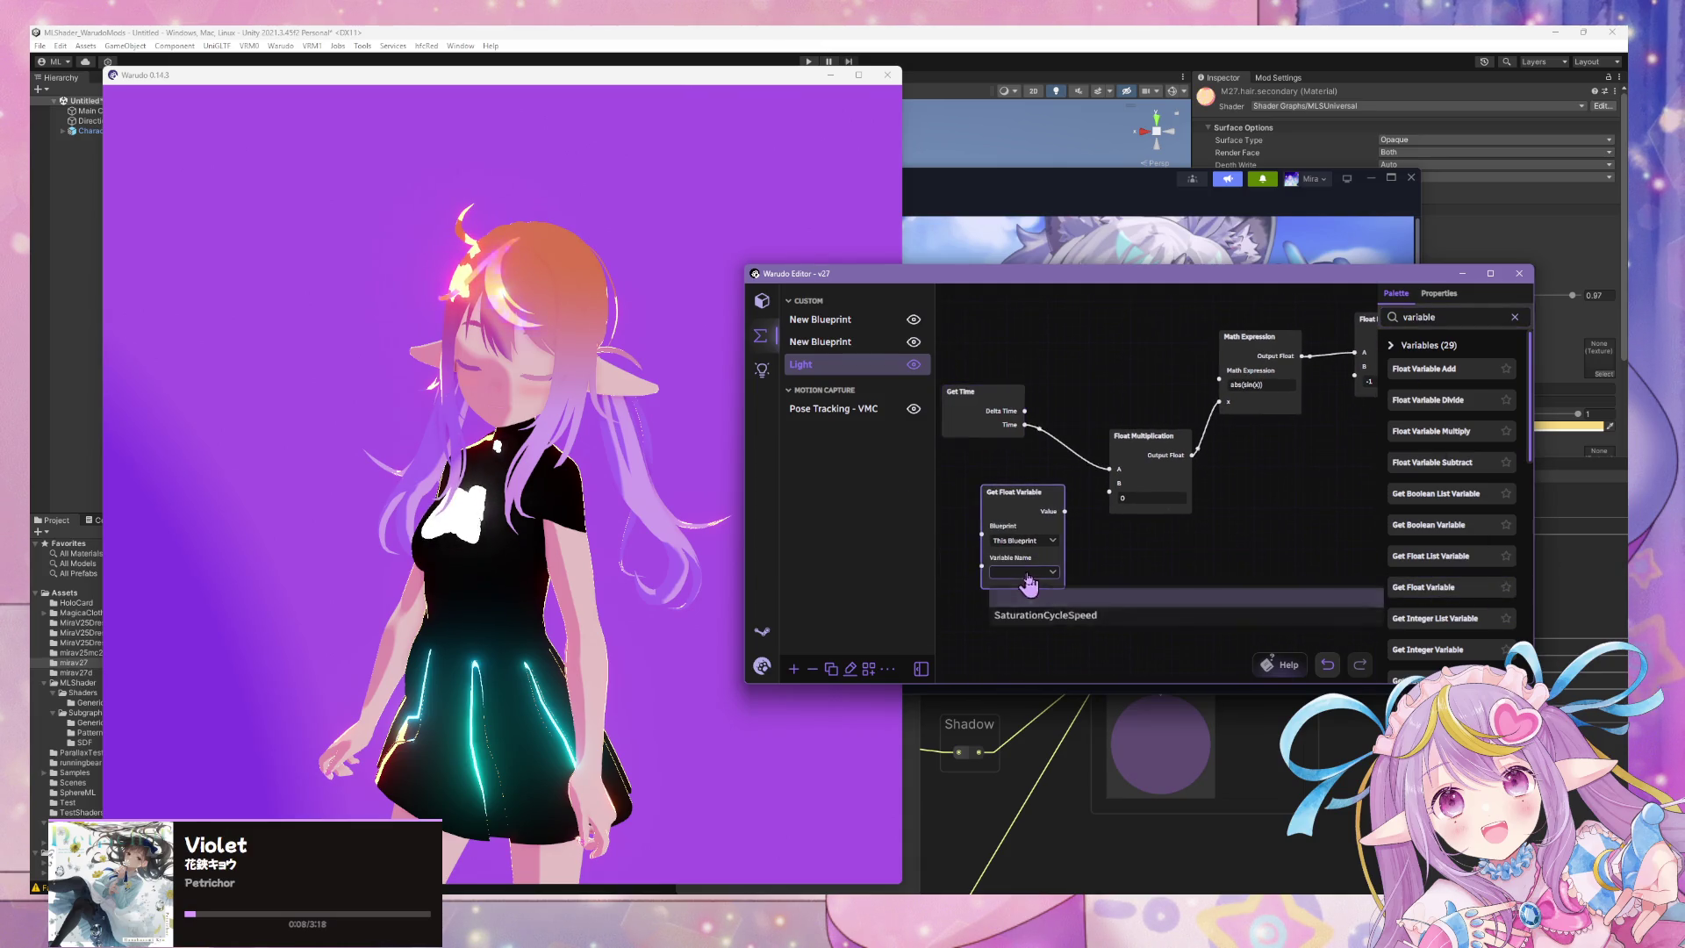
pyautogui.moveTo(1112, 498); pyautogui.dragTo(1116, 483)
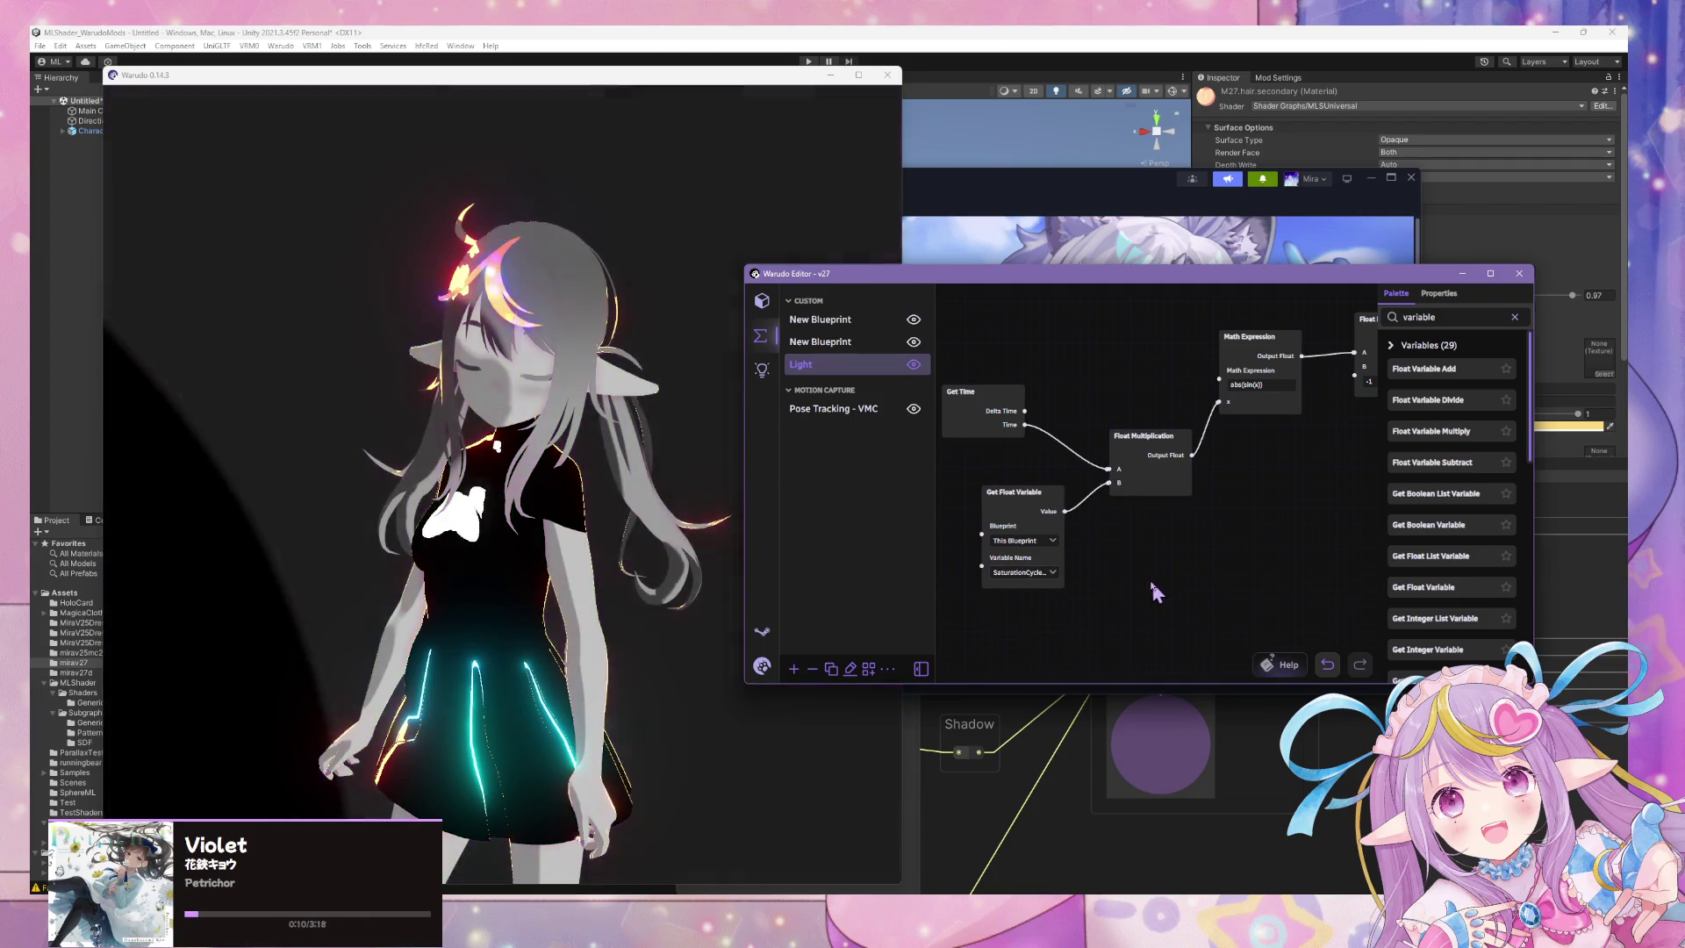
pyautogui.moveTo(1009, 492); pyautogui.dragTo(982, 464)
pyautogui.scroll(-2, 1358, 566)
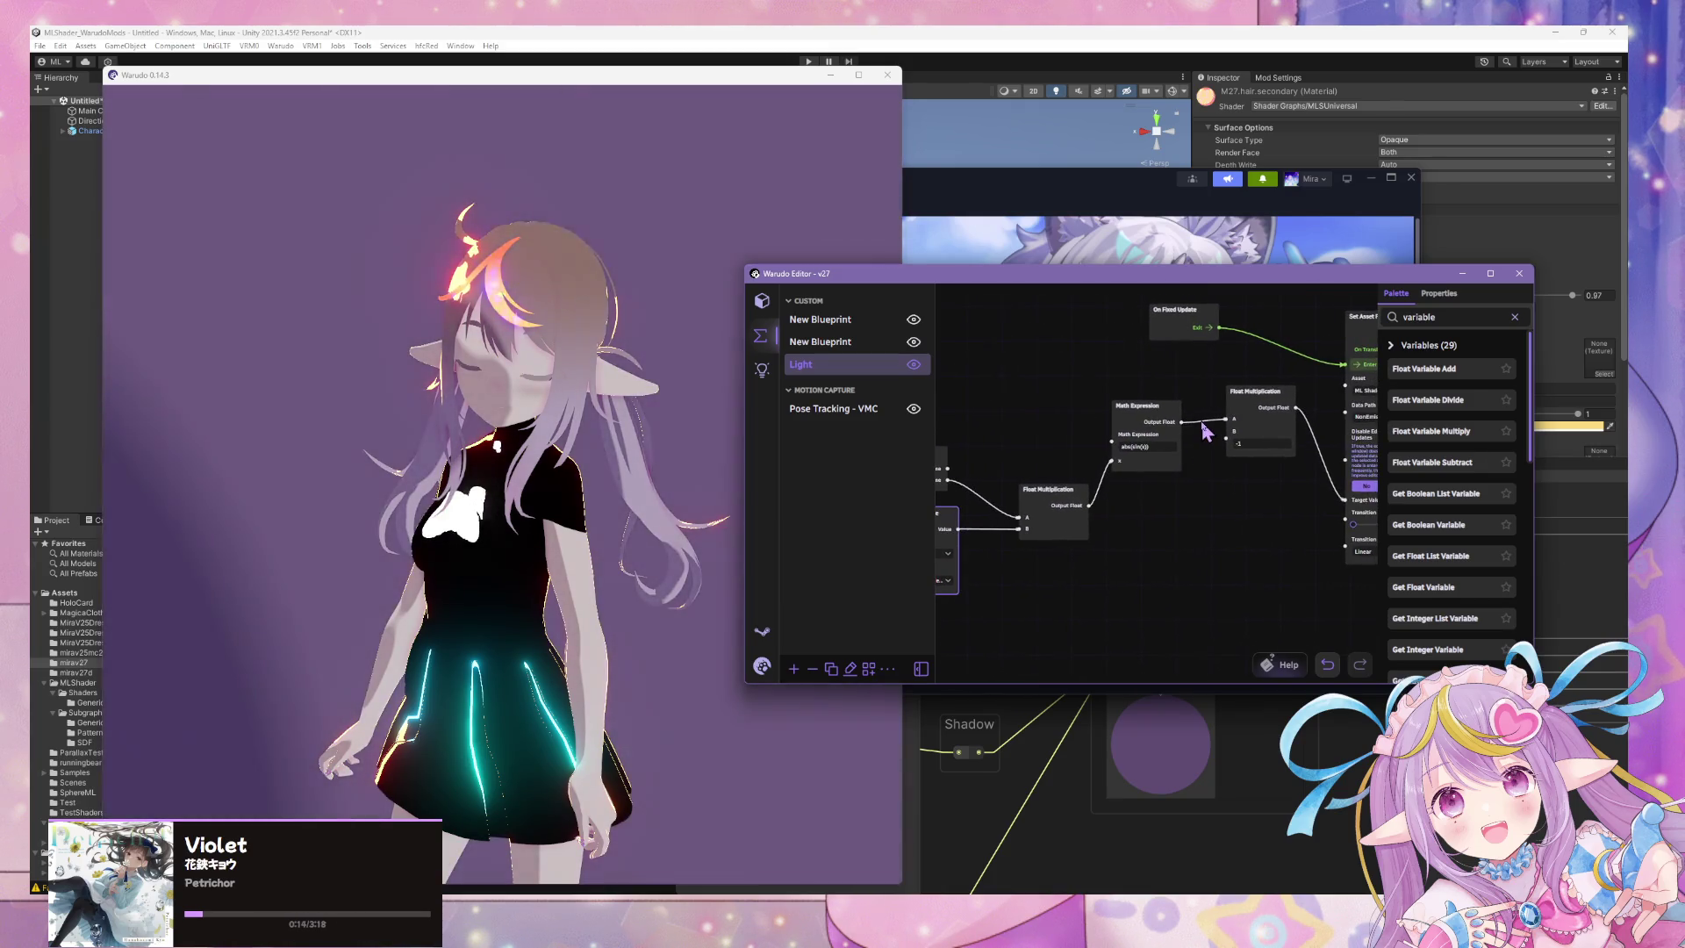
pyautogui.moveTo(1139, 545); pyautogui.dragTo(1187, 534)
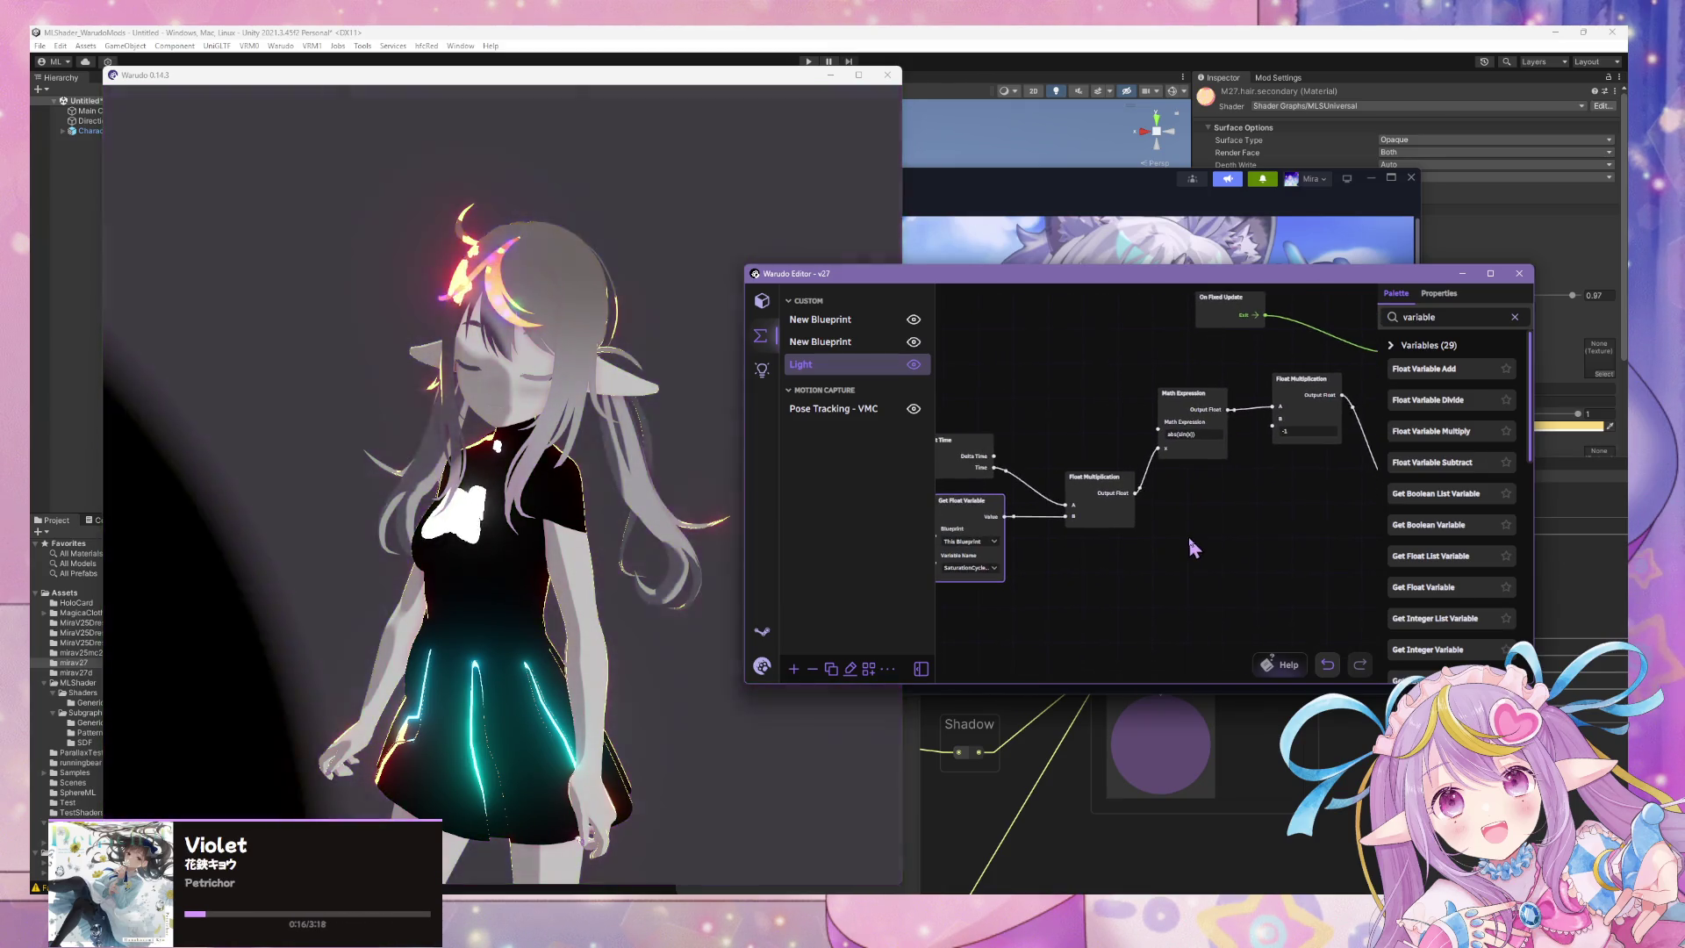
pyautogui.click(1450, 296)
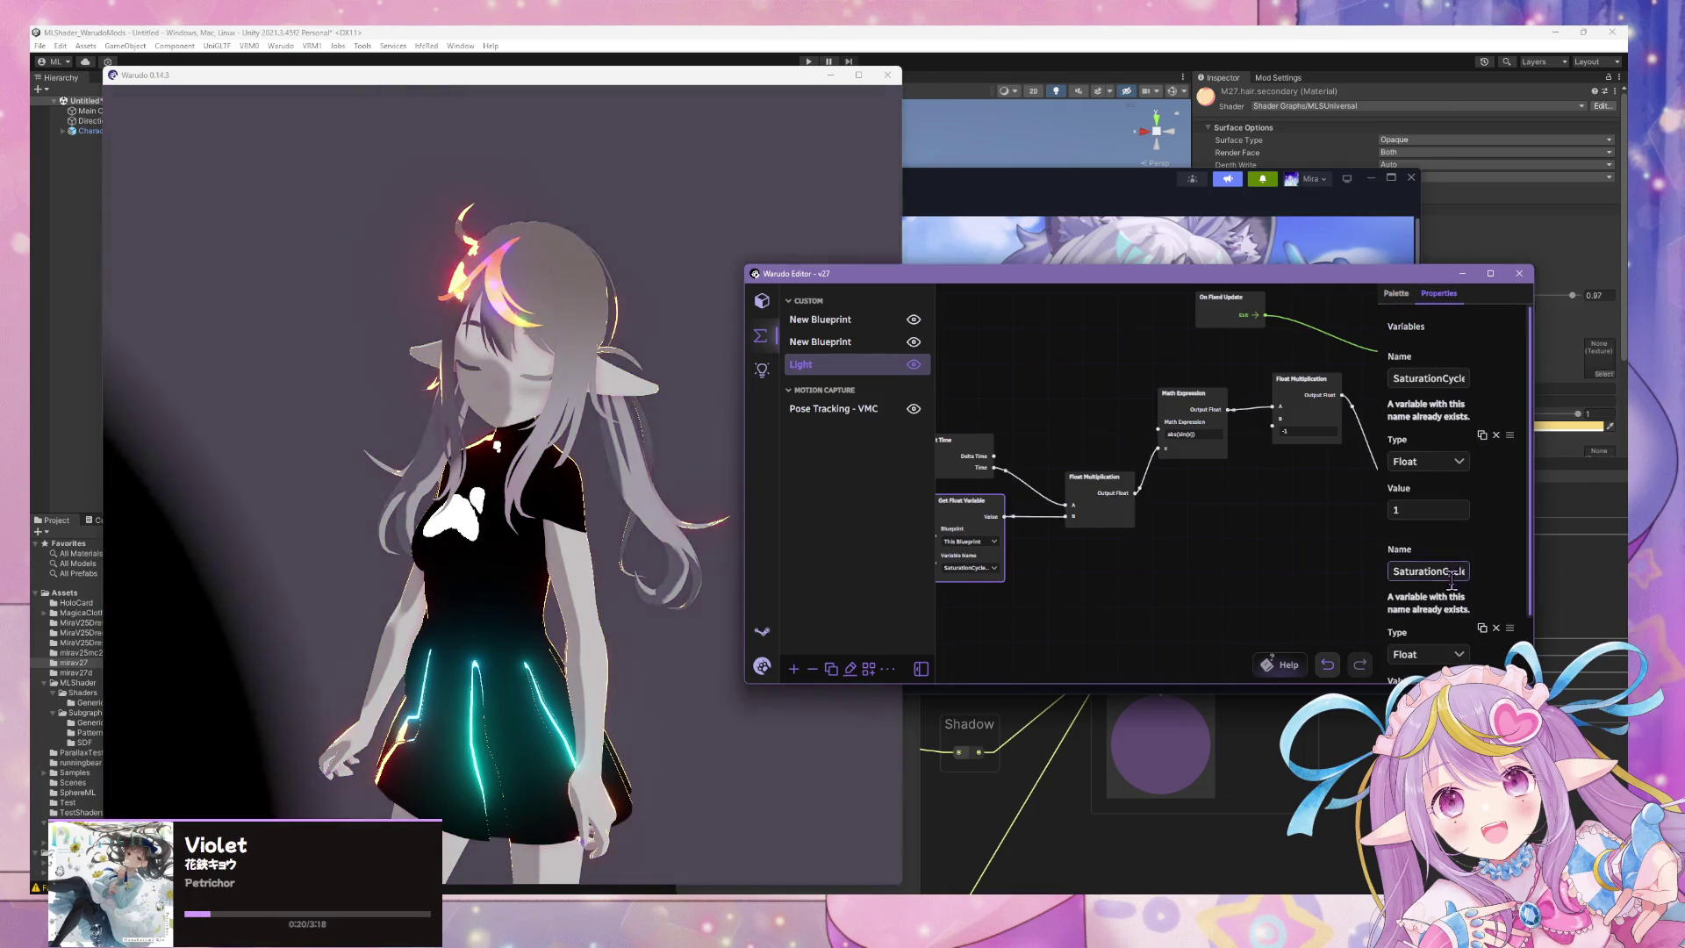
# Rename the new Float variable to SaturationCycleTimeOffset.
pyautogui.click(1439, 379)
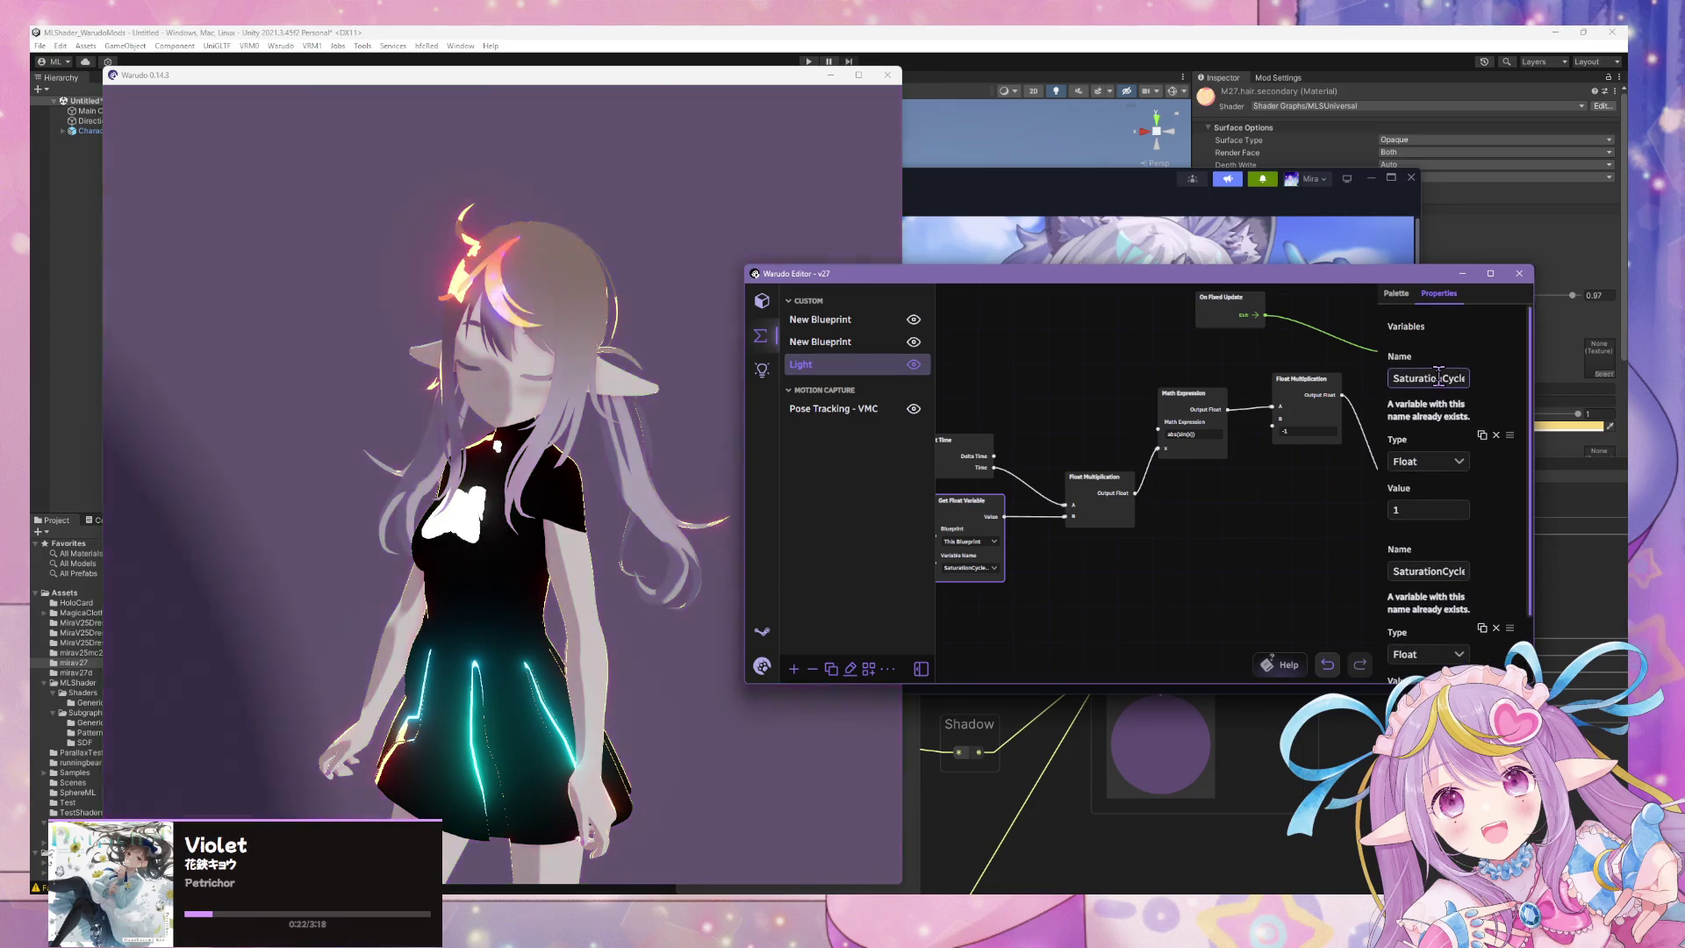
pyautogui.write('Speed')
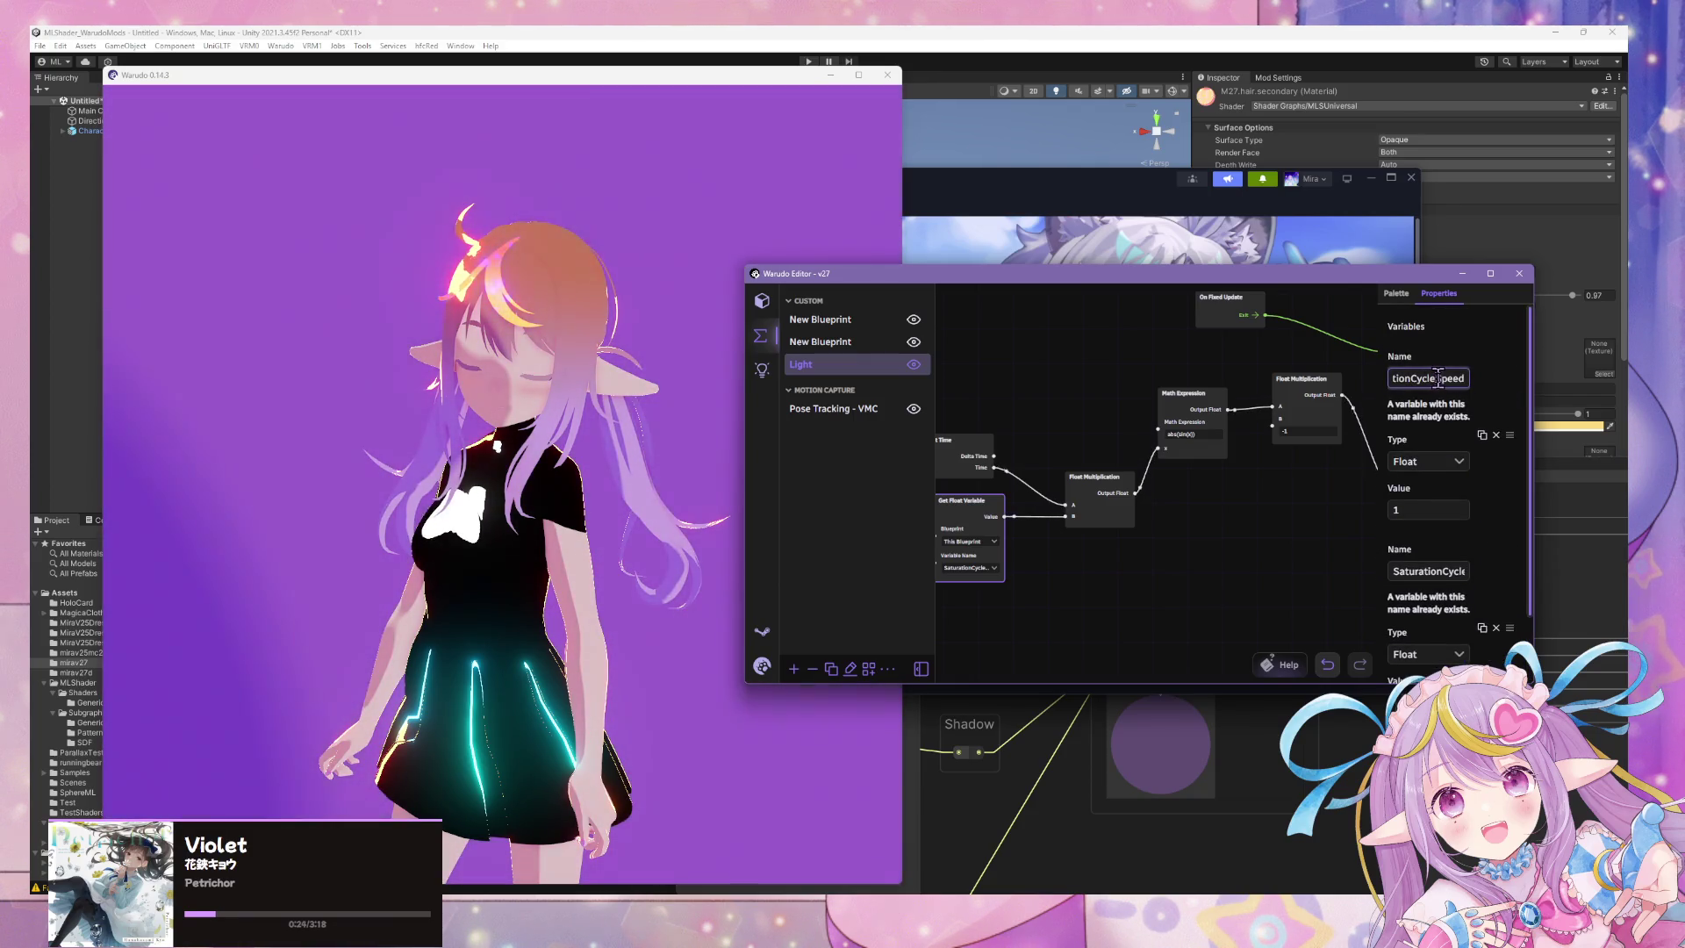
pyautogui.press('BackSpace')
pyautogui.press('BackSpace')
pyautogui.press('BackSpace')
pyautogui.write('Time')
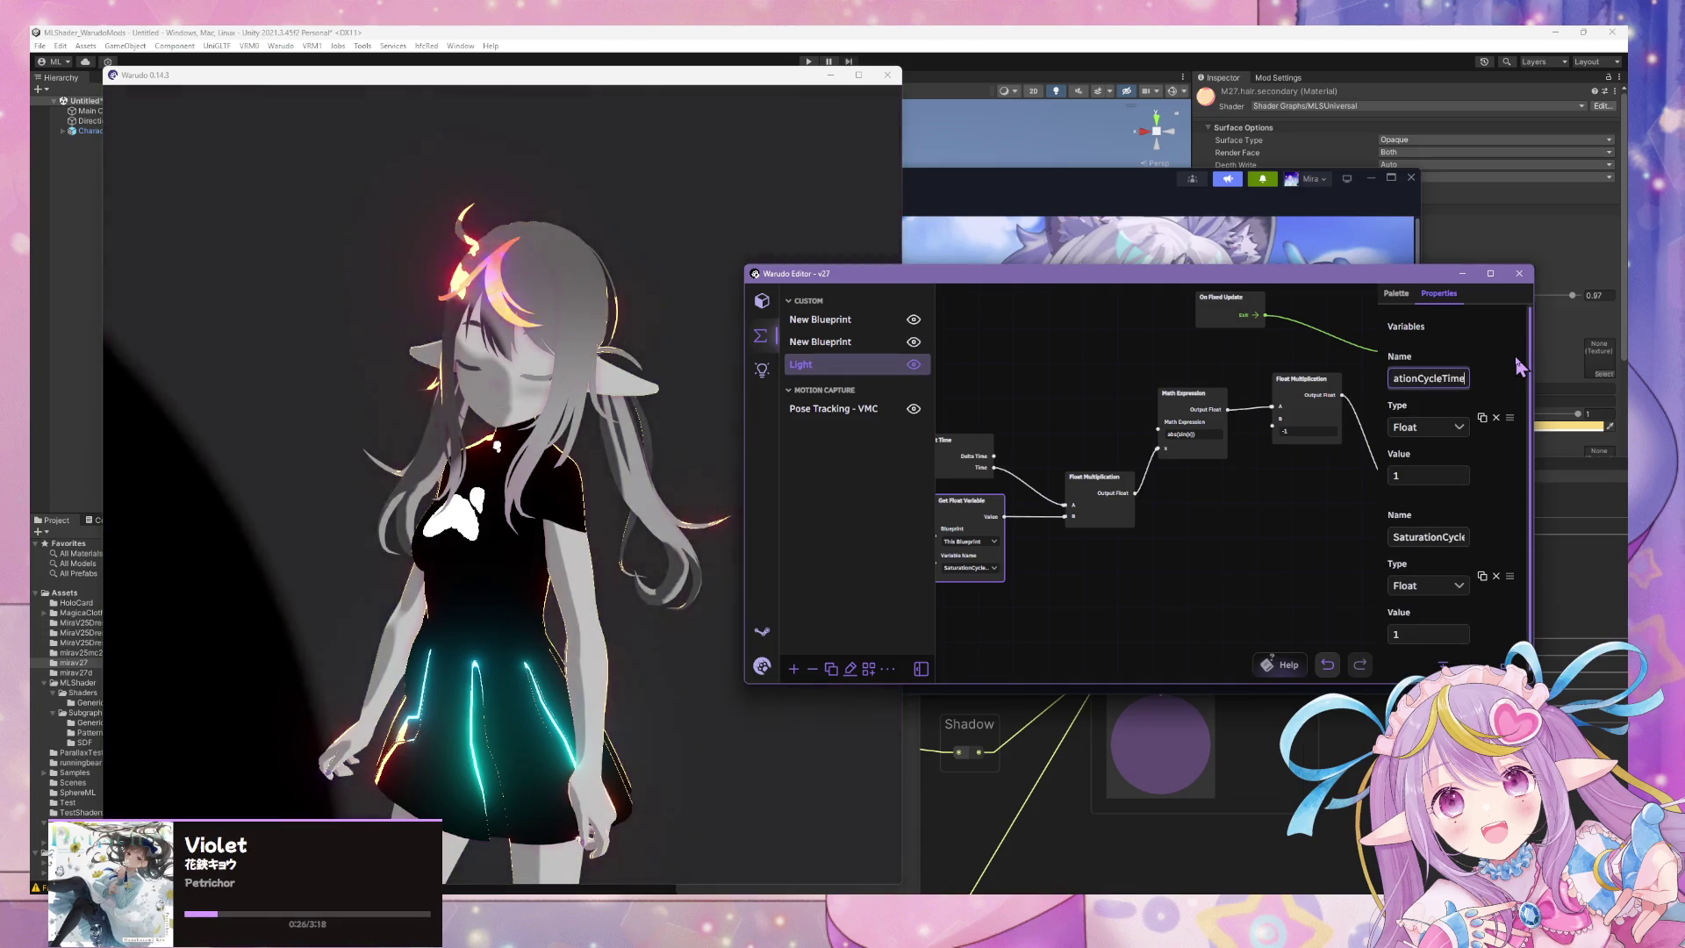
pyautogui.write('Offset')
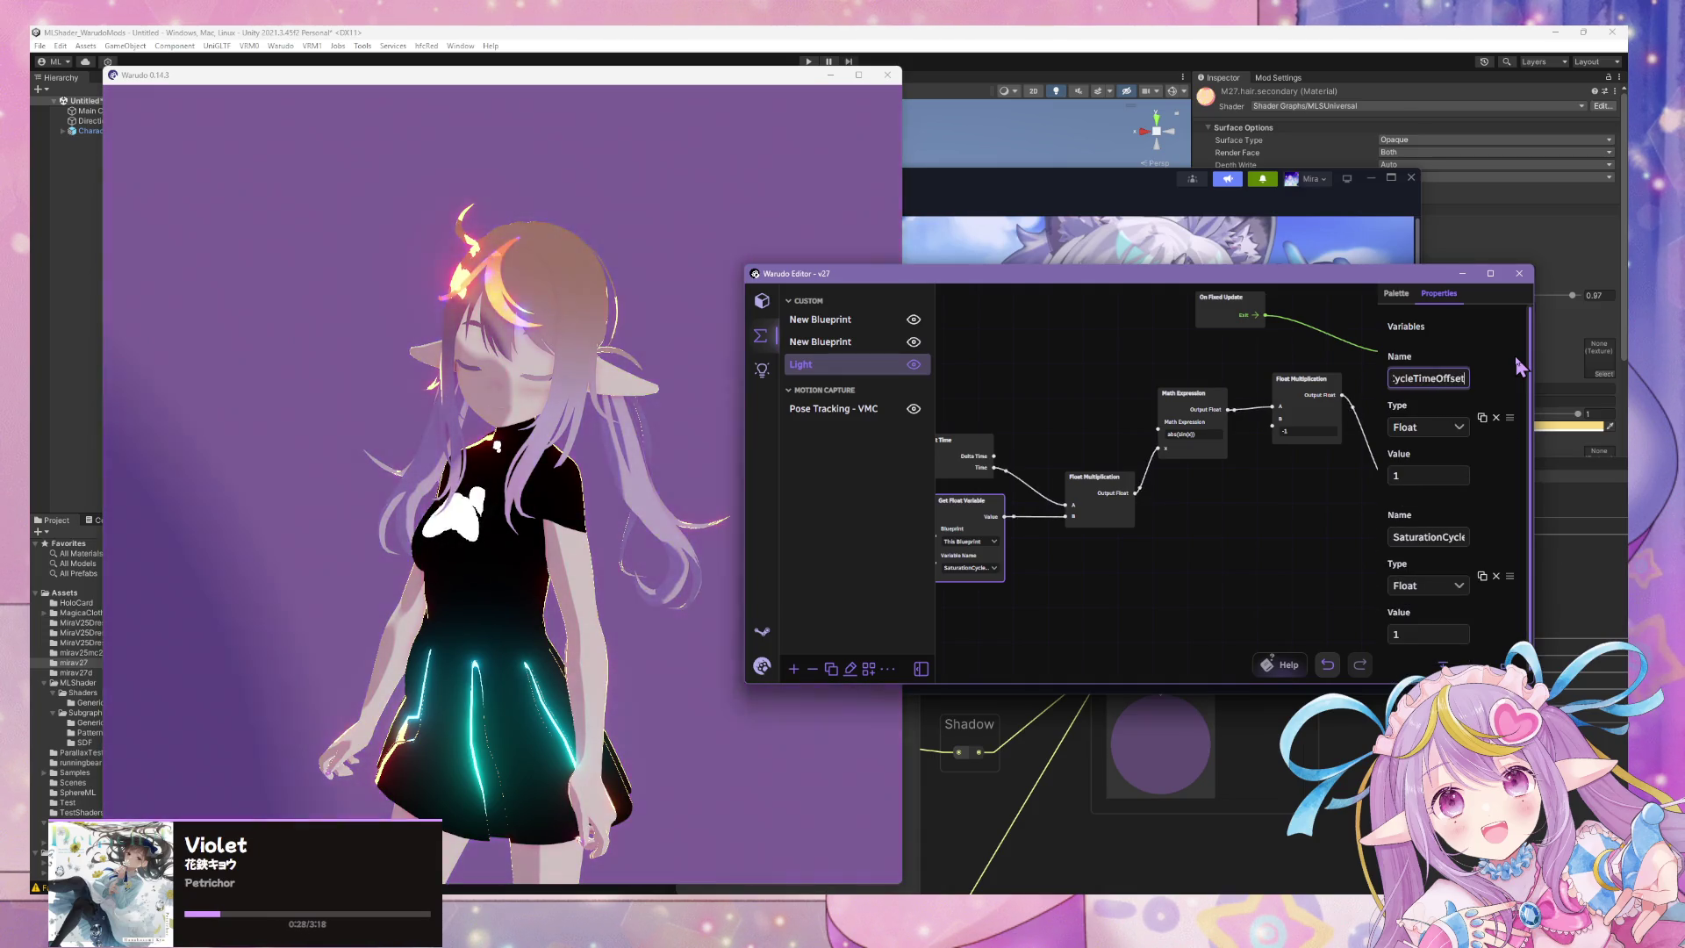
# Align the Math Expression and first Float Multiplication nodes with Get Time and Get Float Variable.
pyautogui.moveTo(1319, 371); pyautogui.dragTo(1195, 393)
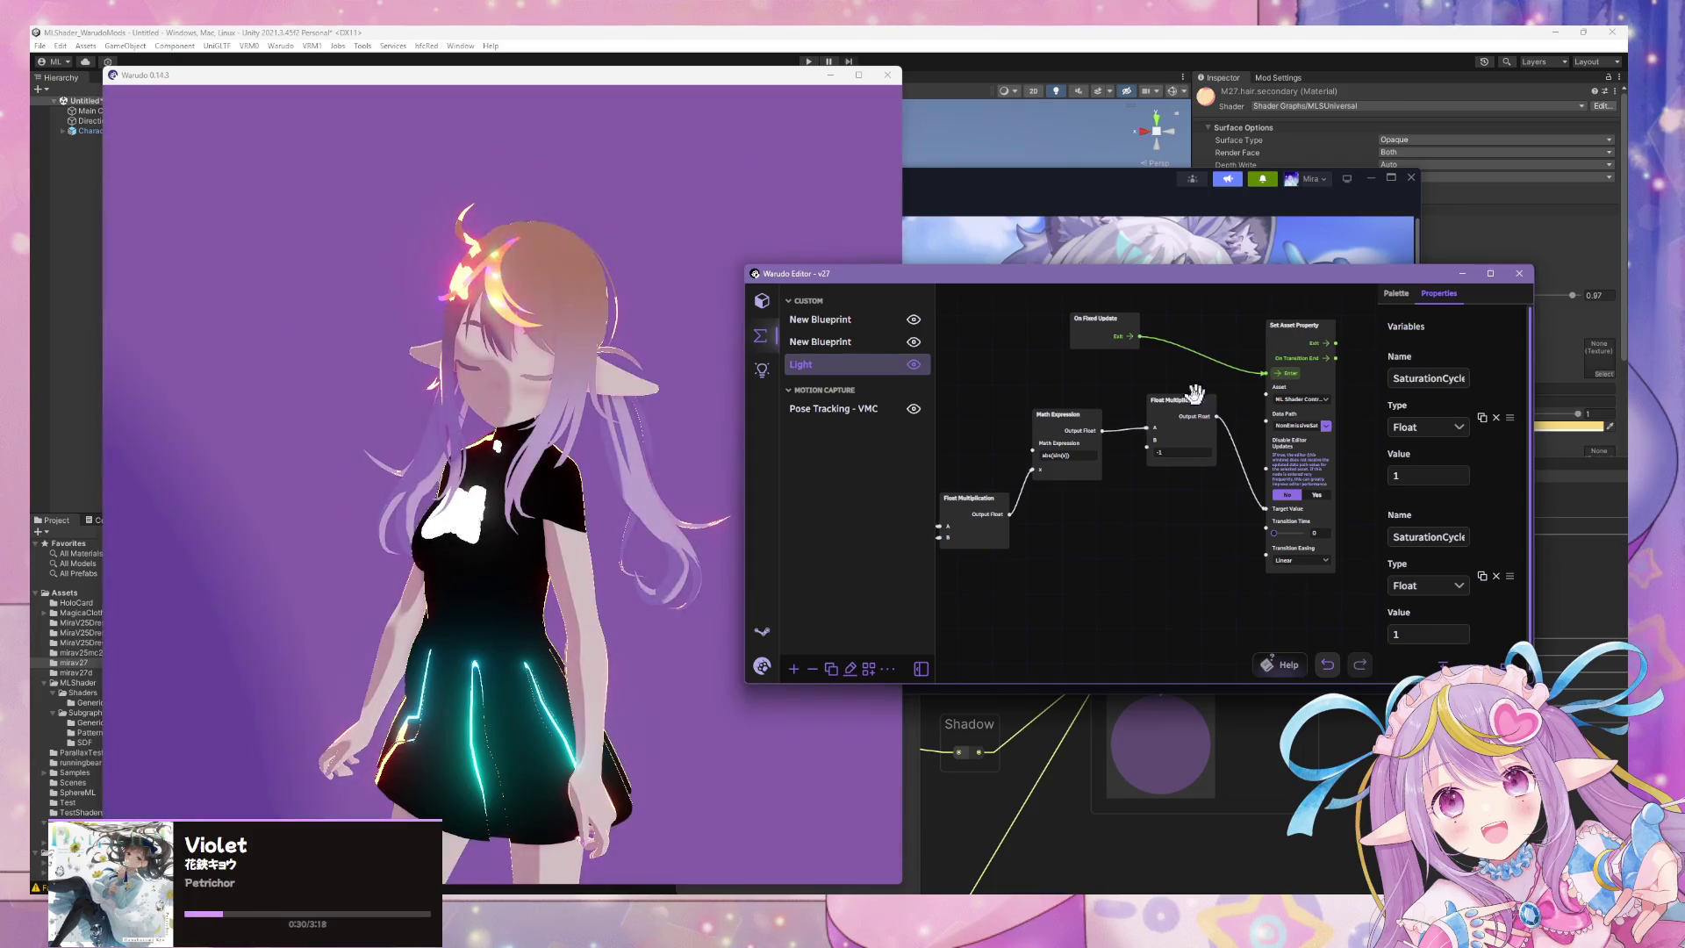
pyautogui.moveTo(1077, 411); pyautogui.dragTo(1063, 421)
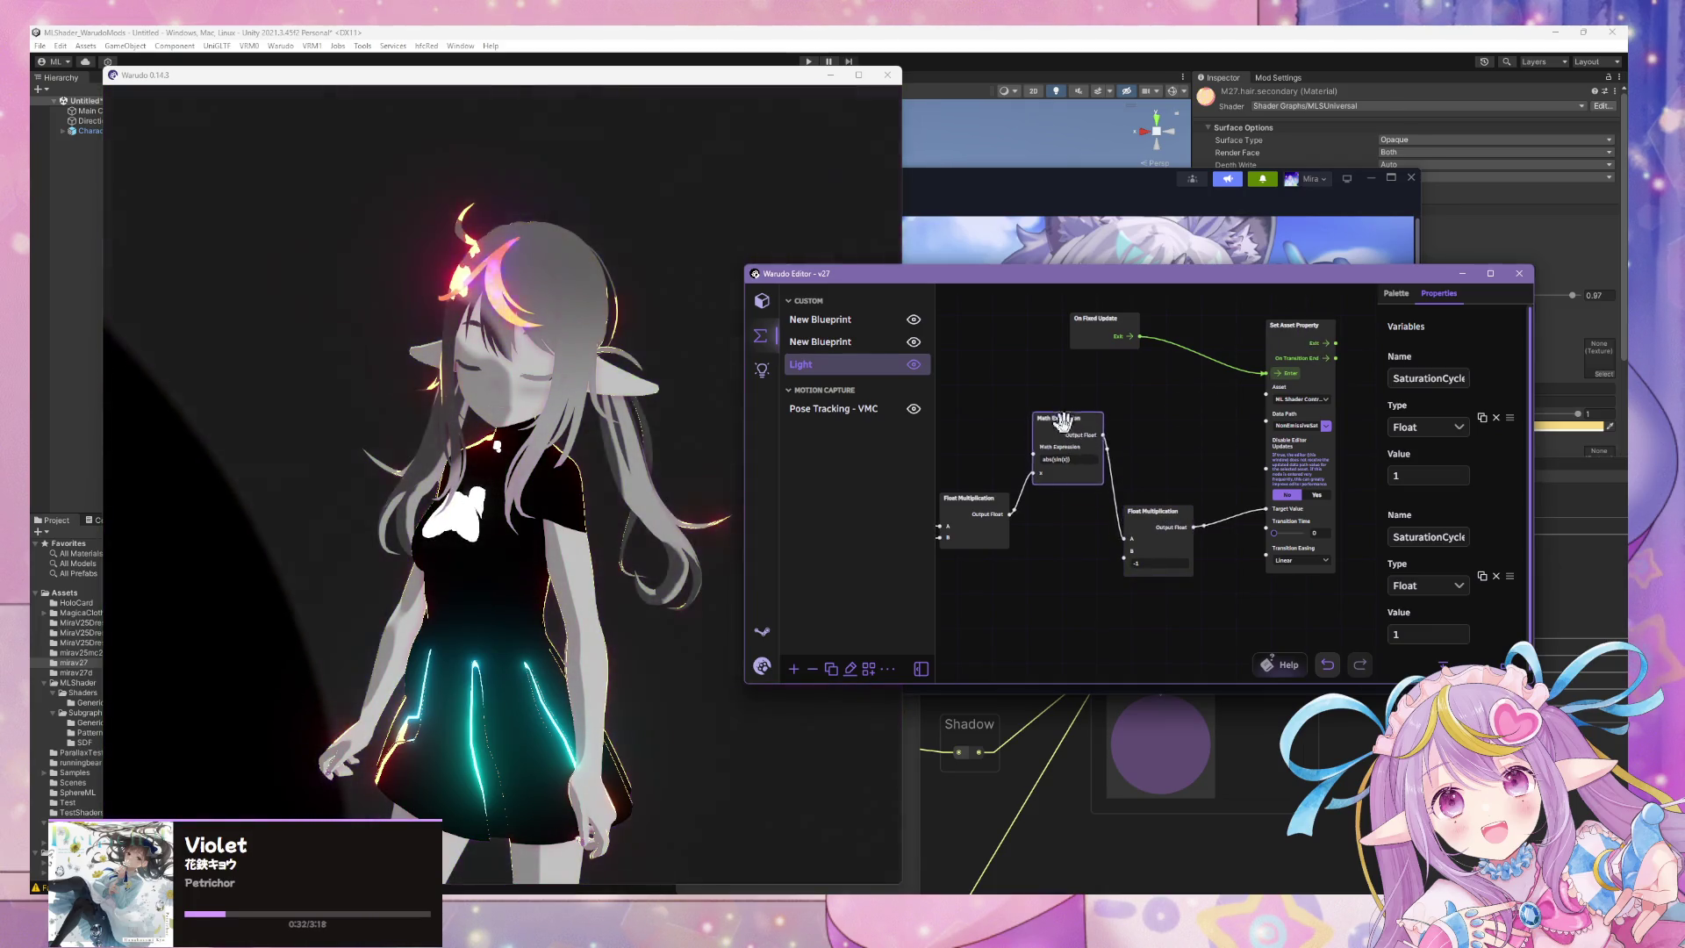
pyautogui.moveTo(1141, 527); pyautogui.dragTo(1147, 504)
pyautogui.moveTo(1117, 571); pyautogui.dragTo(1254, 543)
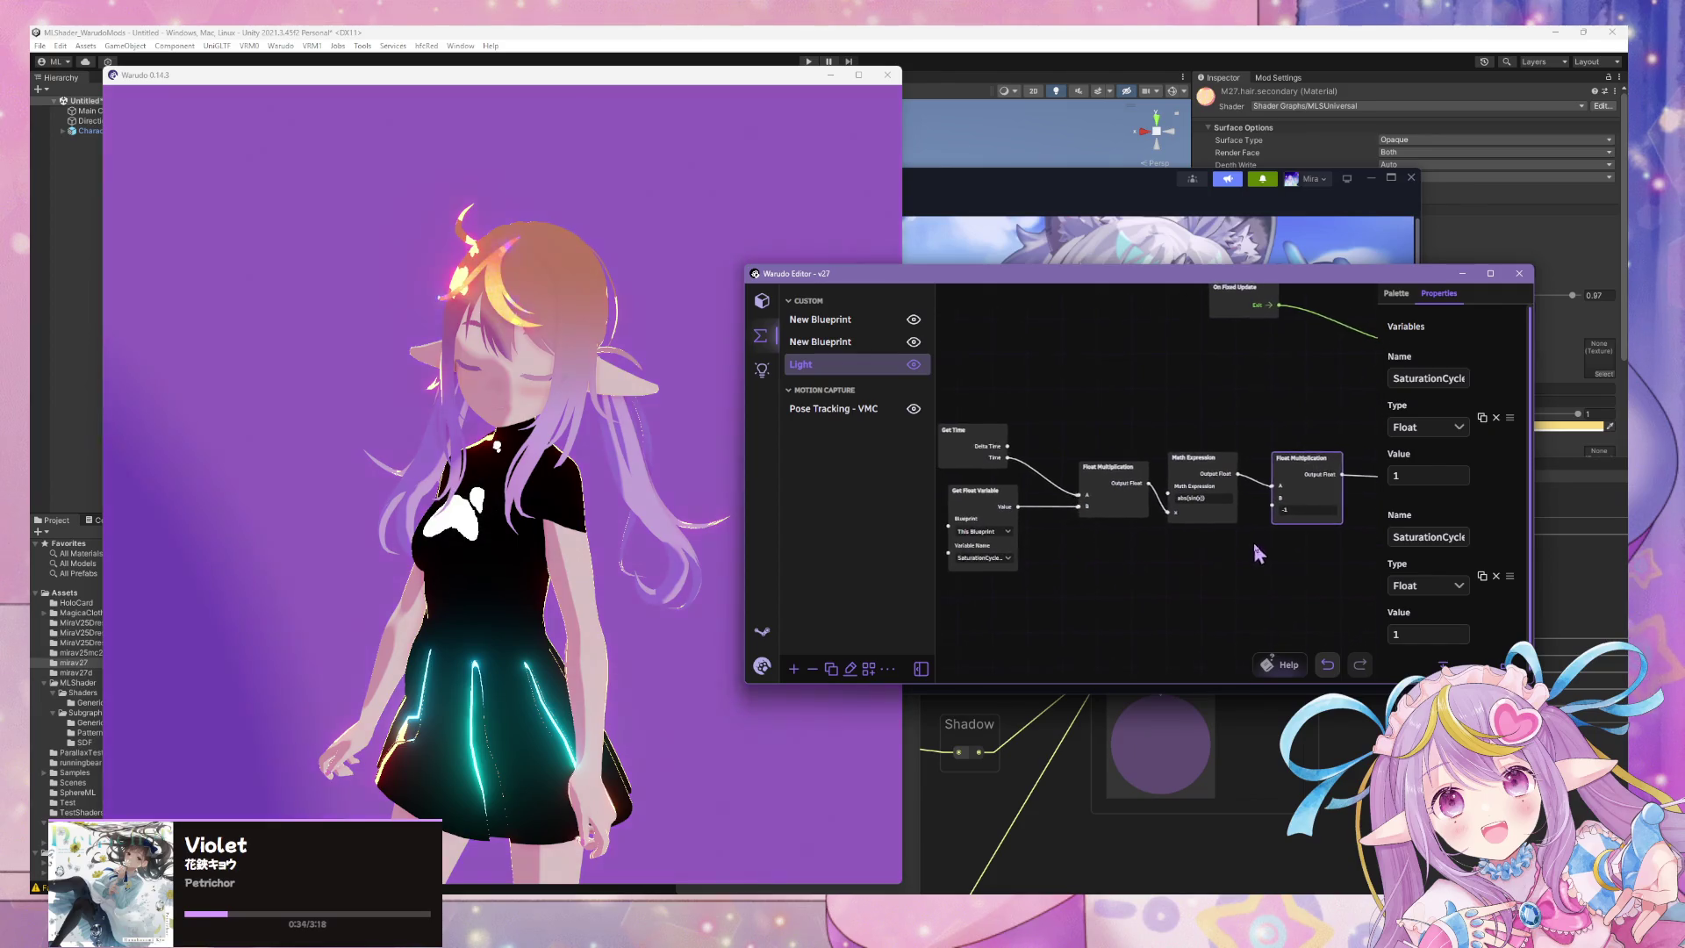
pyautogui.click(1085, 462)
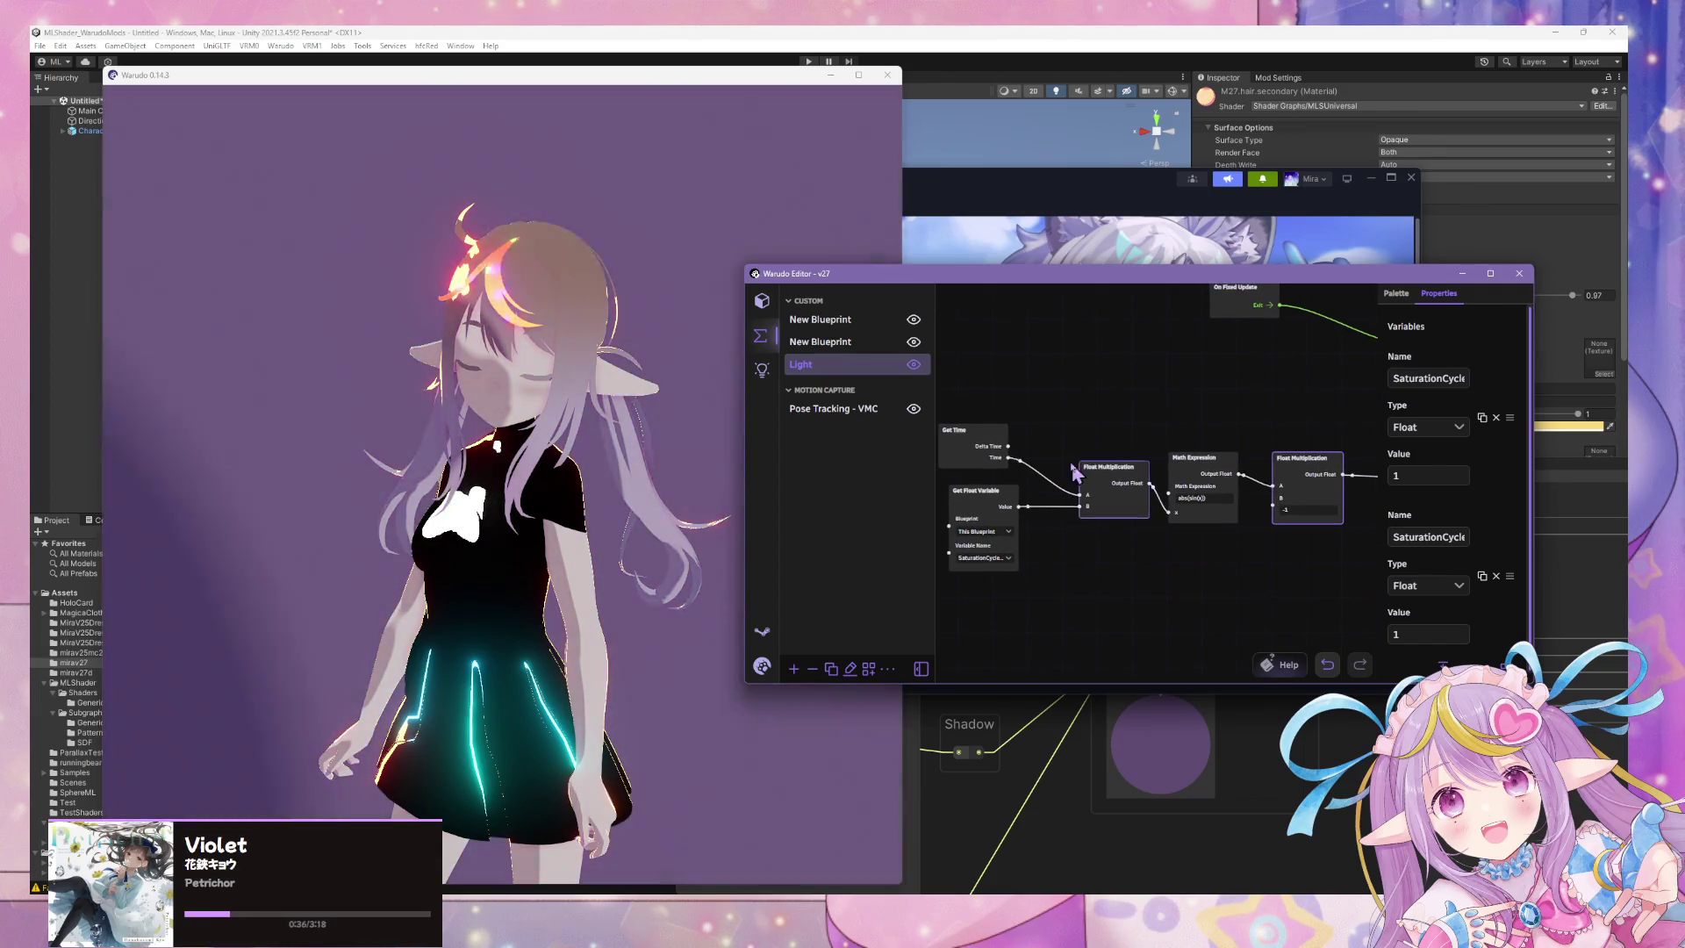
# Set the first float variable's value to 0 and name the second variable SaturationCycleSpeed.
pyautogui.click(986, 447)
pyautogui.click(1424, 474)
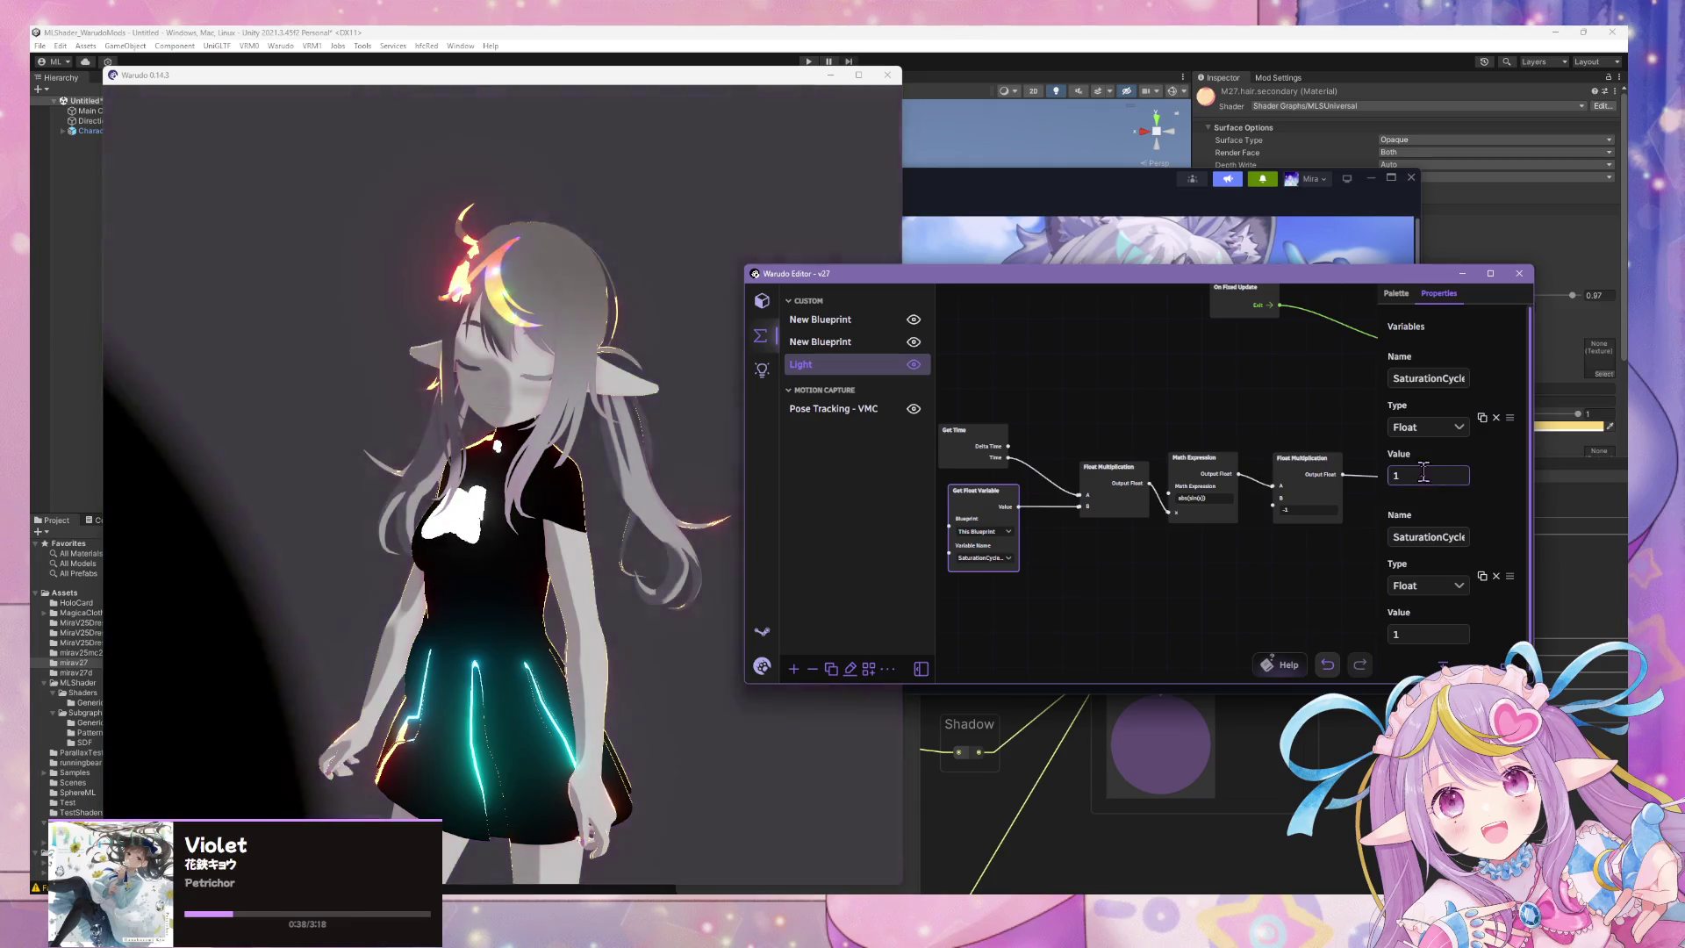
pyautogui.click(1432, 540)
pyautogui.write('Speed')
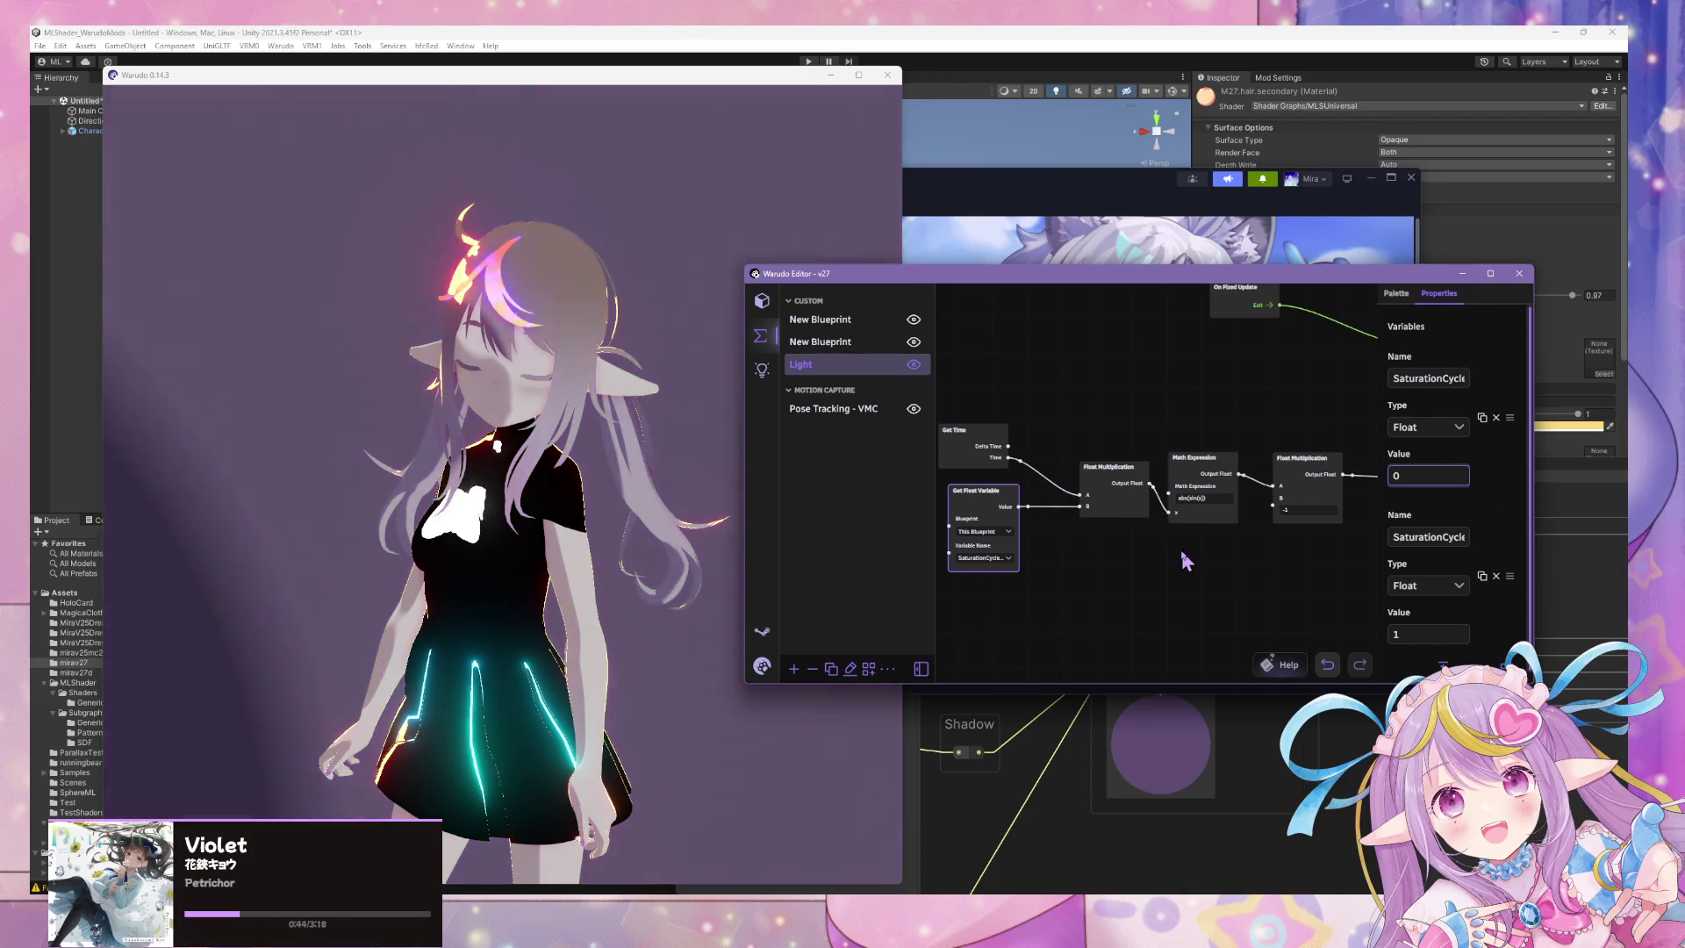
# Reposition the Get Float Variable node and recenter the chain, then search the palette for 'add'.
pyautogui.moveTo(995, 489); pyautogui.dragTo(913, 504)
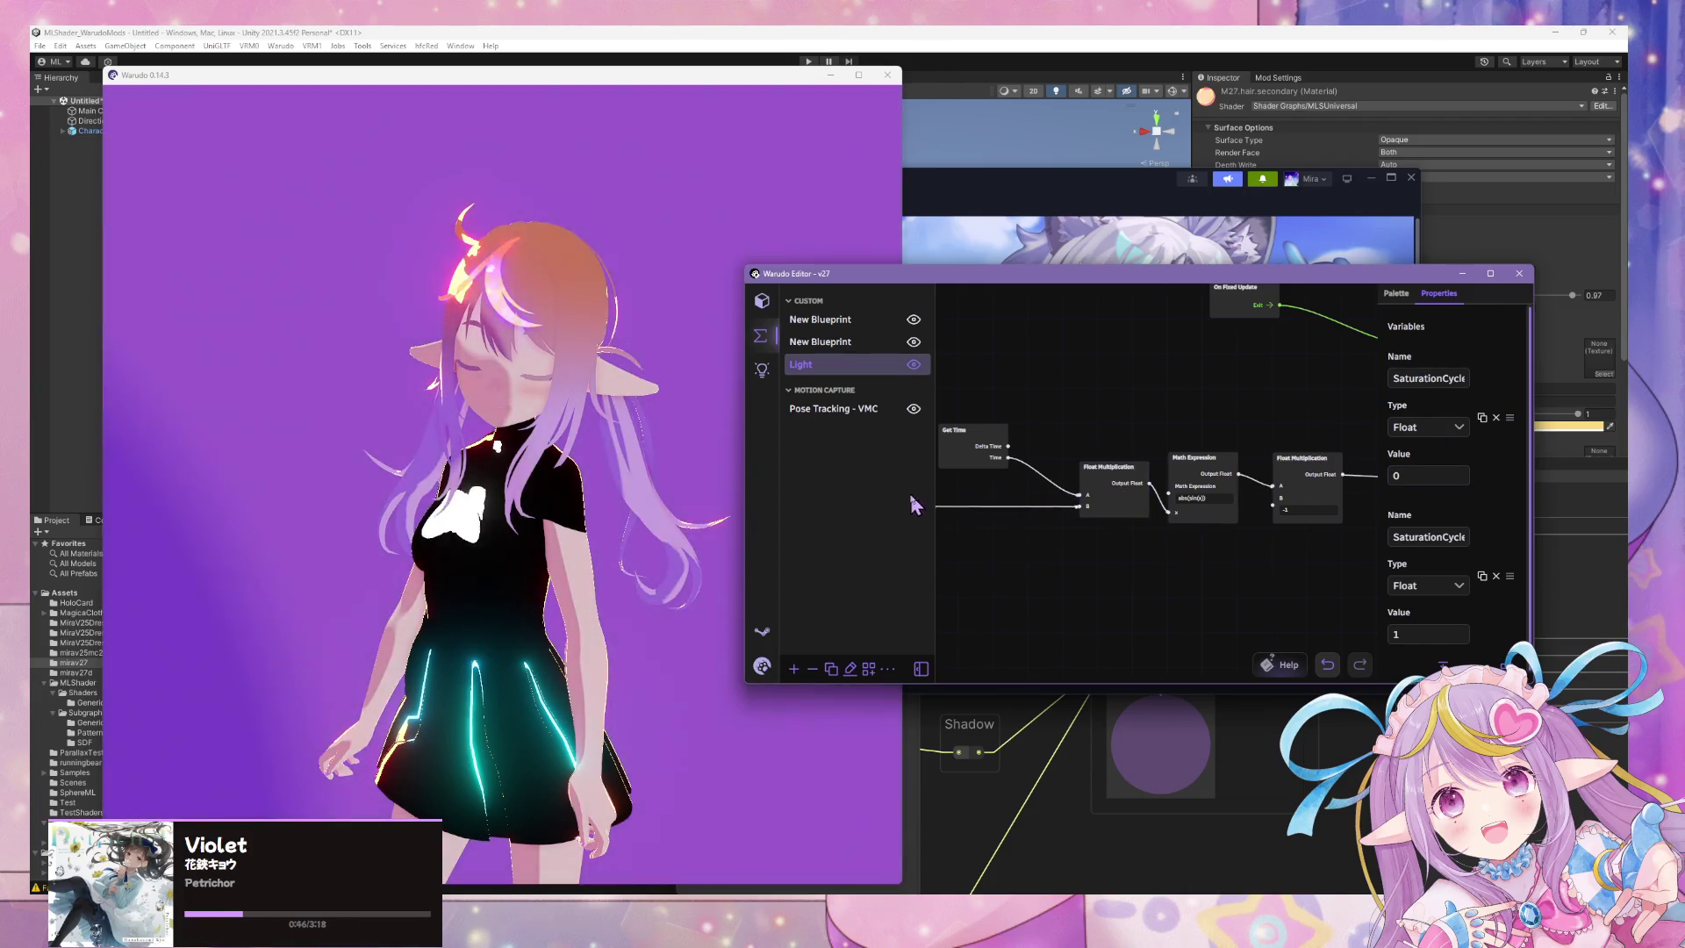
pyautogui.moveTo(1045, 544); pyautogui.dragTo(1106, 537)
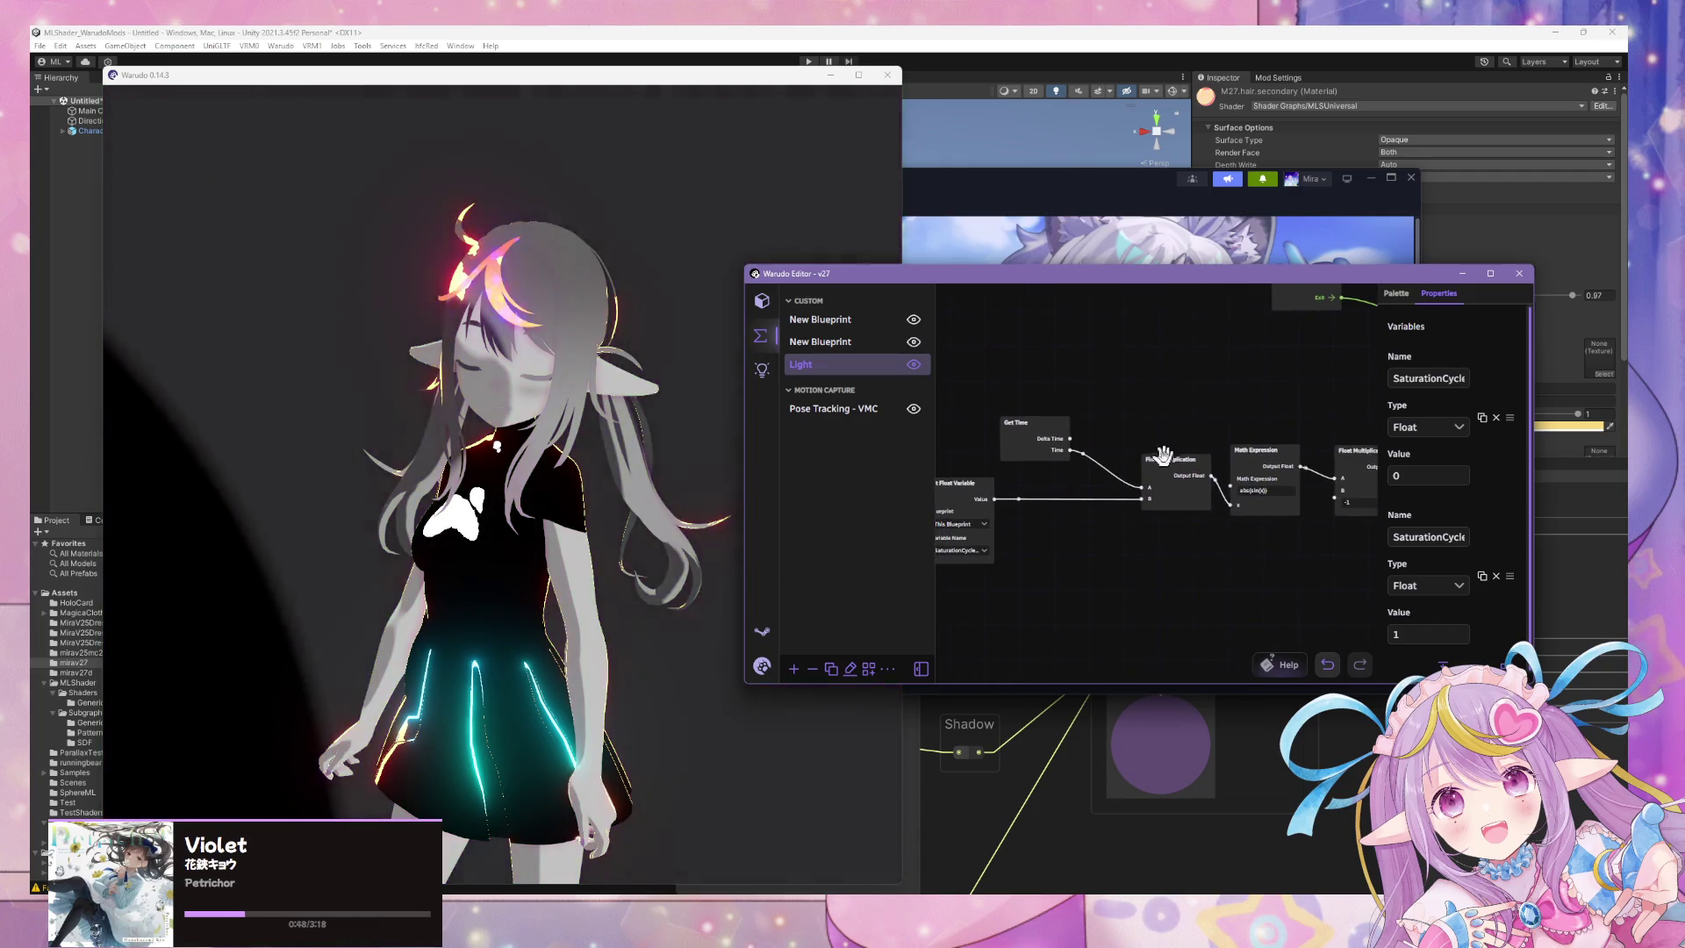
pyautogui.moveTo(1167, 460)
pyautogui.mouseDown()
pyautogui.moveTo(1088, 463)
pyautogui.moveTo(1020, 425)
pyautogui.moveTo(967, 425)
pyautogui.mouseUp()
pyautogui.click(1100, 463)
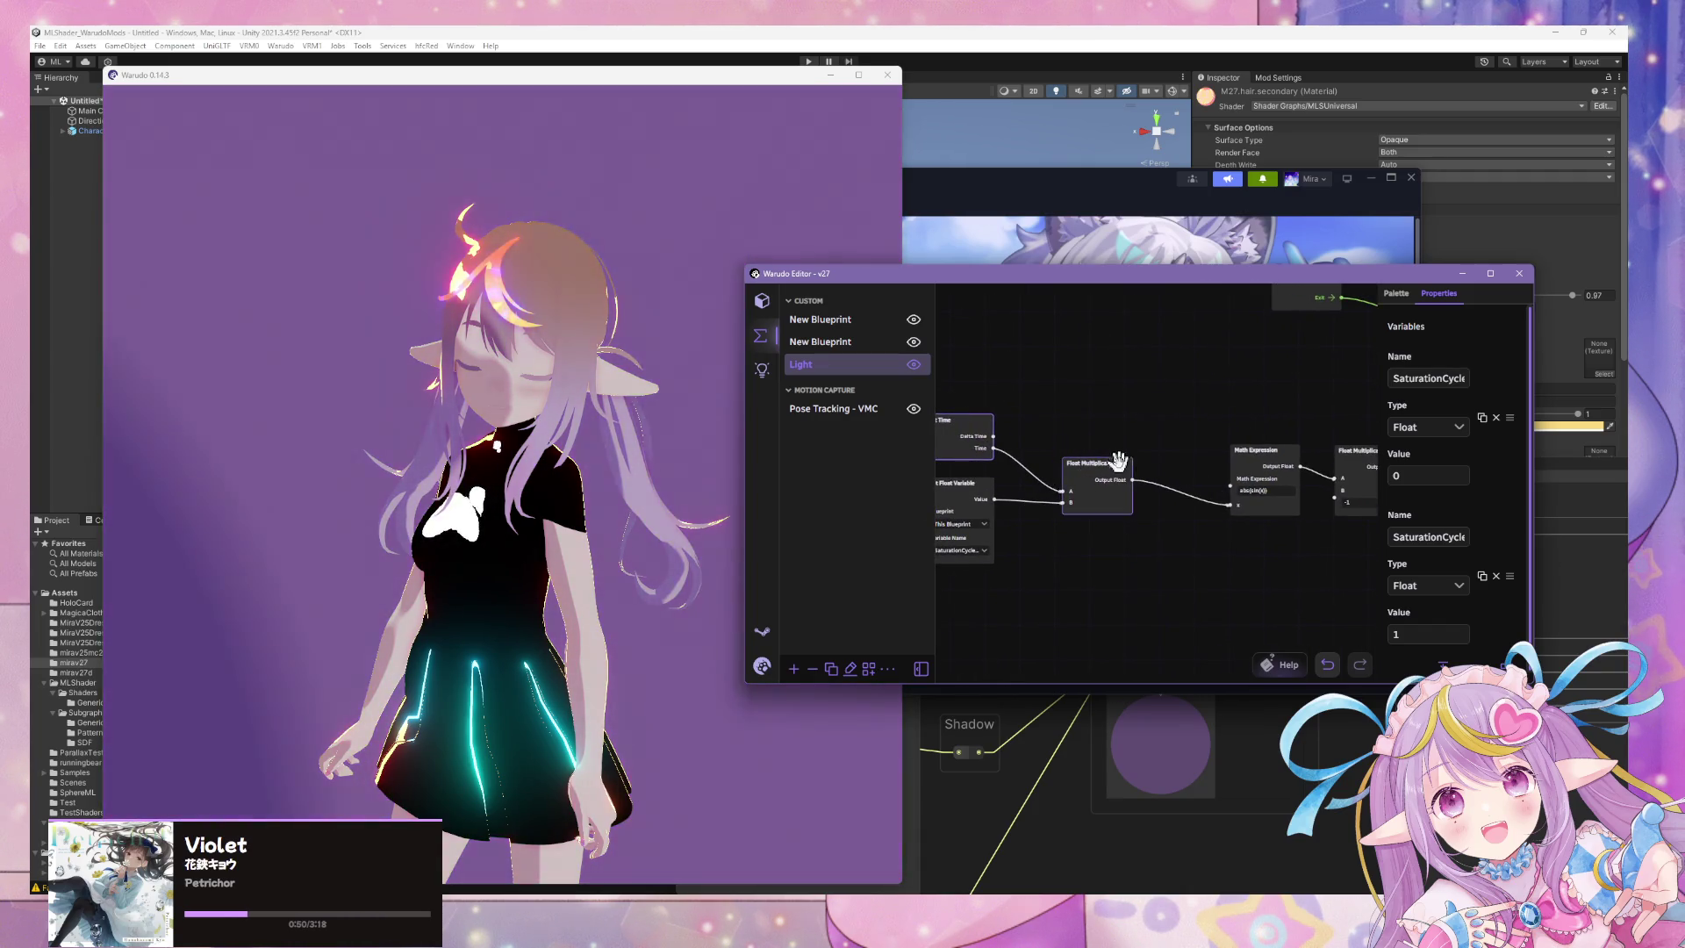
pyautogui.click(1273, 496)
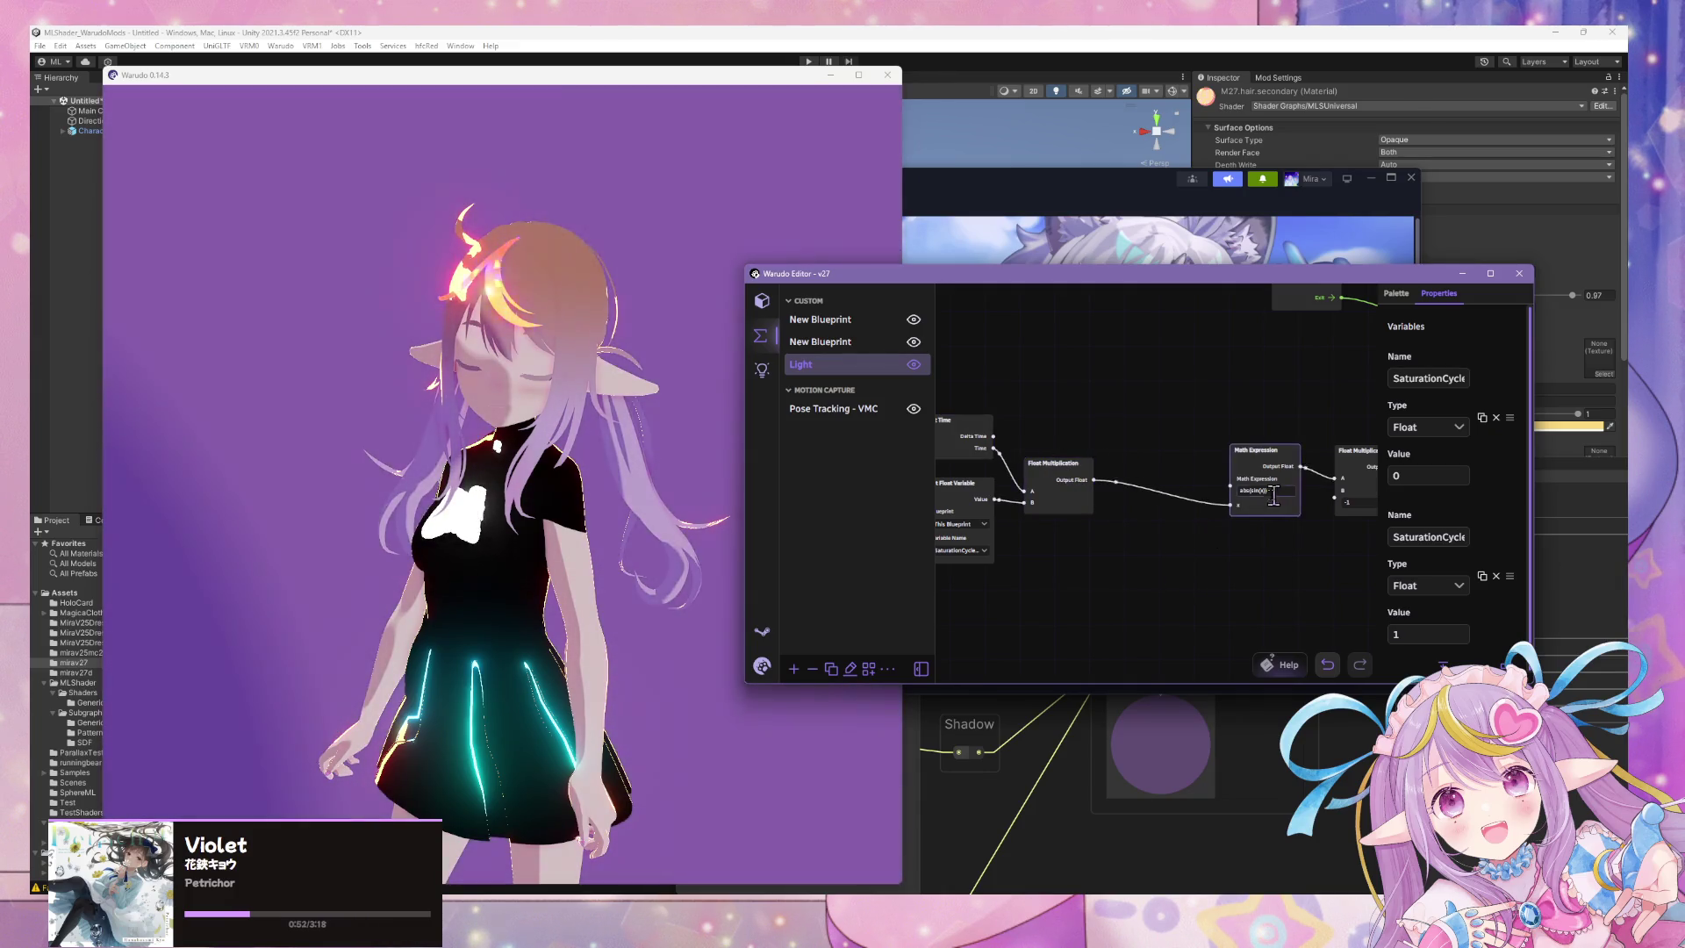
pyautogui.click(1397, 293)
pyautogui.write('add')
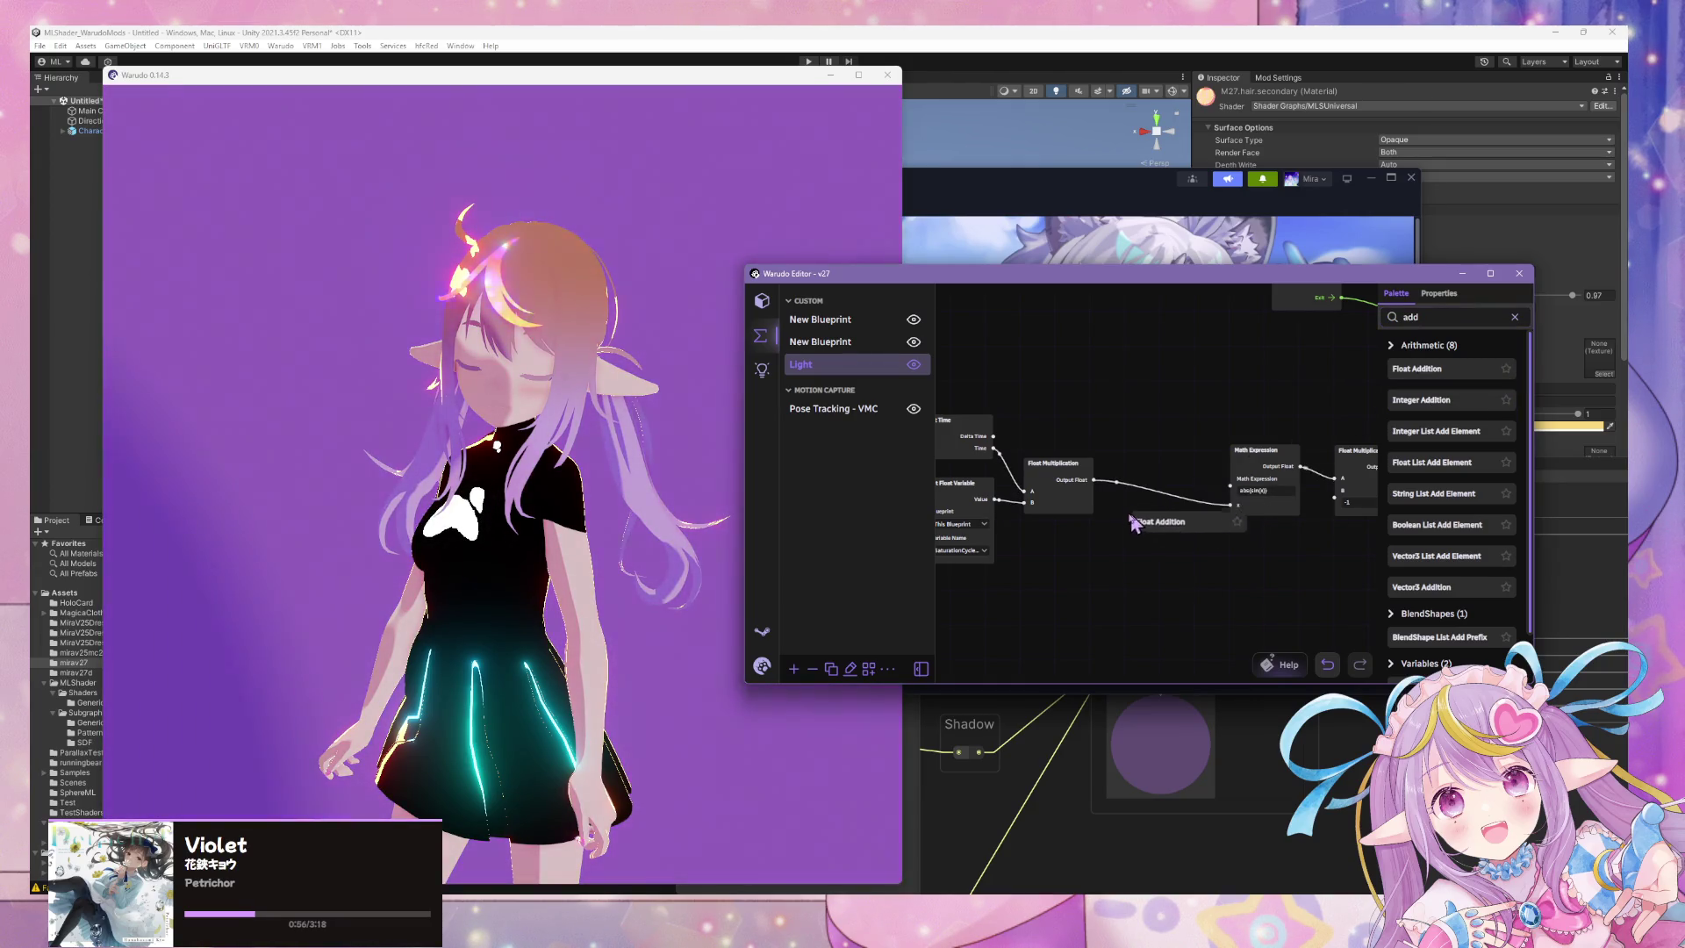
# Place a Float Addition node taking the multiplication result in A and feeding the Math Expression.
pyautogui.moveTo(1135, 524); pyautogui.dragTo(1132, 527)
pyautogui.moveTo(1229, 503); pyautogui.dragTo(1227, 506)
pyautogui.moveTo(1093, 480); pyautogui.dragTo(1114, 555)
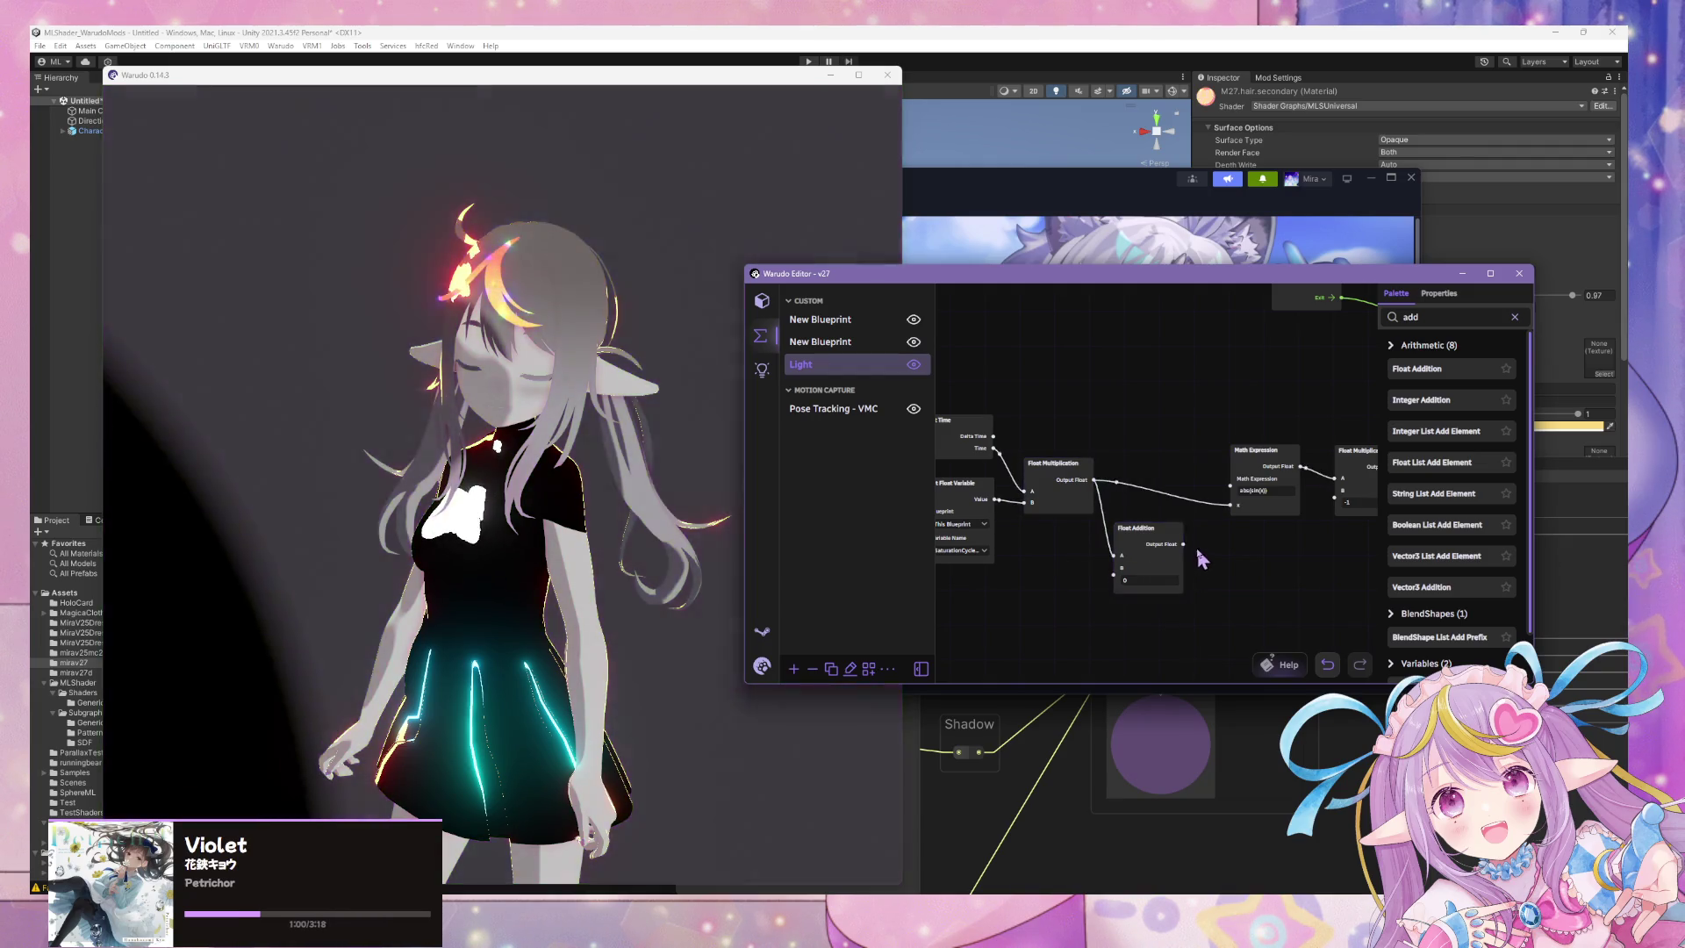
pyautogui.moveTo(1228, 503); pyautogui.dragTo(1164, 466)
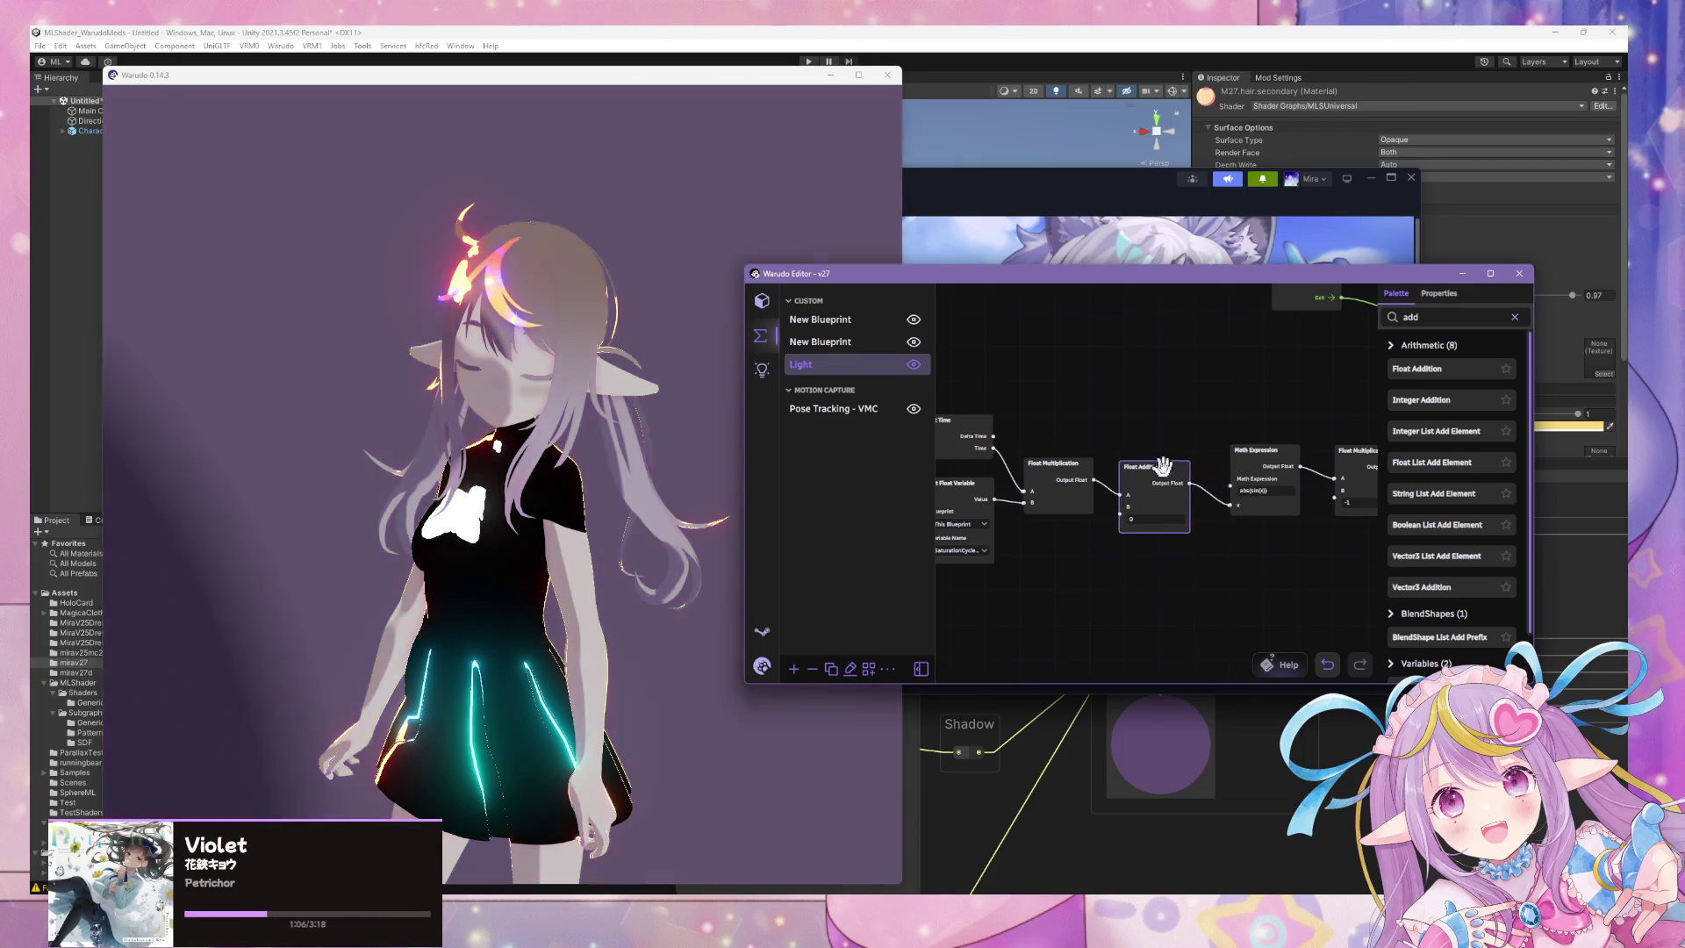
pyautogui.scroll(-2, 1105, 532)
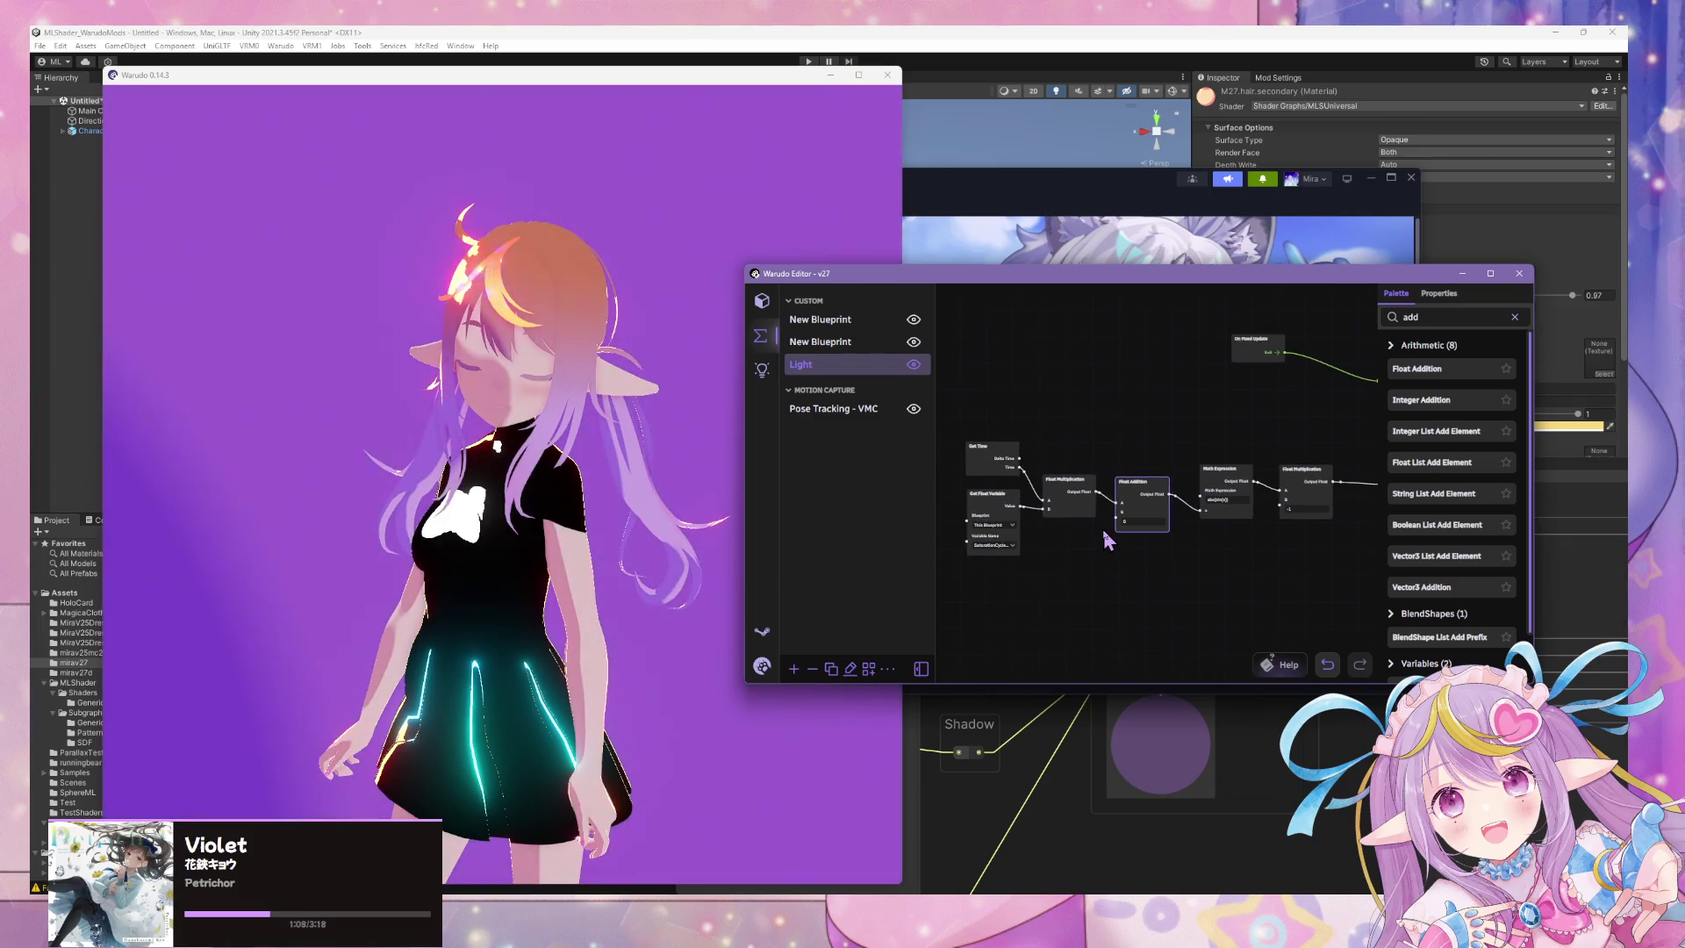
pyautogui.scroll(2, 1103, 527)
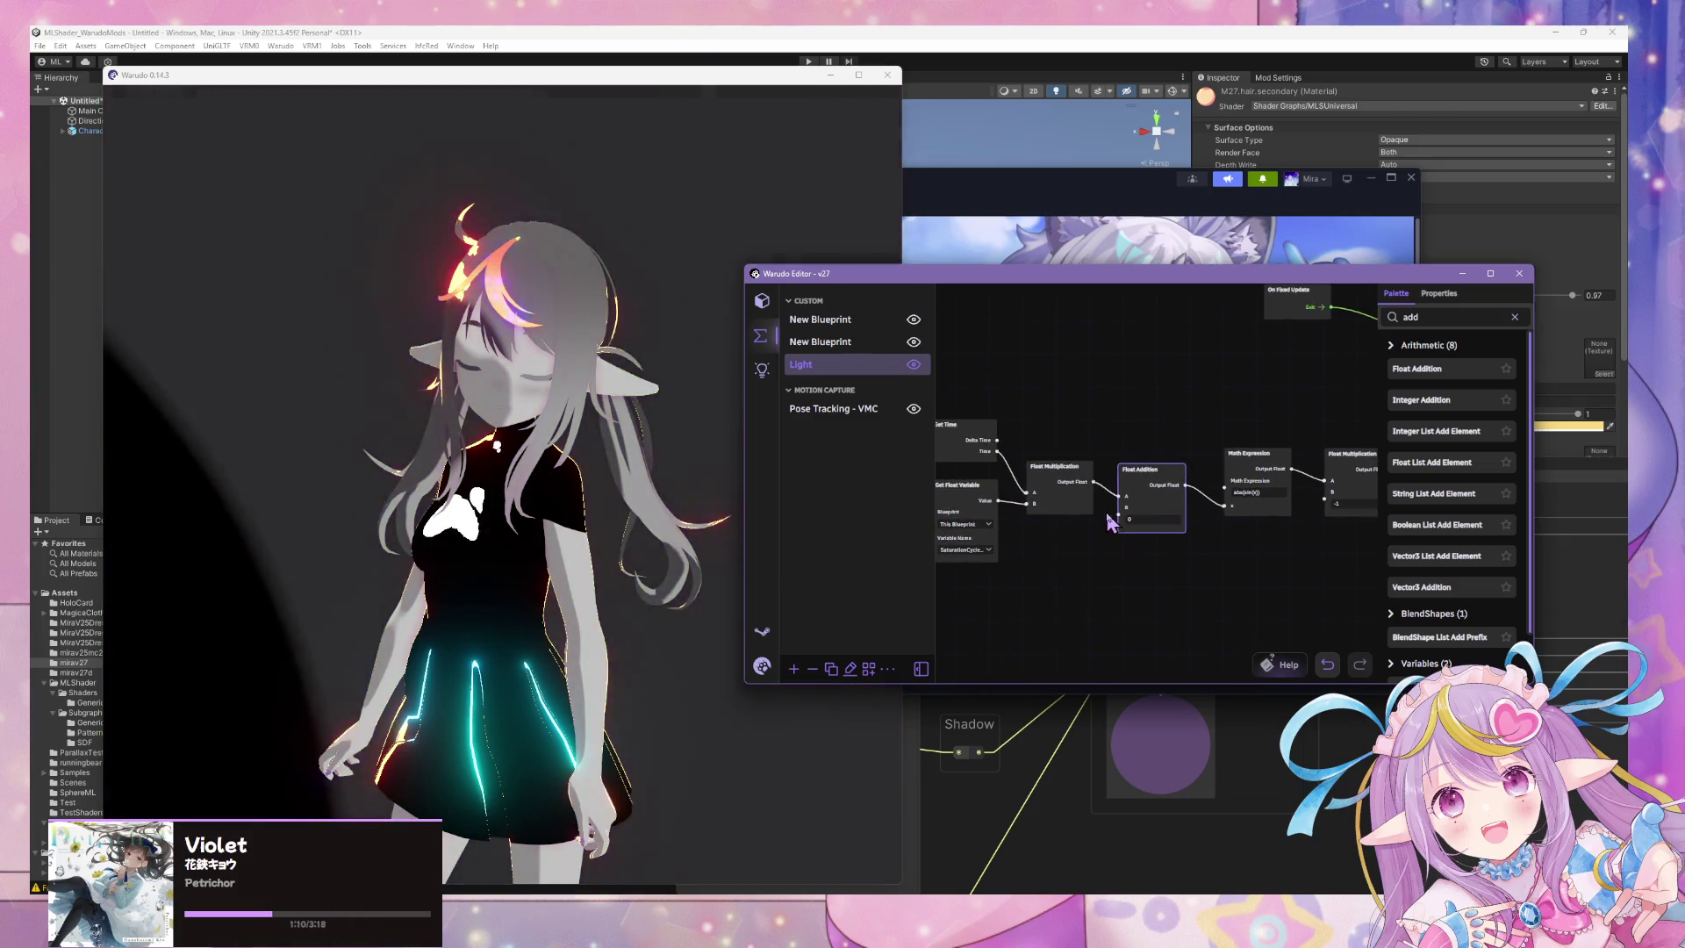
pyautogui.moveTo(1197, 387); pyautogui.dragTo(1132, 392)
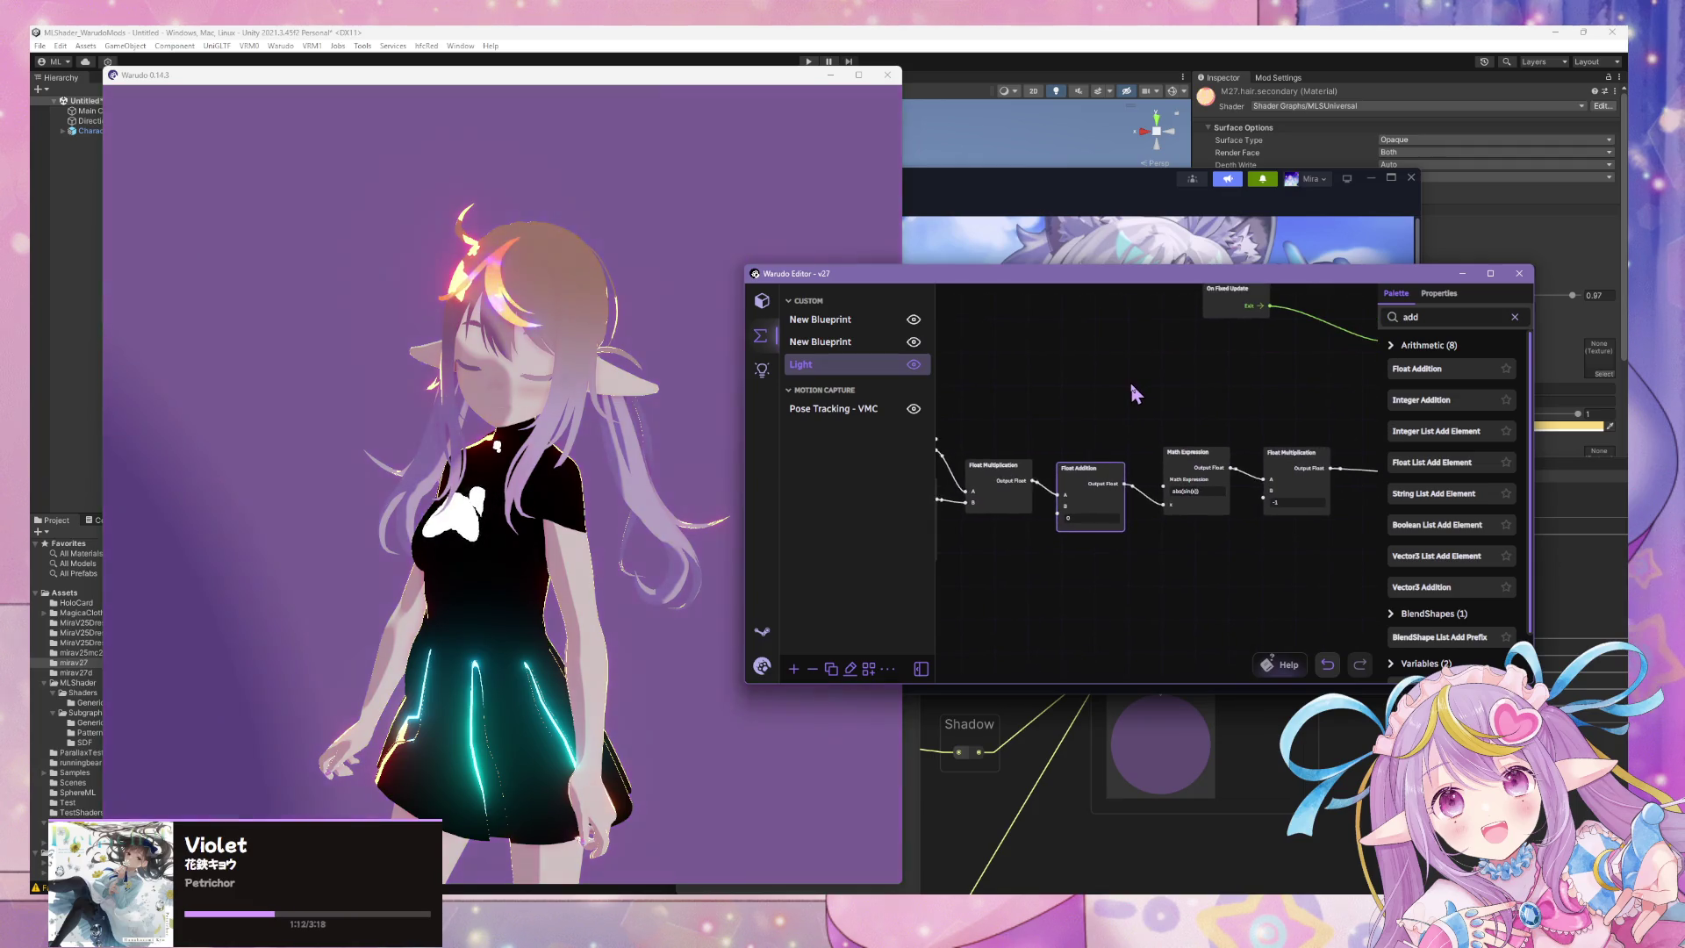
pyautogui.scroll(-2, 1130, 383)
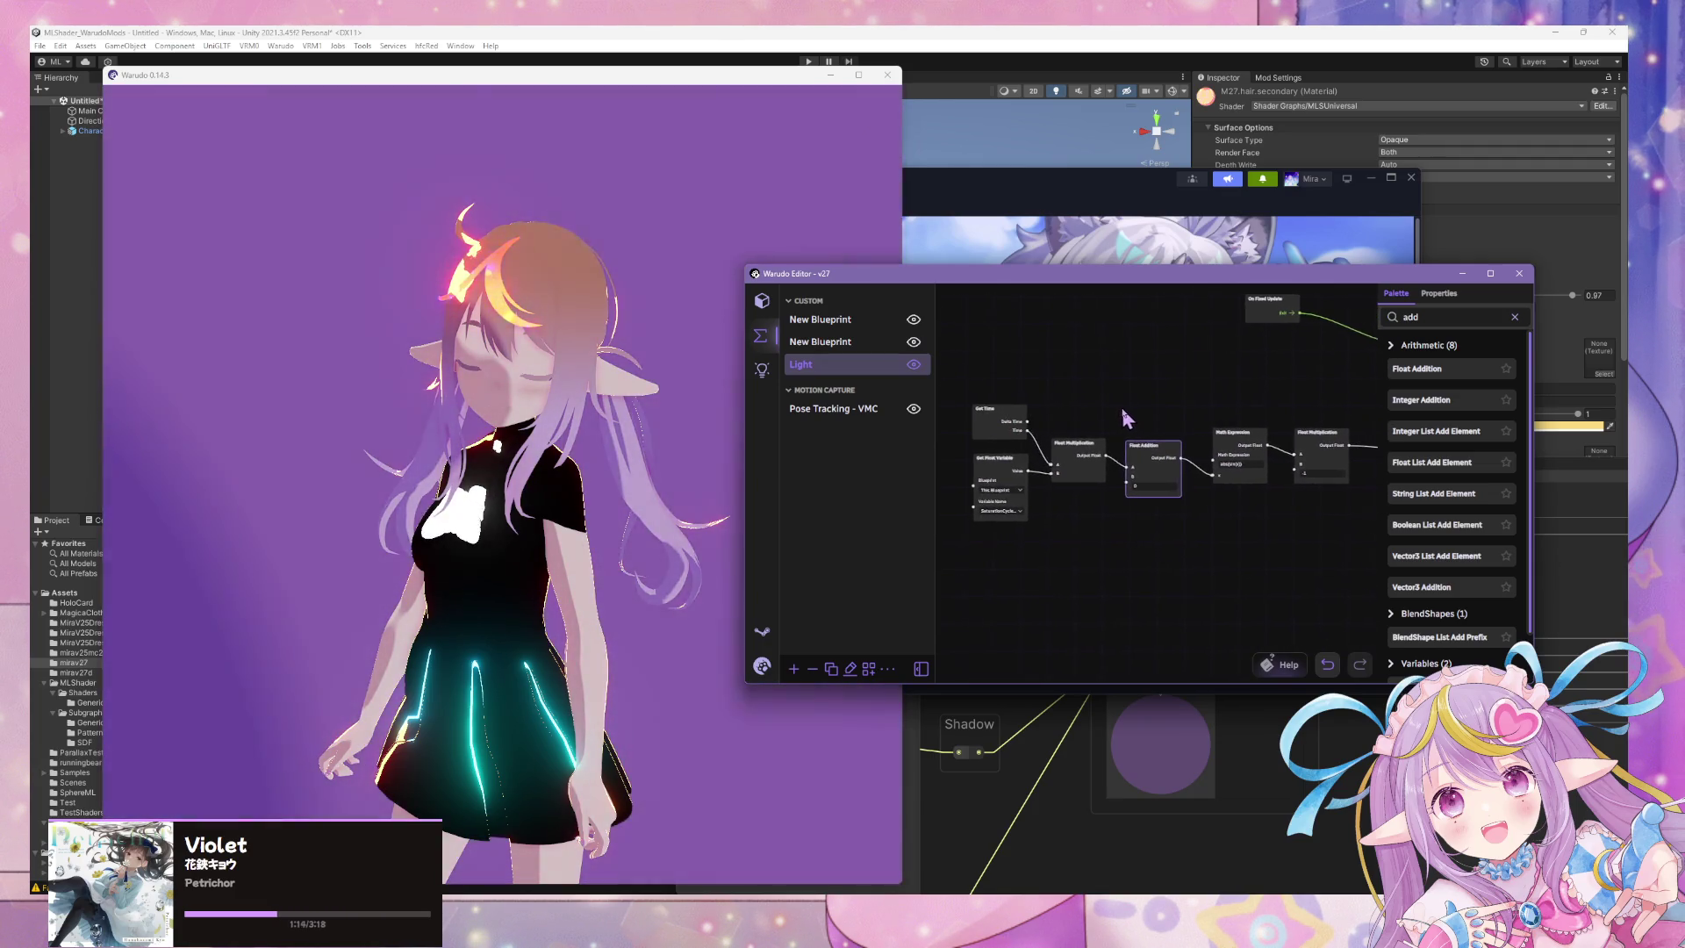
pyautogui.scroll(1, 1139, 527)
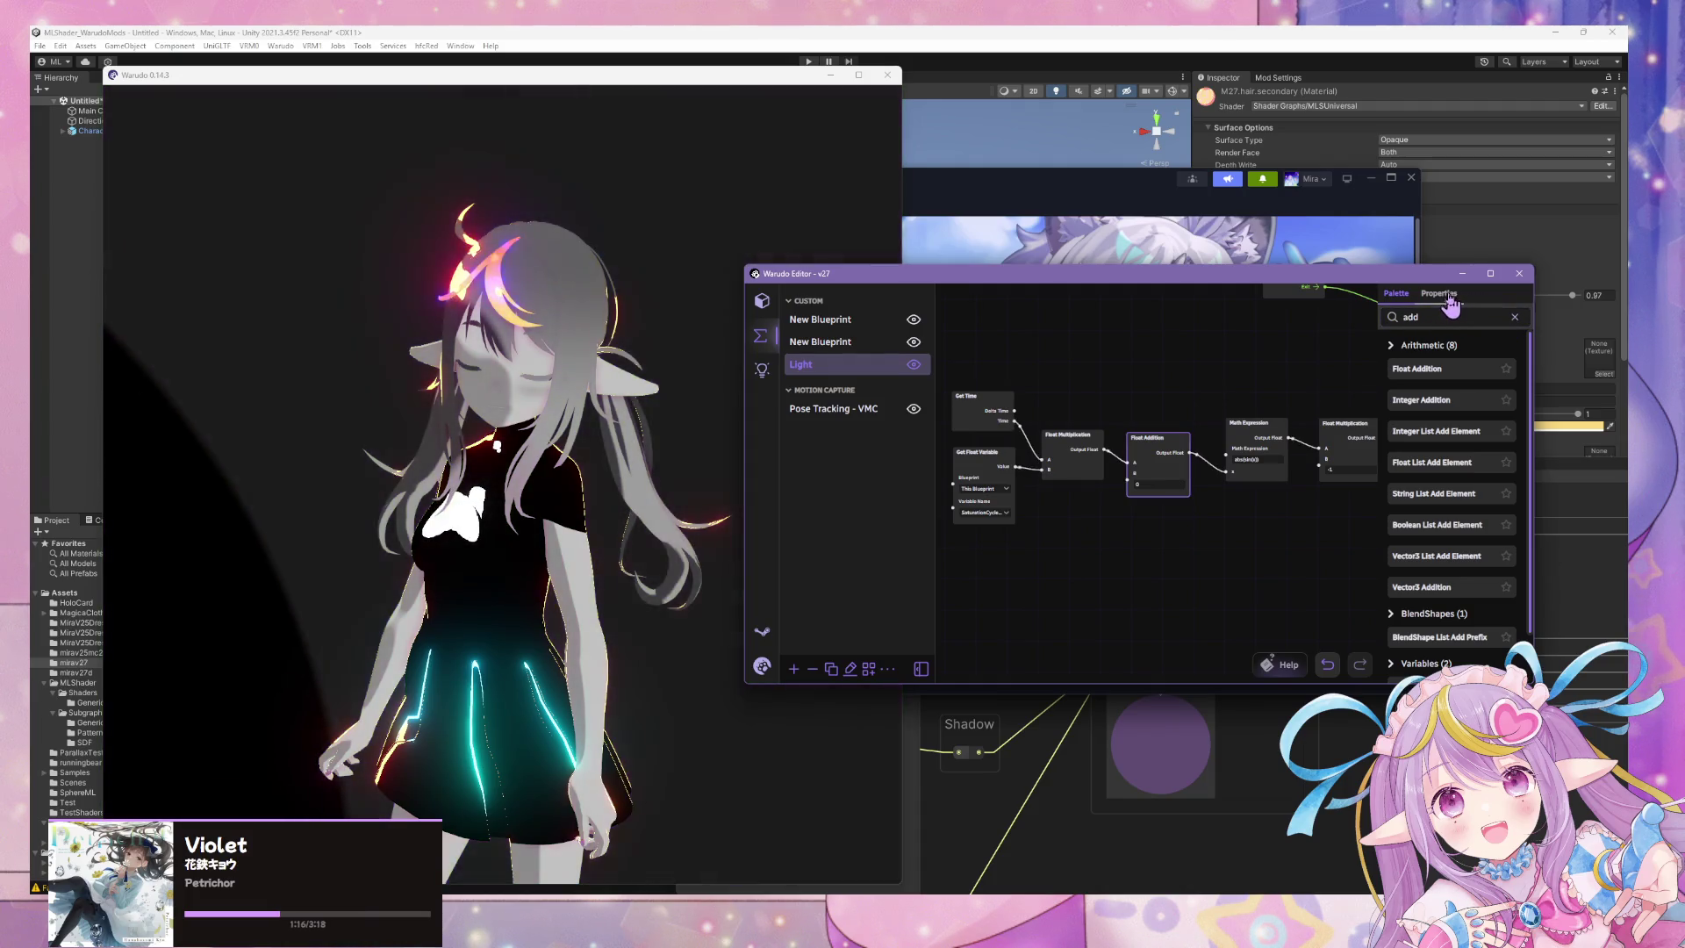
# Duplicate the Get Float Variable node, switch it to the other variable, and wire it to Addition B.
pyautogui.click(995, 465)
pyautogui.hotkey('ctrl', 'c')
pyautogui.hotkey('ctrl', 'v')
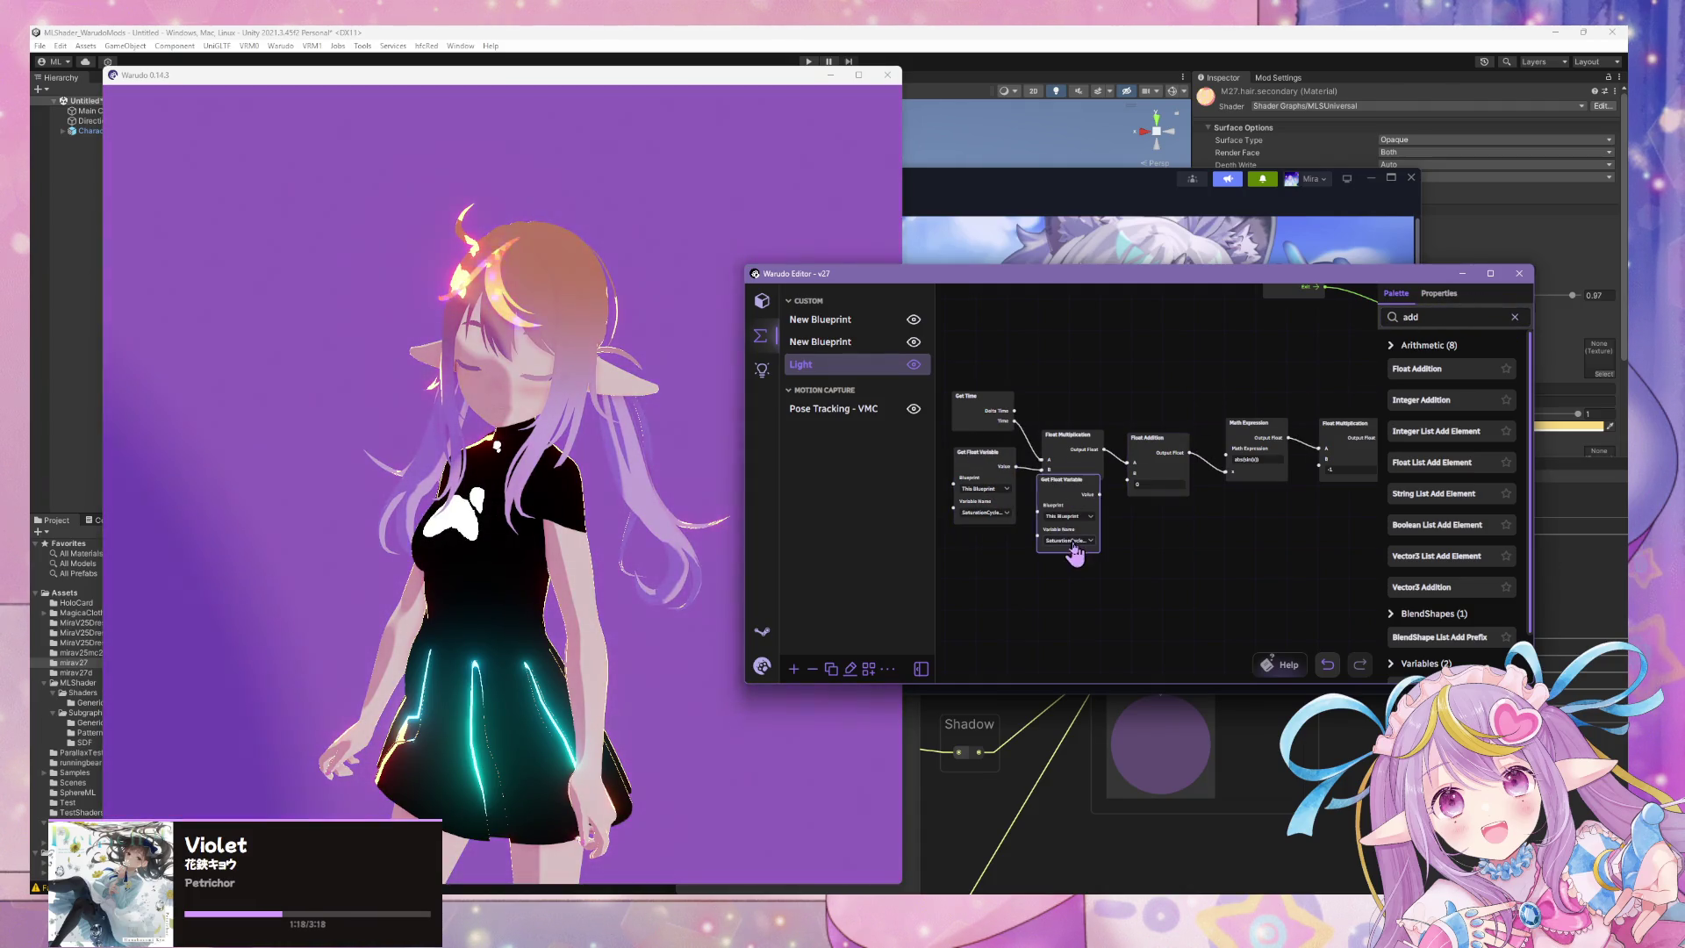
pyautogui.click(1073, 544)
pyautogui.click(1176, 591)
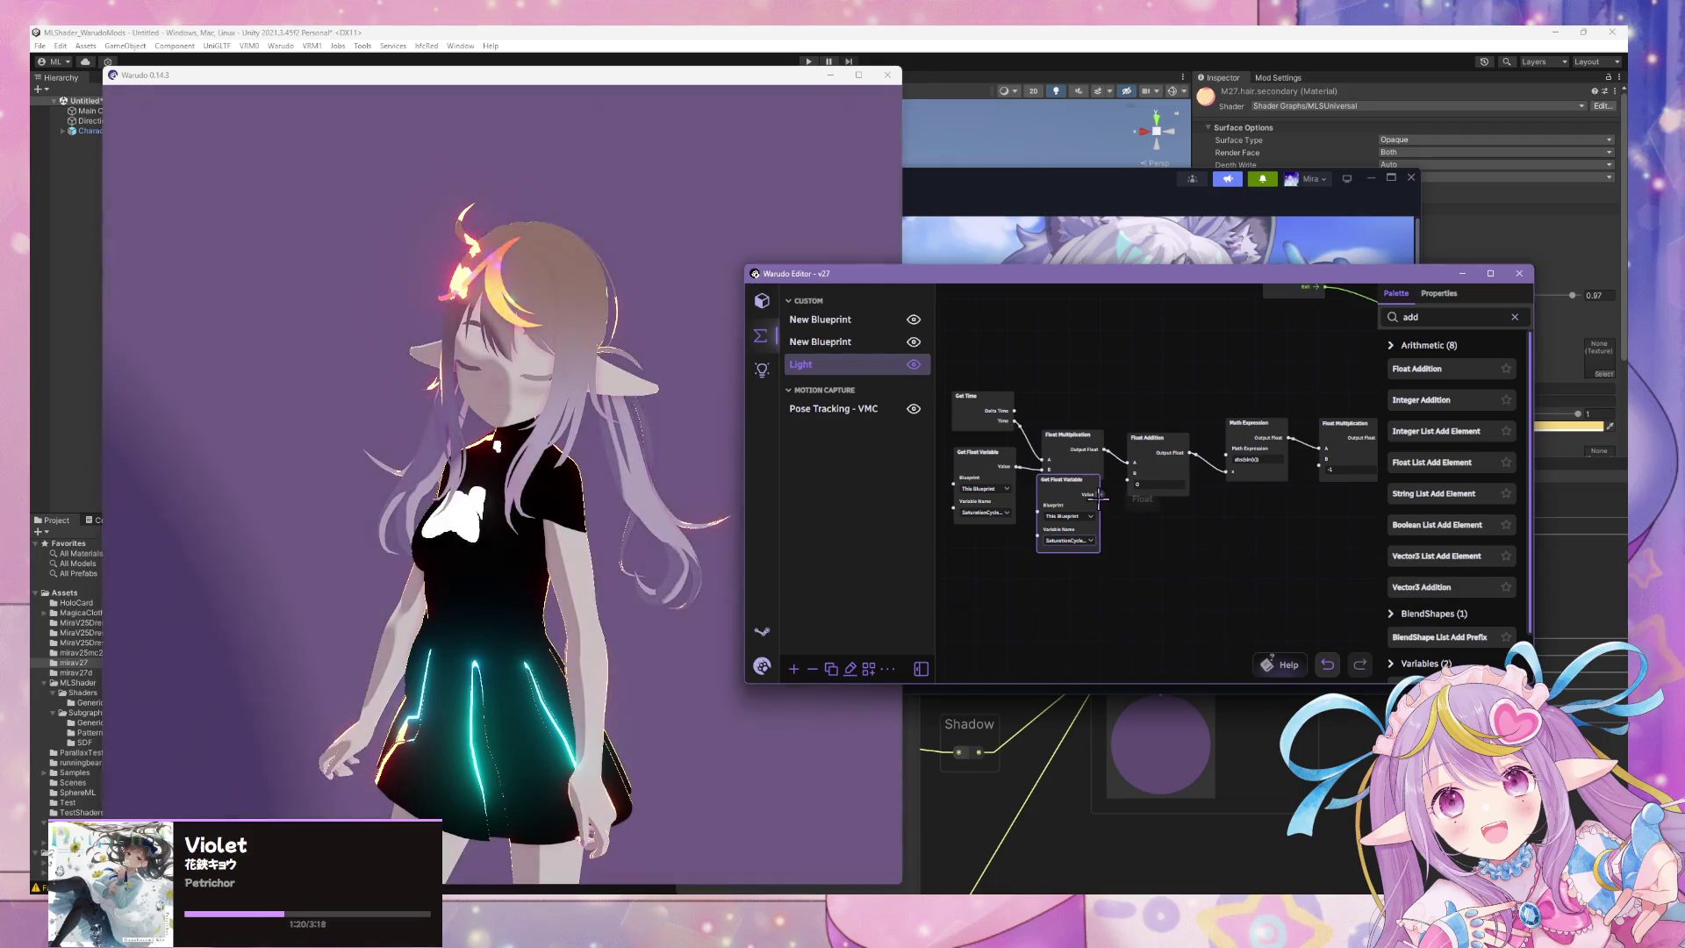
pyautogui.moveTo(1100, 498)
pyautogui.mouseDown()
pyautogui.moveTo(1130, 482)
pyautogui.moveTo(974, 542)
pyautogui.mouseUp()
# Bring the avatar view forward to watch the saturation cycle.
pyautogui.click(551, 445)
pyautogui.scroll(-5, 551, 445)
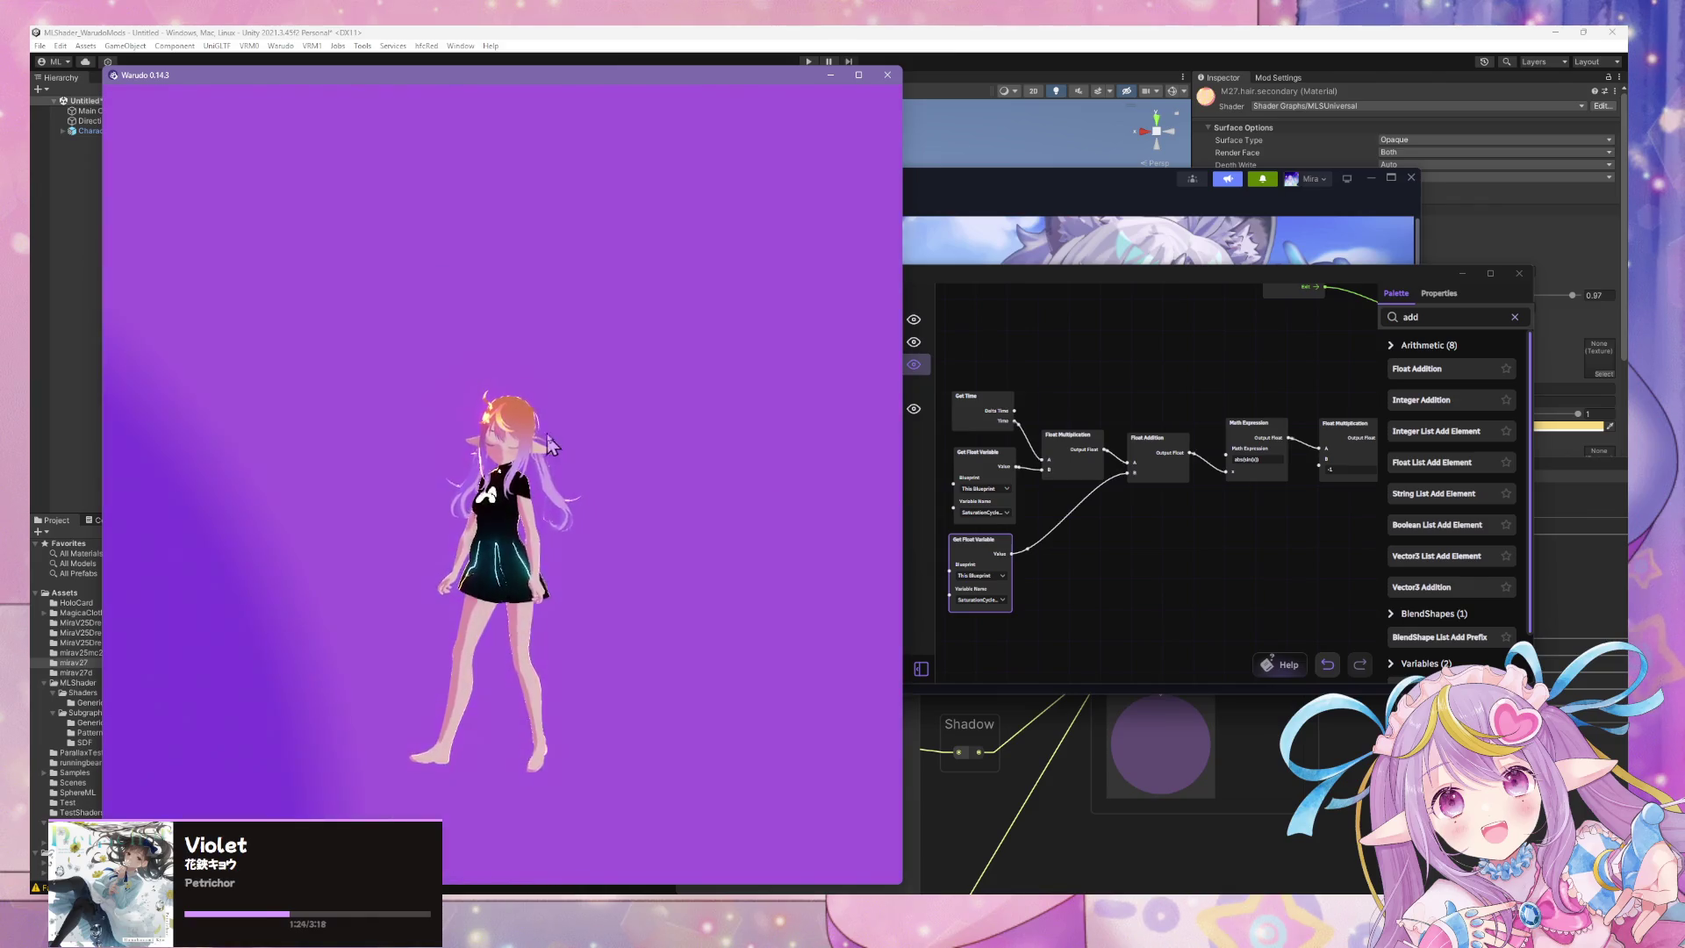
pyautogui.scroll(4, 584, 453)
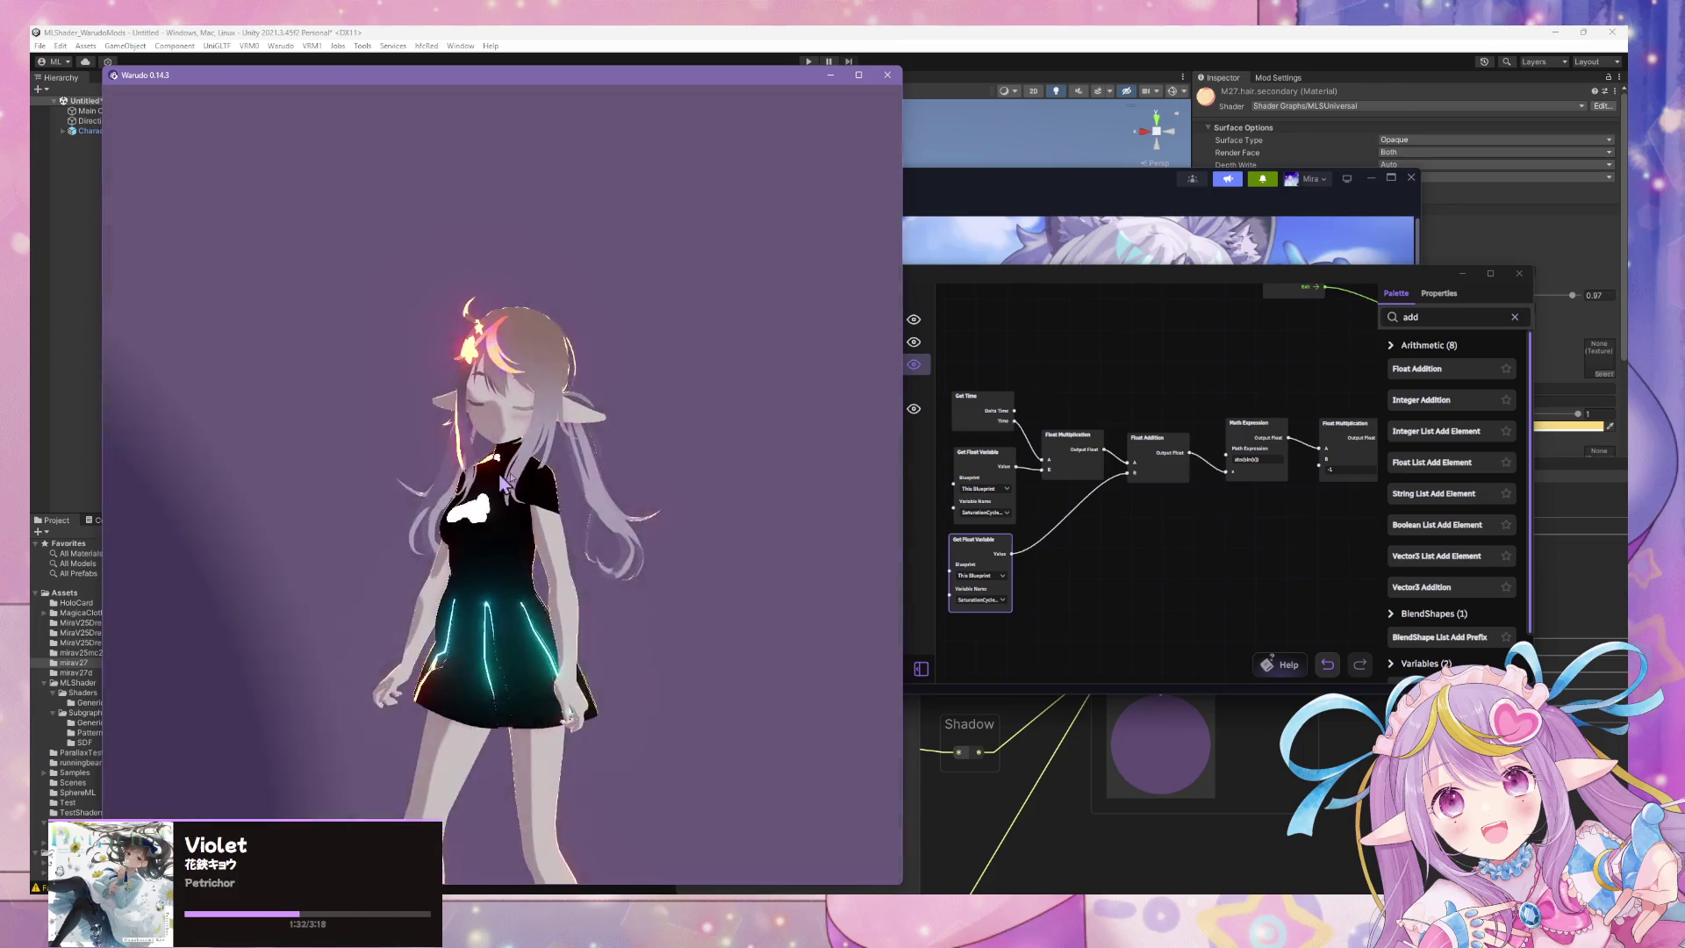
# Move the On Fixed Update node next to Set Asset Property.
pyautogui.click(1141, 546)
pyautogui.moveTo(1141, 546); pyautogui.dragTo(904, 638)
pyautogui.click(1062, 377)
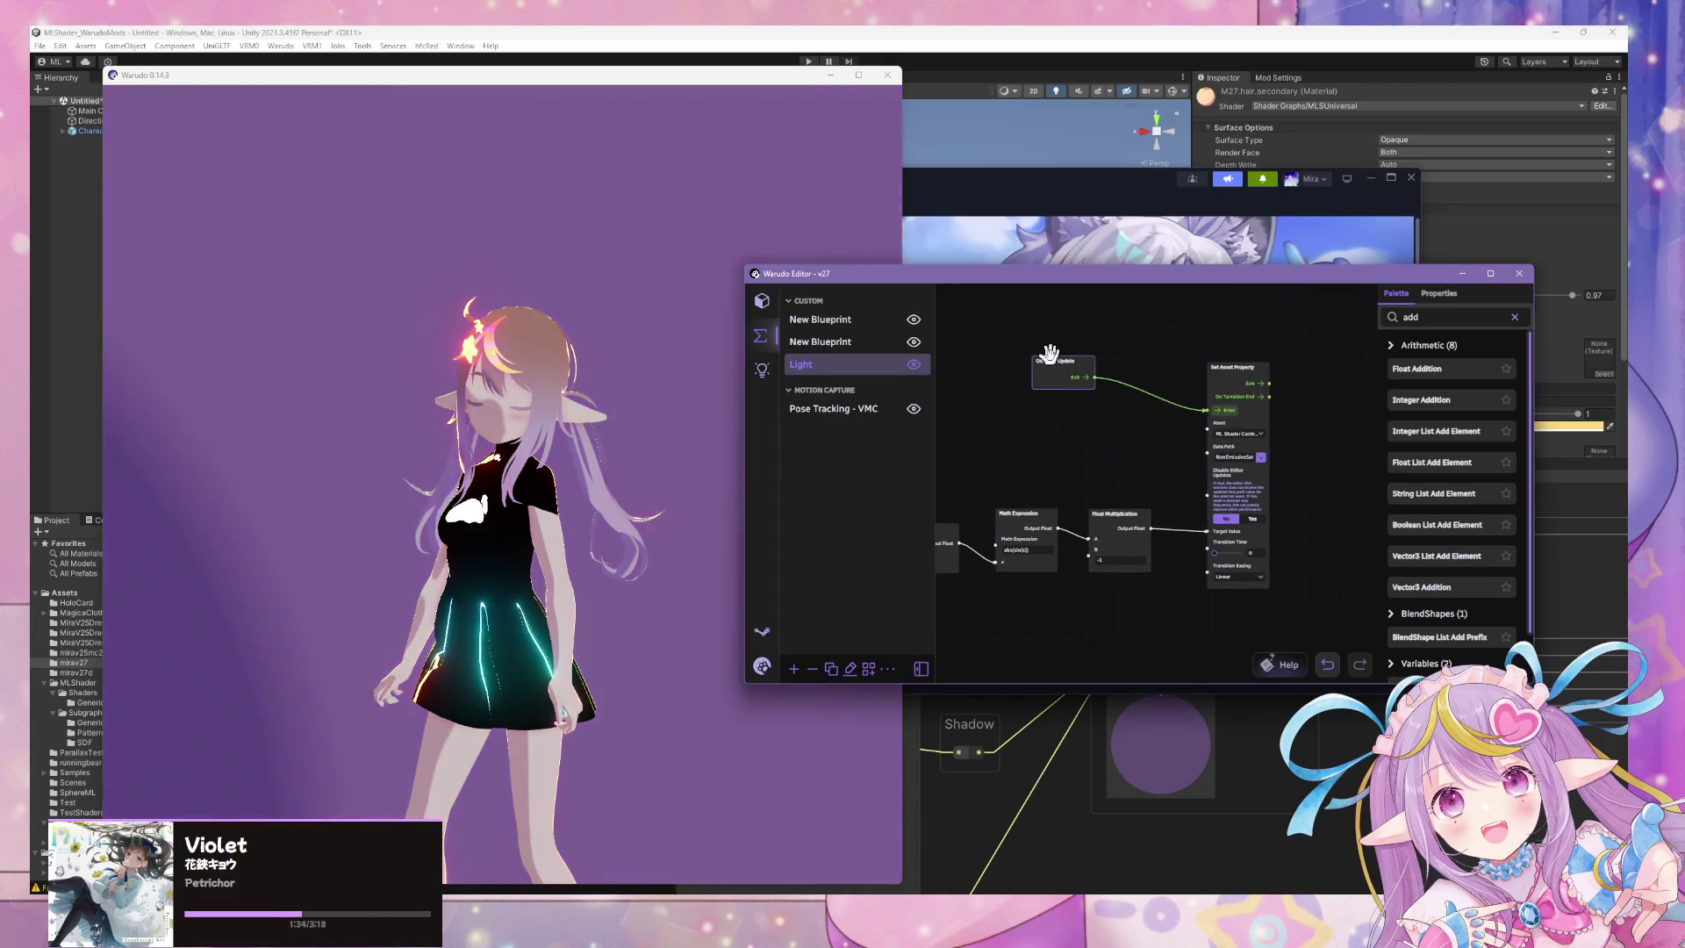
pyautogui.moveTo(1062, 377); pyautogui.dragTo(1118, 429)
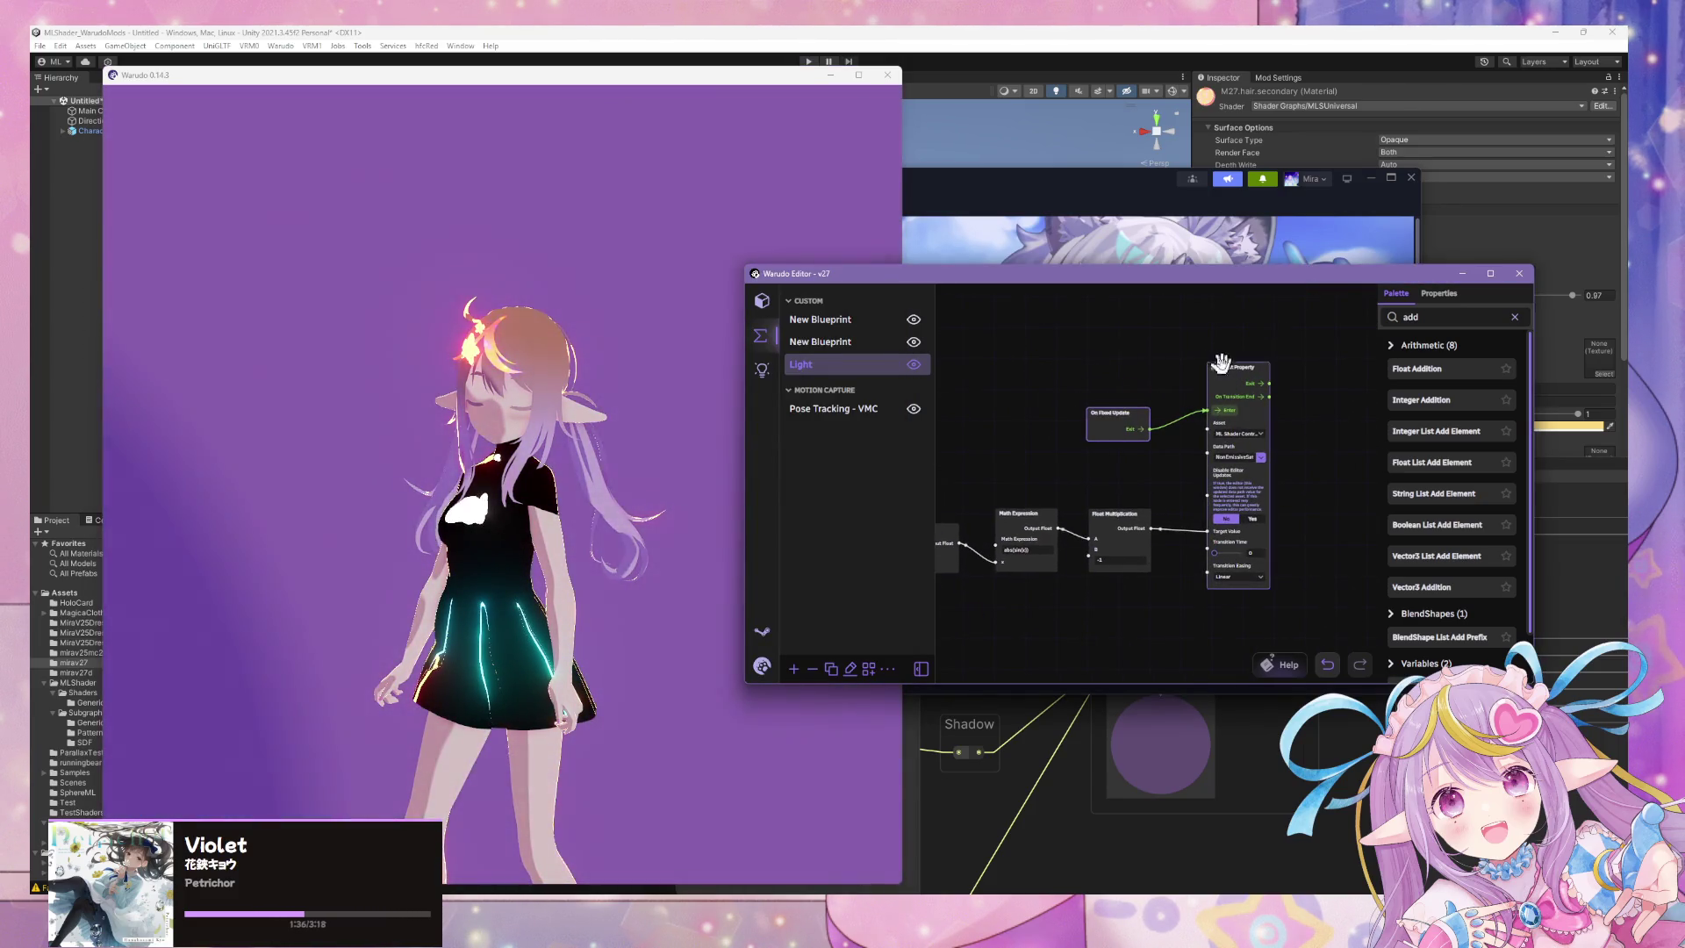
# Save the scene from the editor's main menu.
pyautogui.click(755, 669)
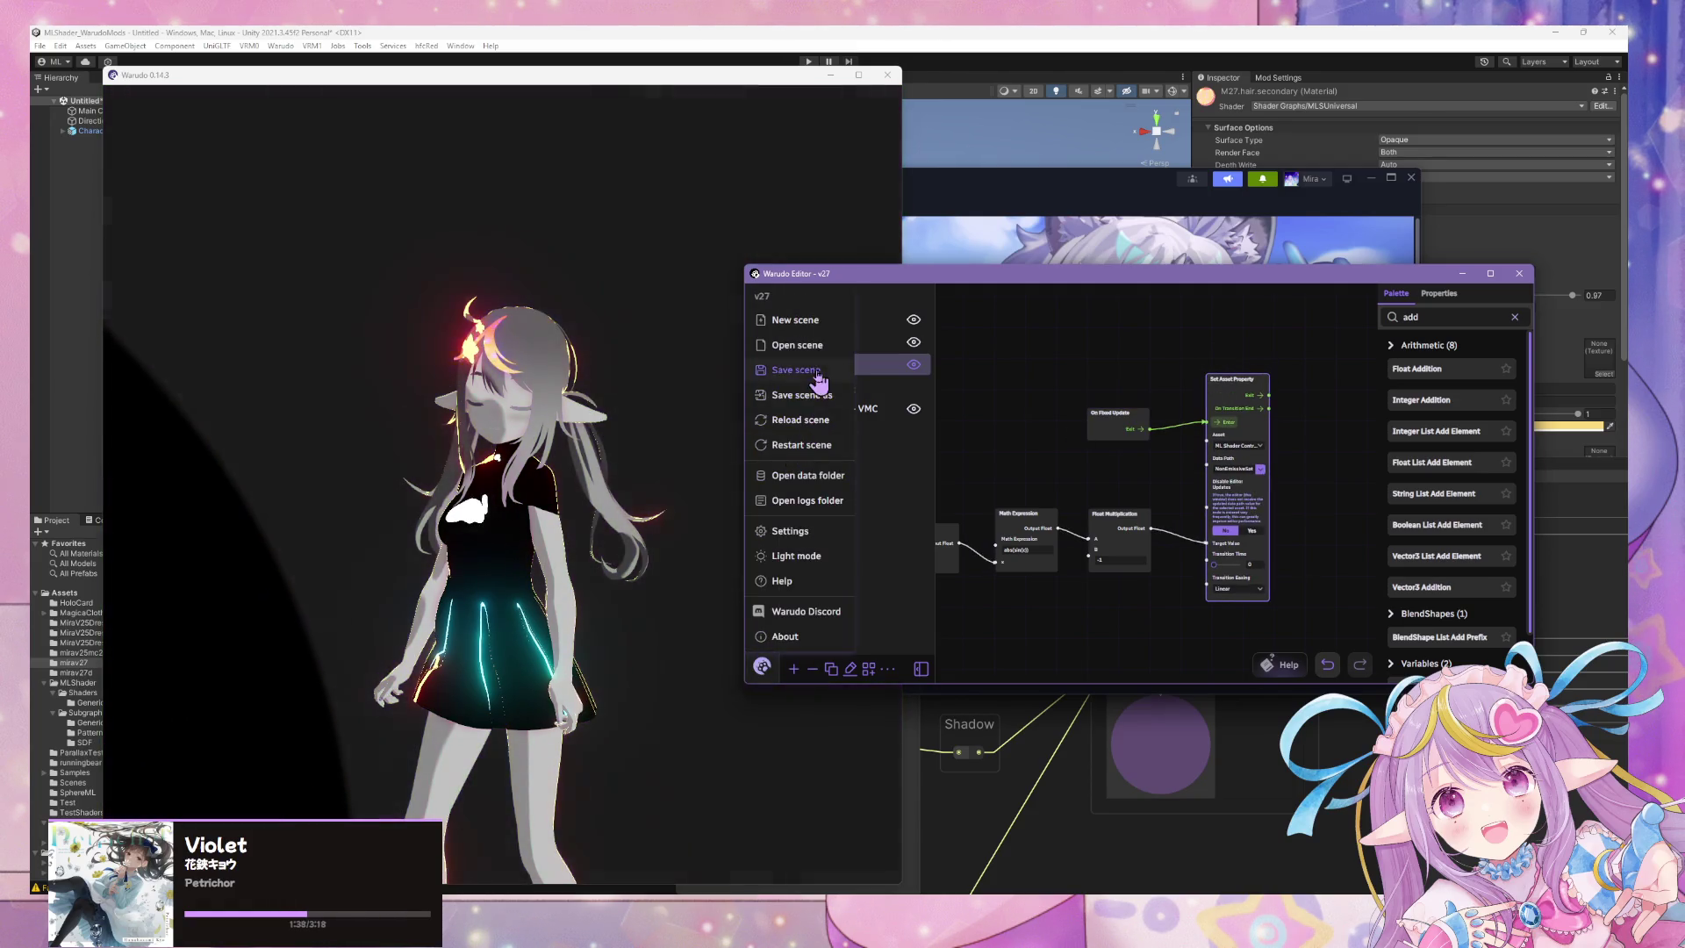
pyautogui.click(820, 387)
pyautogui.moveTo(1028, 465); pyautogui.dragTo(1003, 413)
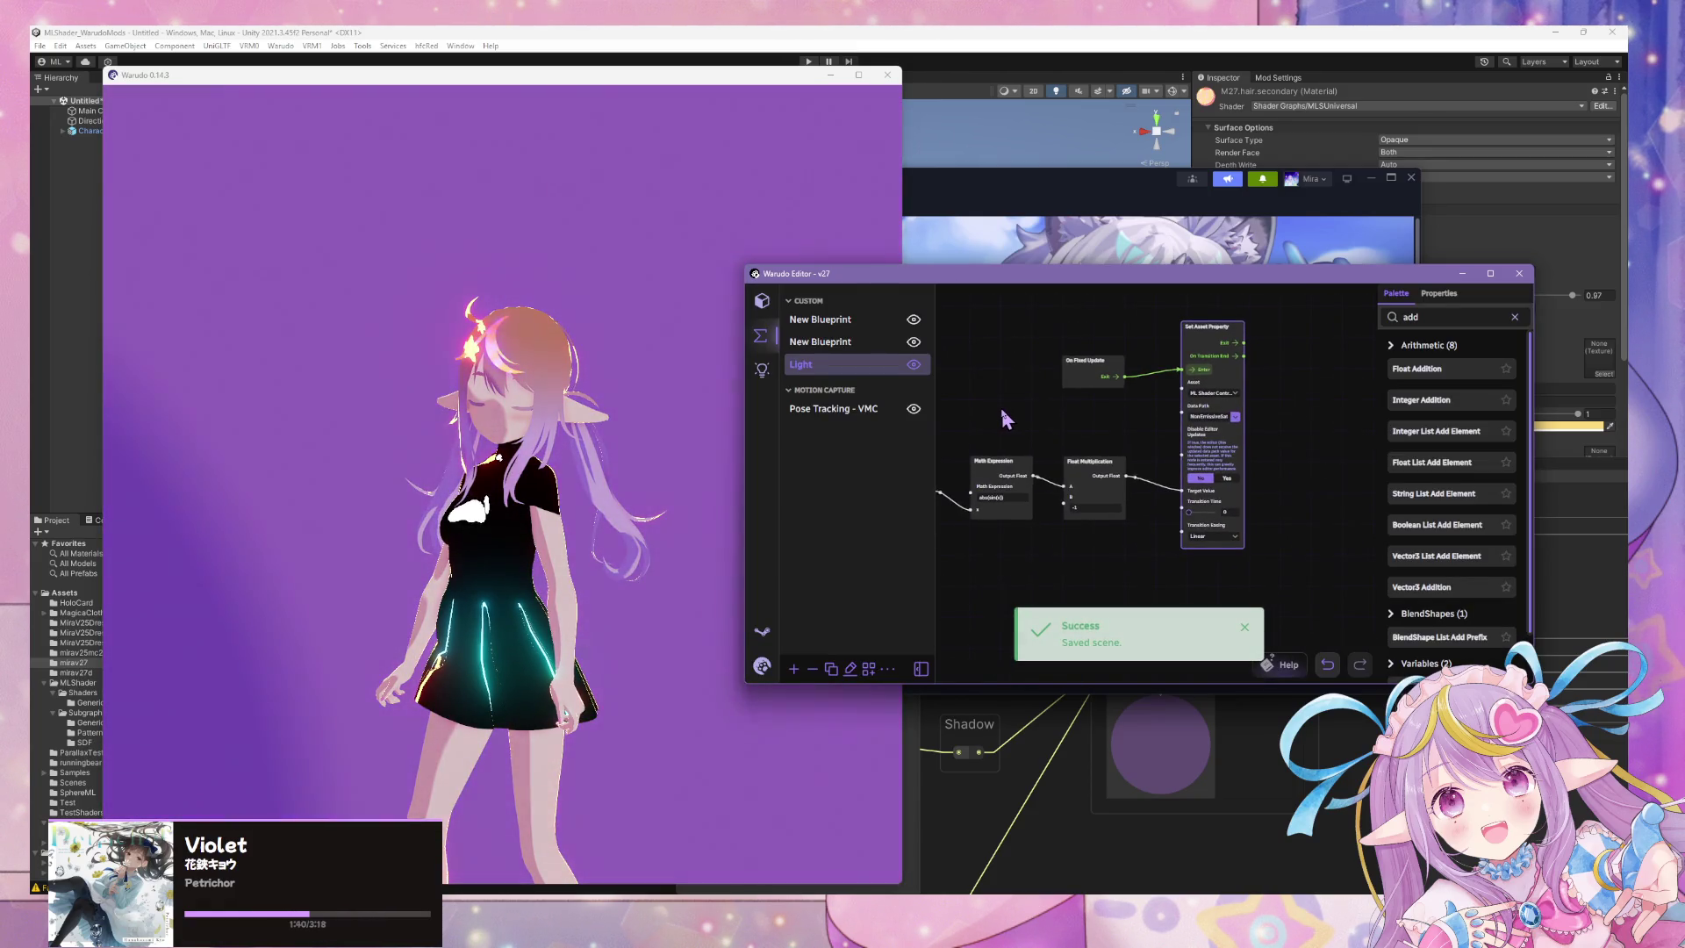
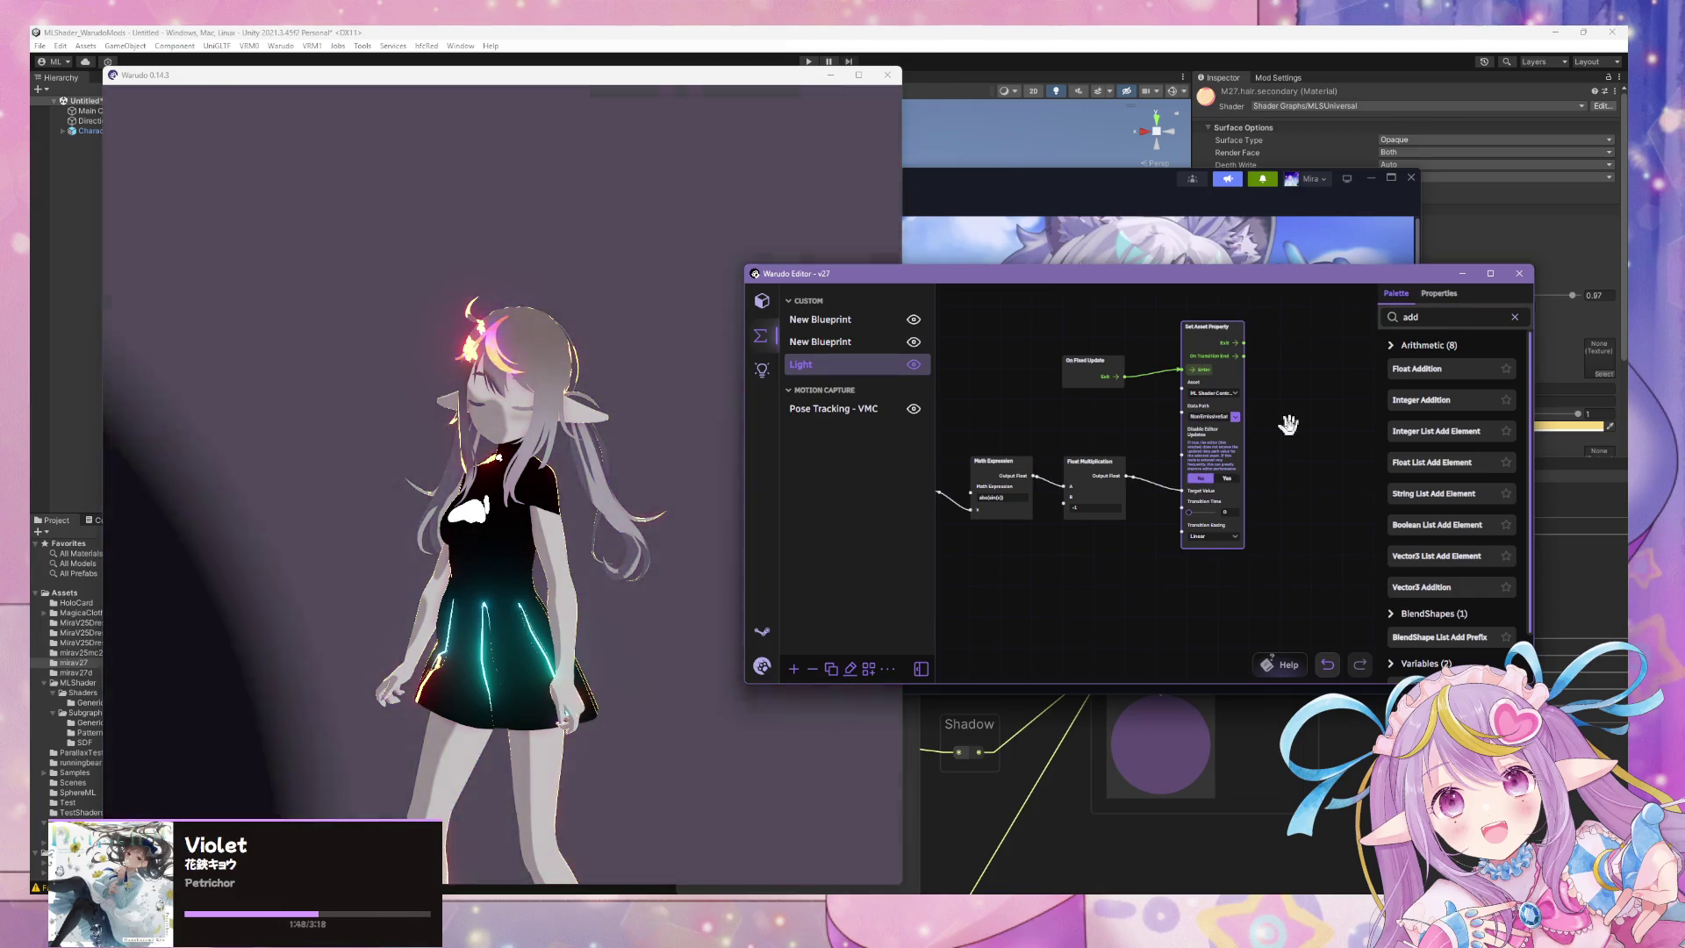
# Duplicate the Set Asset Property node and place the copy below the original.
pyautogui.hotkey('ctrl', 'c')
pyautogui.hotkey('ctrl', 'v')
pyautogui.moveTo(1303, 421); pyautogui.dragTo(1181, 551)
pyautogui.scroll(-3, 1316, 551)
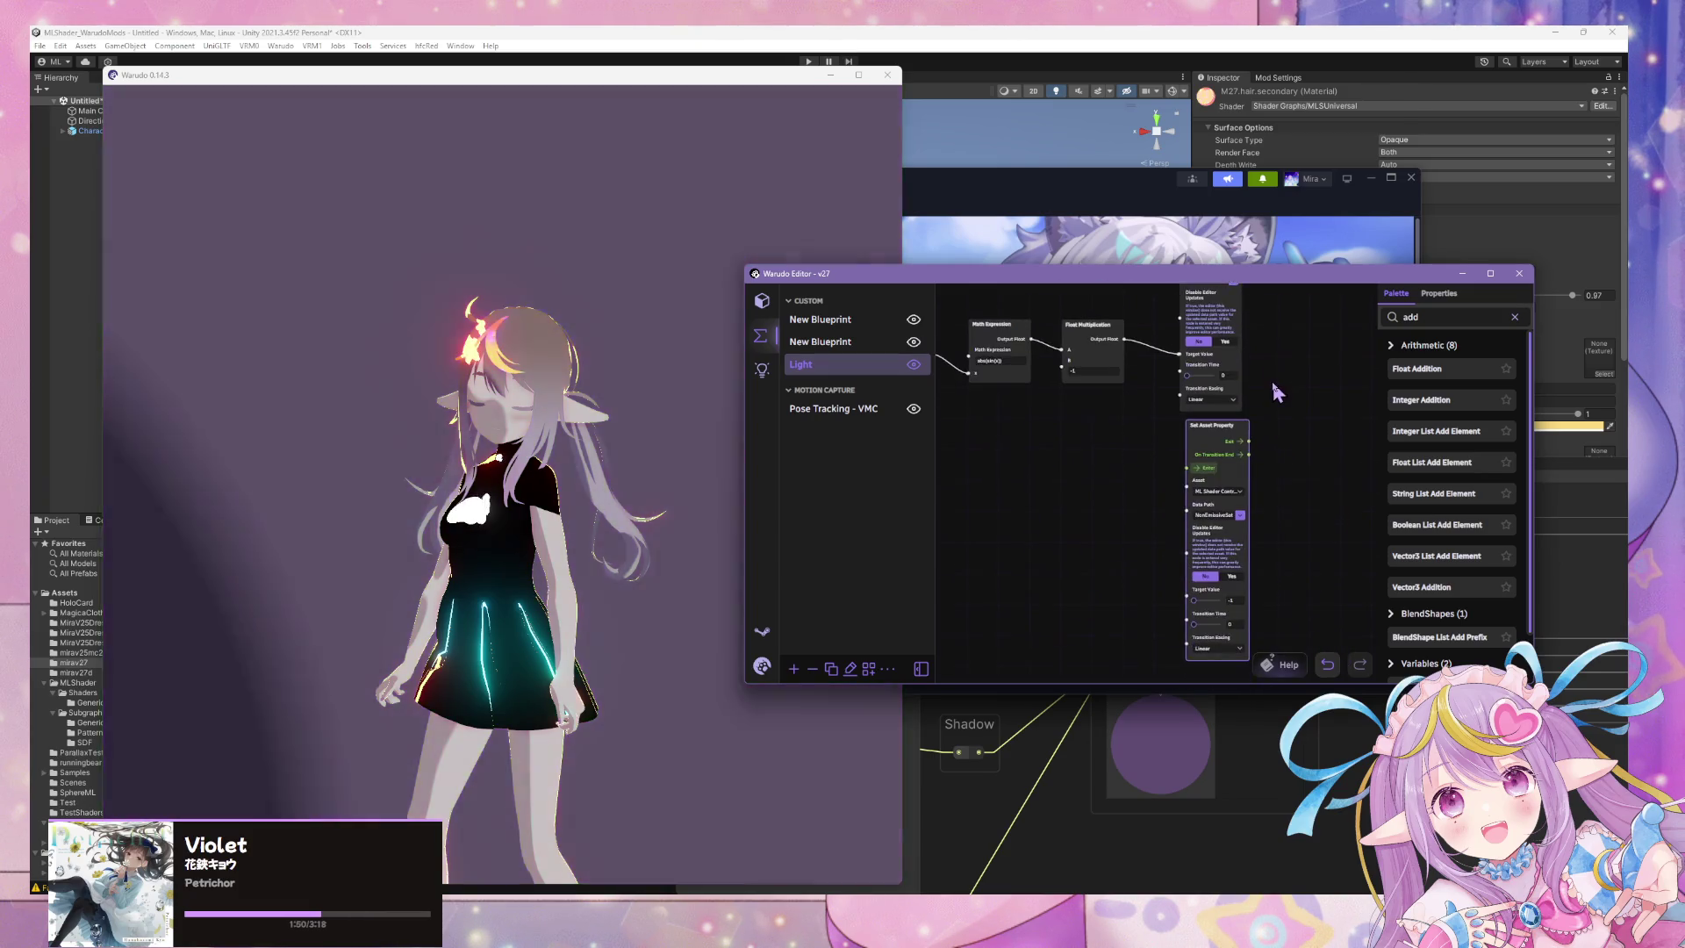
pyautogui.moveTo(1211, 448); pyautogui.dragTo(1198, 451)
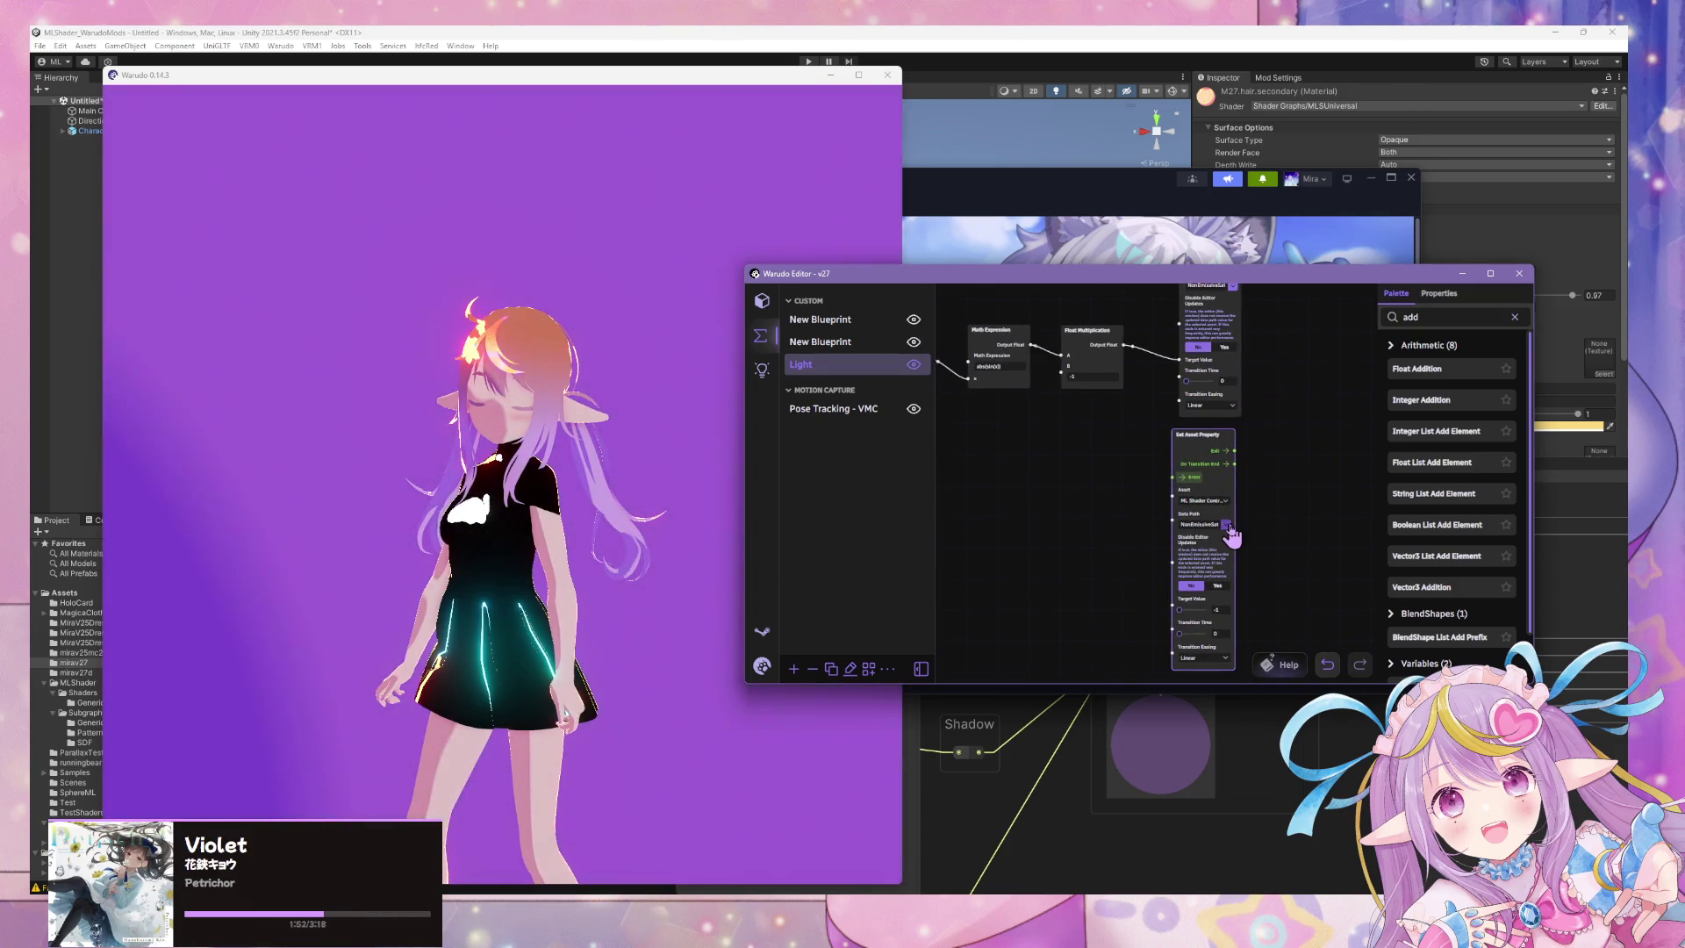
# Set the copy's Data Path to Global Lighting Circle Coordinates.
pyautogui.click(1227, 525)
pyautogui.scroll(-5, 1273, 483)
pyautogui.scroll(5, 1275, 484)
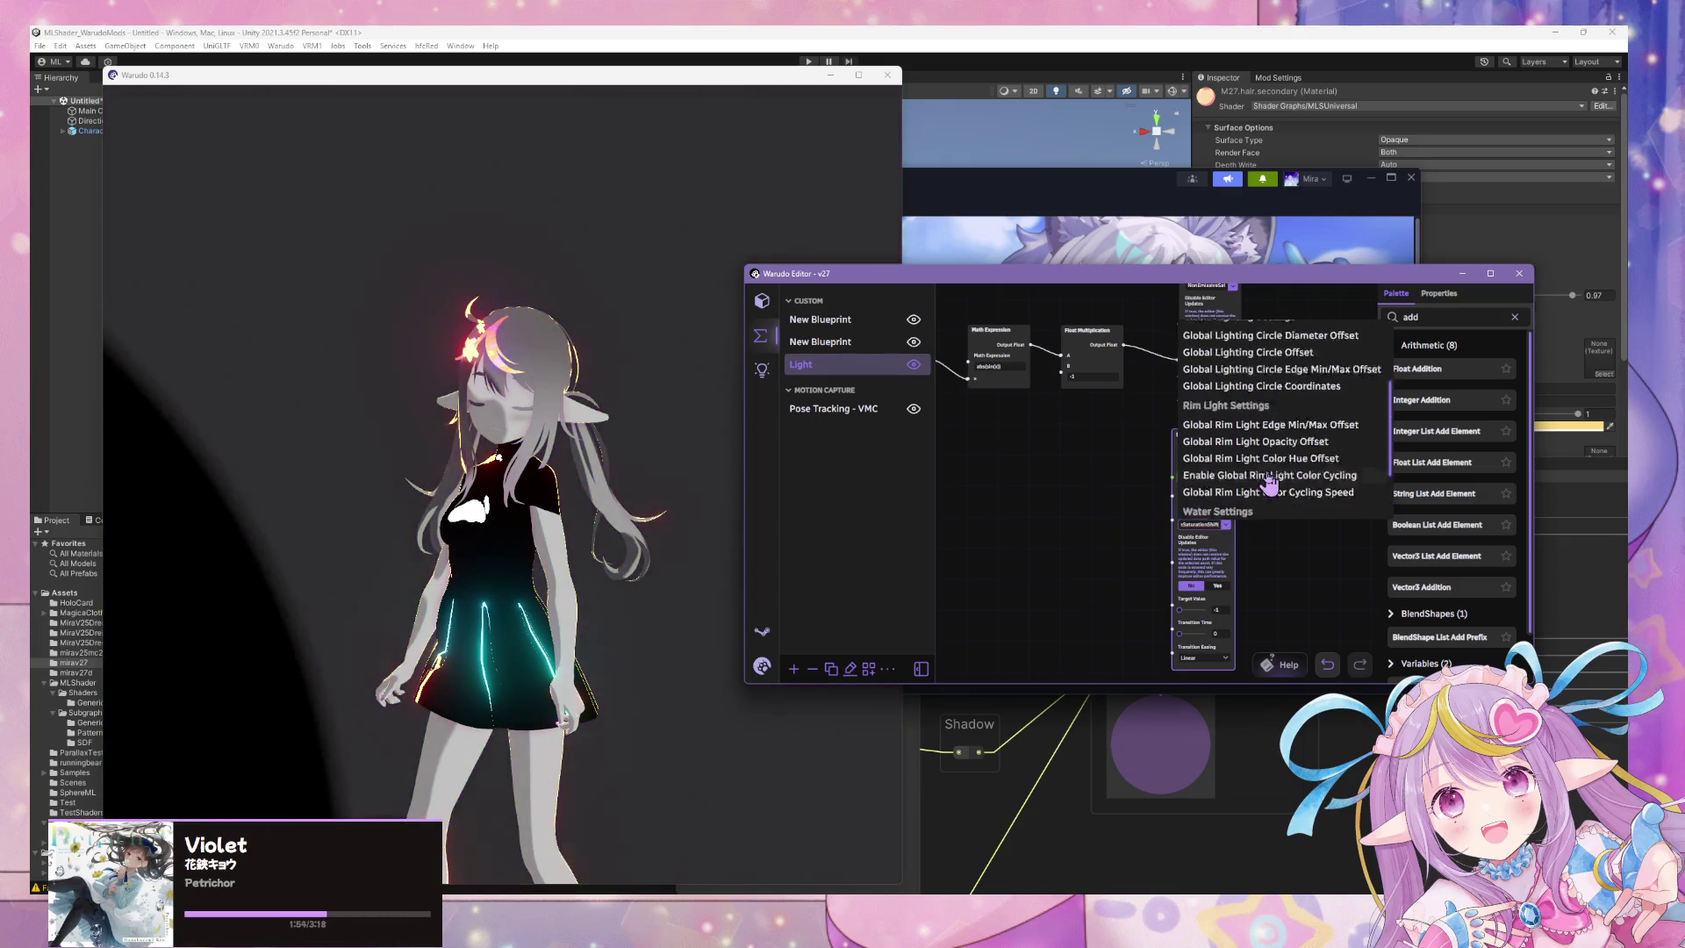
pyautogui.scroll(-1, 1273, 481)
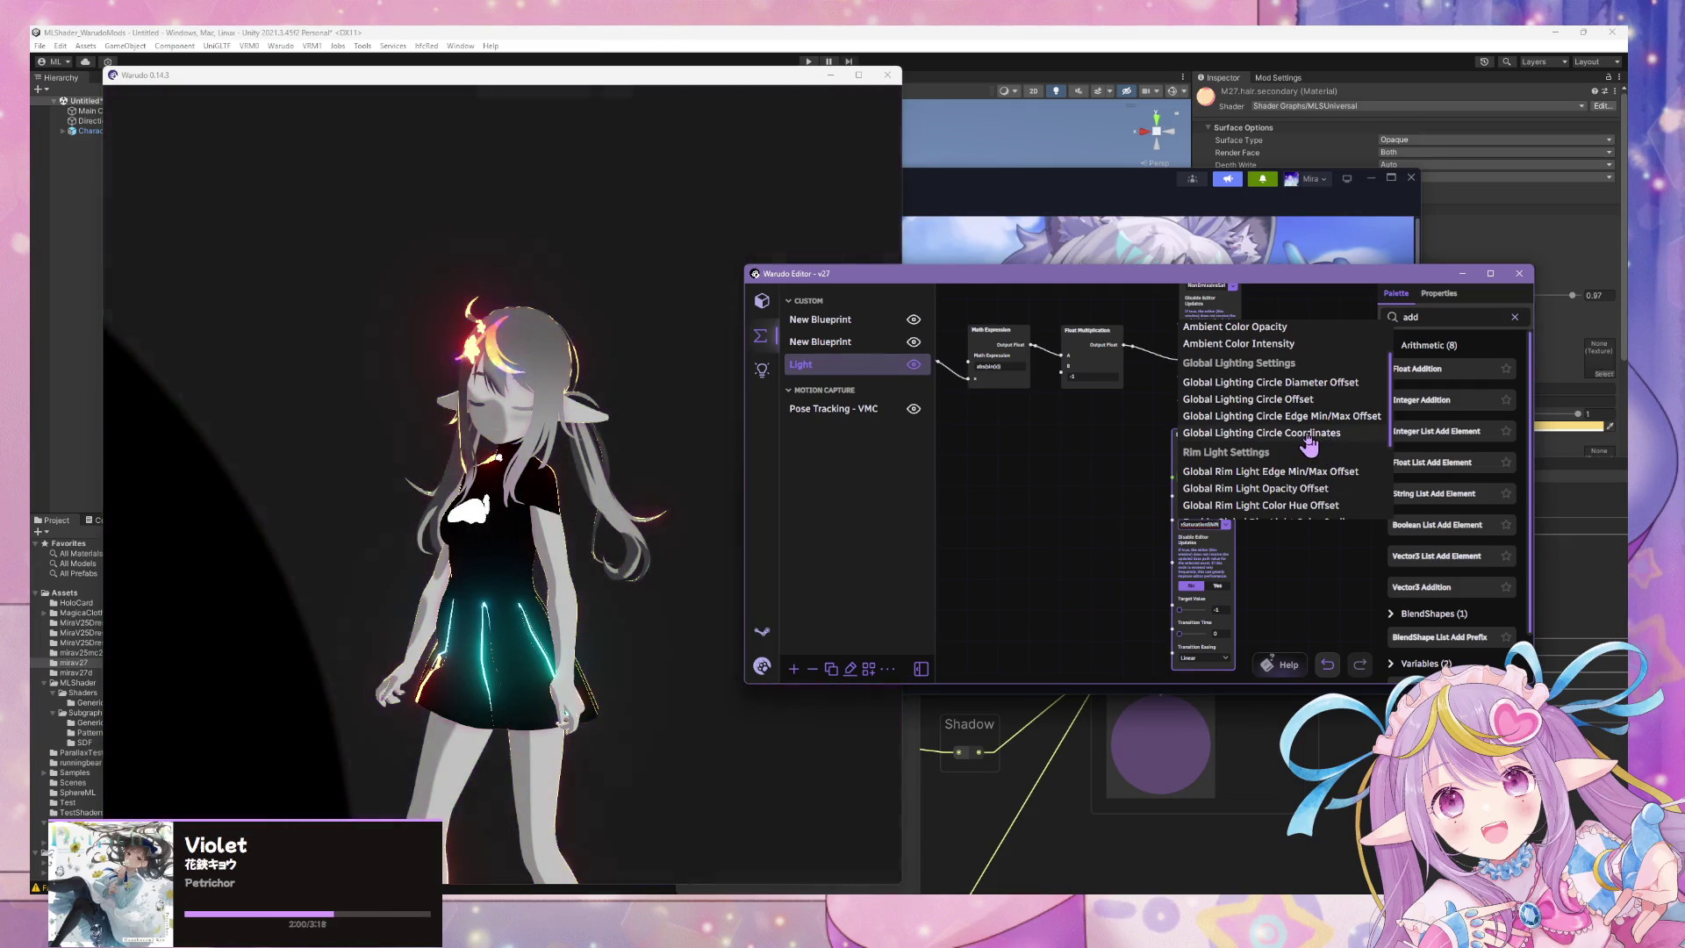
pyautogui.click(1300, 434)
pyautogui.click(1227, 526)
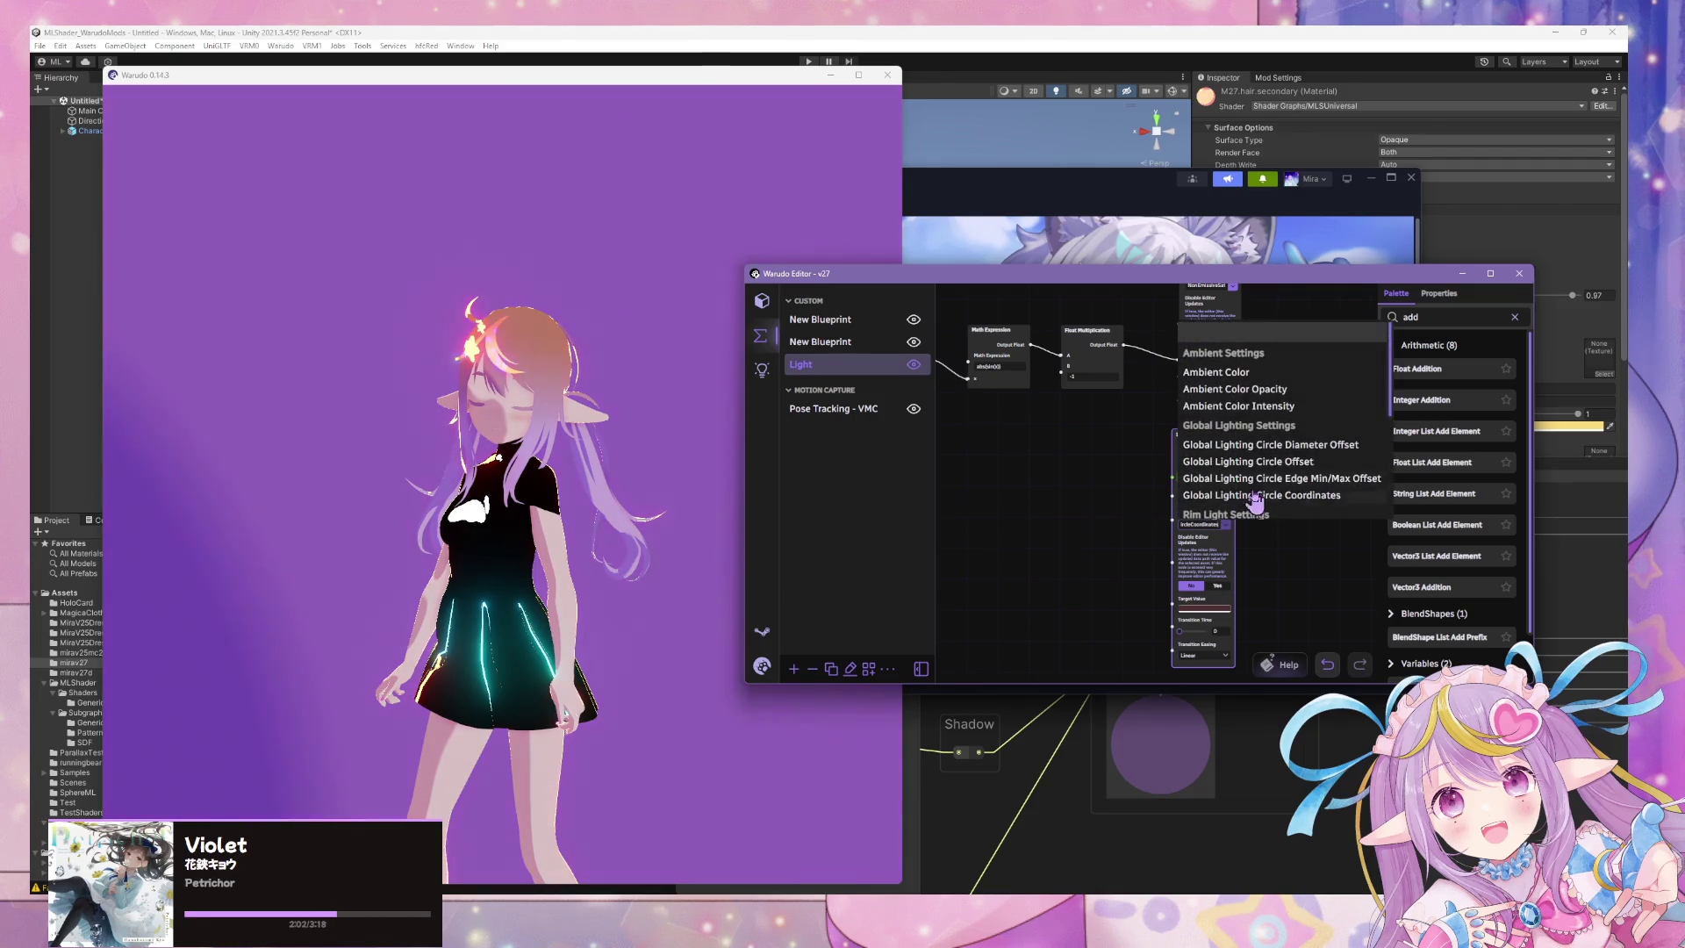
pyautogui.click(1229, 471)
pyautogui.doubleClick(1409, 317)
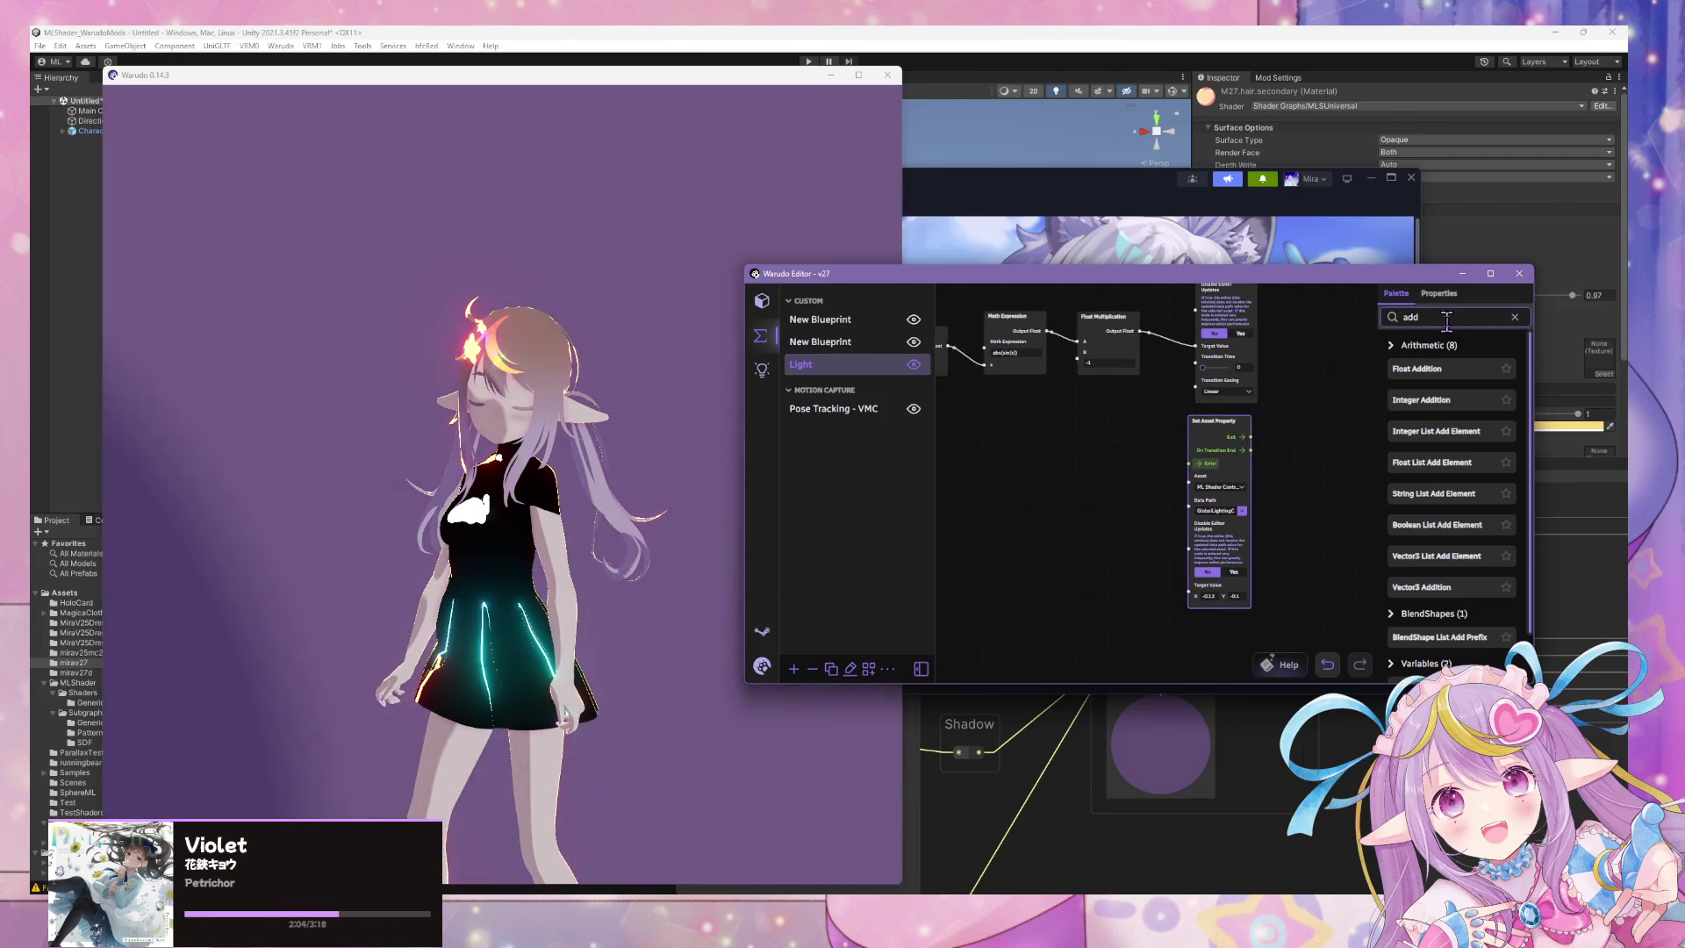
# Add a Vector2 node from a palette search for 'vector2' and position it in the graph.
pyautogui.write('vector')
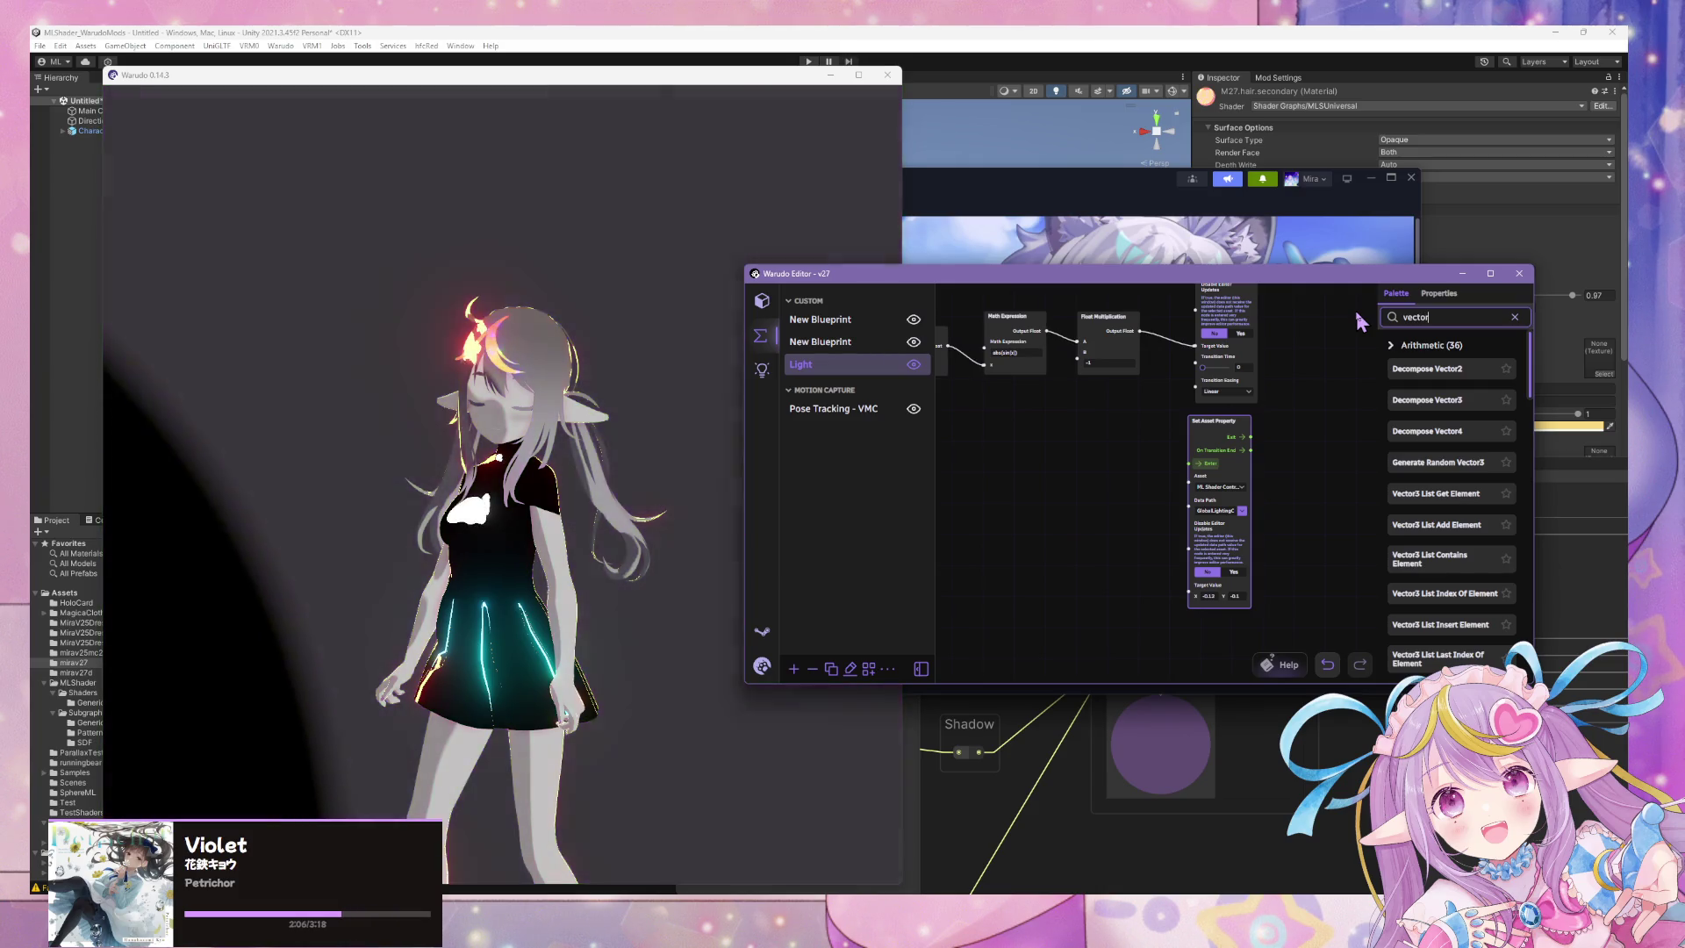
pyautogui.write('2')
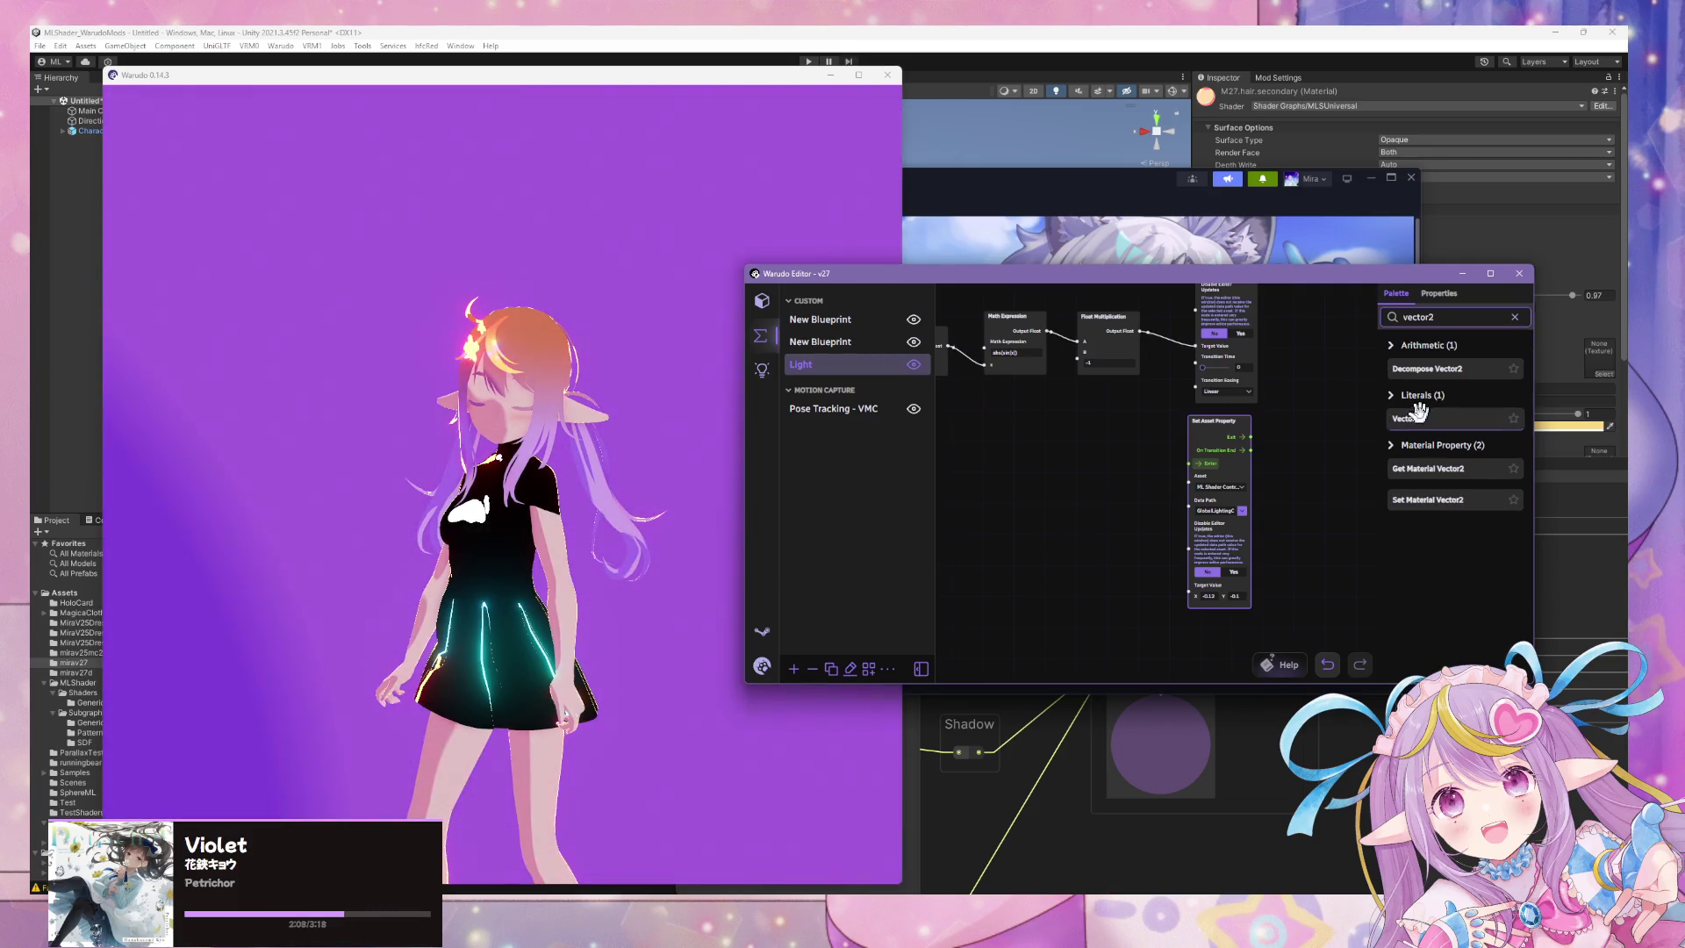
pyautogui.moveTo(1409, 419)
pyautogui.mouseDown()
pyautogui.moveTo(1101, 499)
pyautogui.moveTo(1086, 575)
pyautogui.mouseUp()
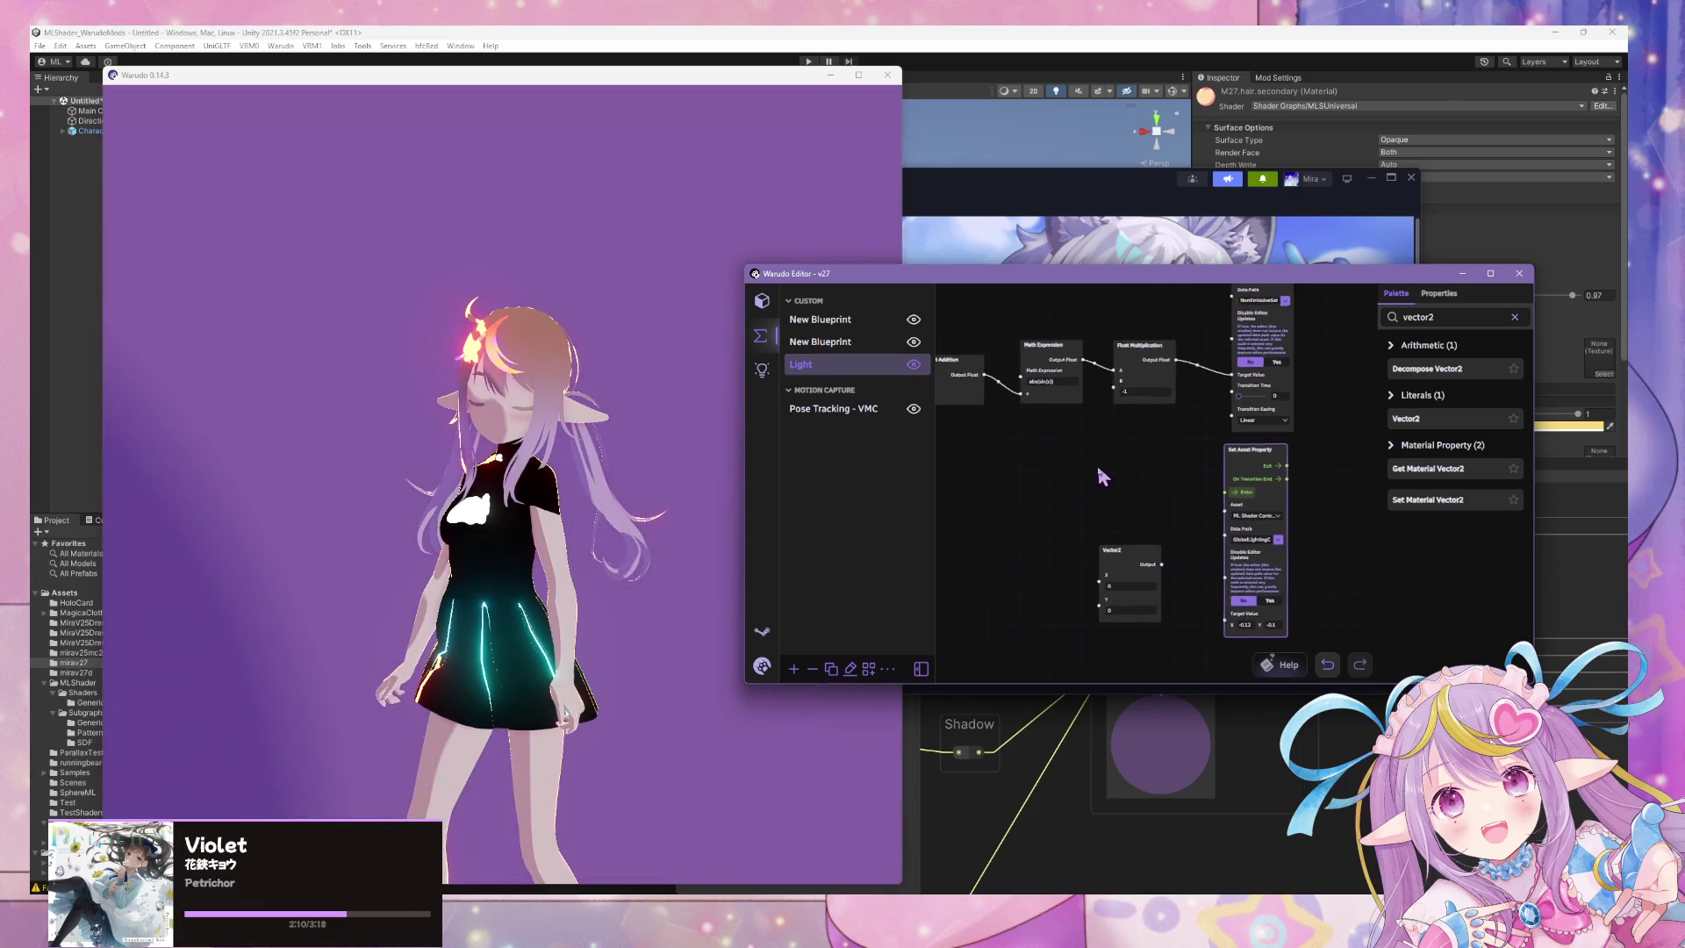
pyautogui.moveTo(1098, 461); pyautogui.dragTo(1125, 534)
pyautogui.moveTo(1117, 593); pyautogui.dragTo(1118, 545)
pyautogui.moveTo(1024, 502); pyautogui.dragTo(1170, 508)
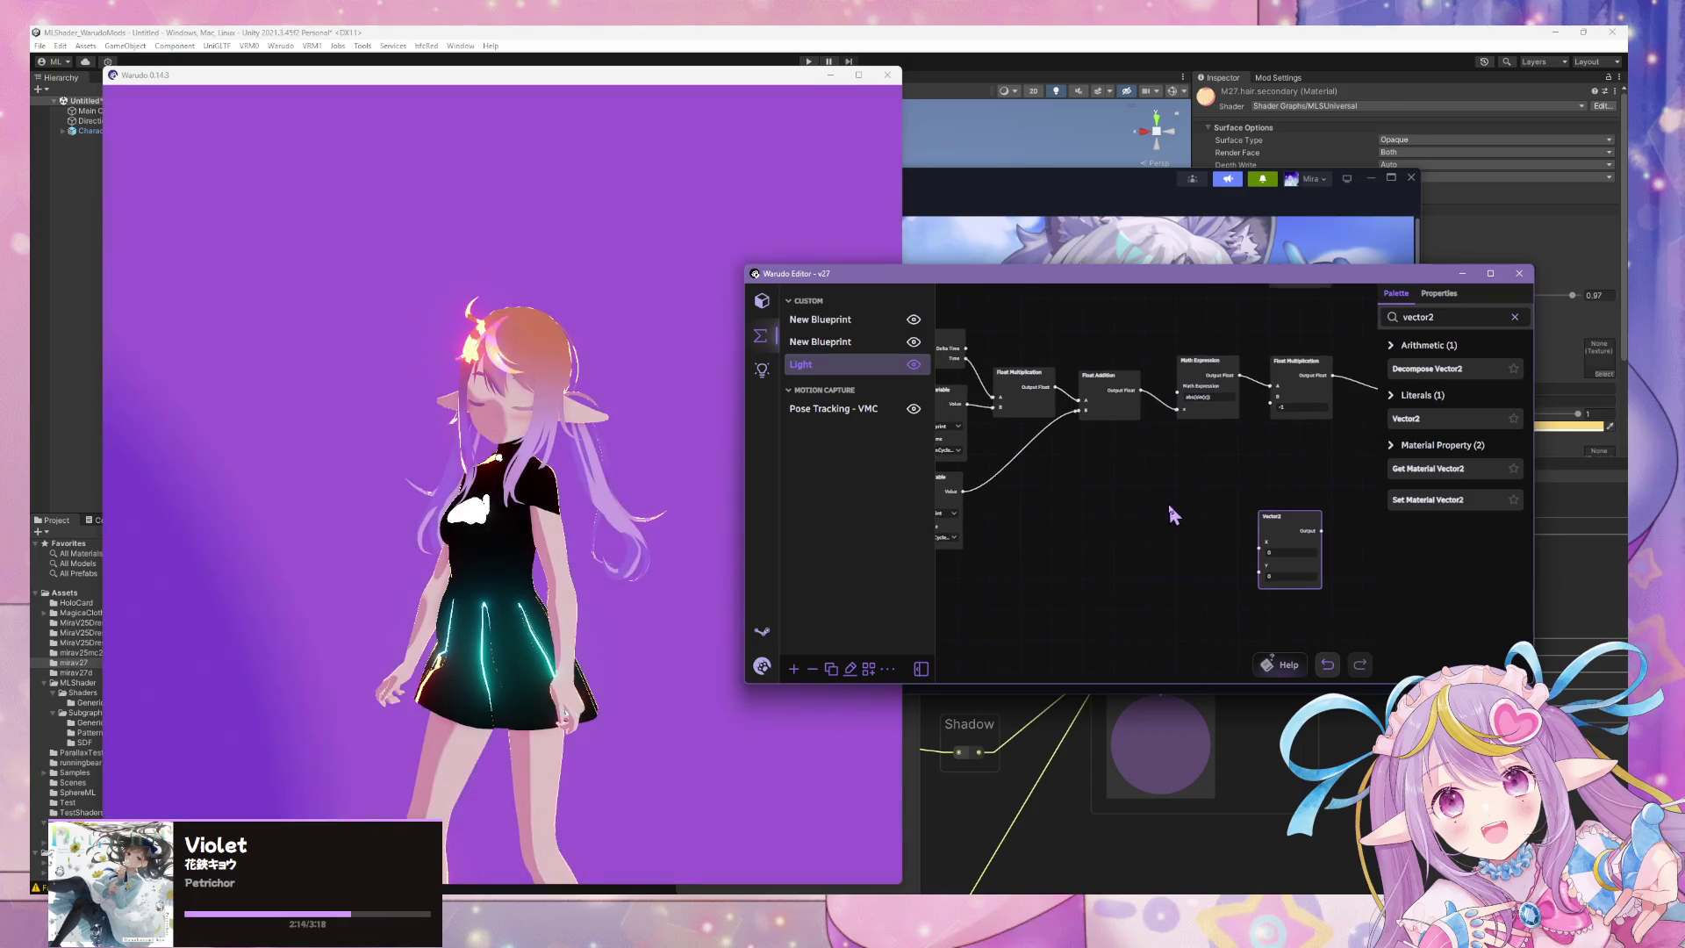
pyautogui.moveTo(1278, 531); pyautogui.dragTo(1157, 624)
pyautogui.moveTo(1151, 562)
pyautogui.mouseDown()
pyautogui.moveTo(1193, 540)
pyautogui.moveTo(1205, 569)
pyautogui.mouseUp()
# Duplicate the time-based math node chain and place the copy below the originals.
pyautogui.scroll(-2, 1070, 382)
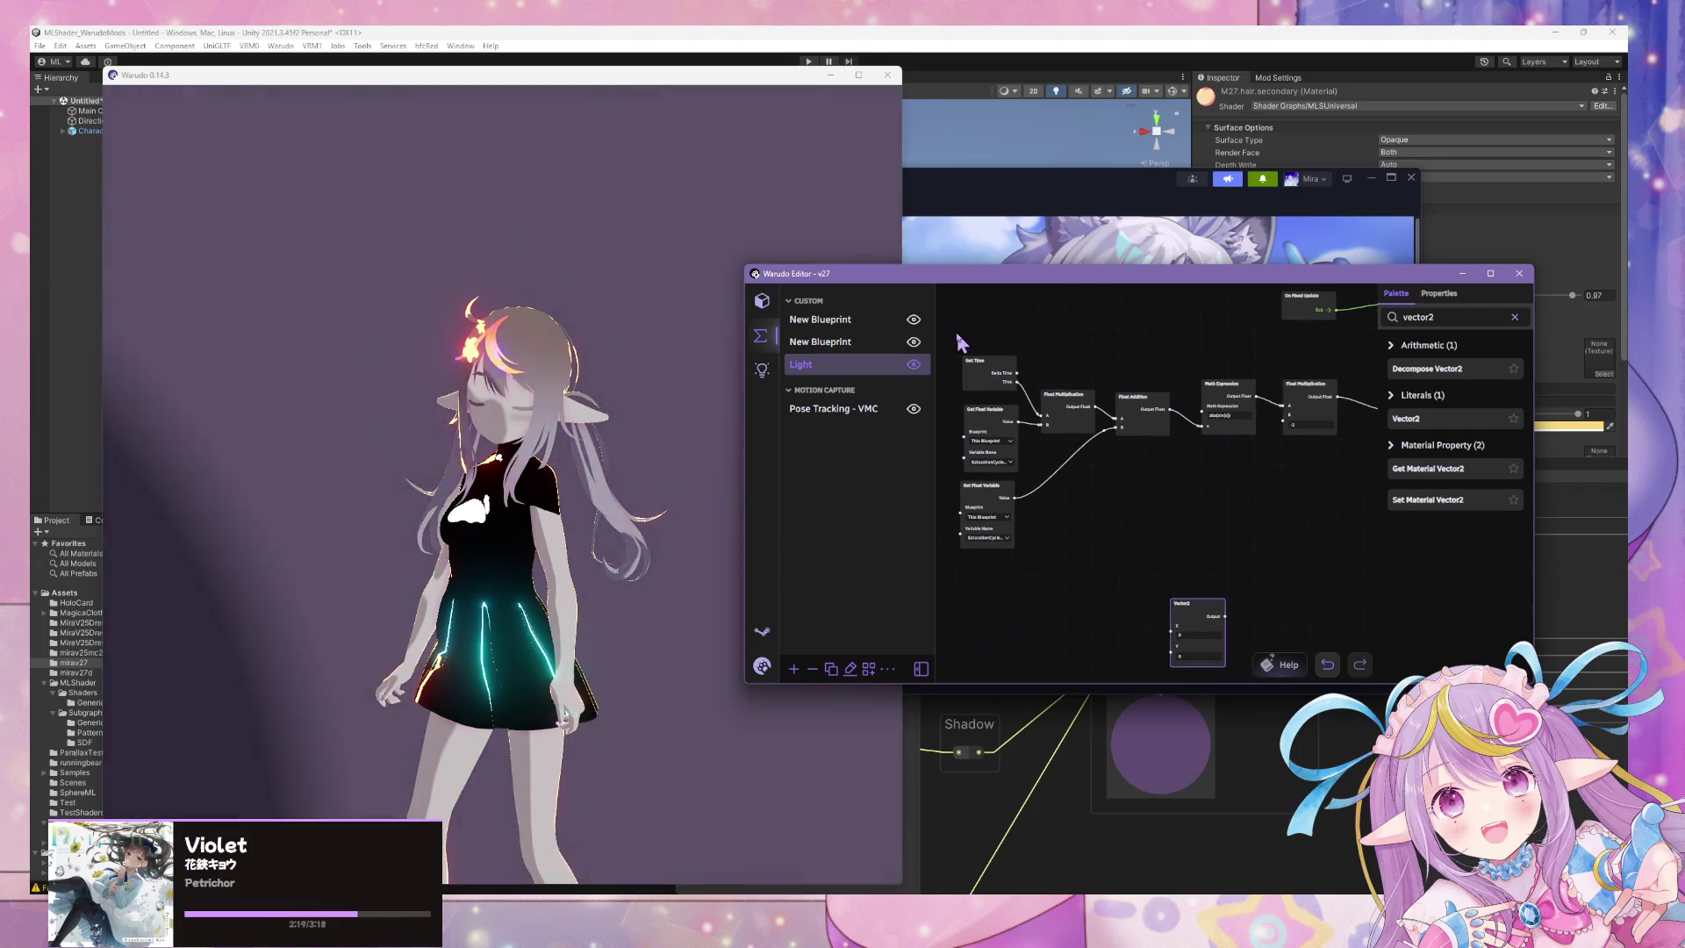
pyautogui.moveTo(956, 331); pyautogui.dragTo(1343, 582)
pyautogui.hotkey('ctrl', 'c')
pyautogui.hotkey('ctrl', 'v')
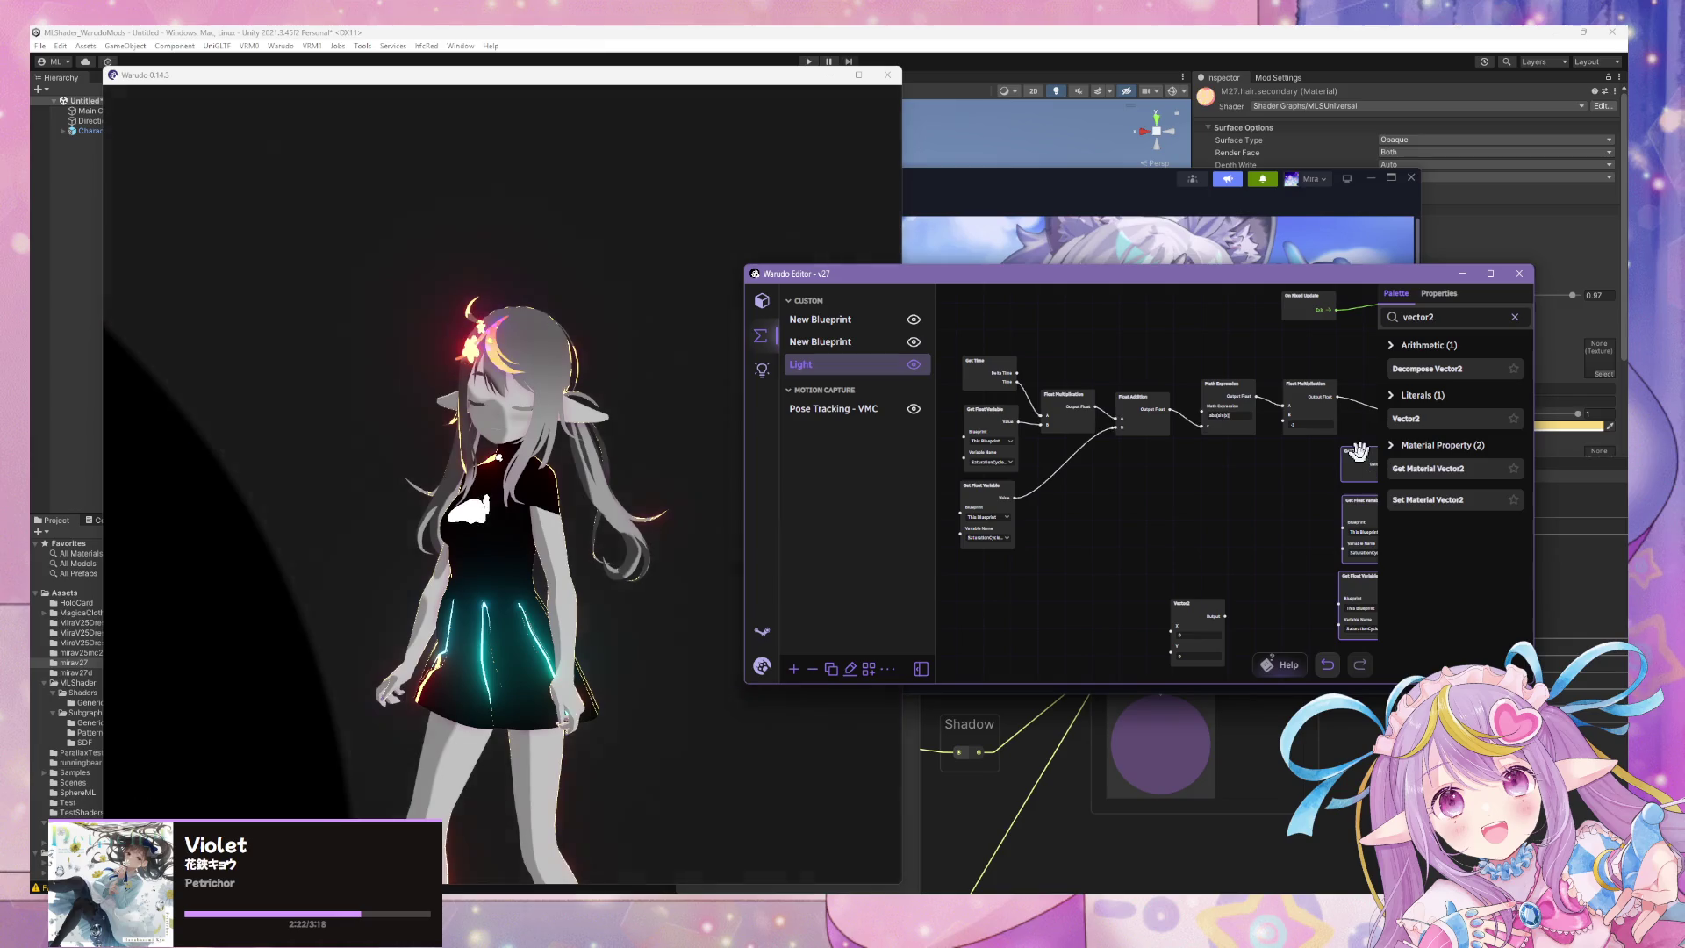
pyautogui.moveTo(1351, 474)
pyautogui.mouseDown()
pyautogui.moveTo(1089, 535)
pyautogui.moveTo(1158, 553)
pyautogui.moveTo(1078, 406)
pyautogui.mouseUp()
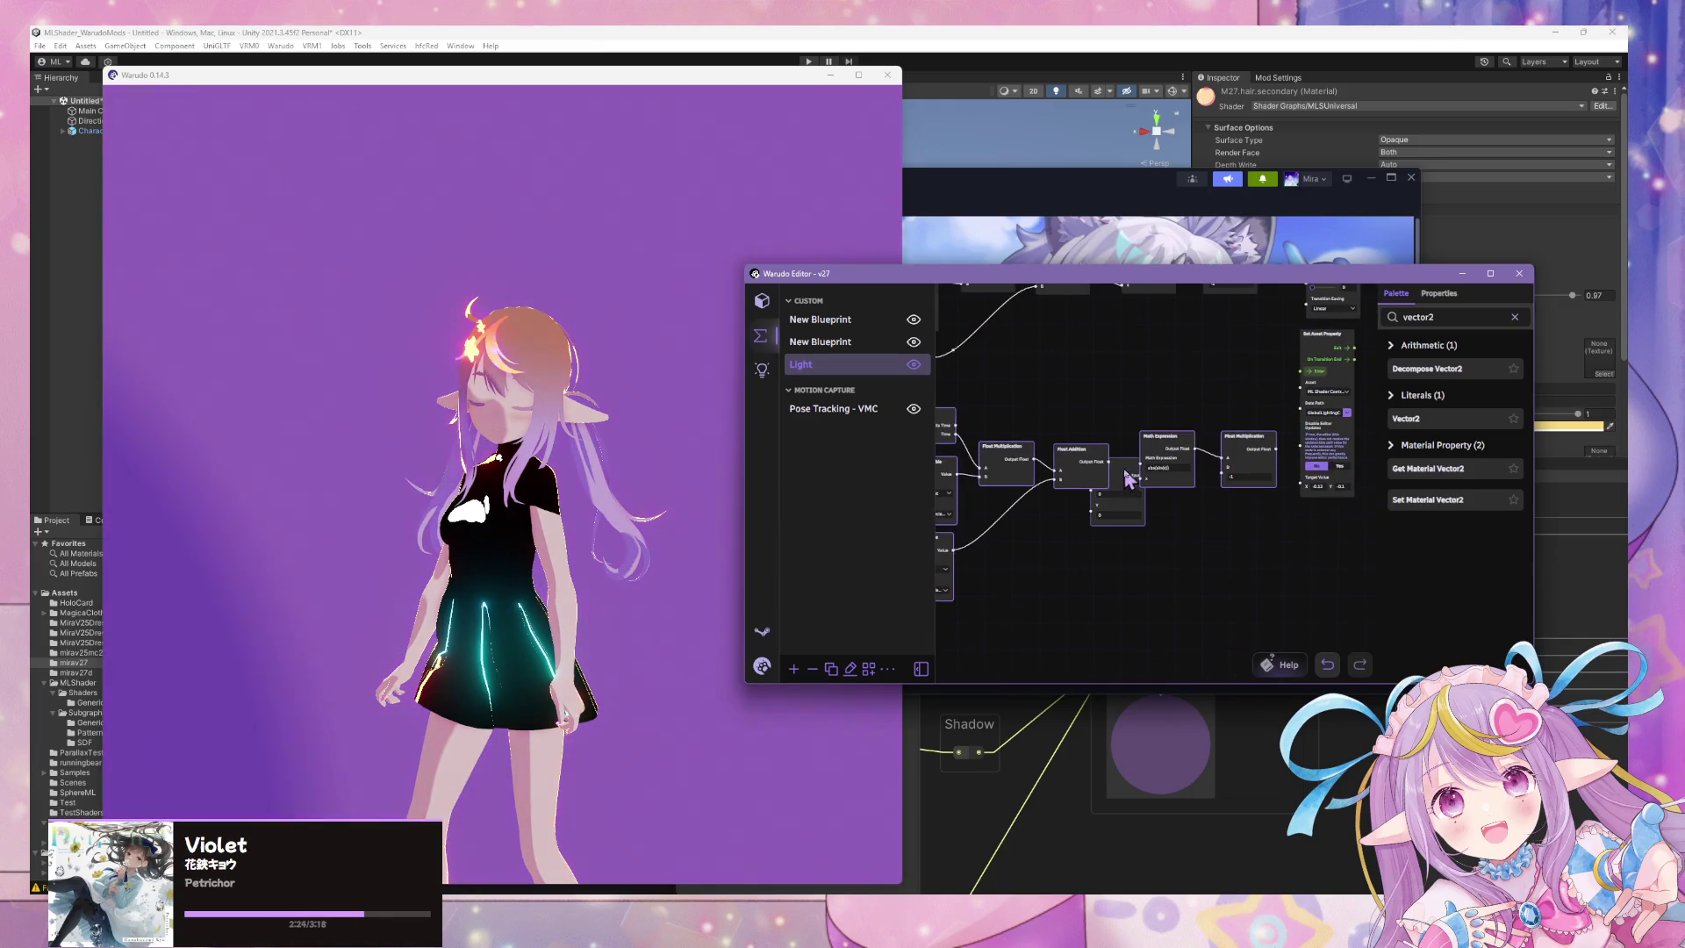
# Arrange the Vector2 node and the copied math chain side by side.
pyautogui.moveTo(1128, 478)
pyautogui.mouseDown()
pyautogui.moveTo(1119, 566)
pyautogui.moveTo(1215, 618)
pyautogui.mouseUp()
pyautogui.moveTo(1113, 545); pyautogui.dragTo(1230, 556)
pyautogui.moveTo(969, 416)
pyautogui.mouseDown()
pyautogui.moveTo(1220, 582)
pyautogui.moveTo(1452, 613)
pyautogui.mouseUp()
pyautogui.moveTo(1334, 581); pyautogui.dragTo(1209, 556)
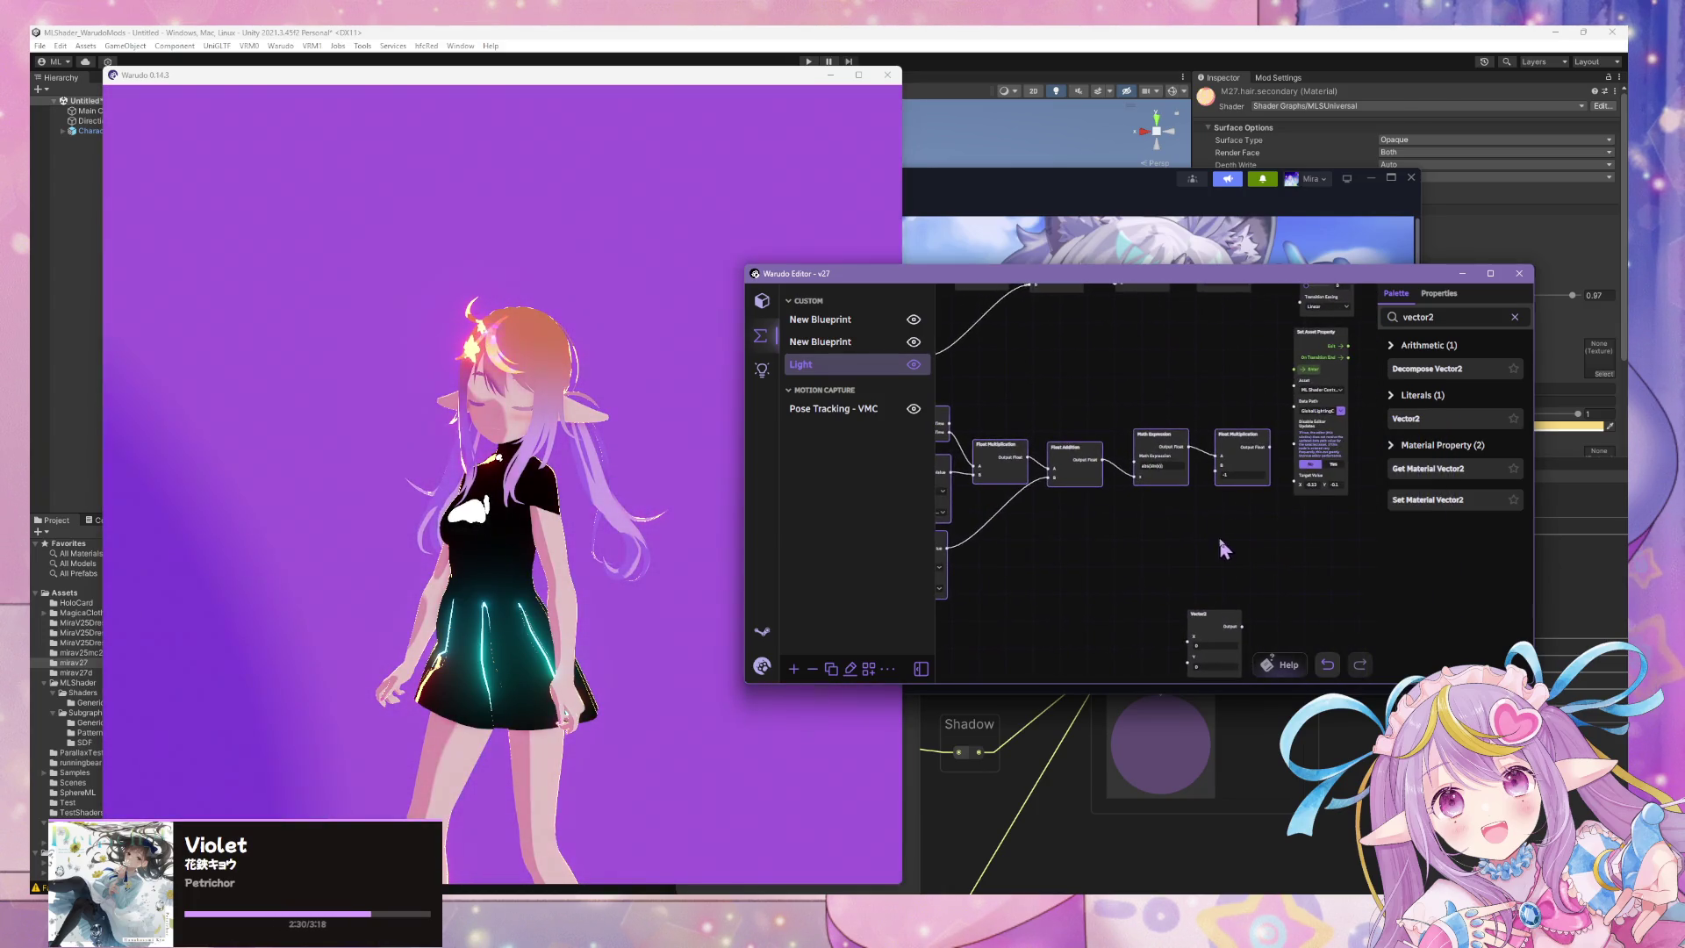
pyautogui.moveTo(1161, 430); pyautogui.dragTo(1117, 470)
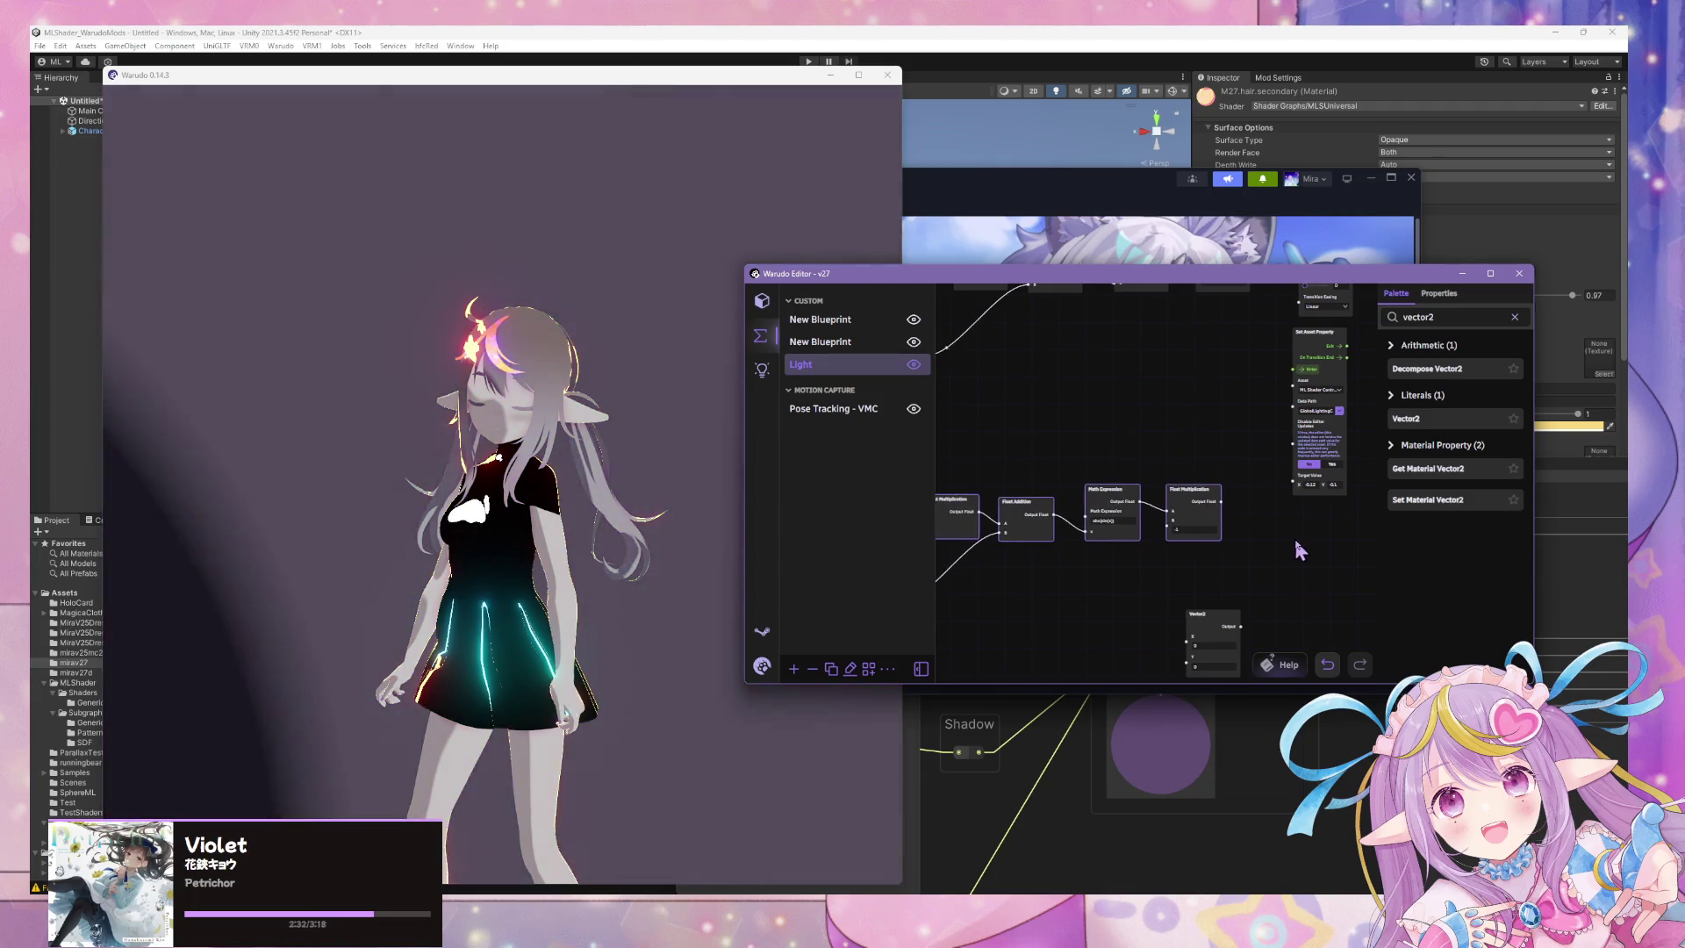
pyautogui.scroll(1, 1296, 540)
pyautogui.moveTo(1260, 575)
pyautogui.mouseDown()
pyautogui.moveTo(1346, 465)
pyautogui.moveTo(1182, 593)
pyautogui.mouseUp()
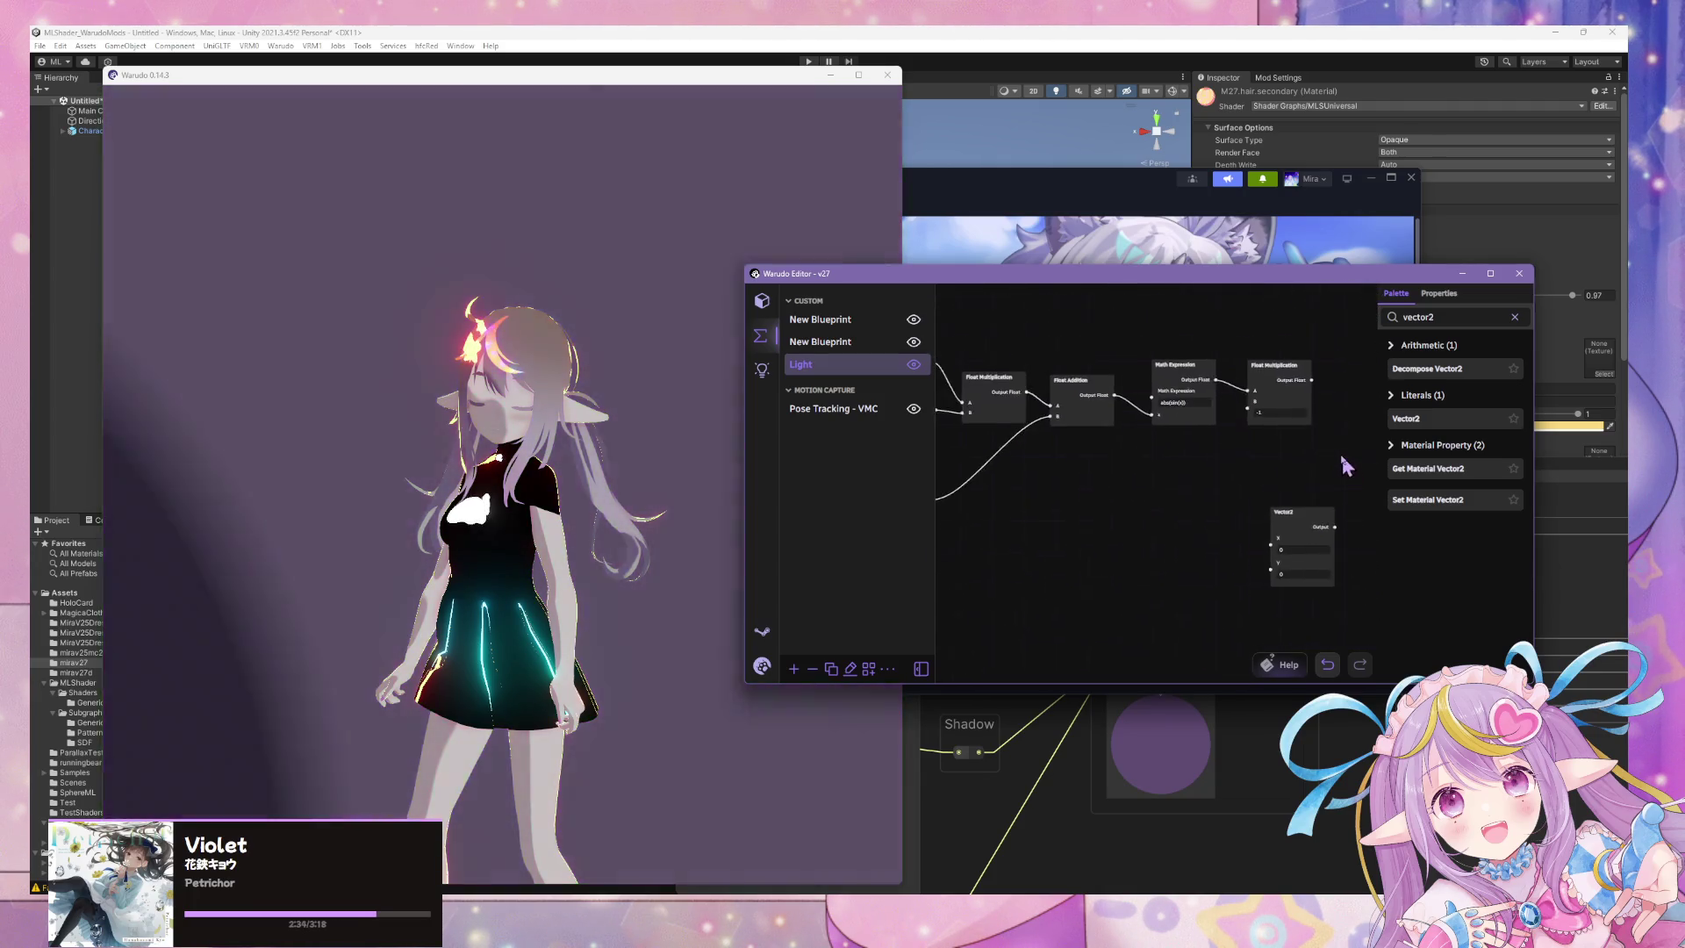
# Wire the Float Multiplication Output Float into Vector2's X input.
pyautogui.click(1278, 543)
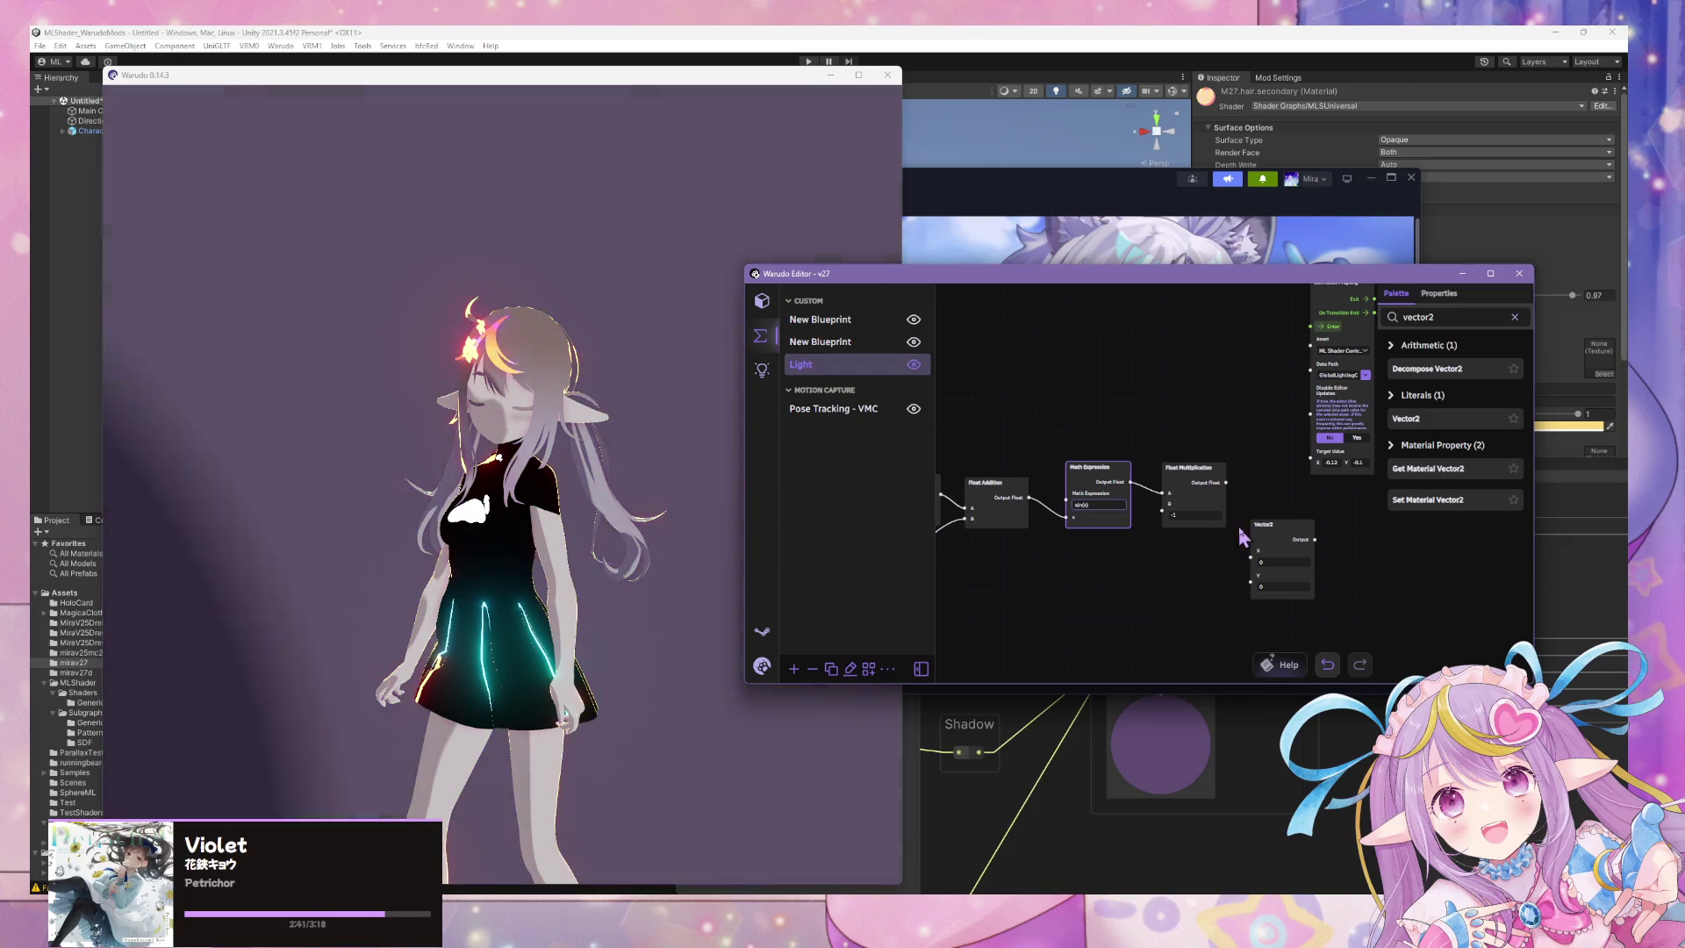
pyautogui.moveTo(1021, 586); pyautogui.dragTo(1266, 528)
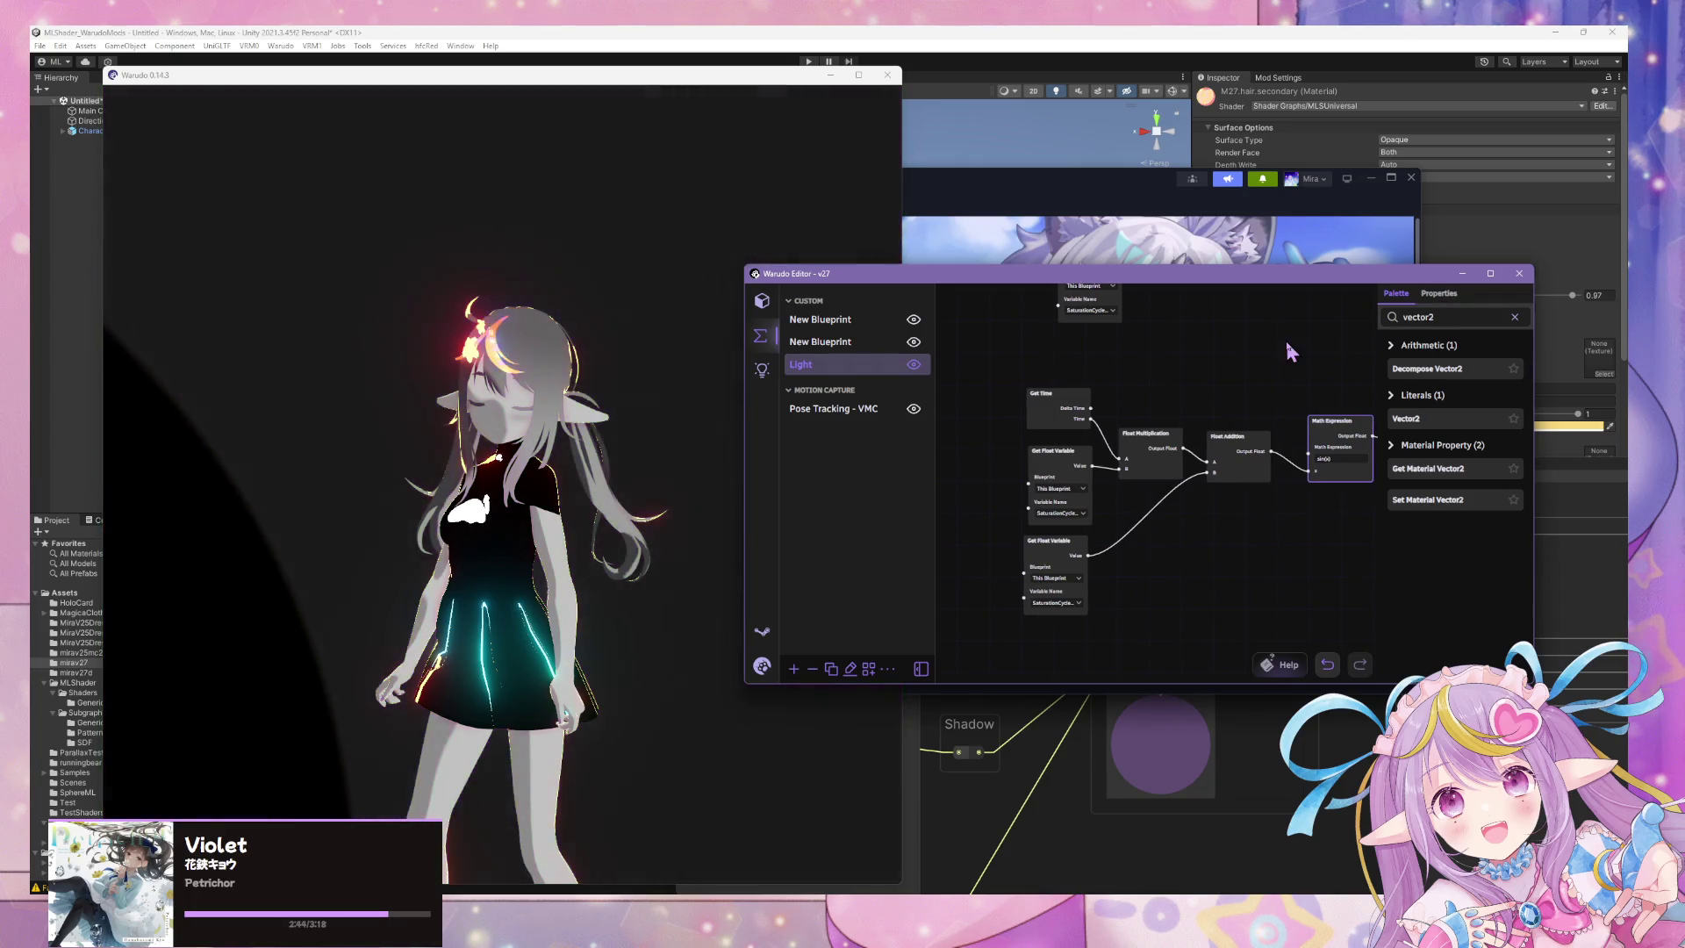
pyautogui.moveTo(1285, 339)
pyautogui.mouseDown()
pyautogui.moveTo(1214, 365)
pyautogui.moveTo(1236, 343)
pyautogui.moveTo(1141, 351)
pyautogui.mouseUp()
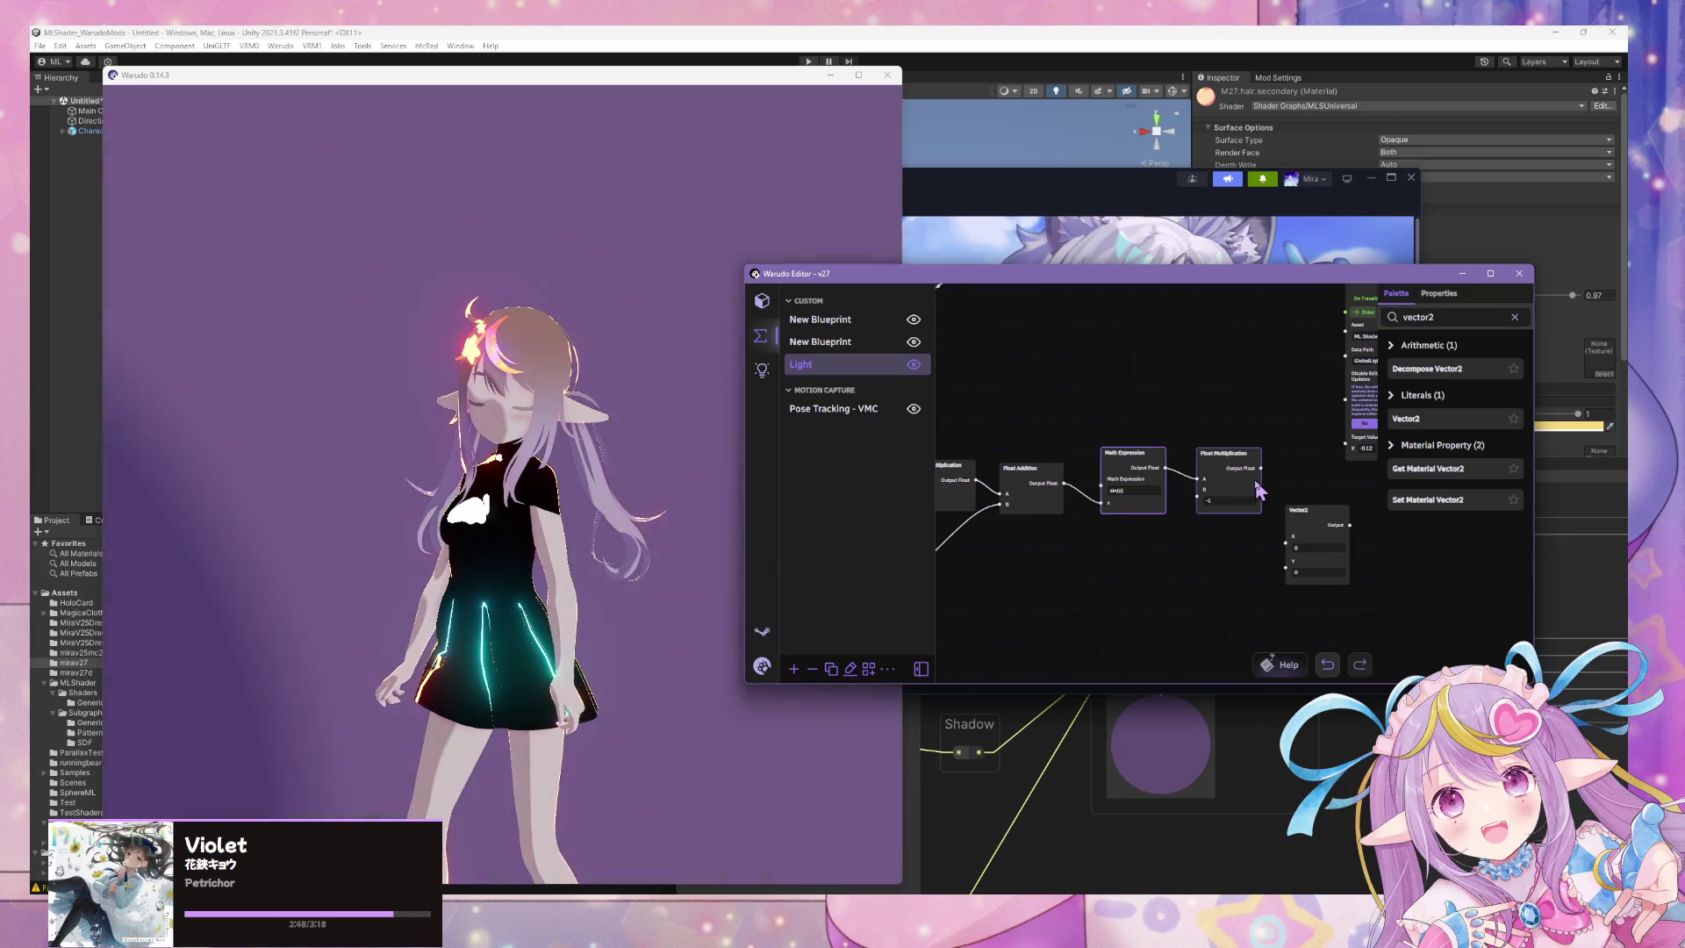
pyautogui.moveTo(1258, 468)
pyautogui.mouseDown()
pyautogui.moveTo(1286, 548)
pyautogui.moveTo(1241, 572)
pyautogui.mouseUp()
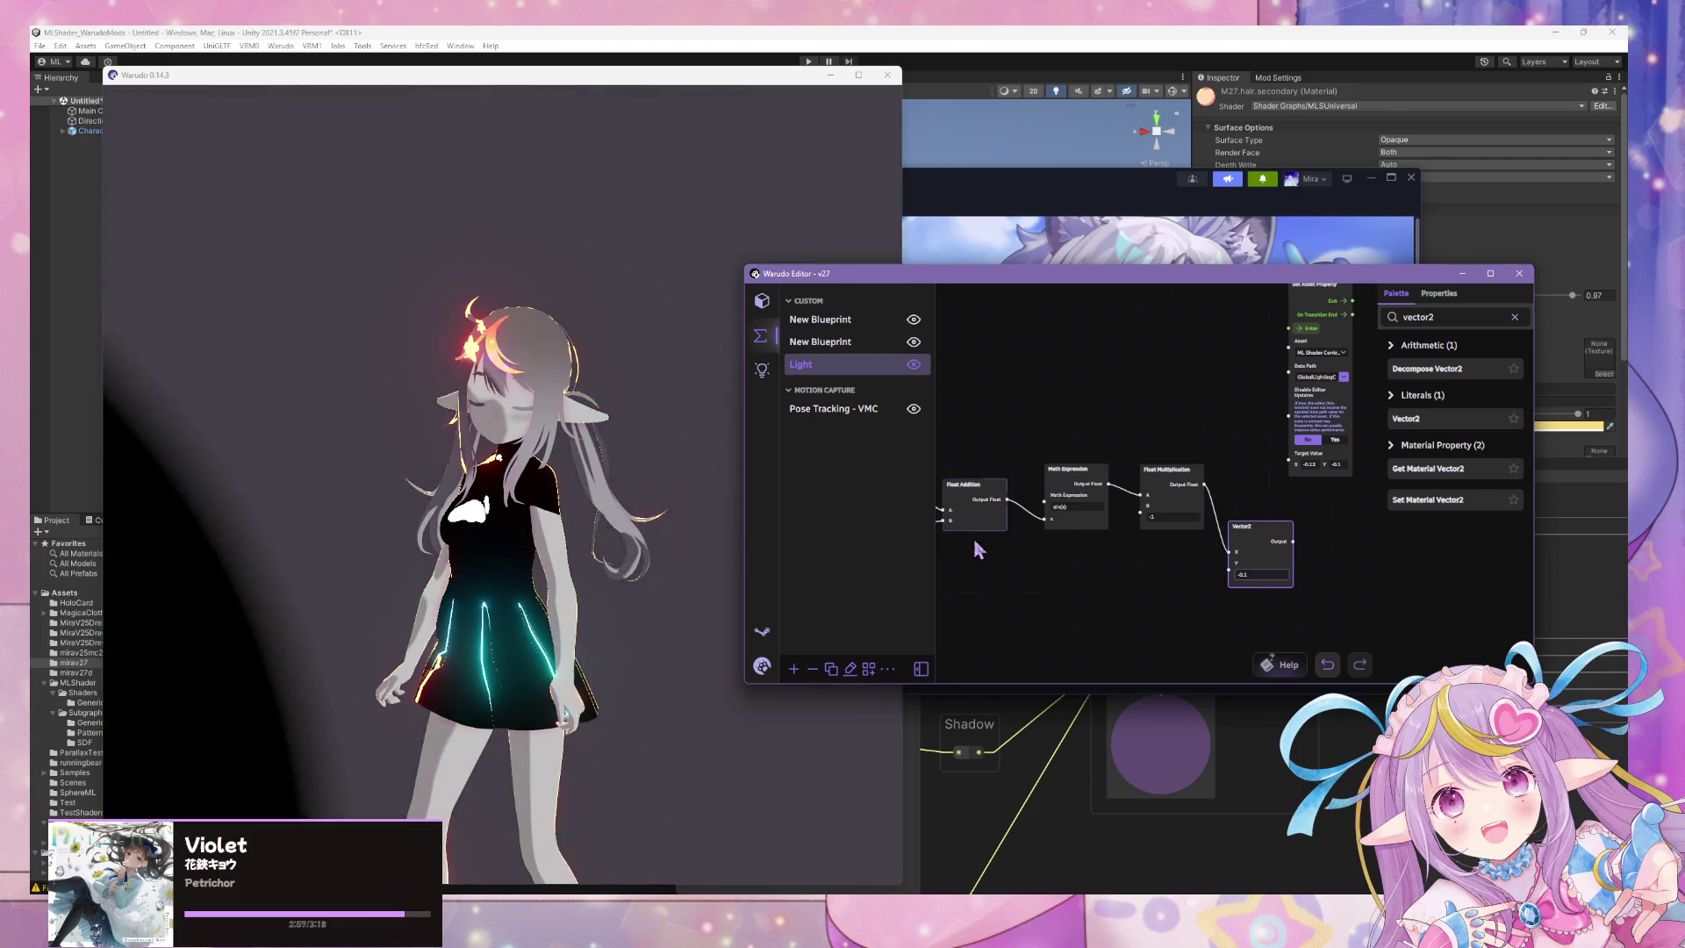
pyautogui.moveTo(979, 551); pyautogui.dragTo(1232, 574)
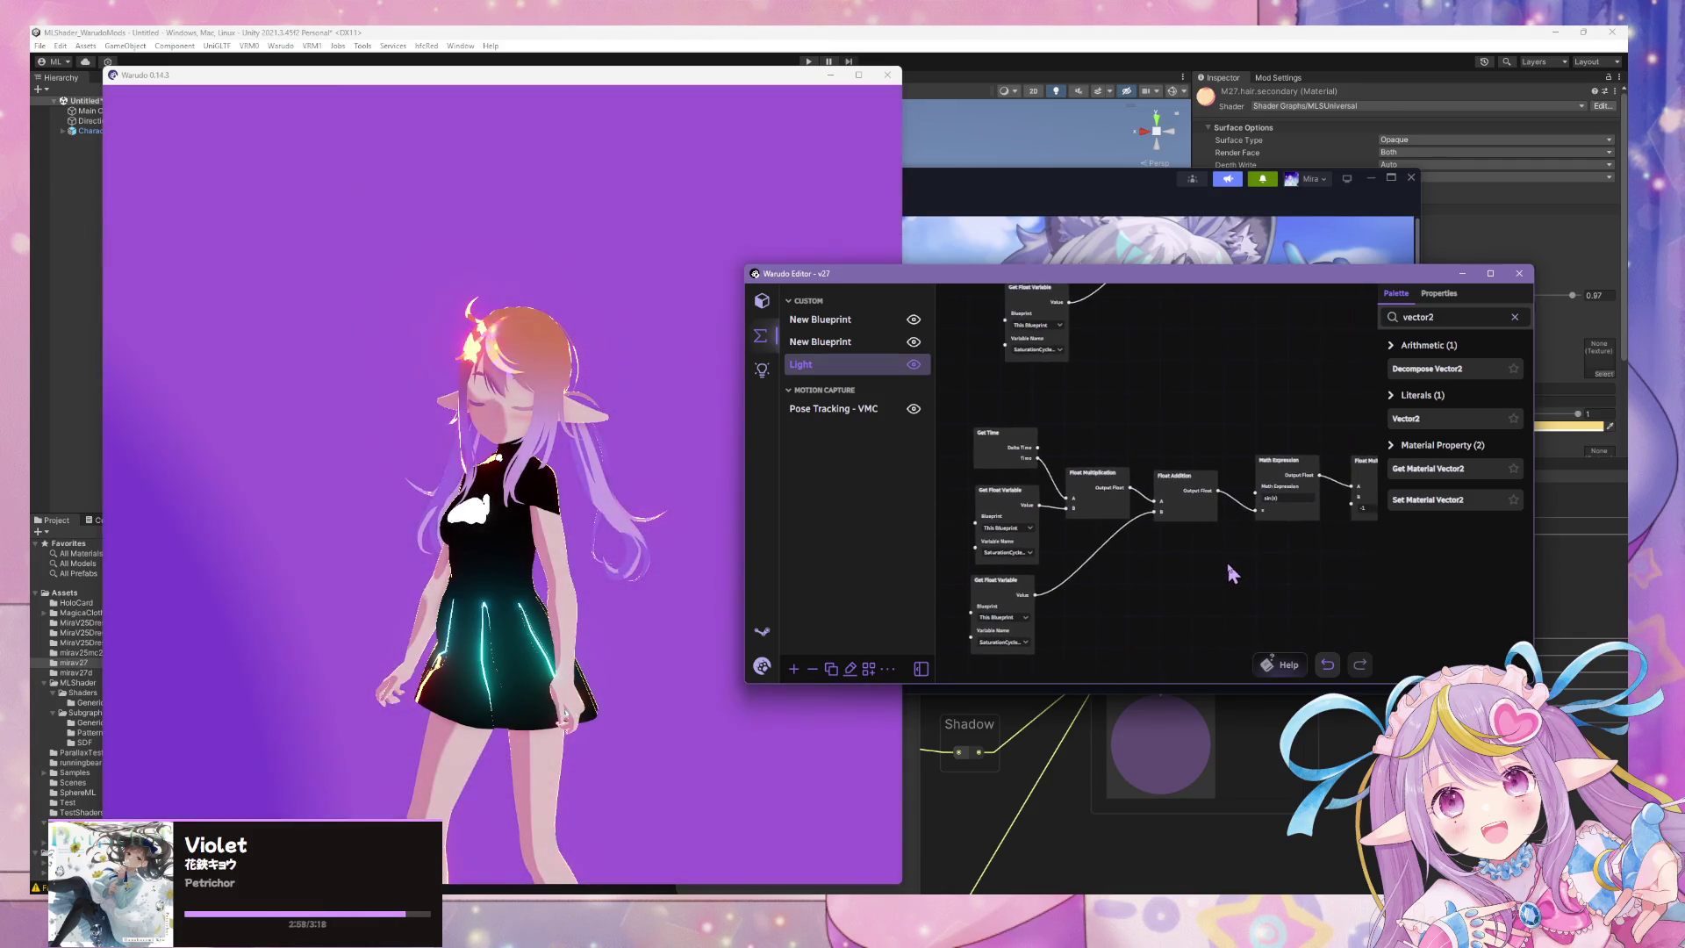
# Duplicate the second float variable and rename it with an X suffix.
pyautogui.click(1443, 295)
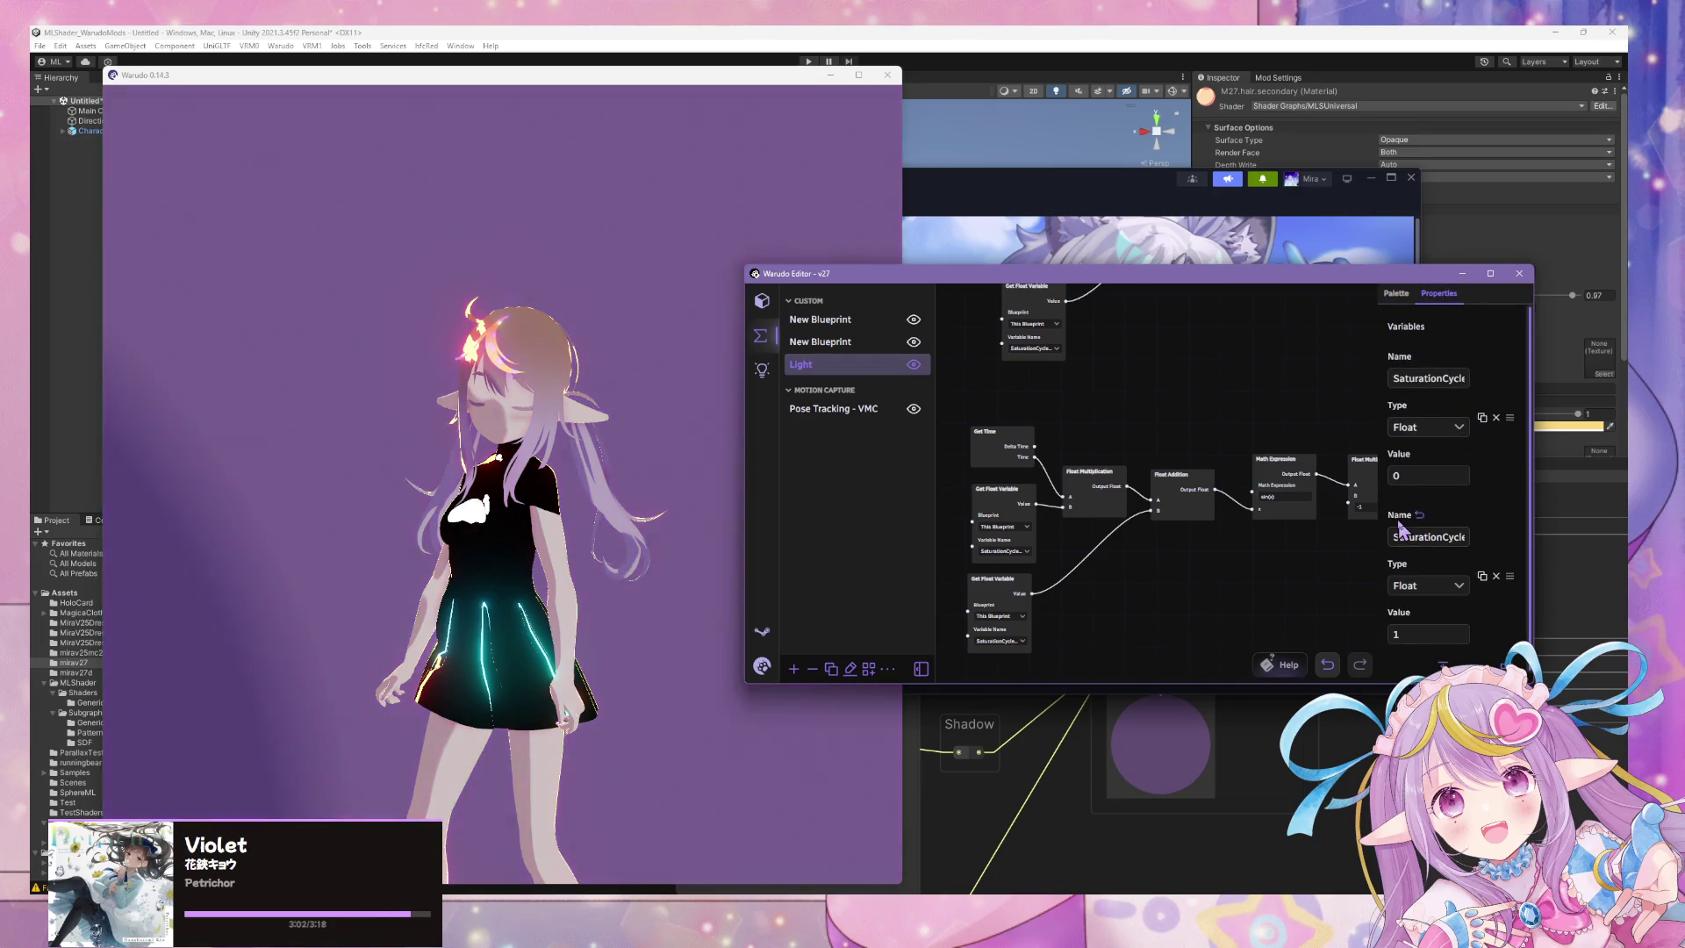
pyautogui.scroll(-1, 1468, 474)
pyautogui.click(1467, 470)
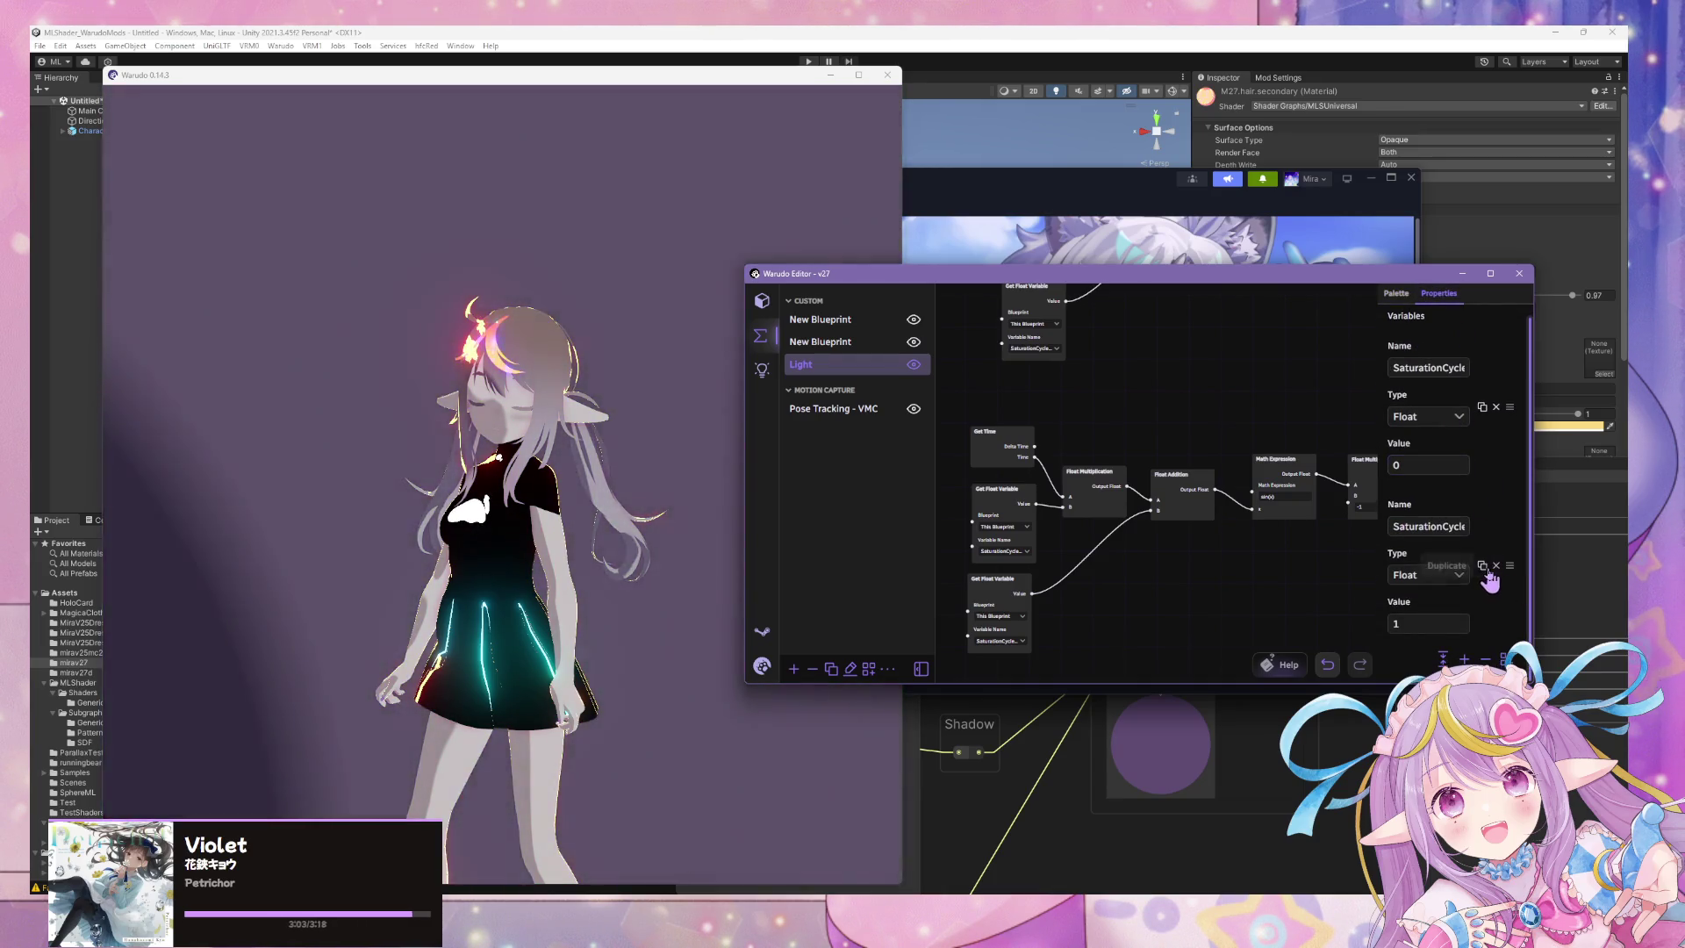
pyautogui.click(1483, 566)
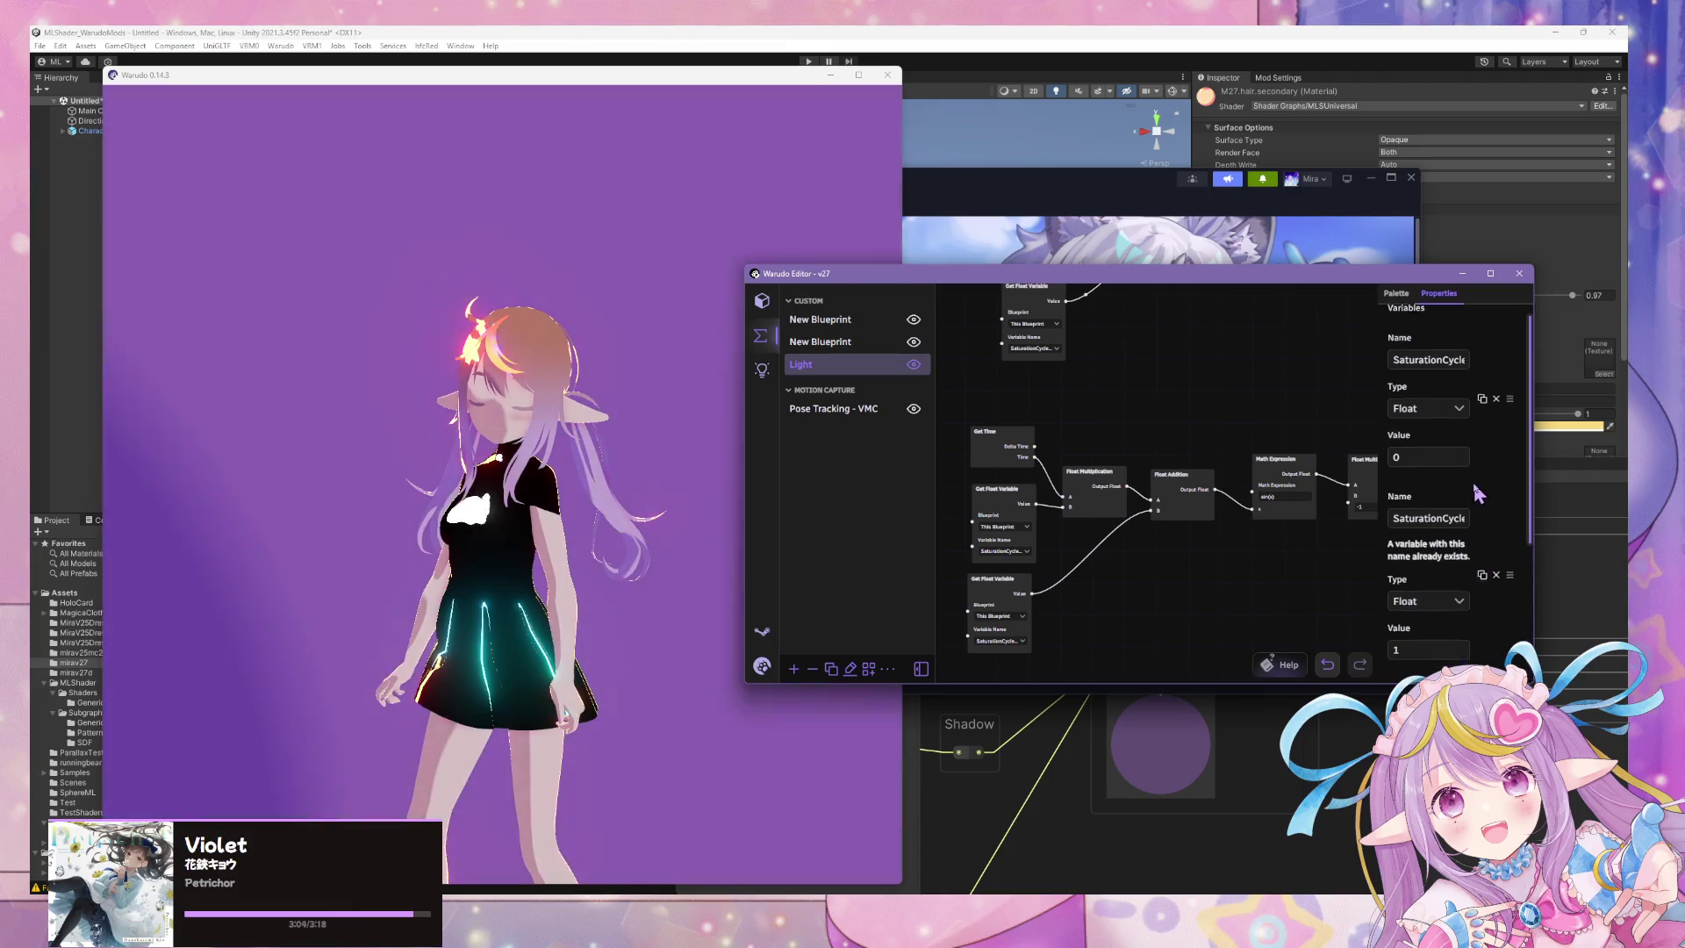
pyautogui.scroll(-2, 1480, 511)
pyautogui.hscroll(5, 1225, 535)
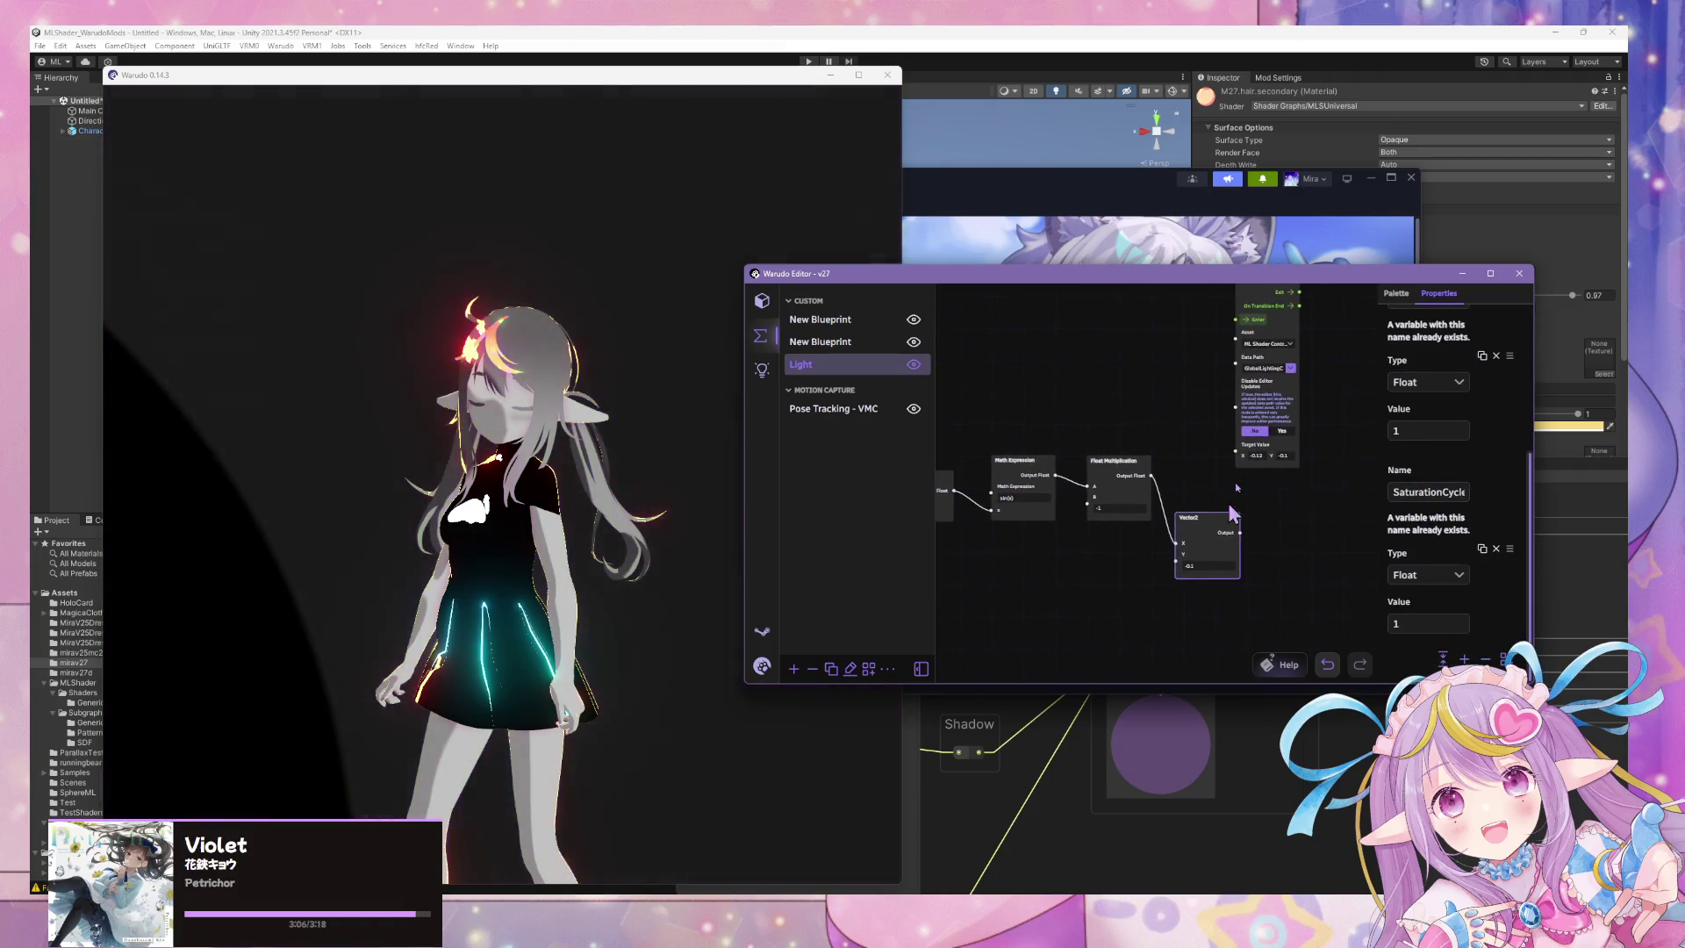
pyautogui.click(1259, 366)
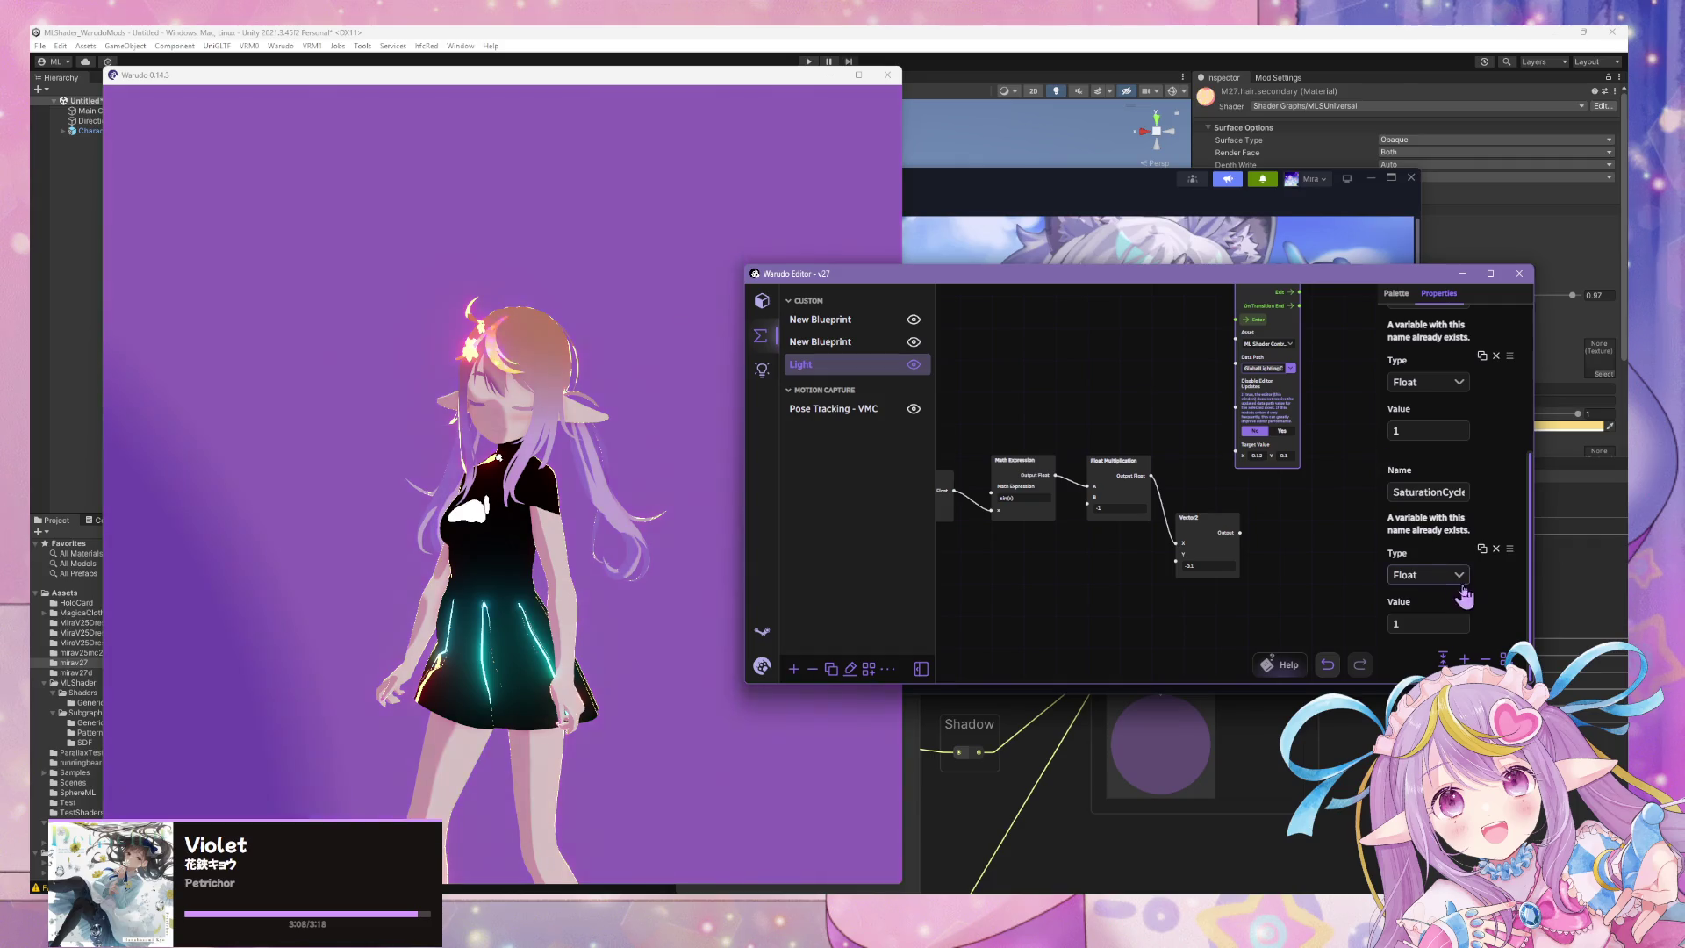
pyautogui.click(1432, 492)
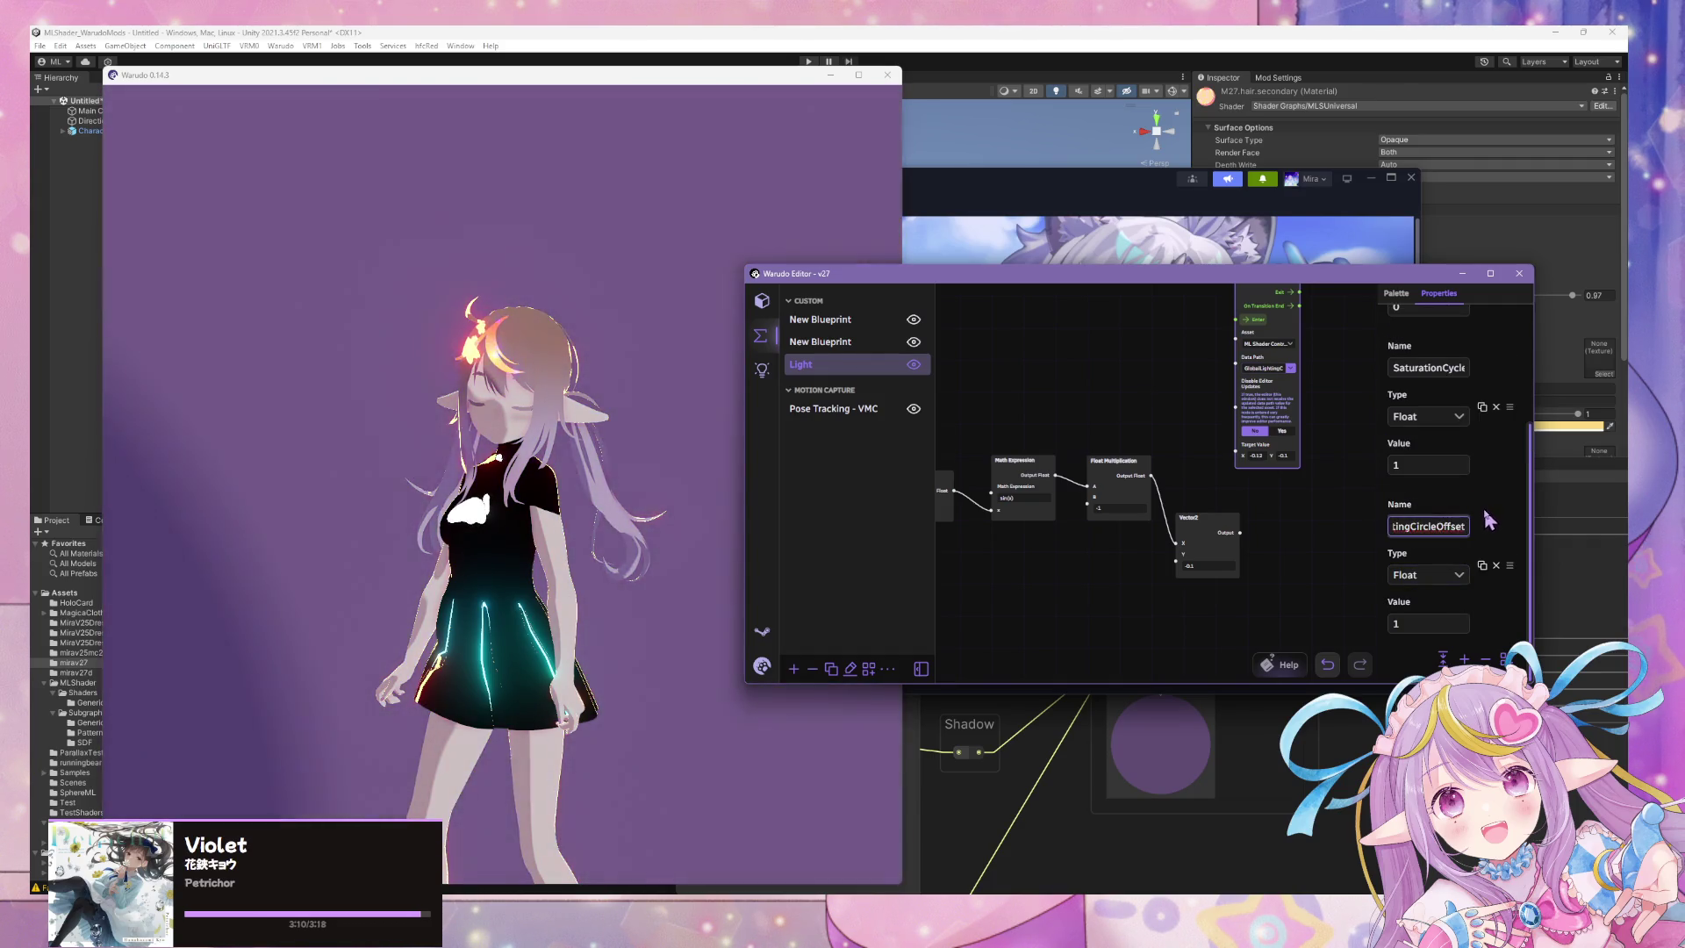
pyautogui.write('X')
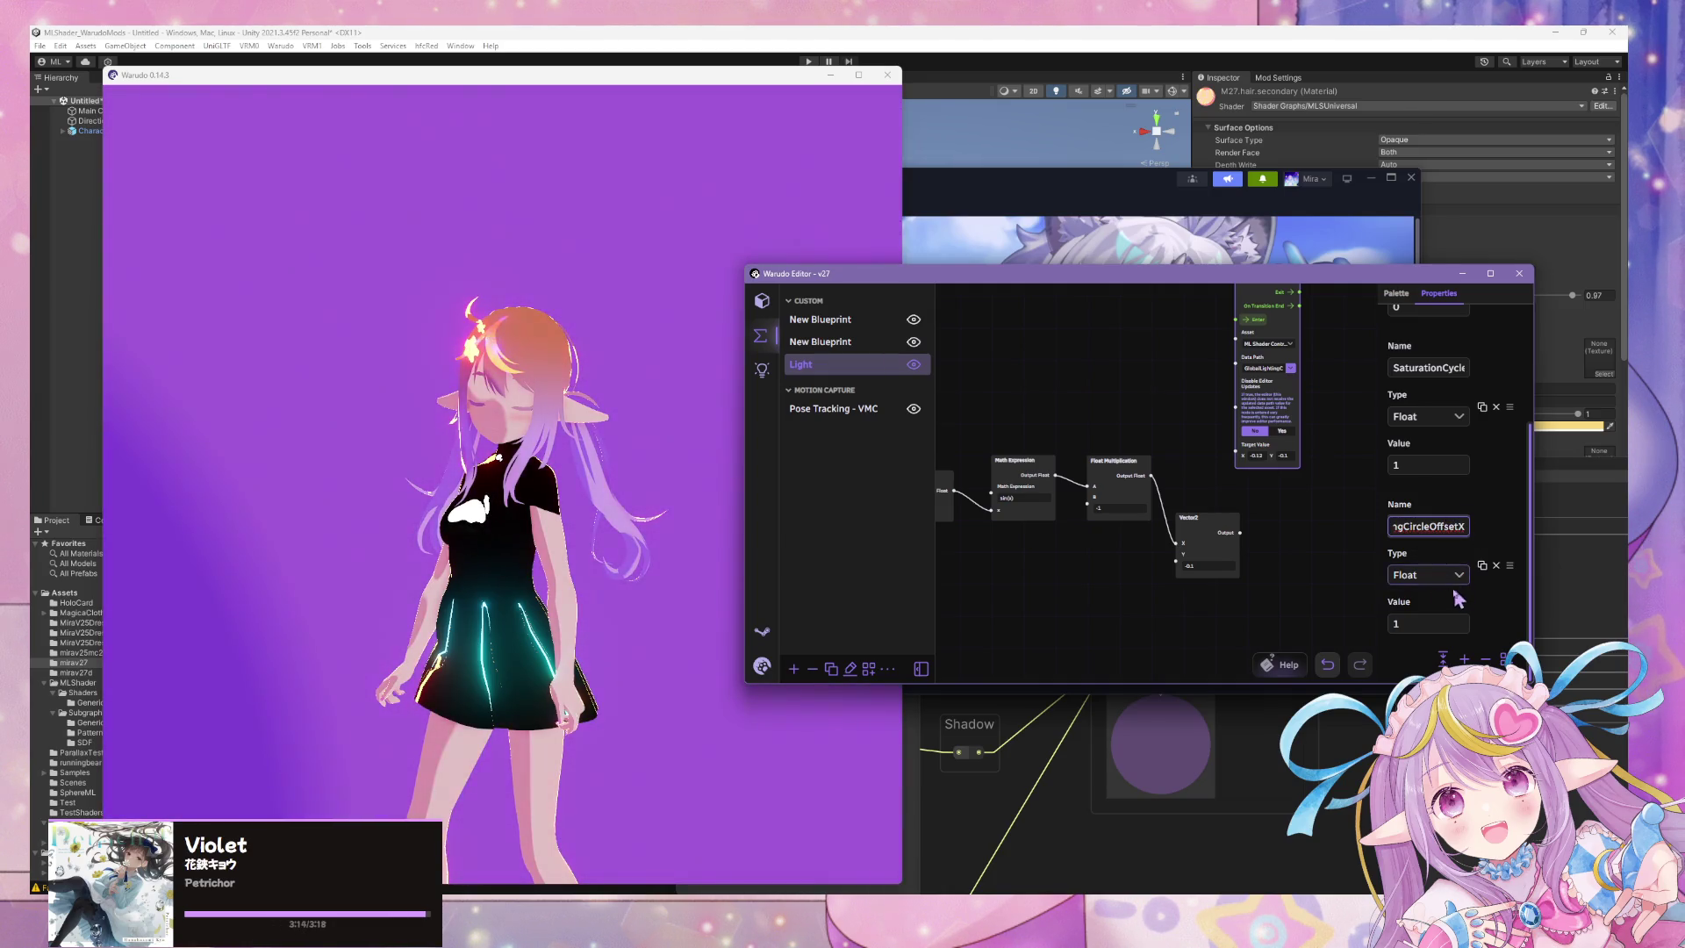
# Connect the Math Expression output directly to Vector2's X input.
pyautogui.moveTo(1157, 593); pyautogui.dragTo(1188, 597)
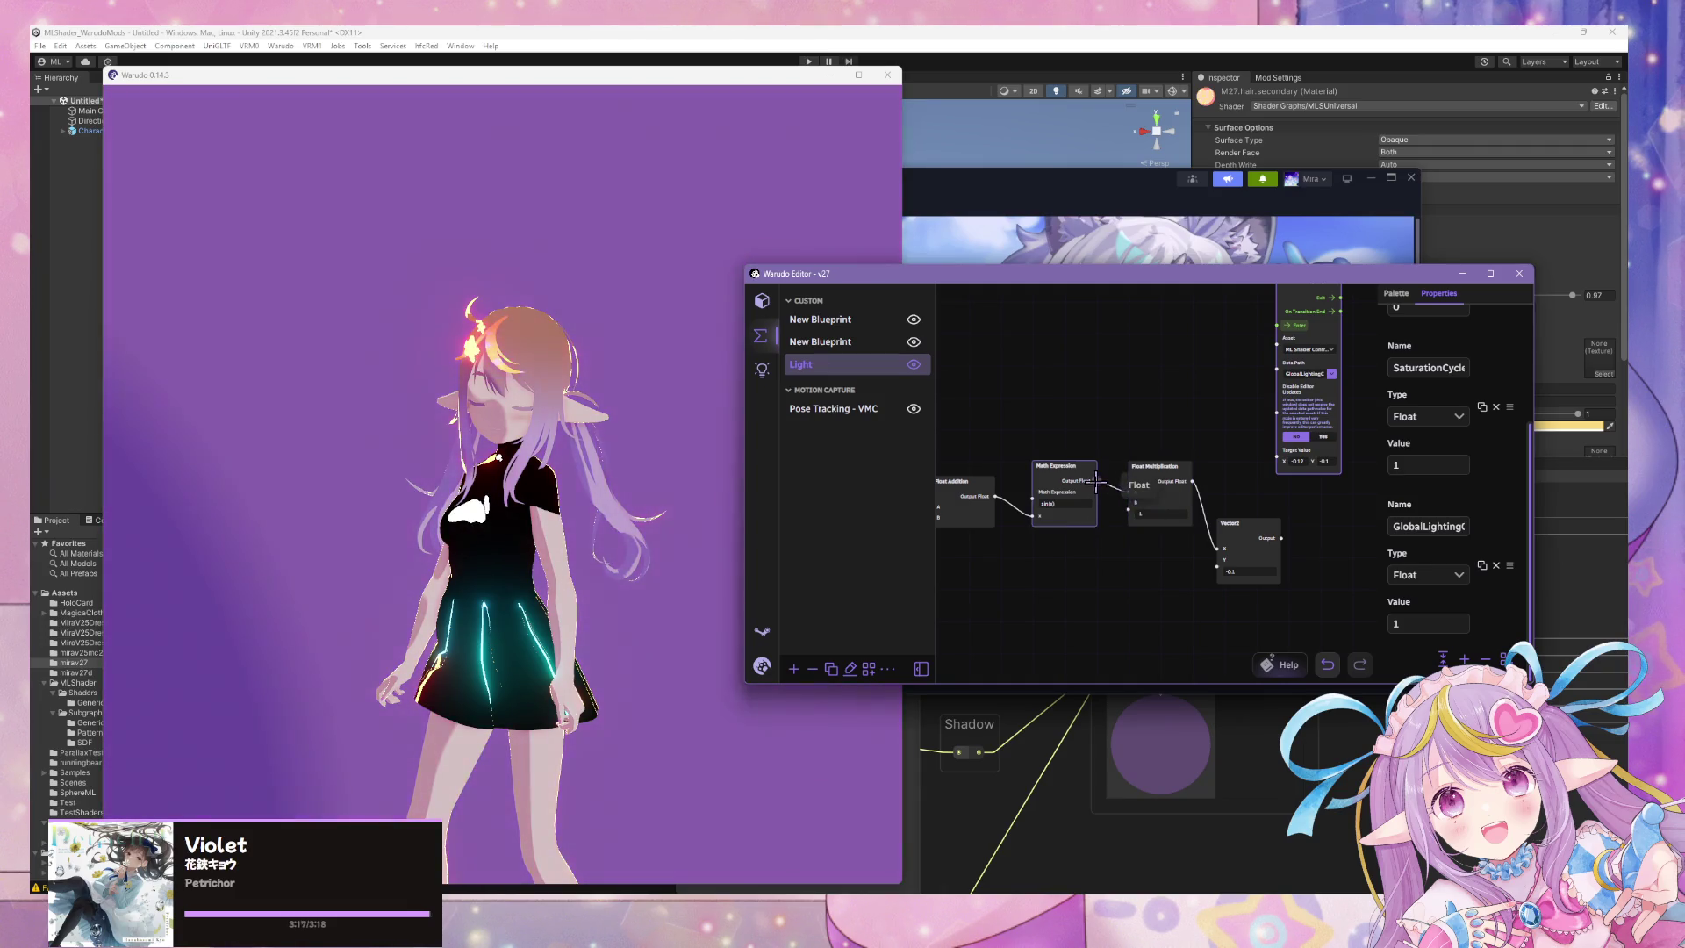
pyautogui.moveTo(1095, 482); pyautogui.dragTo(1216, 549)
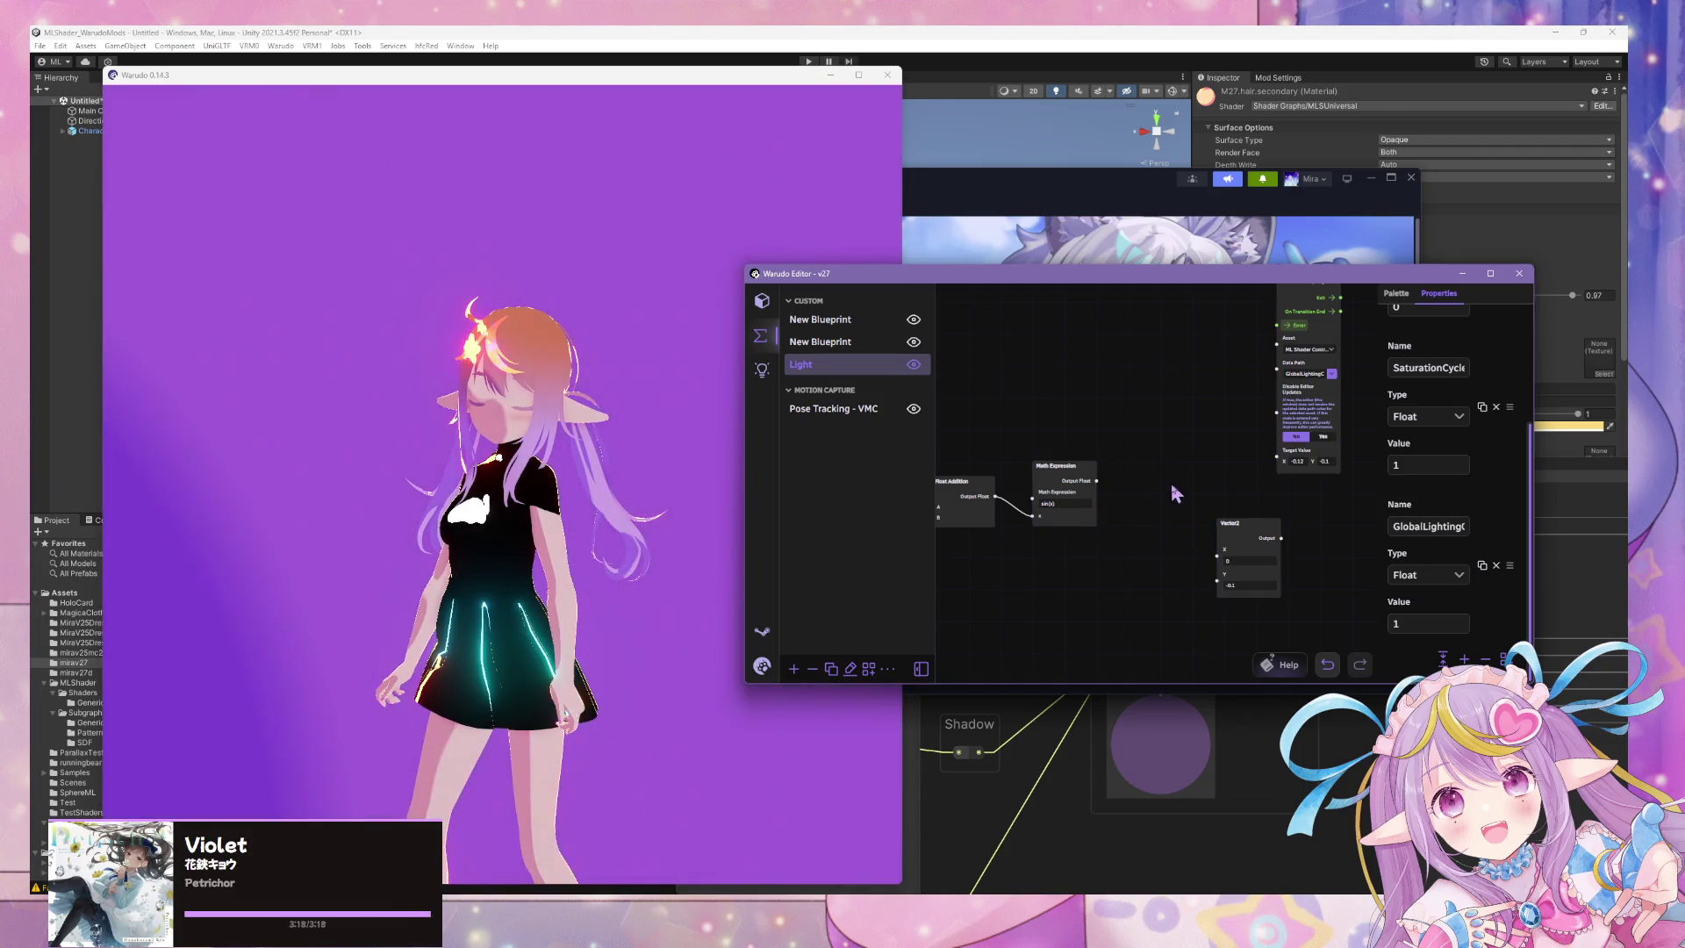
pyautogui.moveTo(1099, 478); pyautogui.dragTo(1216, 549)
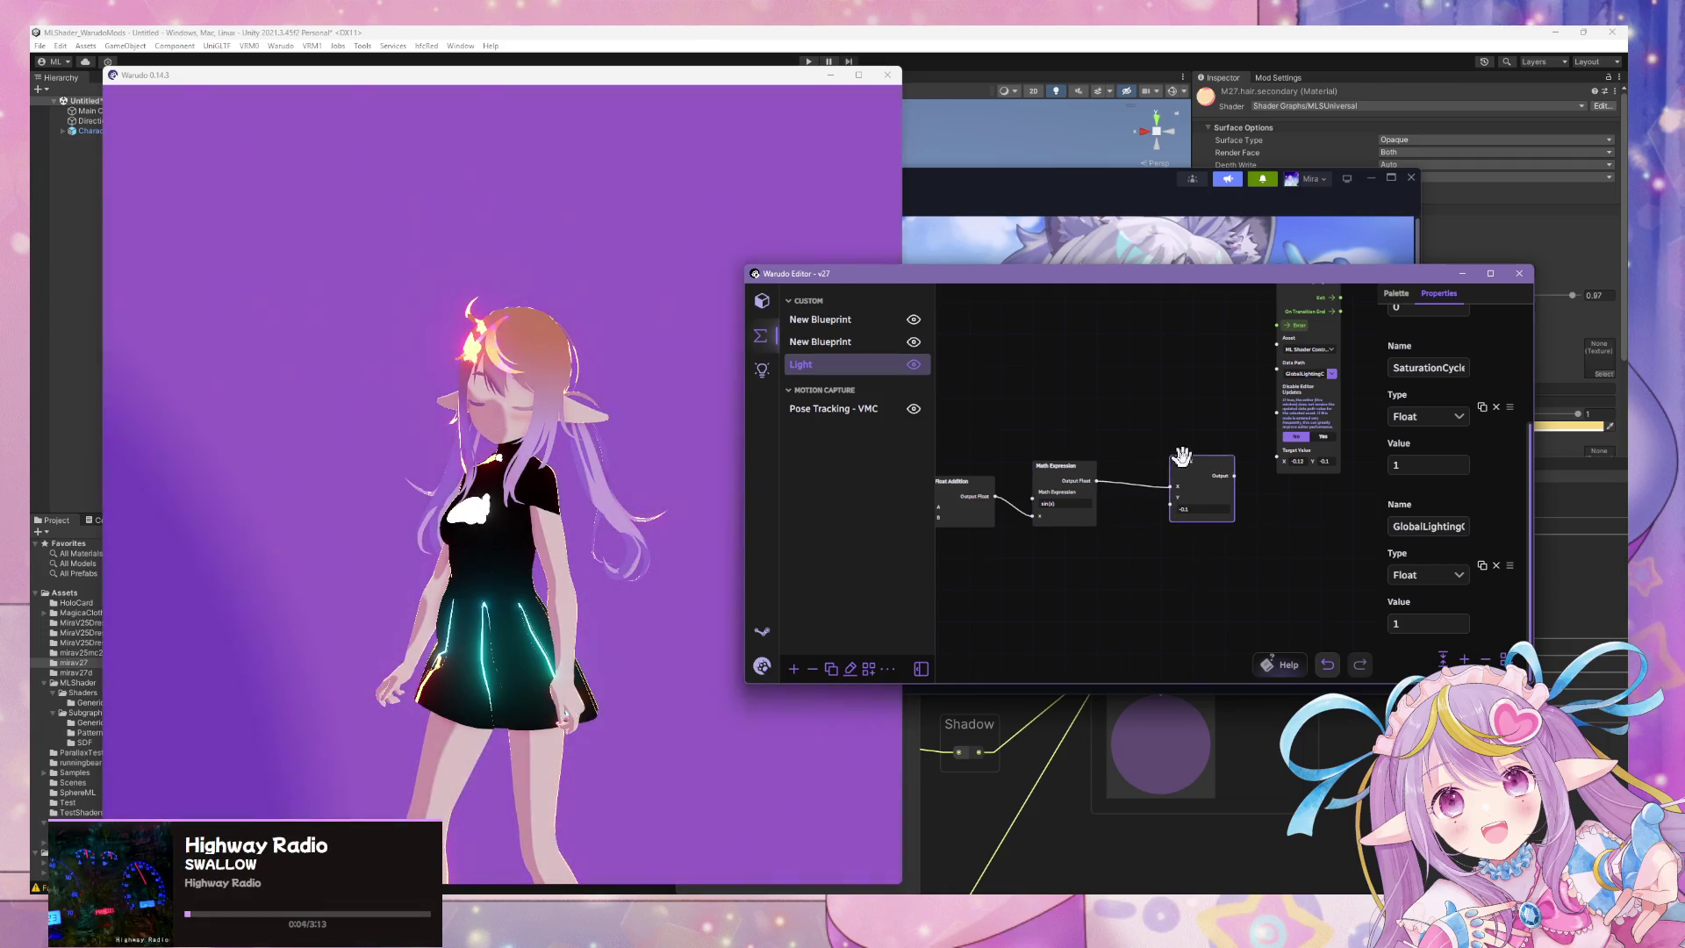
# Delete the Get Float Variable node feeding the first Float Multiplication.
pyautogui.moveTo(1207, 492)
pyautogui.mouseDown()
pyautogui.moveTo(1298, 515)
pyautogui.moveTo(1159, 576)
pyautogui.mouseUp()
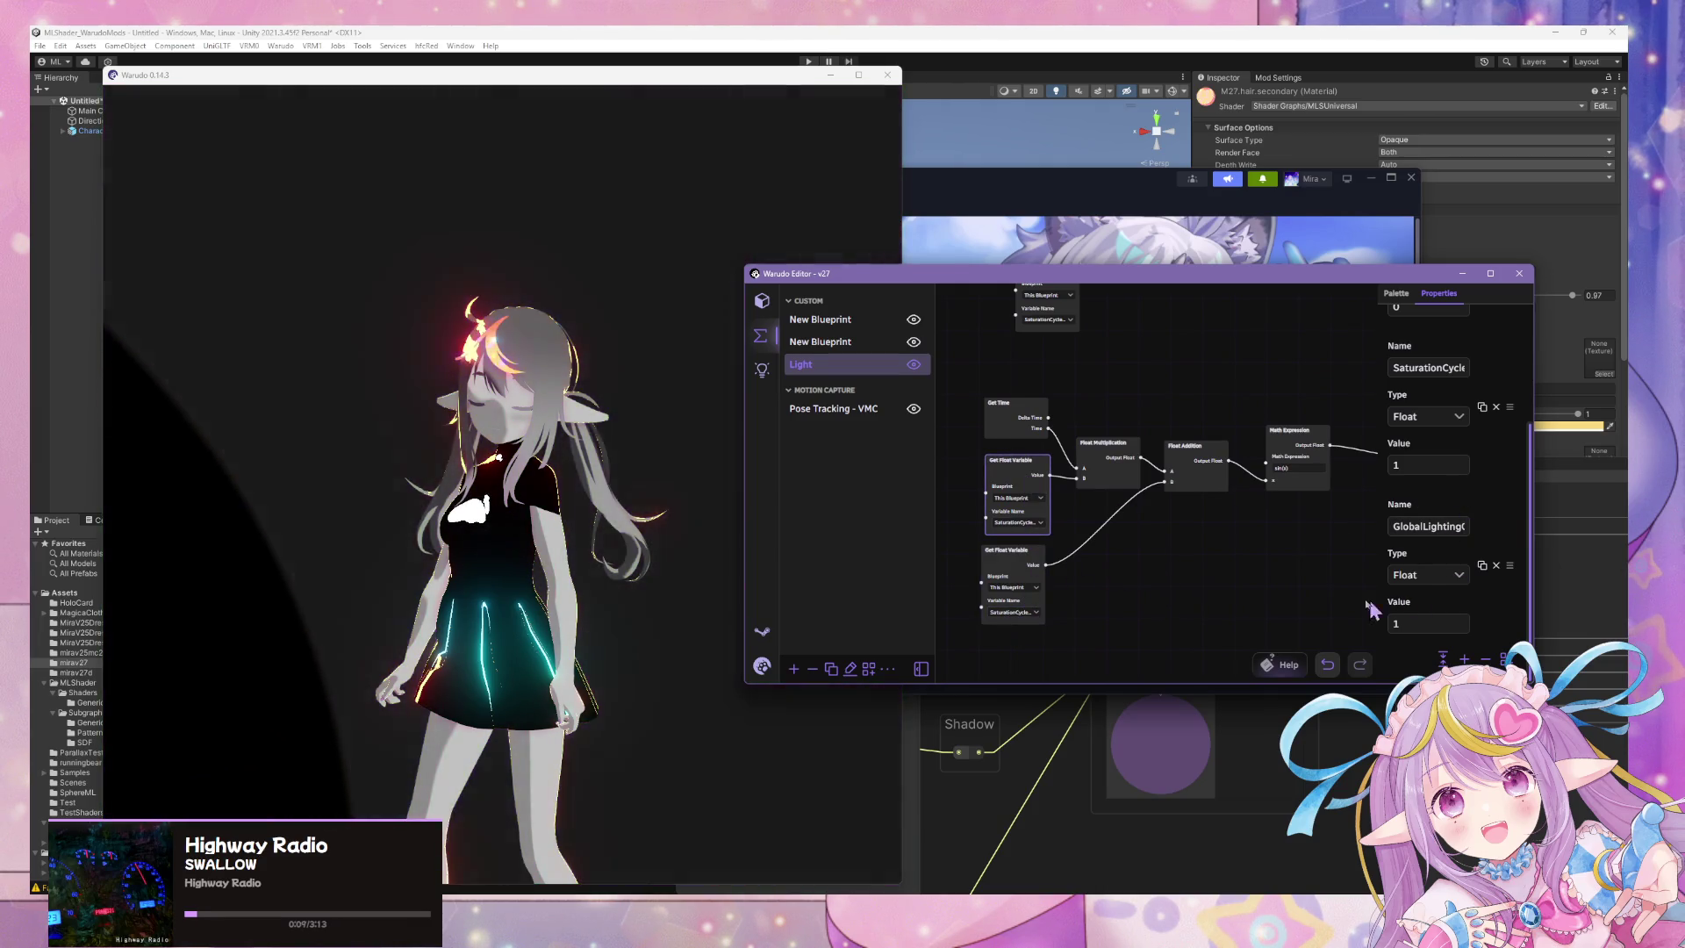
pyautogui.press('End')
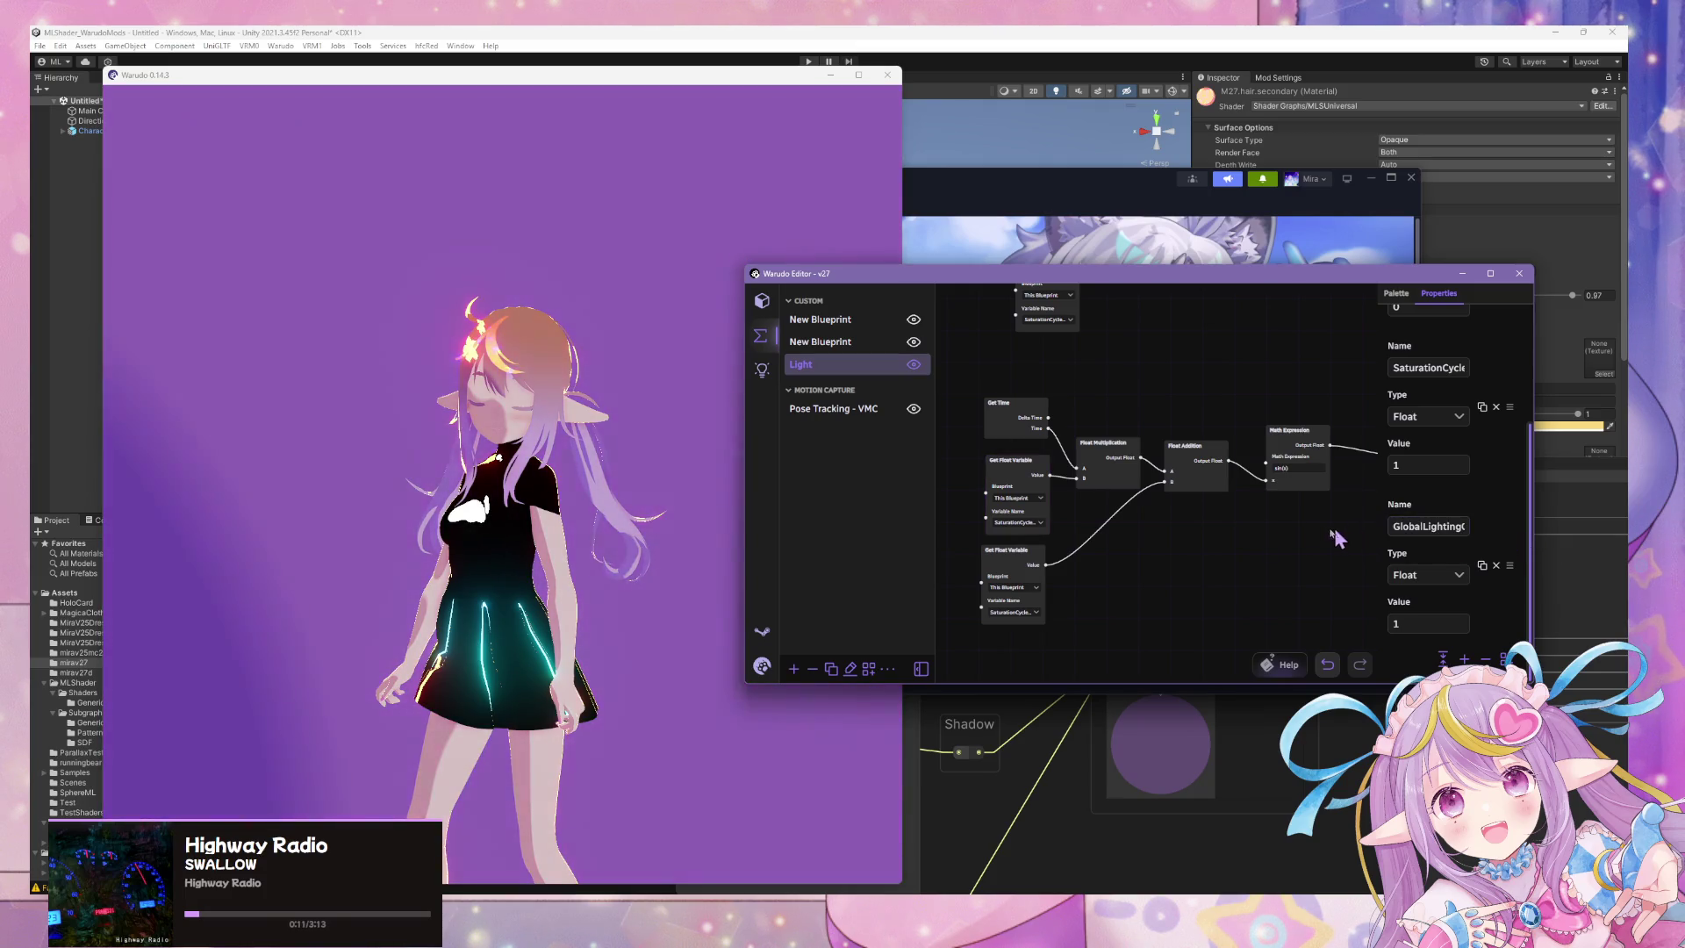
pyautogui.press('Delete')
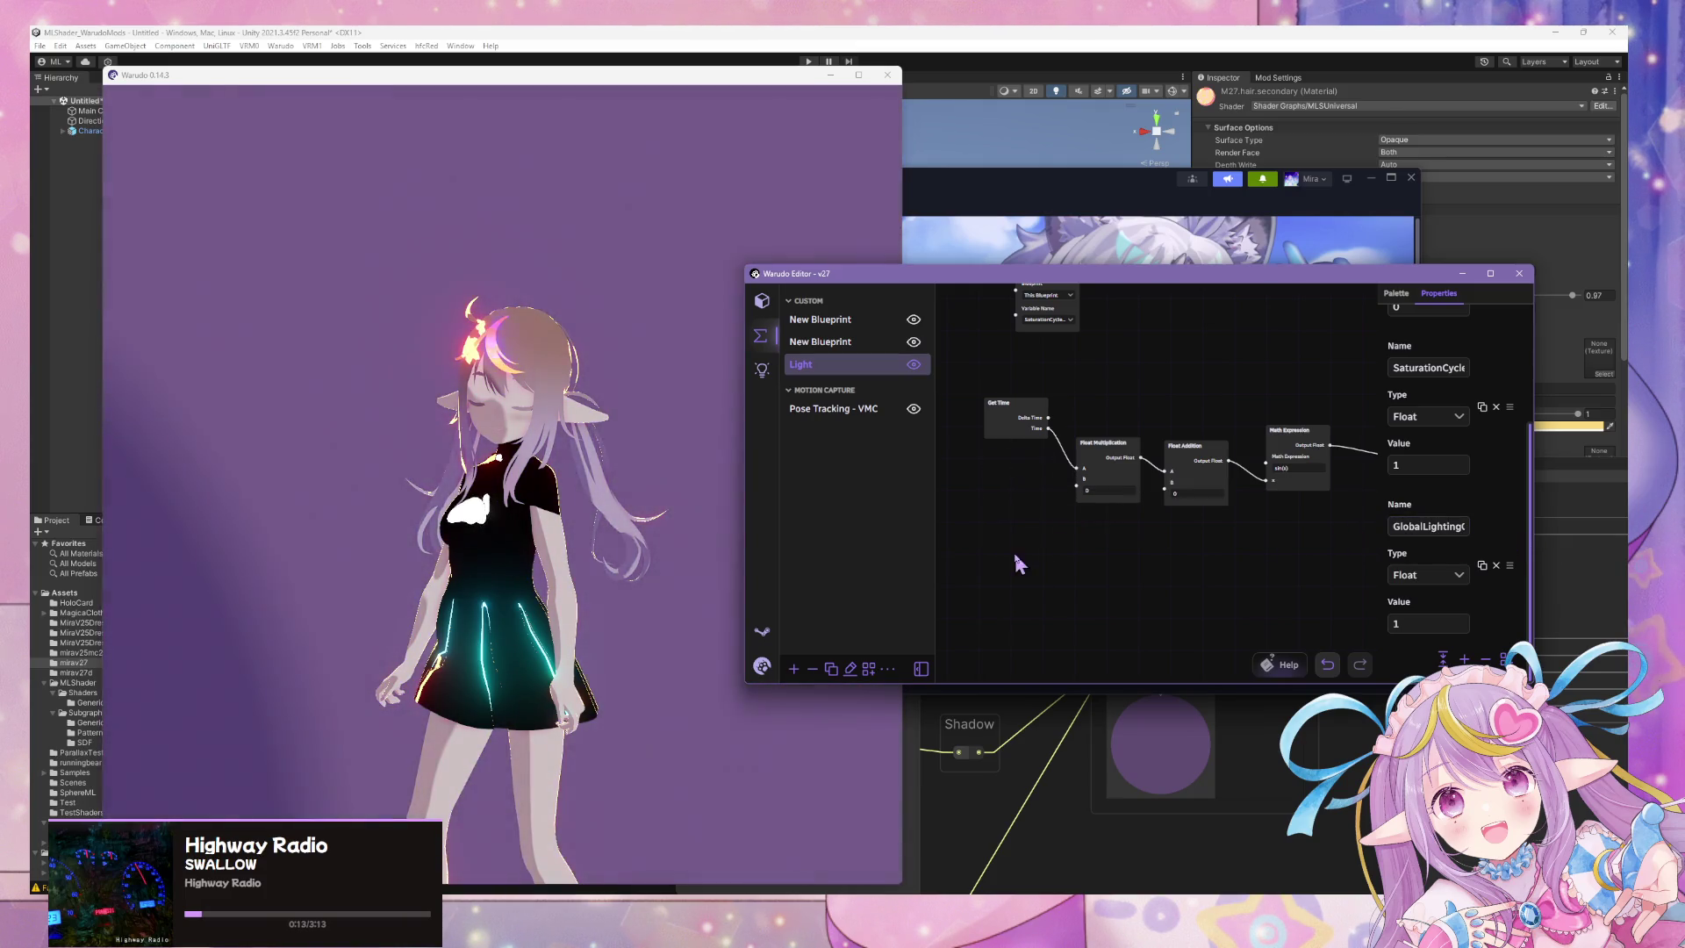
# Reposition the Vector2 node in the Light blueprint.
pyautogui.moveTo(1300, 521); pyautogui.dragTo(1060, 569)
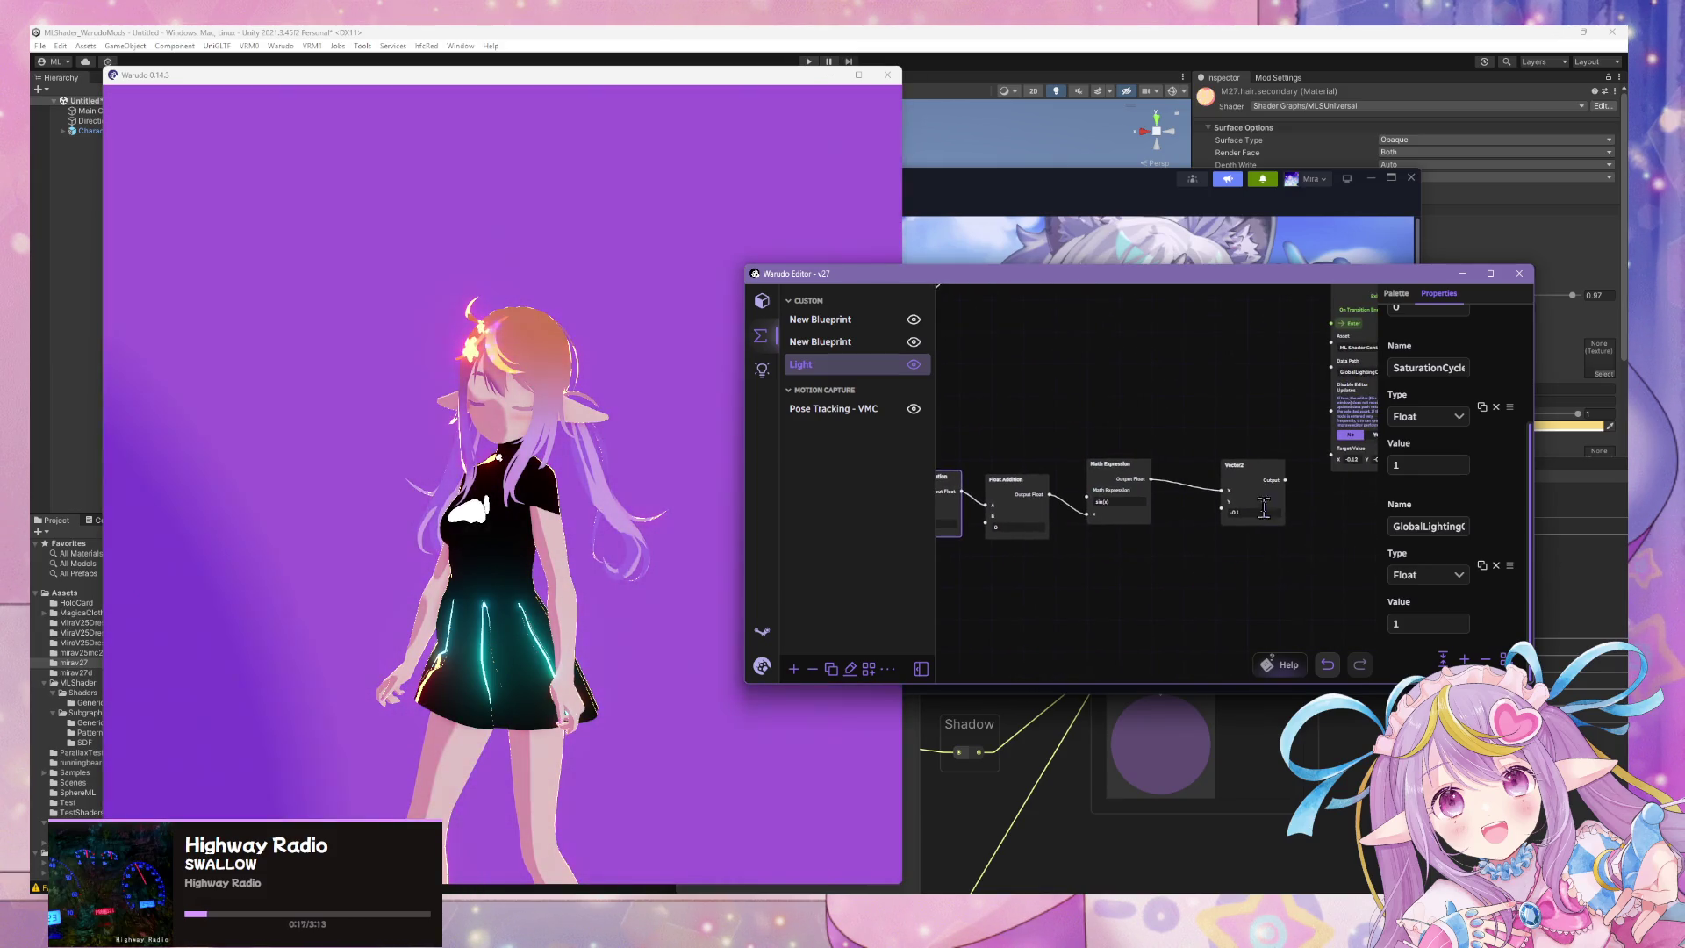
pyautogui.moveTo(1253, 465); pyautogui.dragTo(1223, 456)
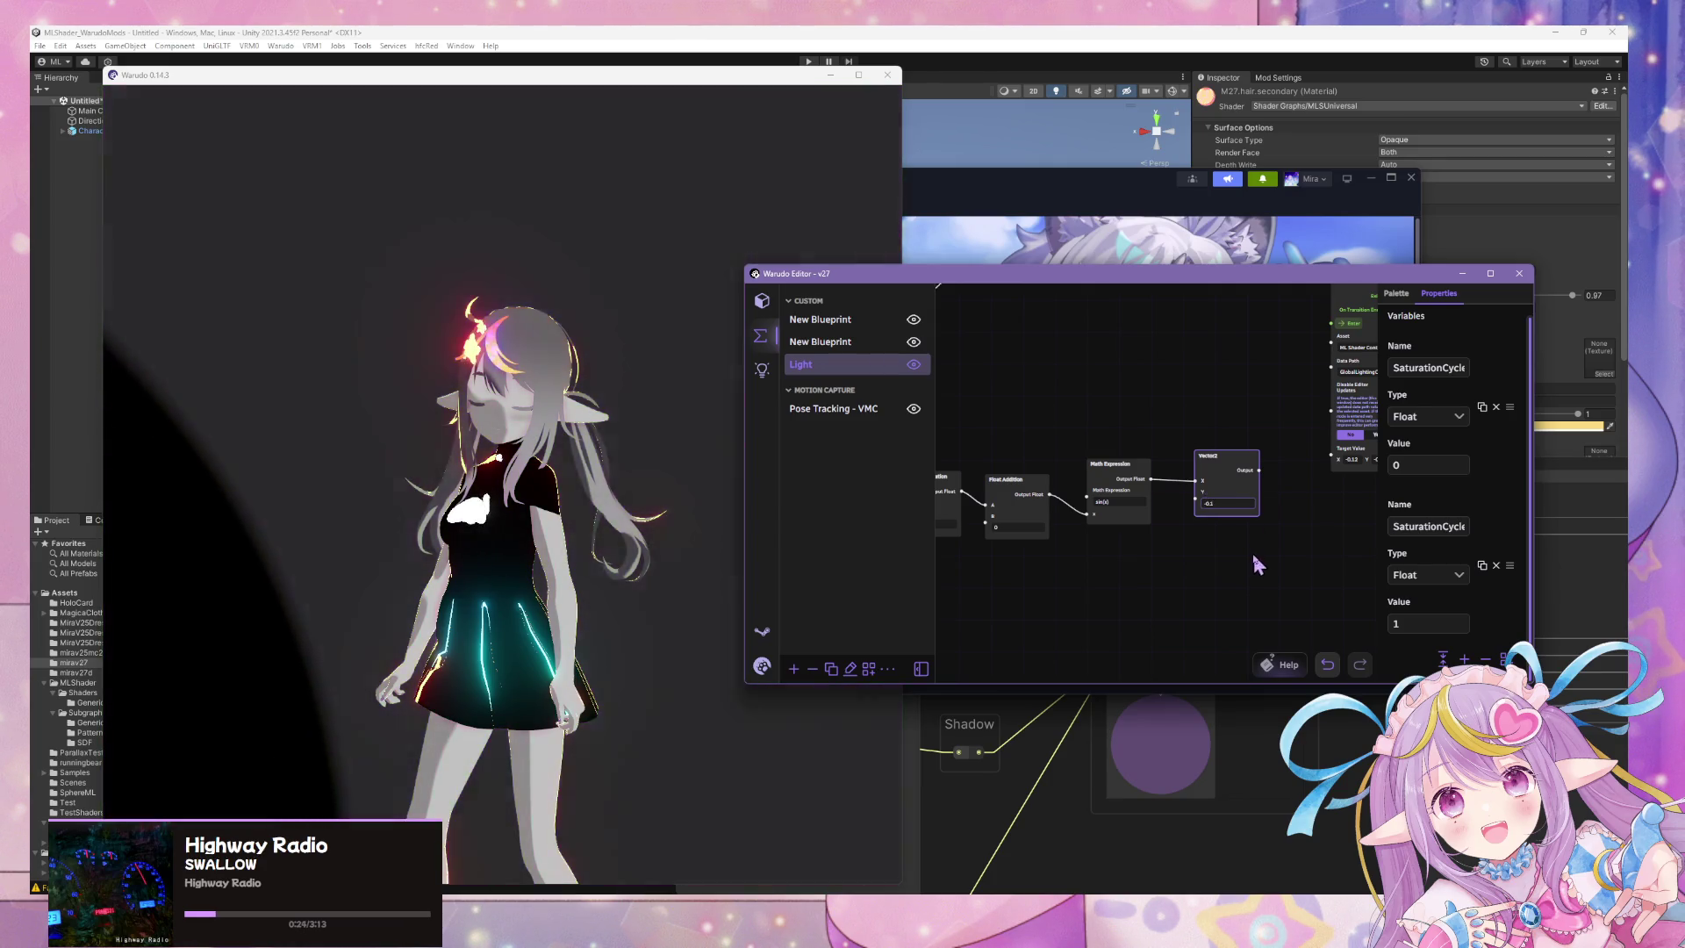
pyautogui.moveTo(1254, 557); pyautogui.dragTo(1241, 564)
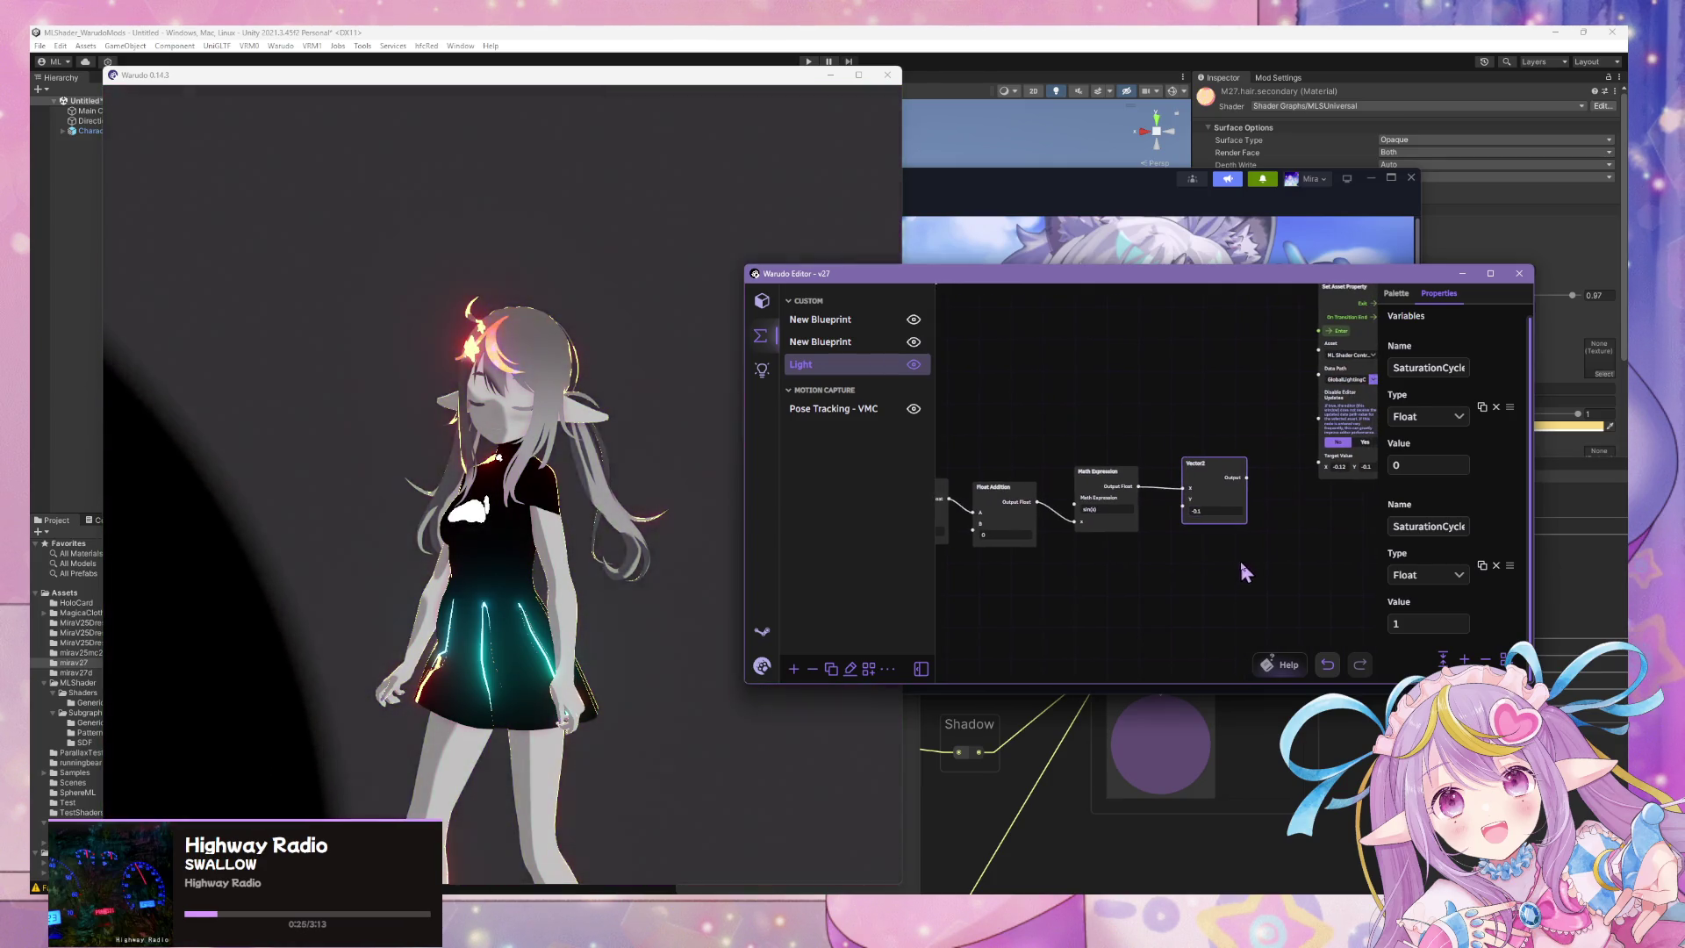
pyautogui.moveTo(1247, 474); pyautogui.dragTo(1257, 477)
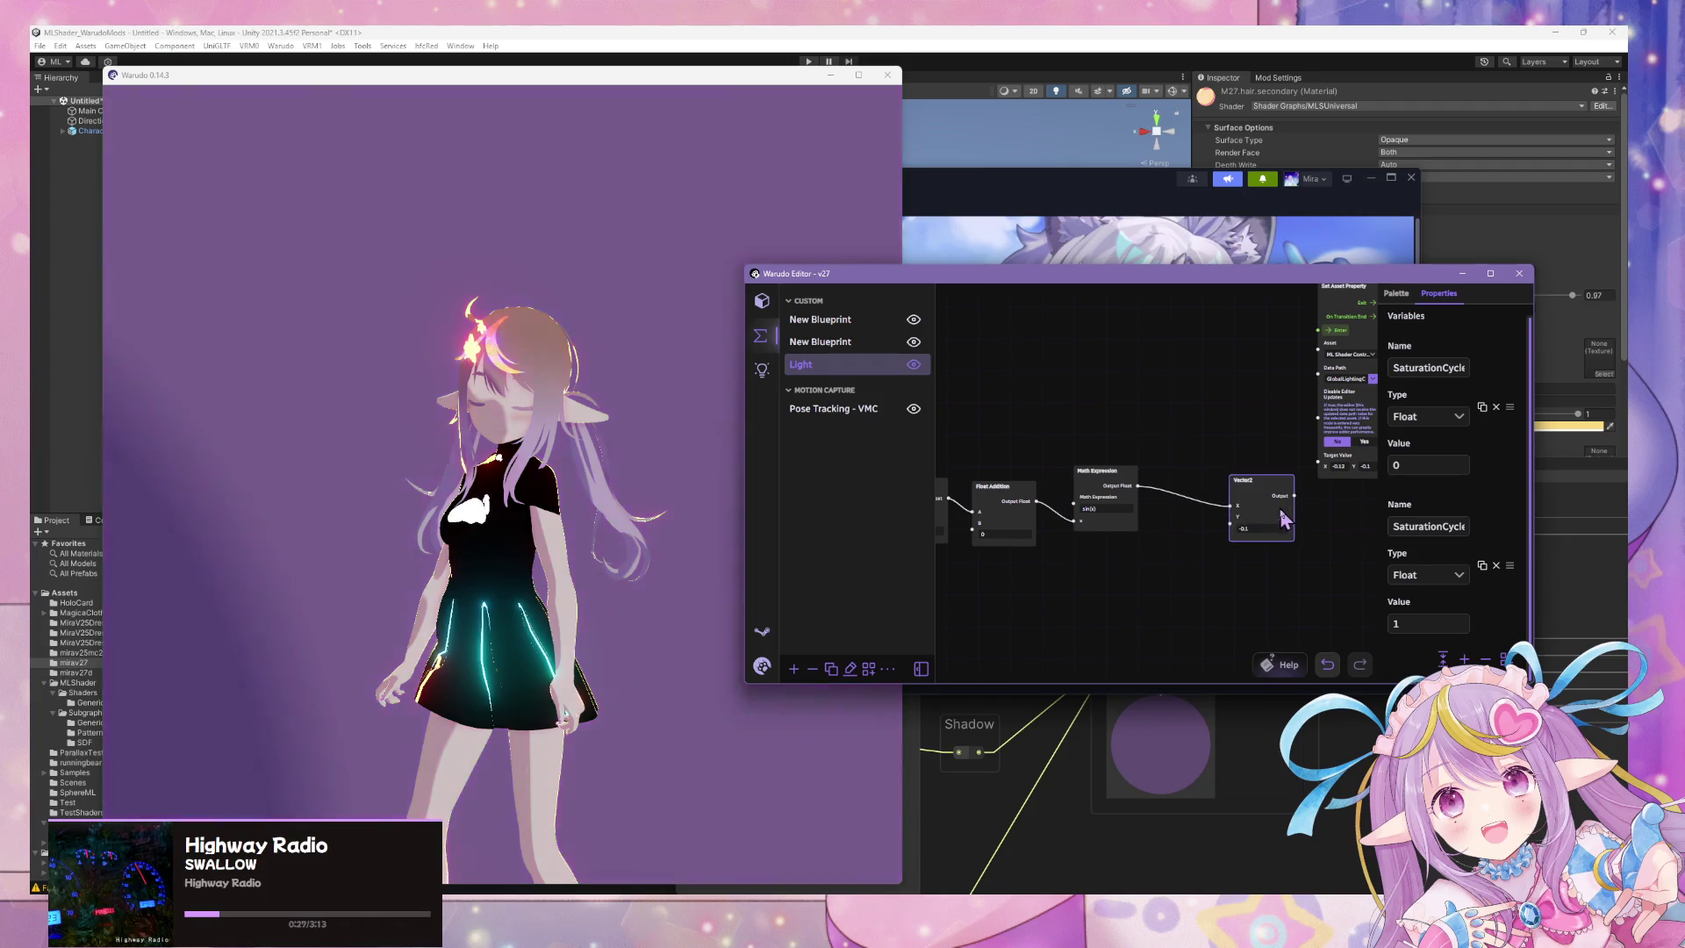
pyautogui.moveTo(945, 477); pyautogui.dragTo(1139, 462)
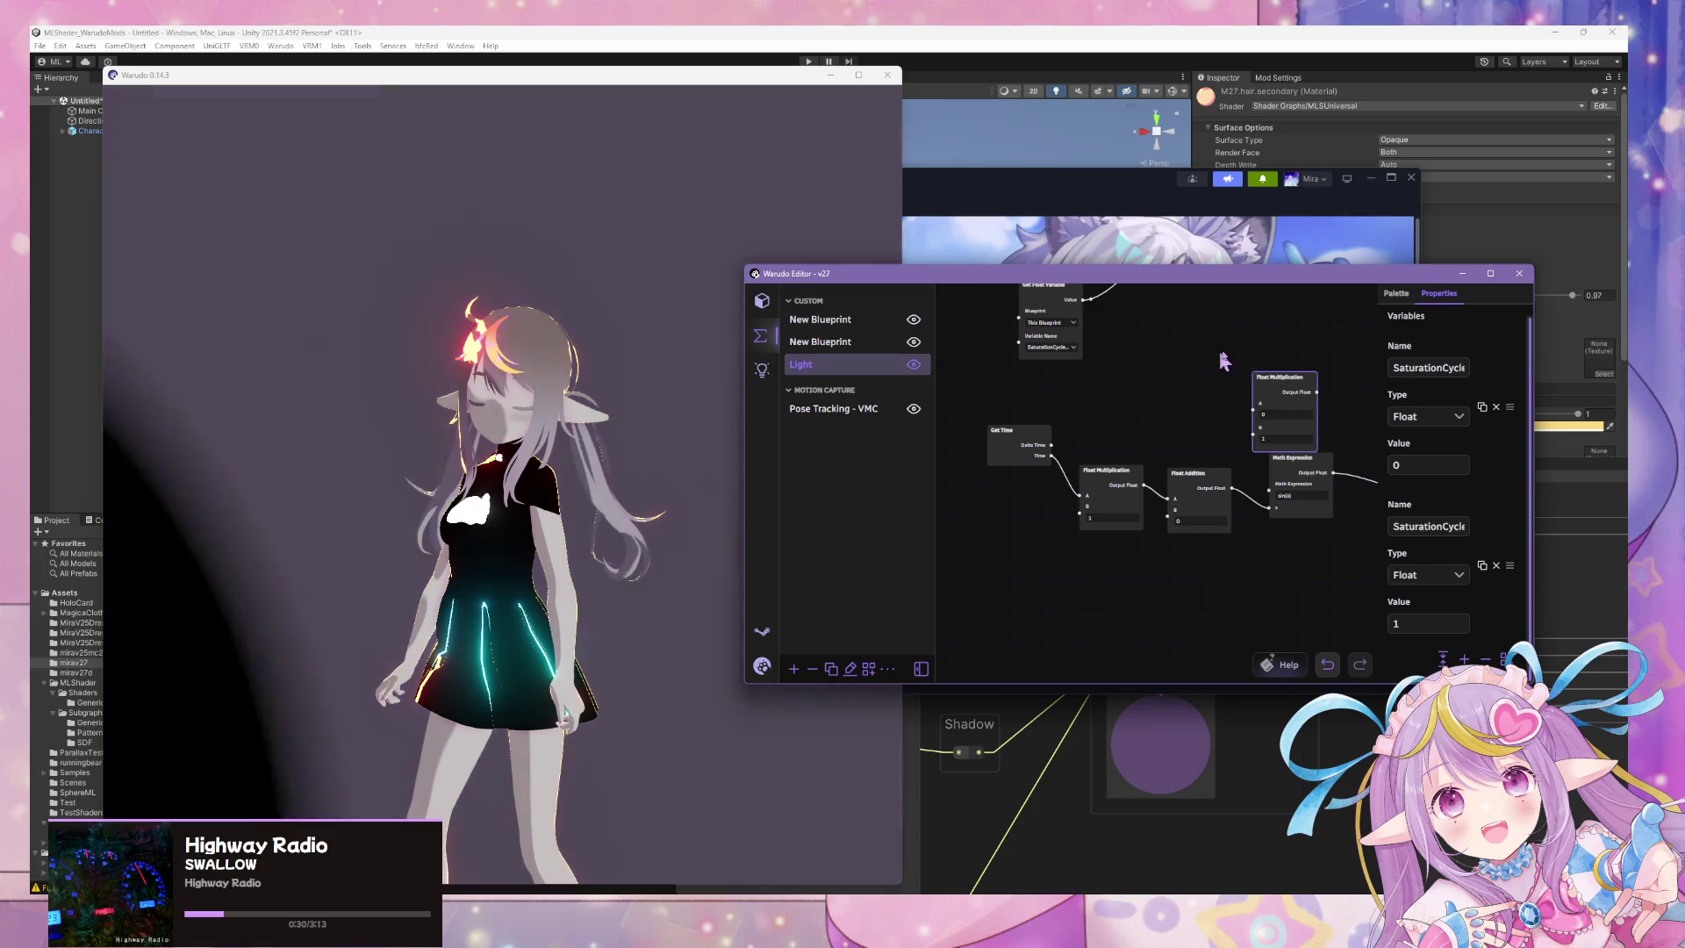
# Route the Math Expression result through a Float Multiplication into Vector2 and edit its B value.
pyautogui.moveTo(1223, 361); pyautogui.dragTo(1029, 390)
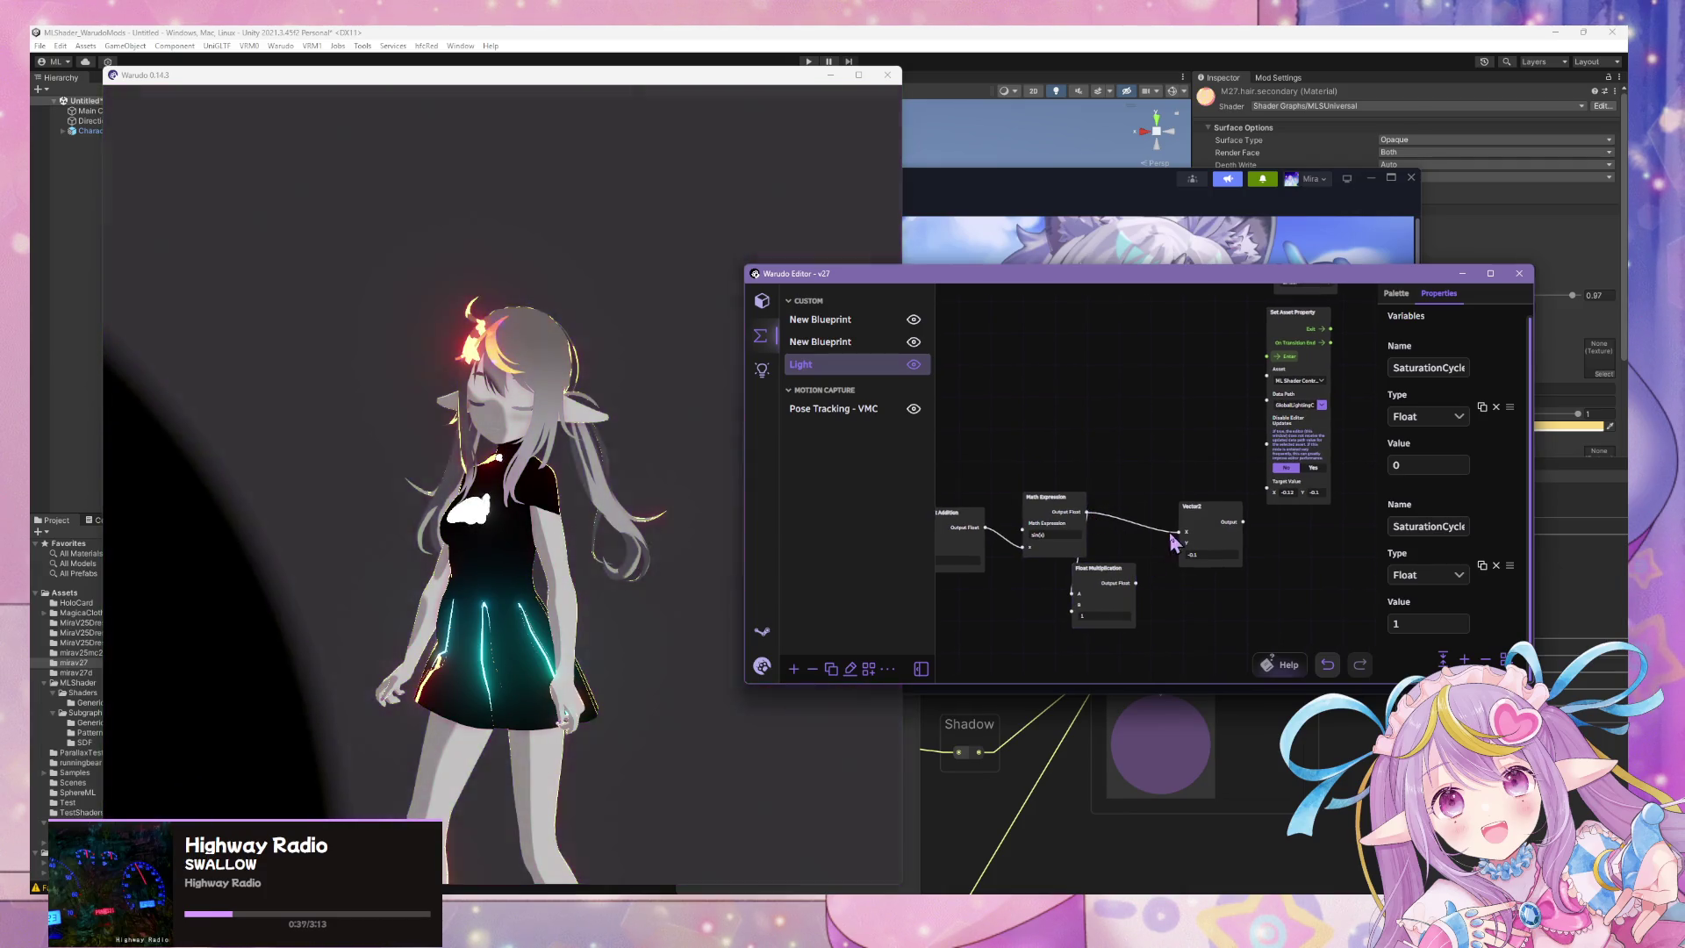
pyautogui.moveTo(1132, 532)
pyautogui.mouseDown()
pyautogui.moveTo(1177, 534)
pyautogui.moveTo(1263, 489)
pyautogui.mouseUp()
pyautogui.moveTo(1122, 569)
pyautogui.mouseDown()
pyautogui.moveTo(1133, 540)
pyautogui.moveTo(1191, 527)
pyautogui.mouseUp()
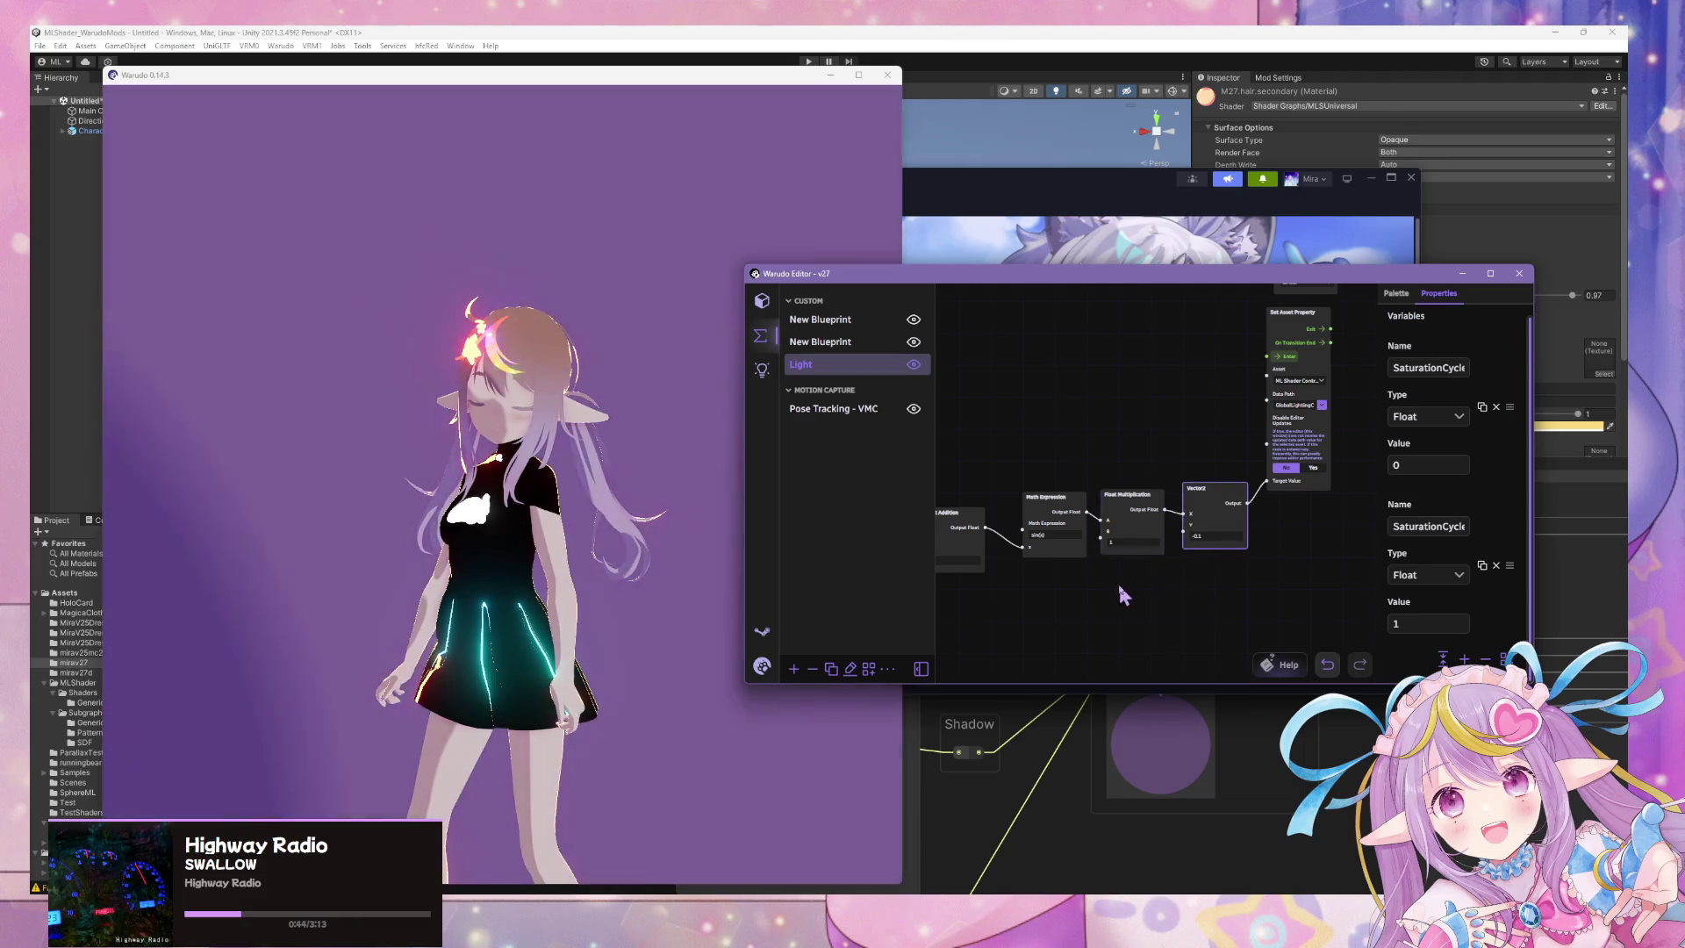
pyautogui.moveTo(1118, 591); pyautogui.dragTo(1285, 591)
pyautogui.click(957, 471)
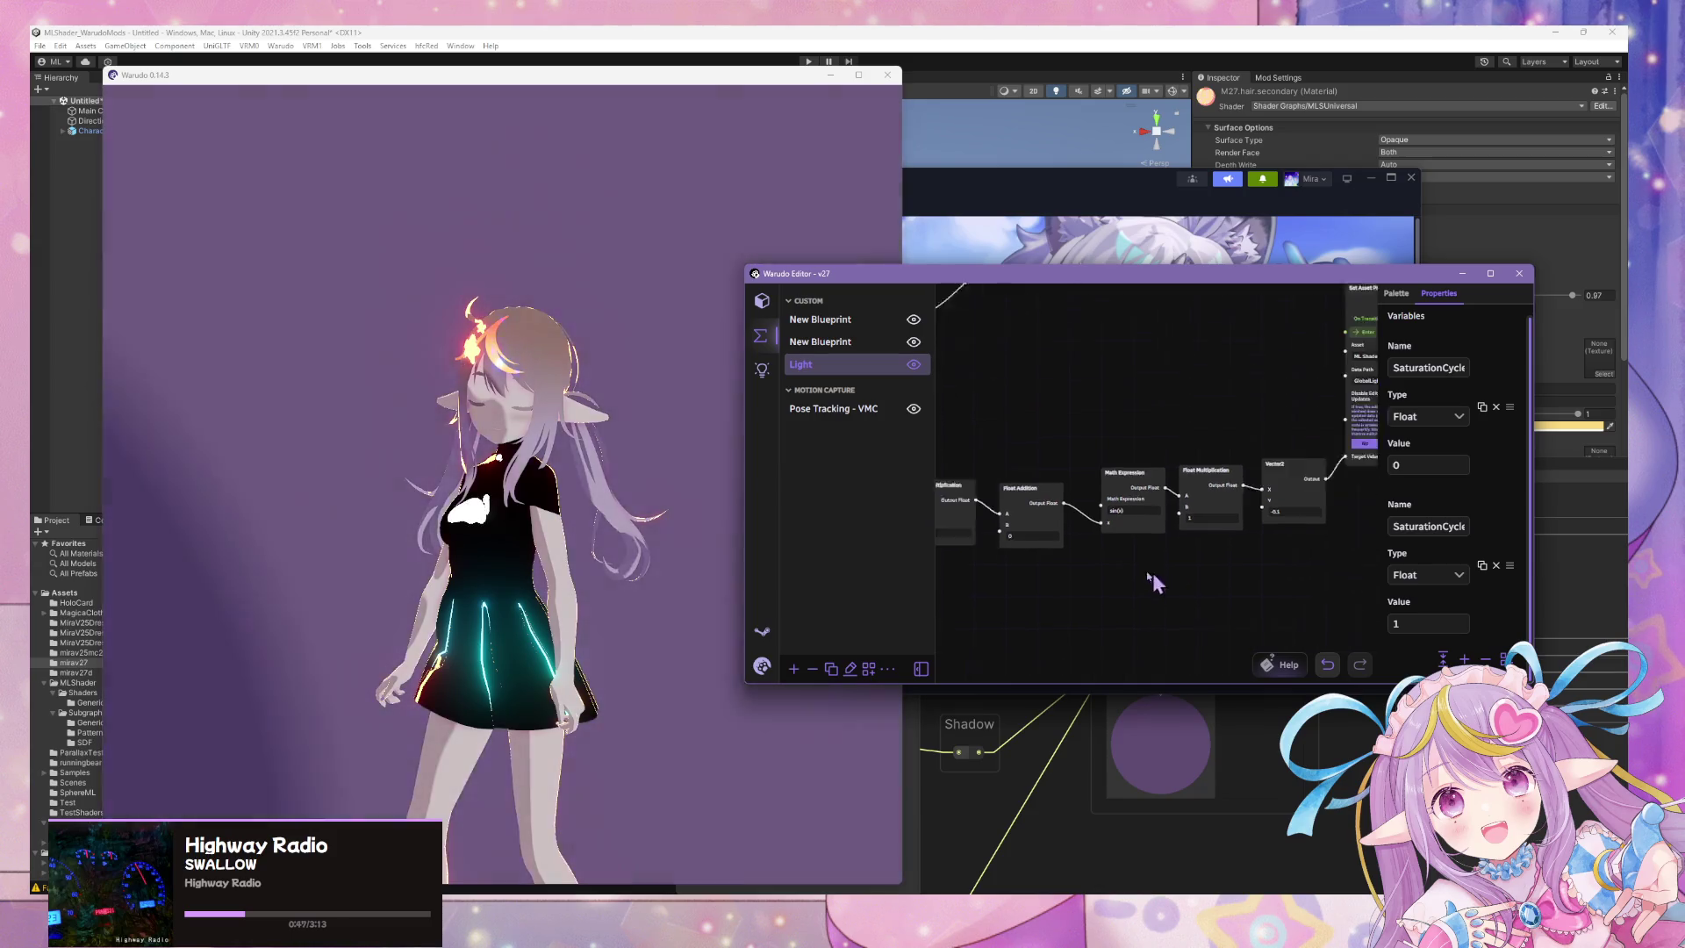
pyautogui.moveTo(1226, 515); pyautogui.dragTo(1087, 487)
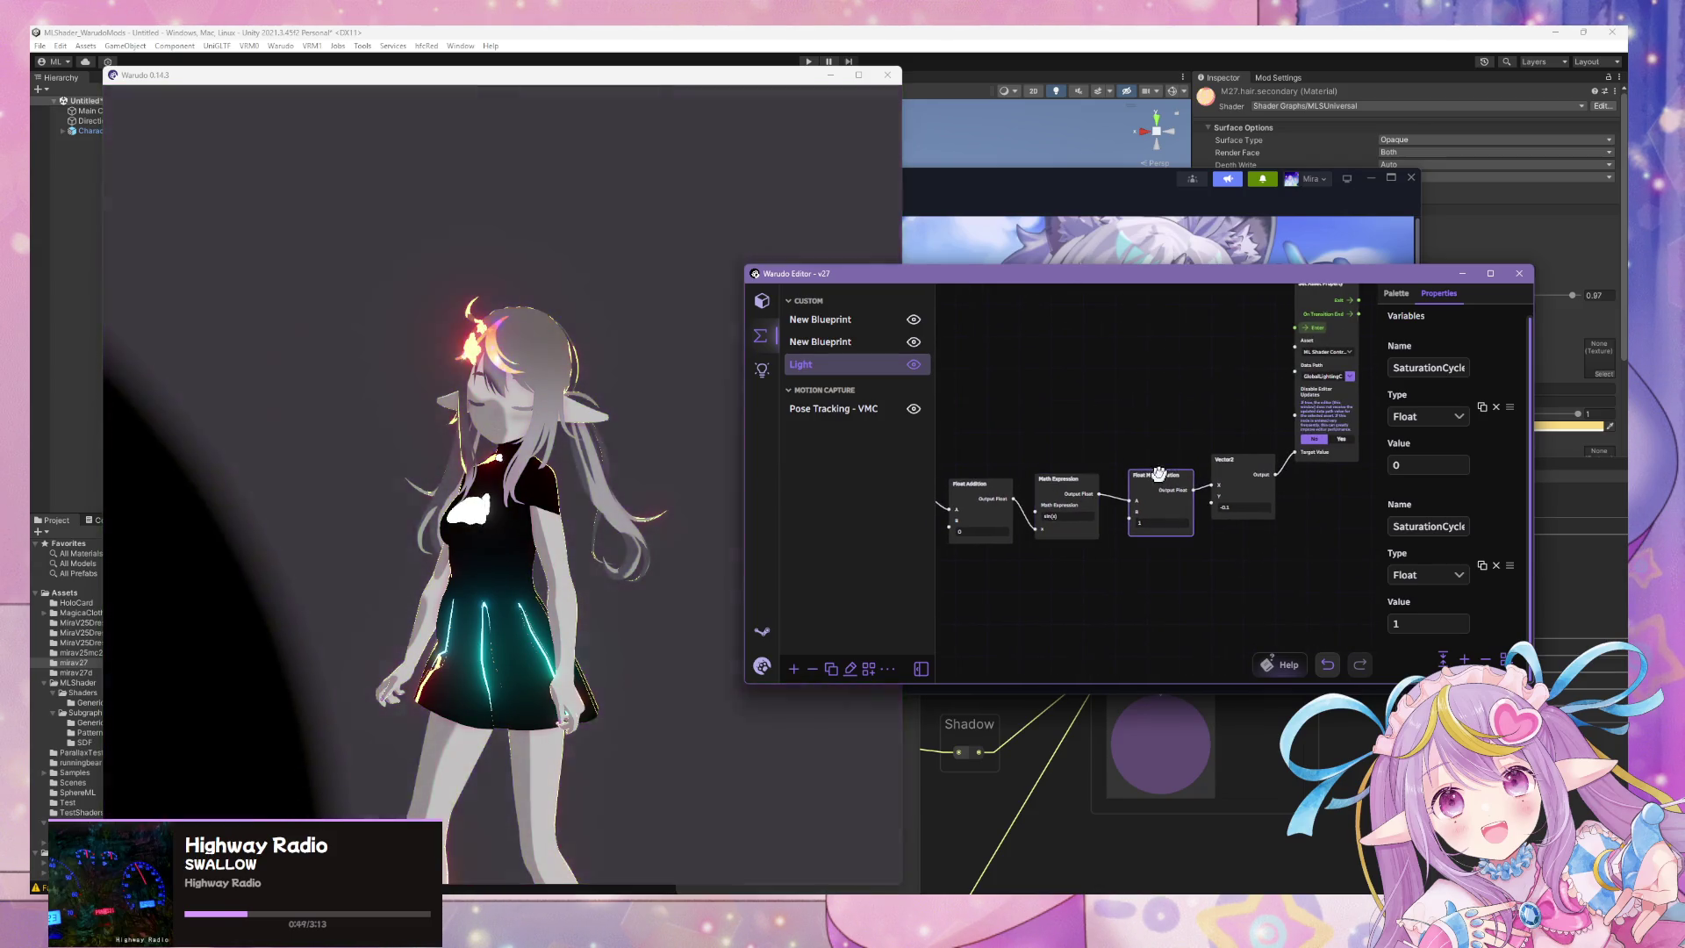
pyautogui.click(1251, 463)
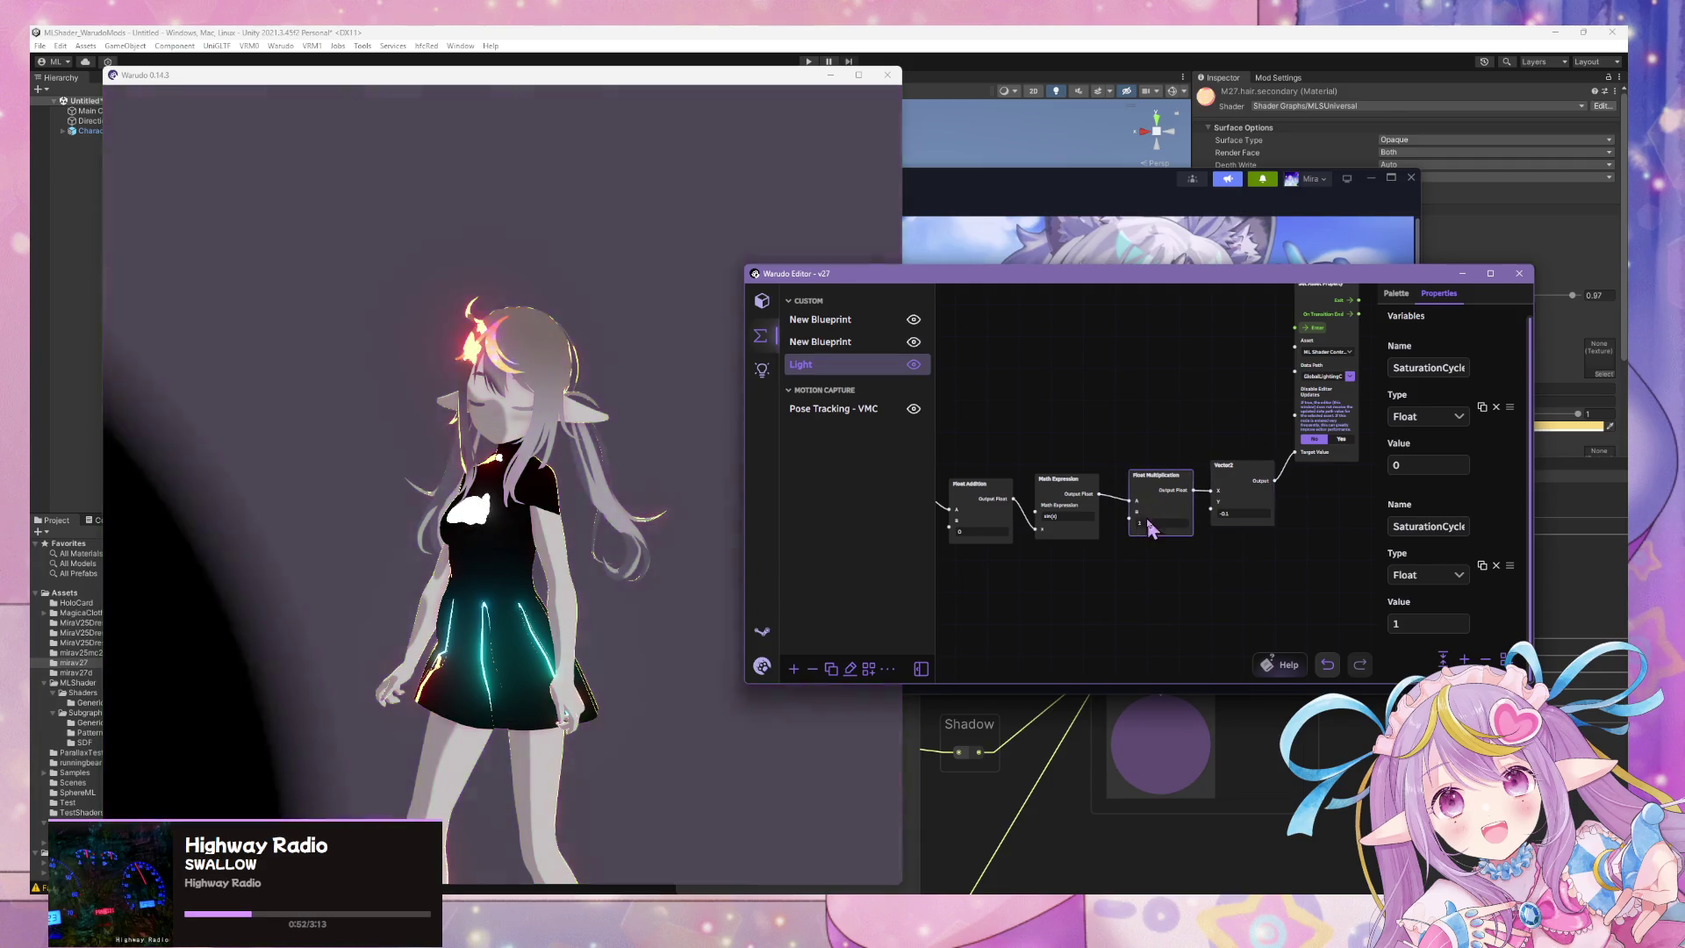
pyautogui.click(1149, 521)
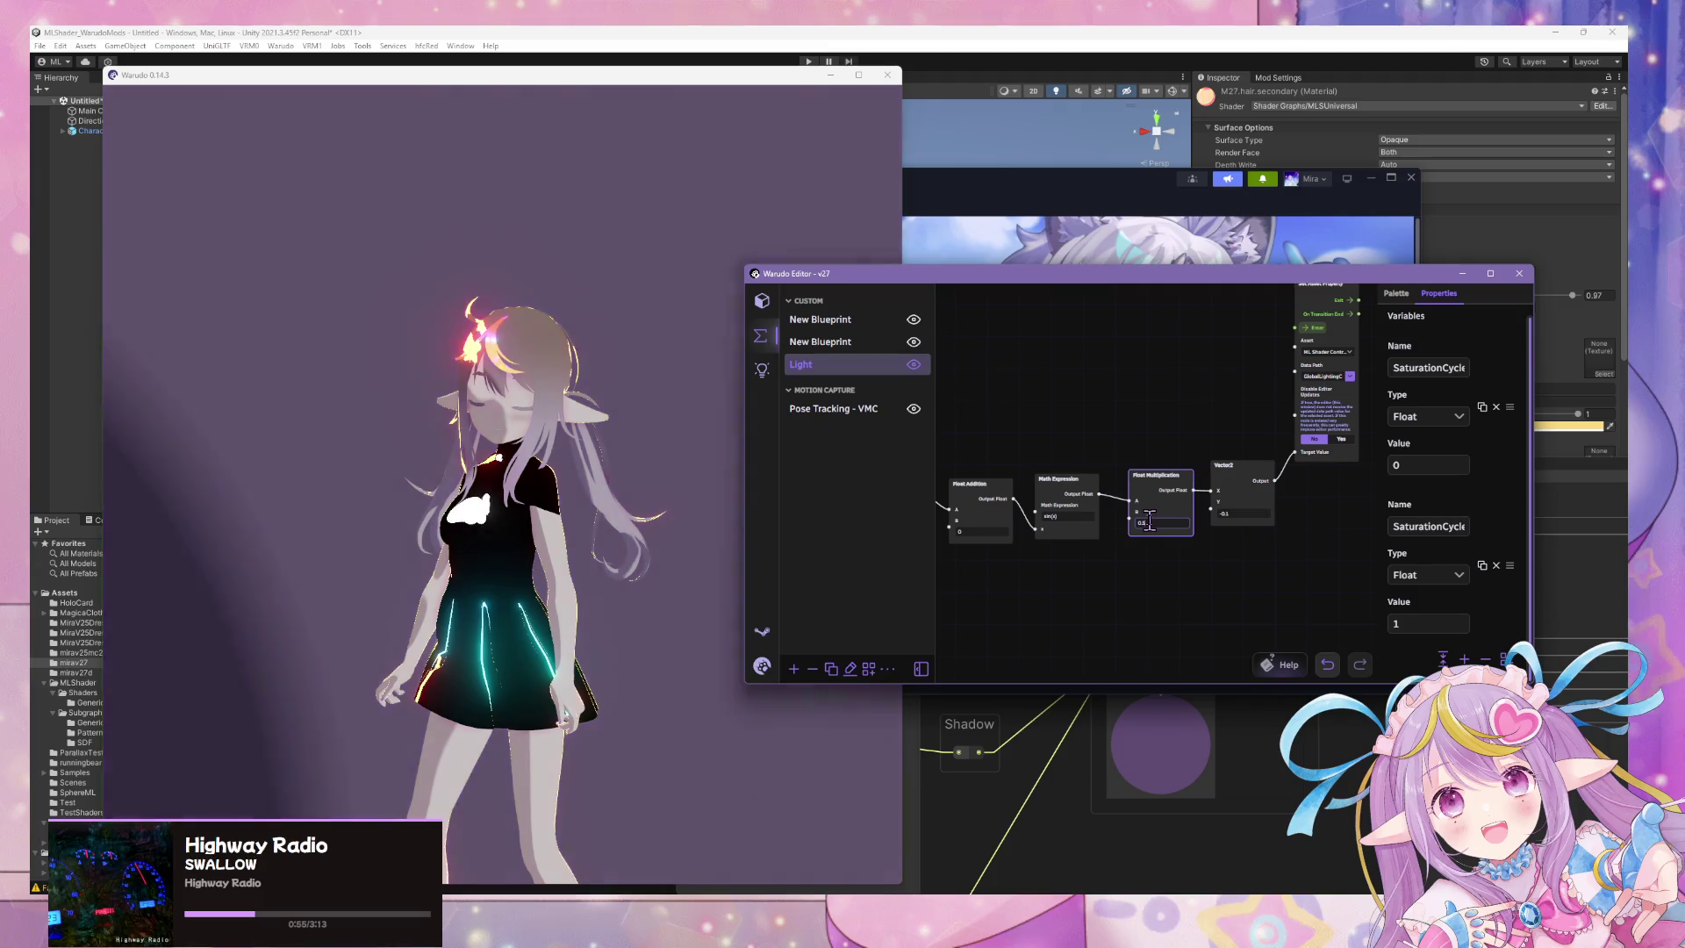
pyautogui.moveTo(1150, 521)
pyautogui.mouseDown()
pyautogui.moveTo(1177, 375)
pyautogui.moveTo(1158, 376)
pyautogui.moveTo(1160, 355)
pyautogui.moveTo(1135, 629)
pyautogui.moveTo(1226, 615)
pyautogui.mouseUp()
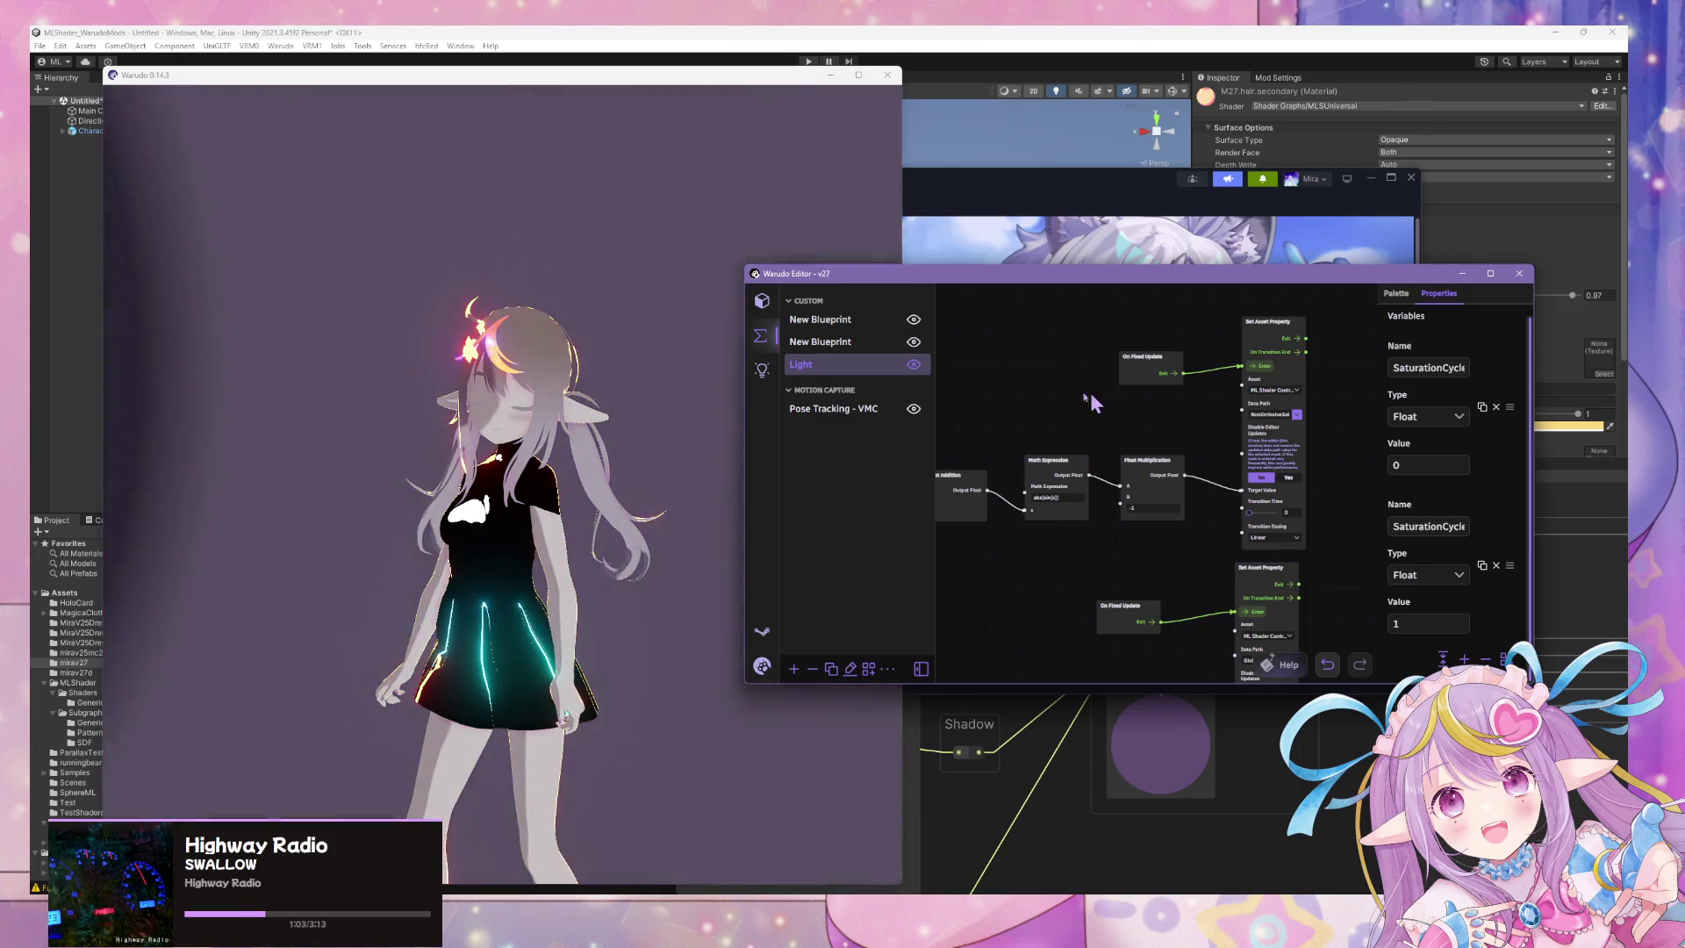
# Check the cycling lighting in the Warudo preview, then return to the editor's Assets list.
pyautogui.click(582, 357)
pyautogui.scroll(-5, 582, 356)
pyautogui.scroll(4, 629, 360)
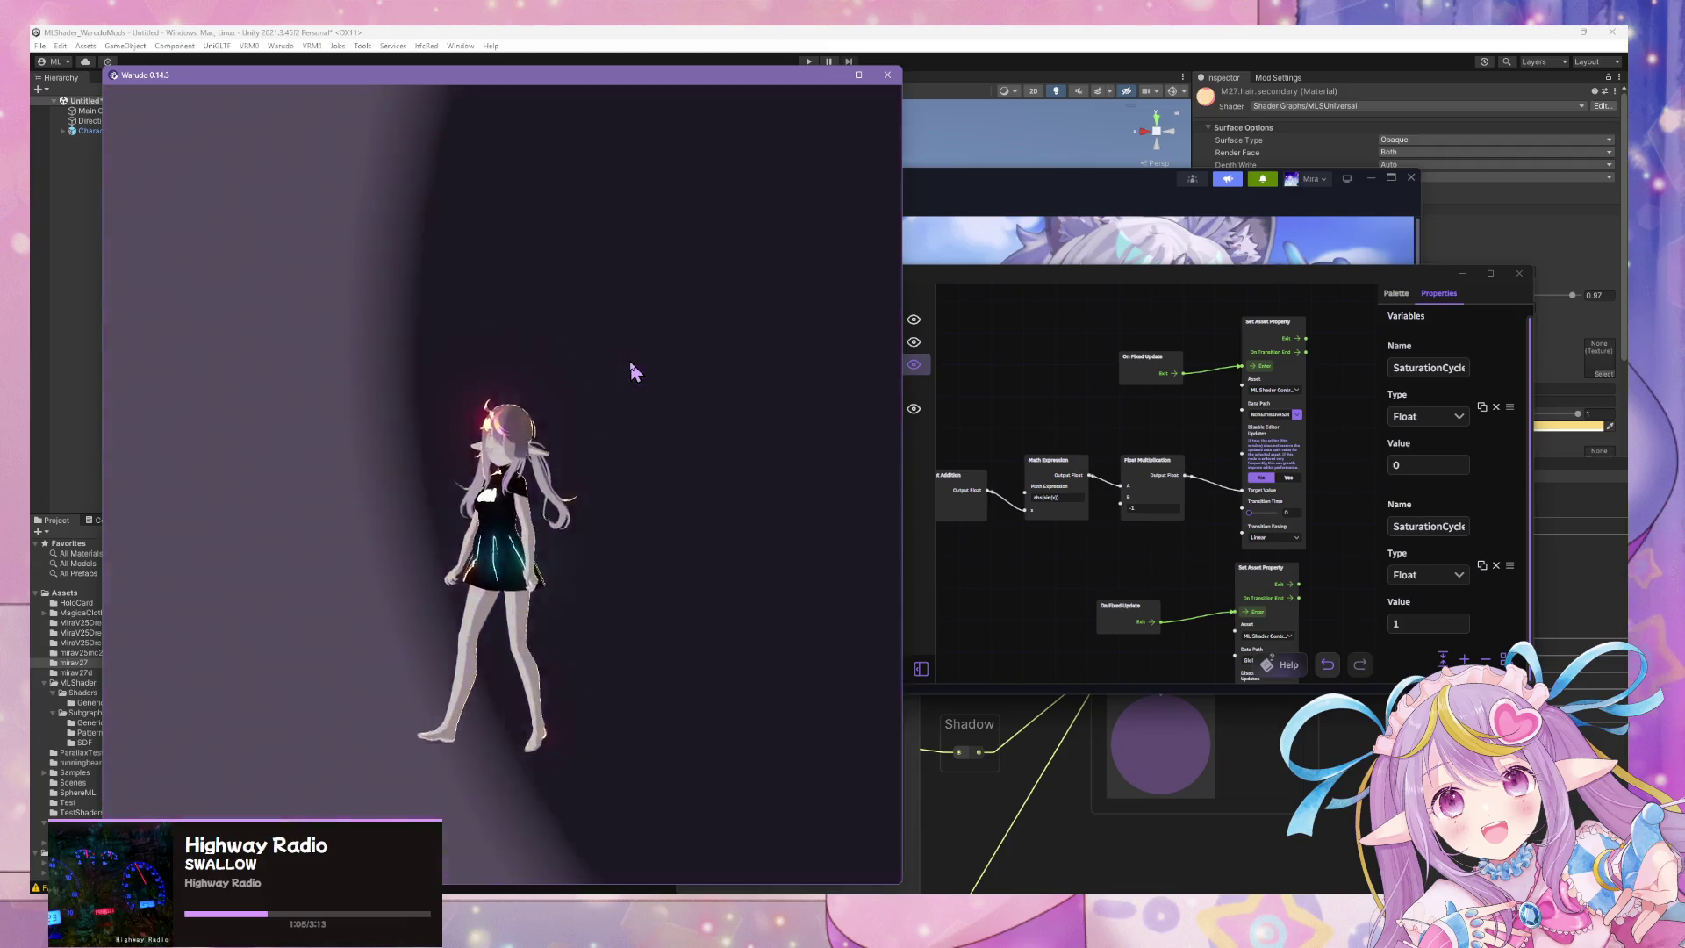
pyautogui.scroll(5, 629, 361)
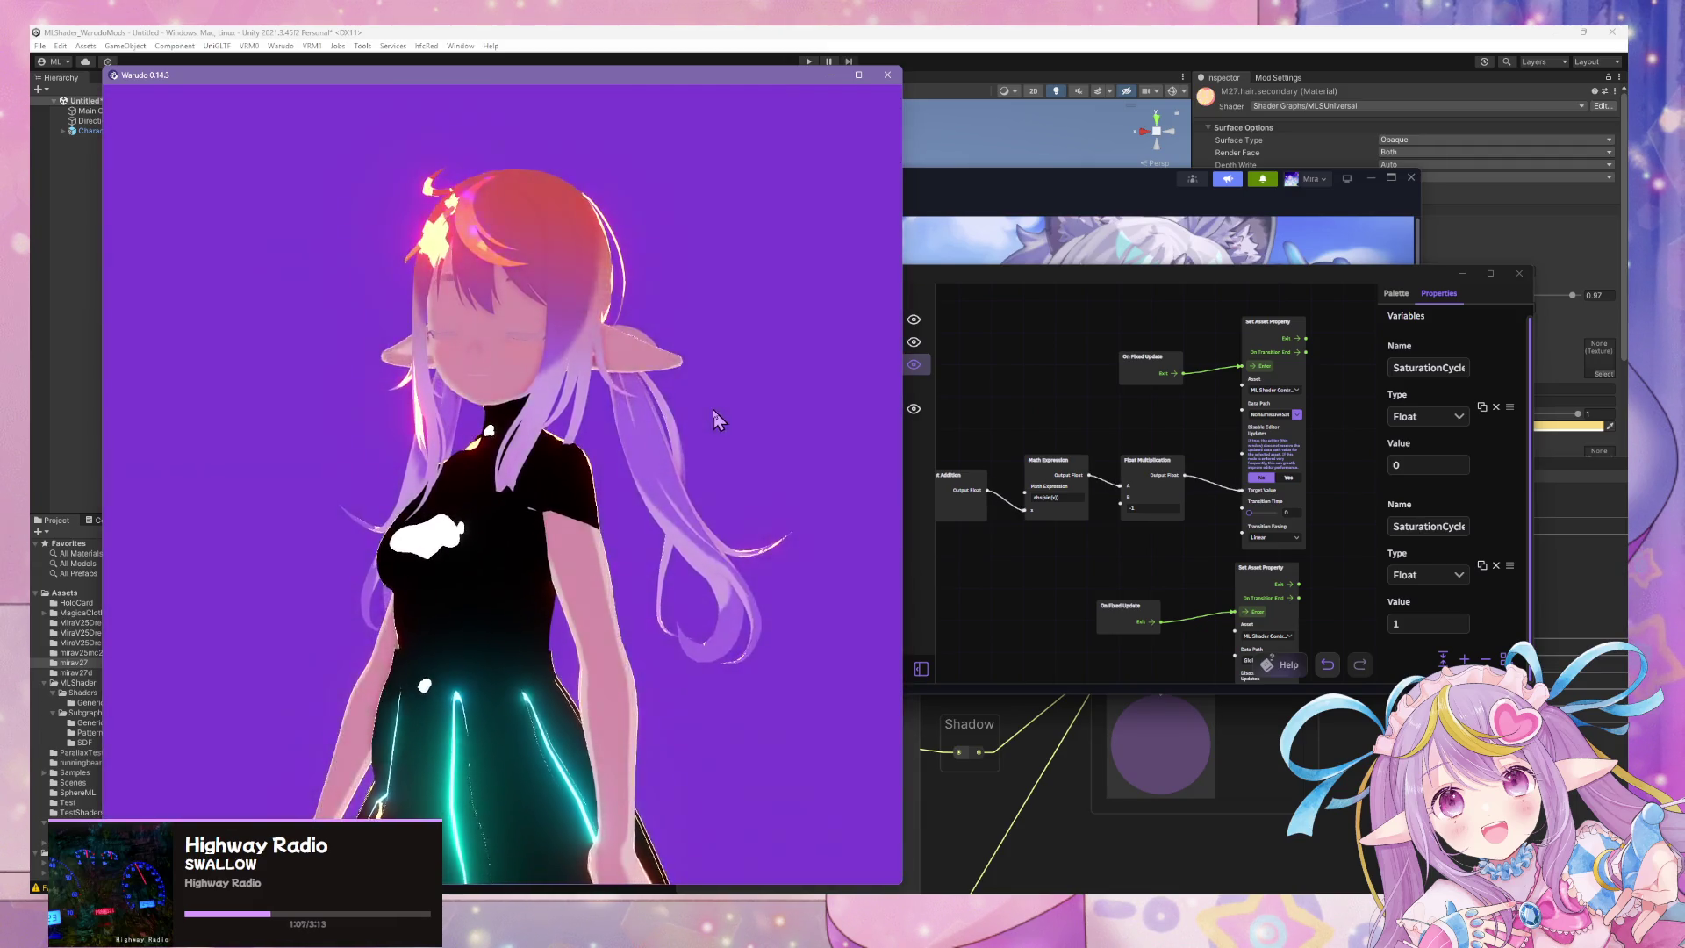
pyautogui.scroll(-5, 718, 409)
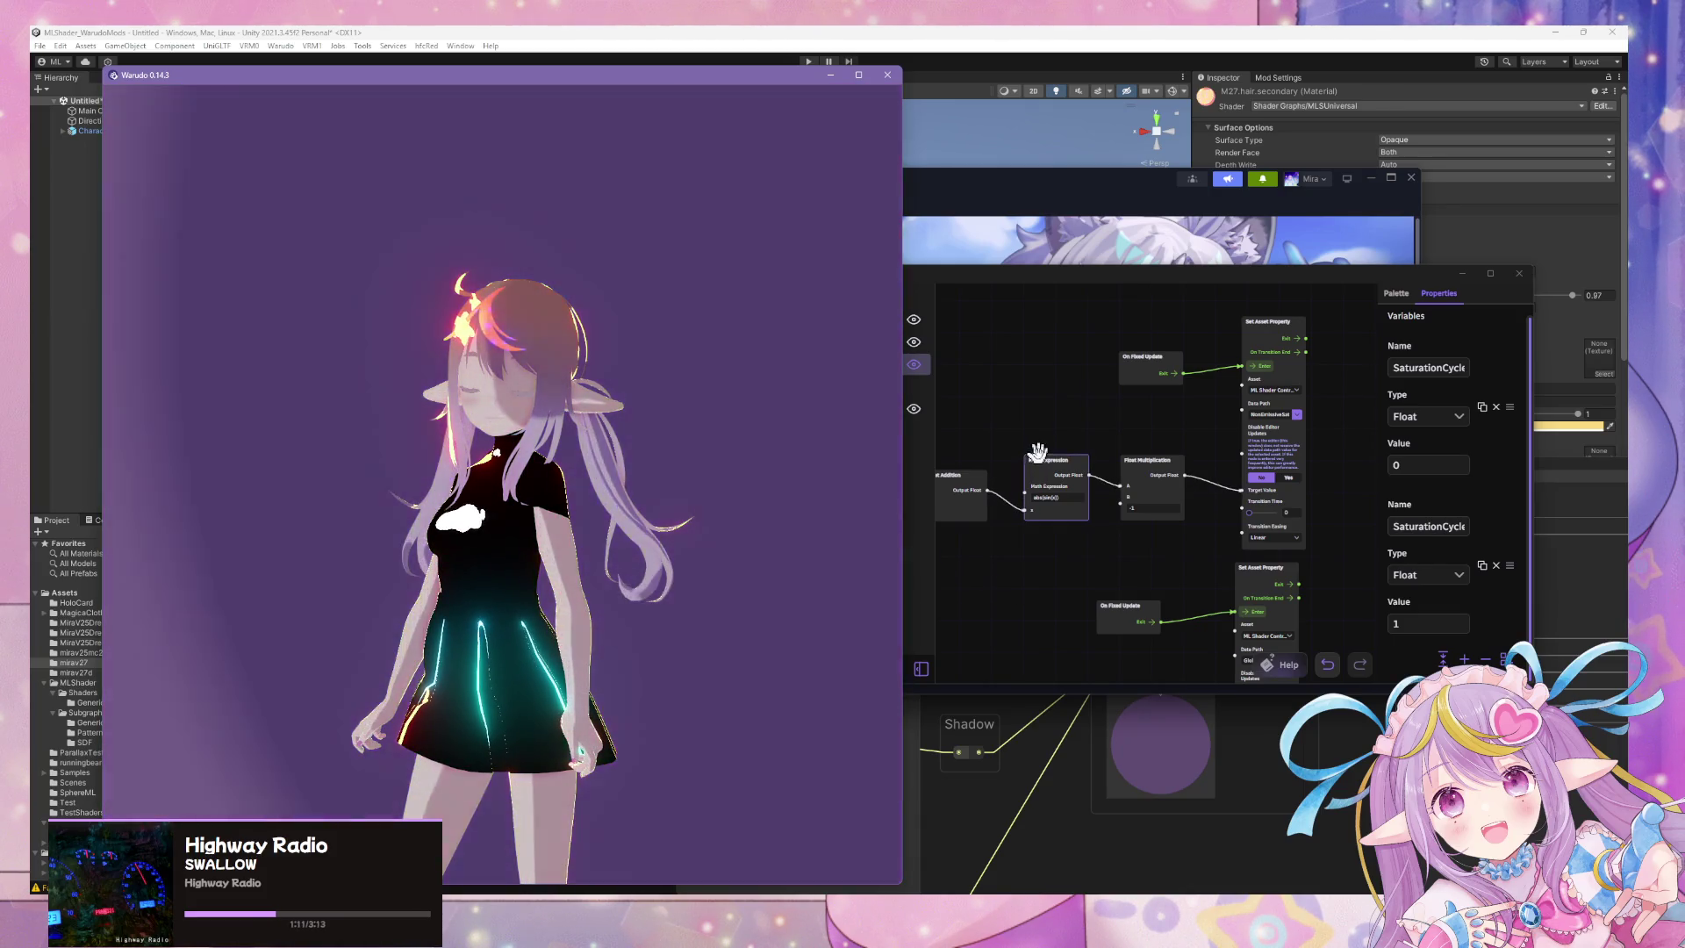
pyautogui.click(1038, 452)
pyautogui.click(760, 300)
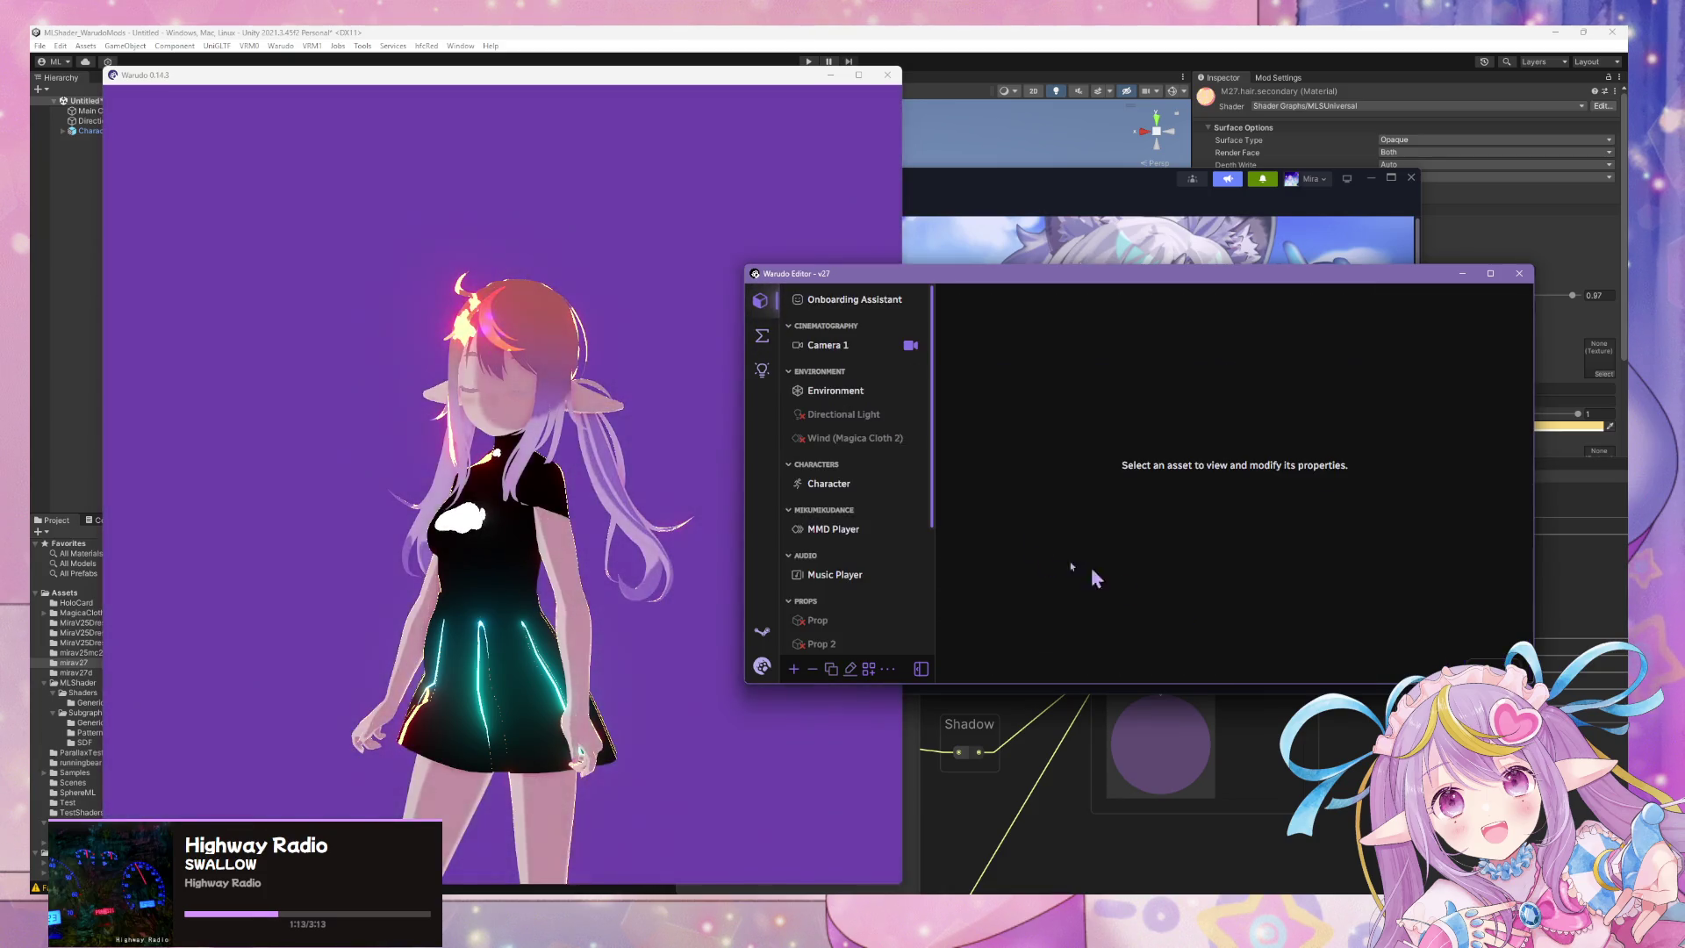
# Select the ML Shader Controller and adjust its Non-Emissive Saturation Shift.
pyautogui.scroll(-3, 885, 512)
pyautogui.click(856, 572)
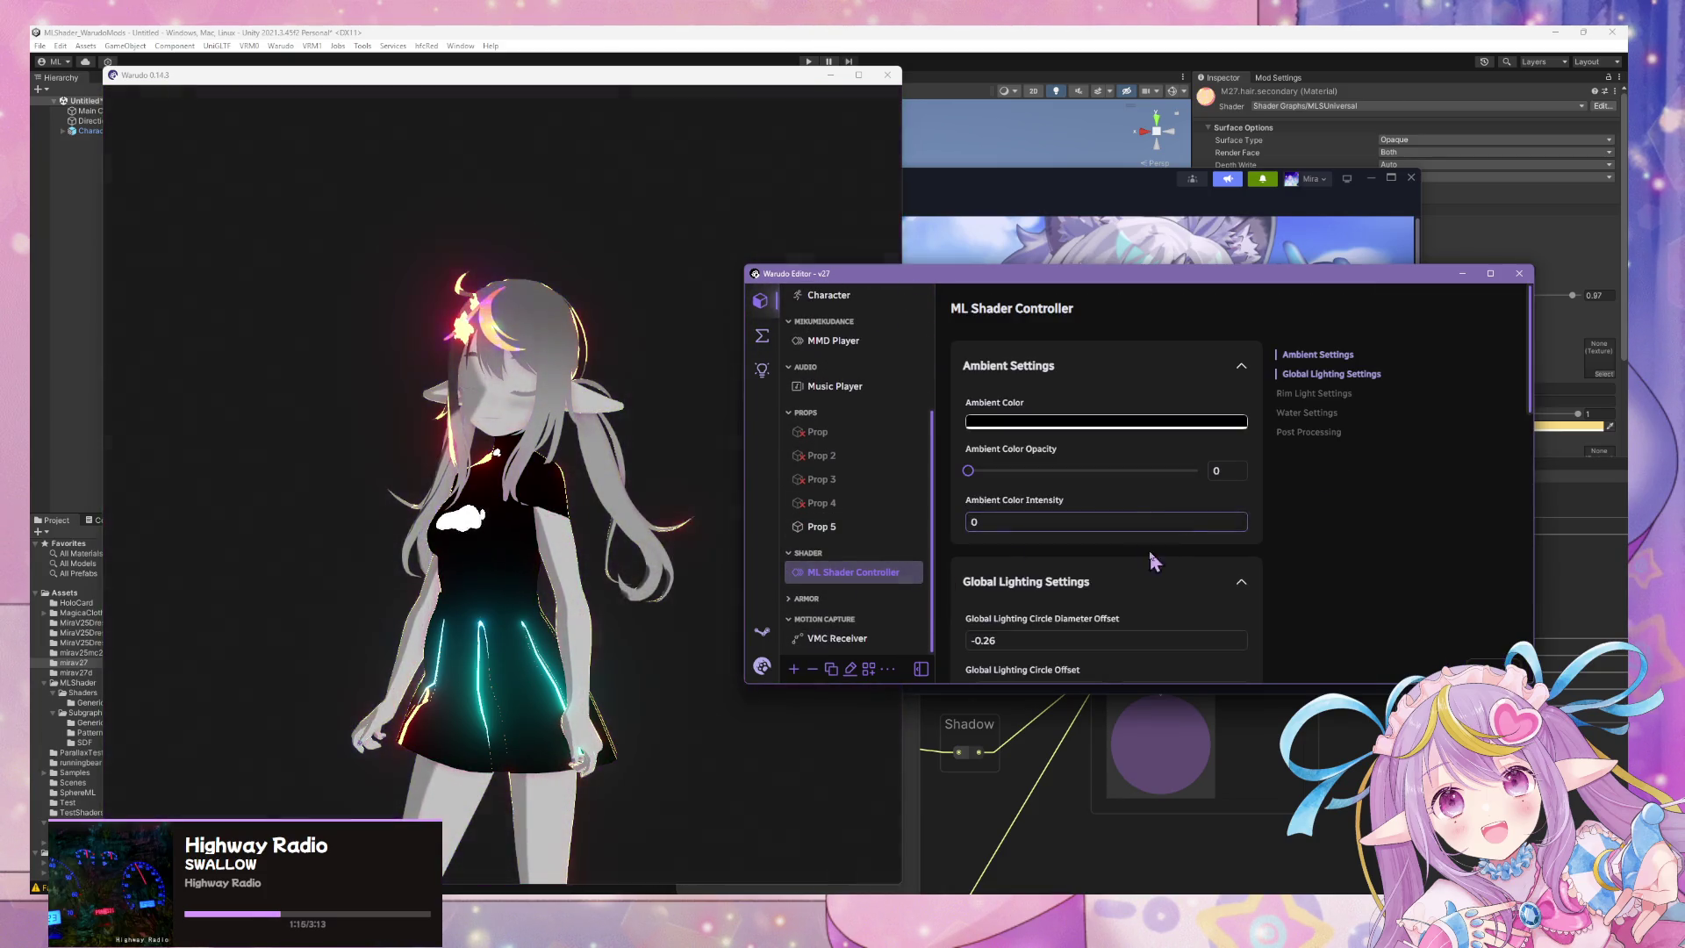
pyautogui.scroll(-5, 1155, 536)
pyautogui.scroll(-3, 1156, 536)
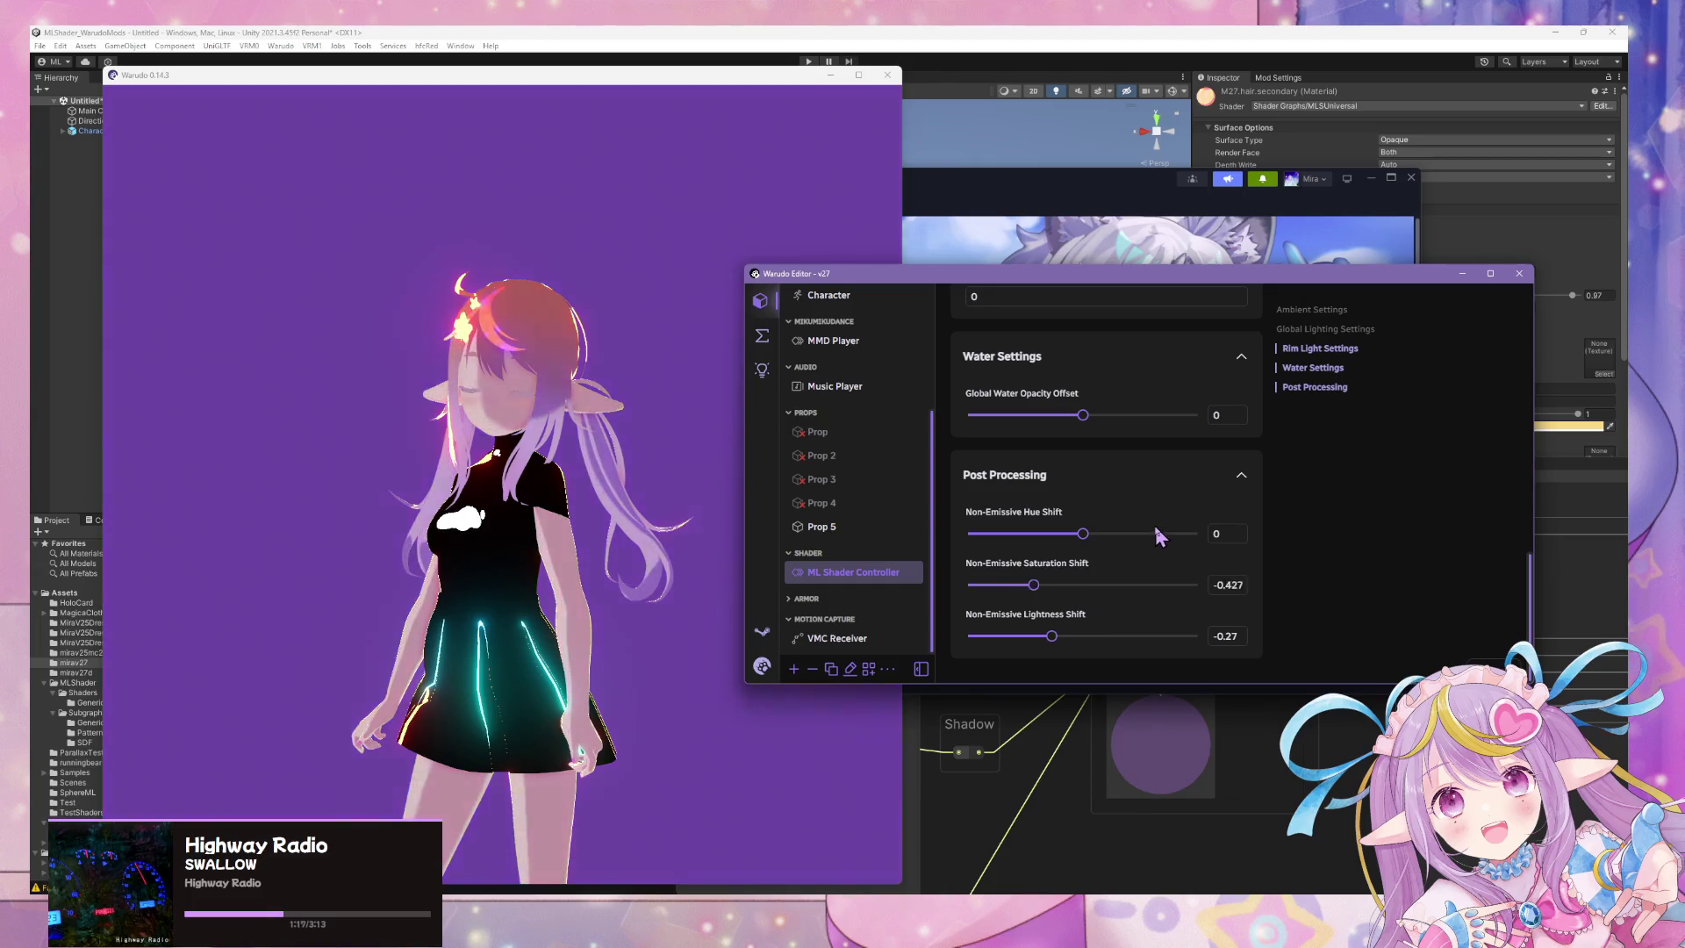
pyautogui.click(1059, 584)
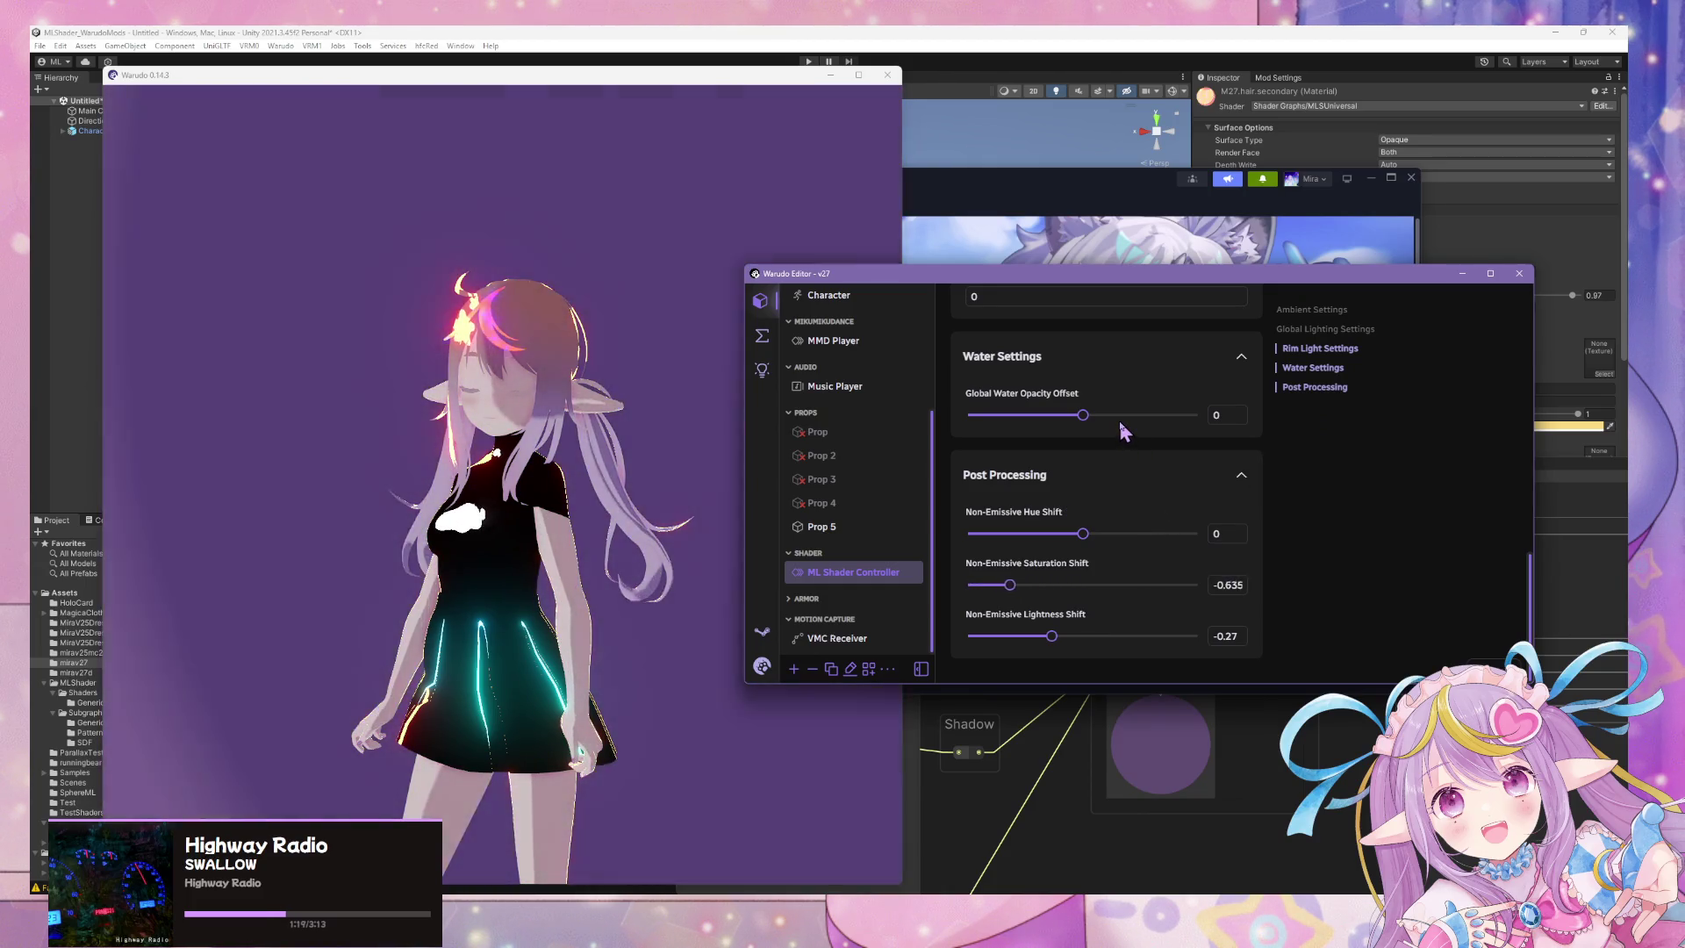
# Set the circle Edge Min/Max Offset X to 0.
pyautogui.scroll(3, 1115, 456)
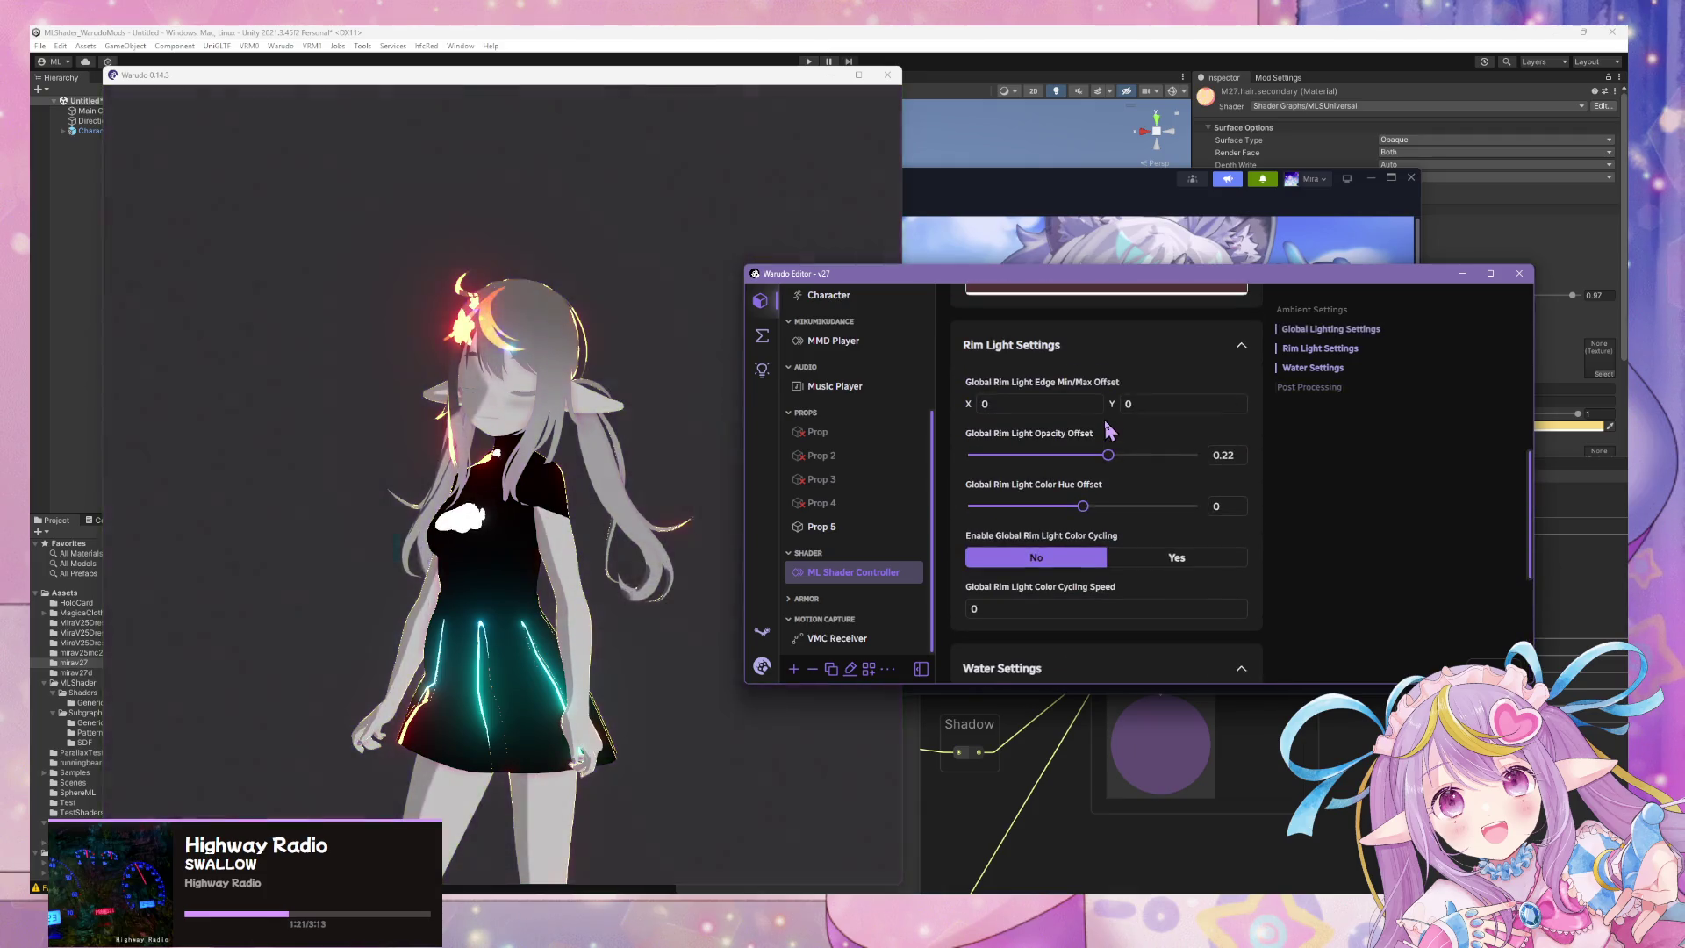
pyautogui.click(1233, 454)
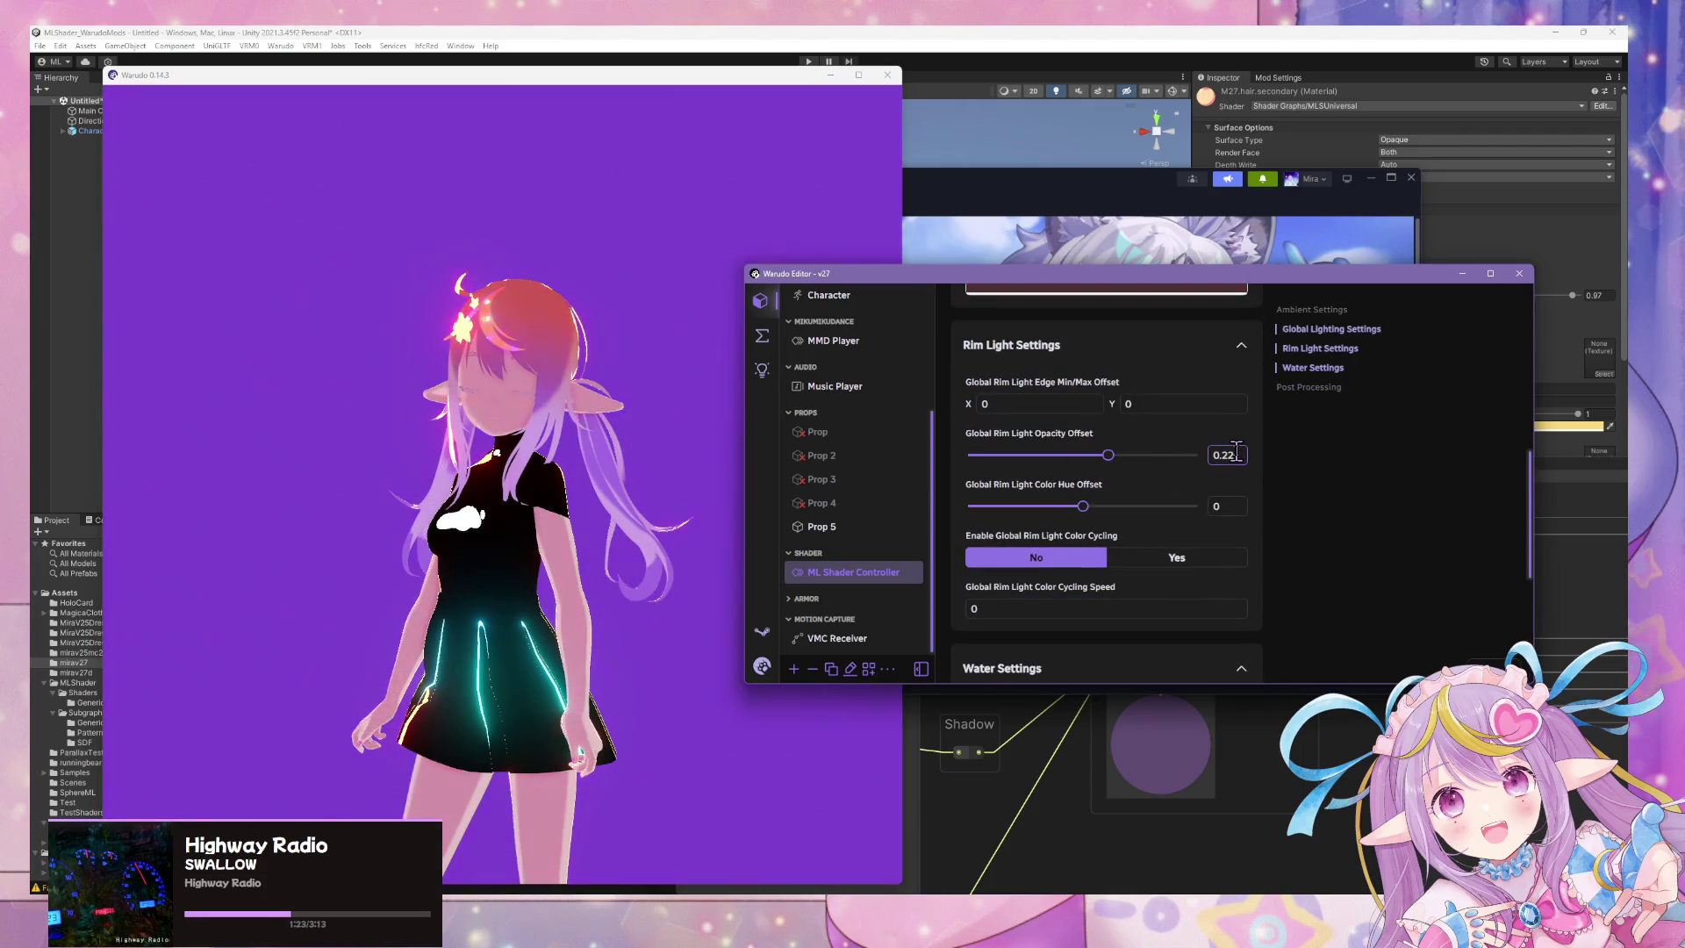
pyautogui.scroll(5, 1088, 470)
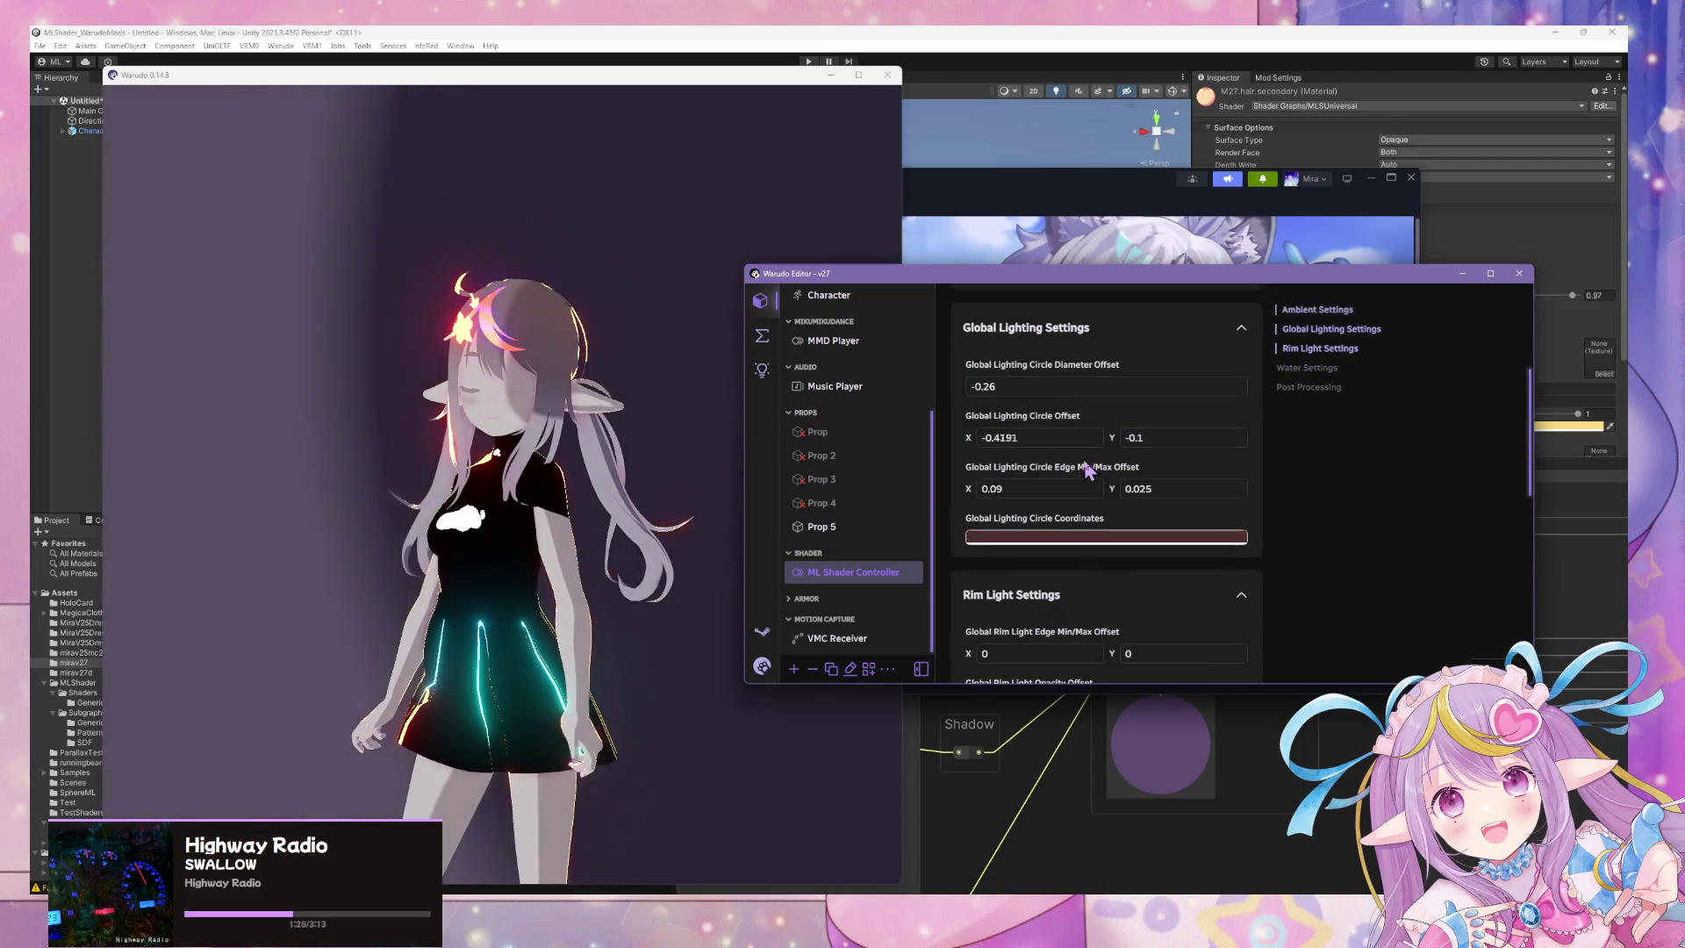
pyautogui.scroll(-1, 1053, 509)
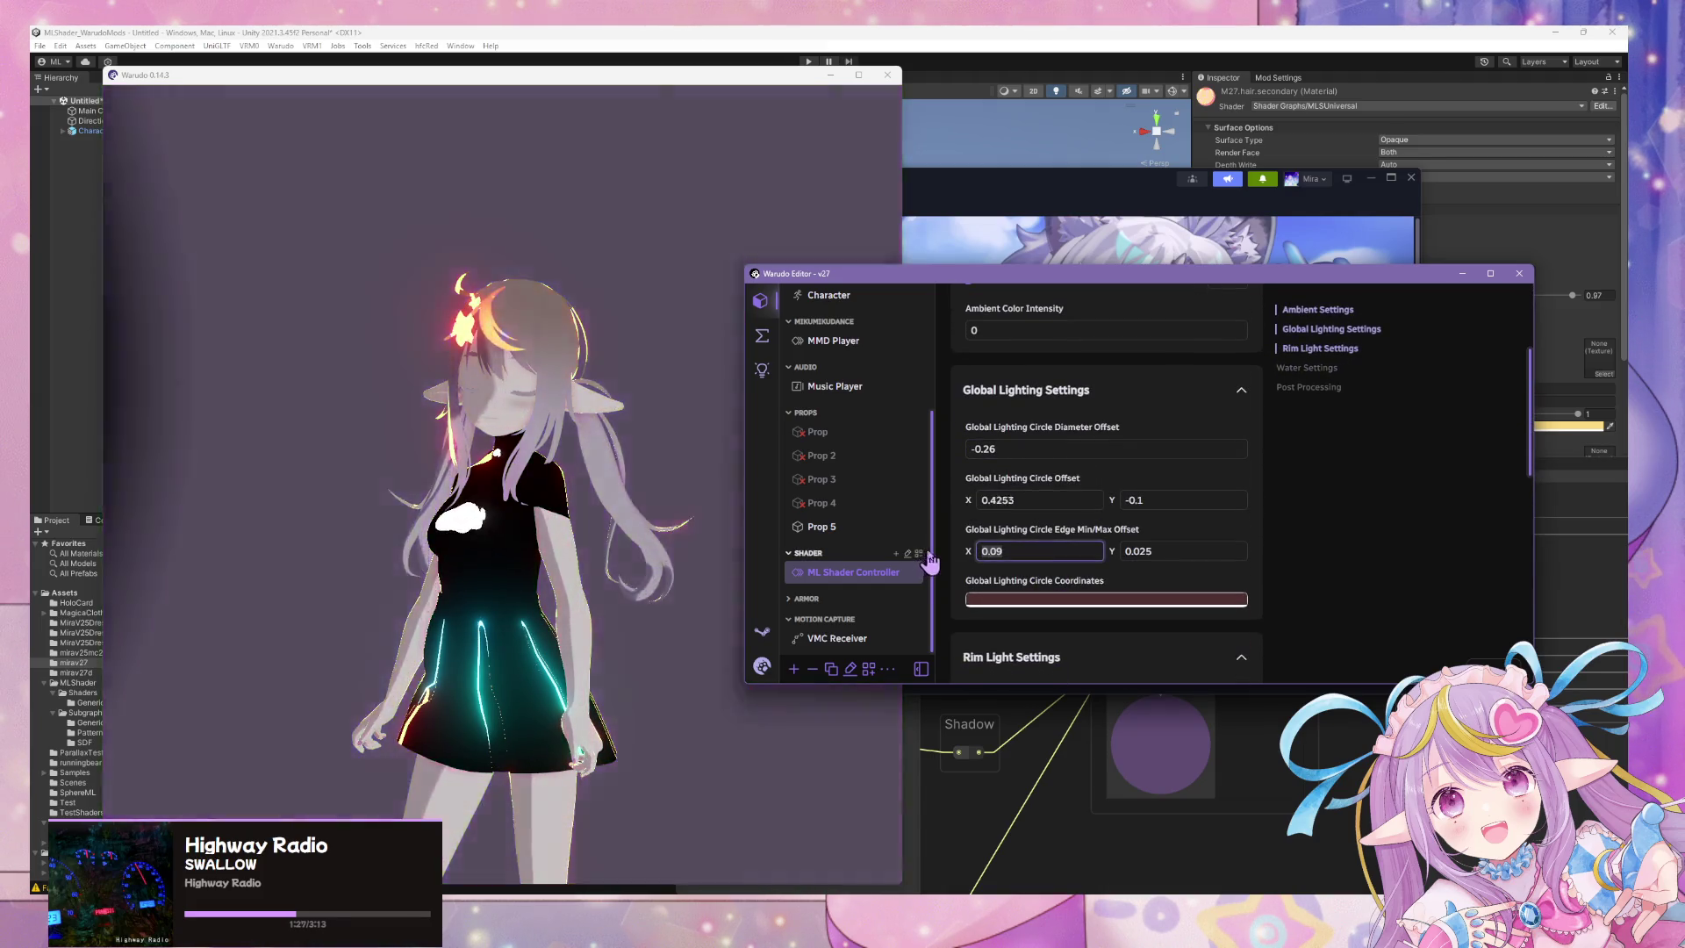
pyautogui.write('0')
pyautogui.moveTo(955, 514); pyautogui.dragTo(954, 462)
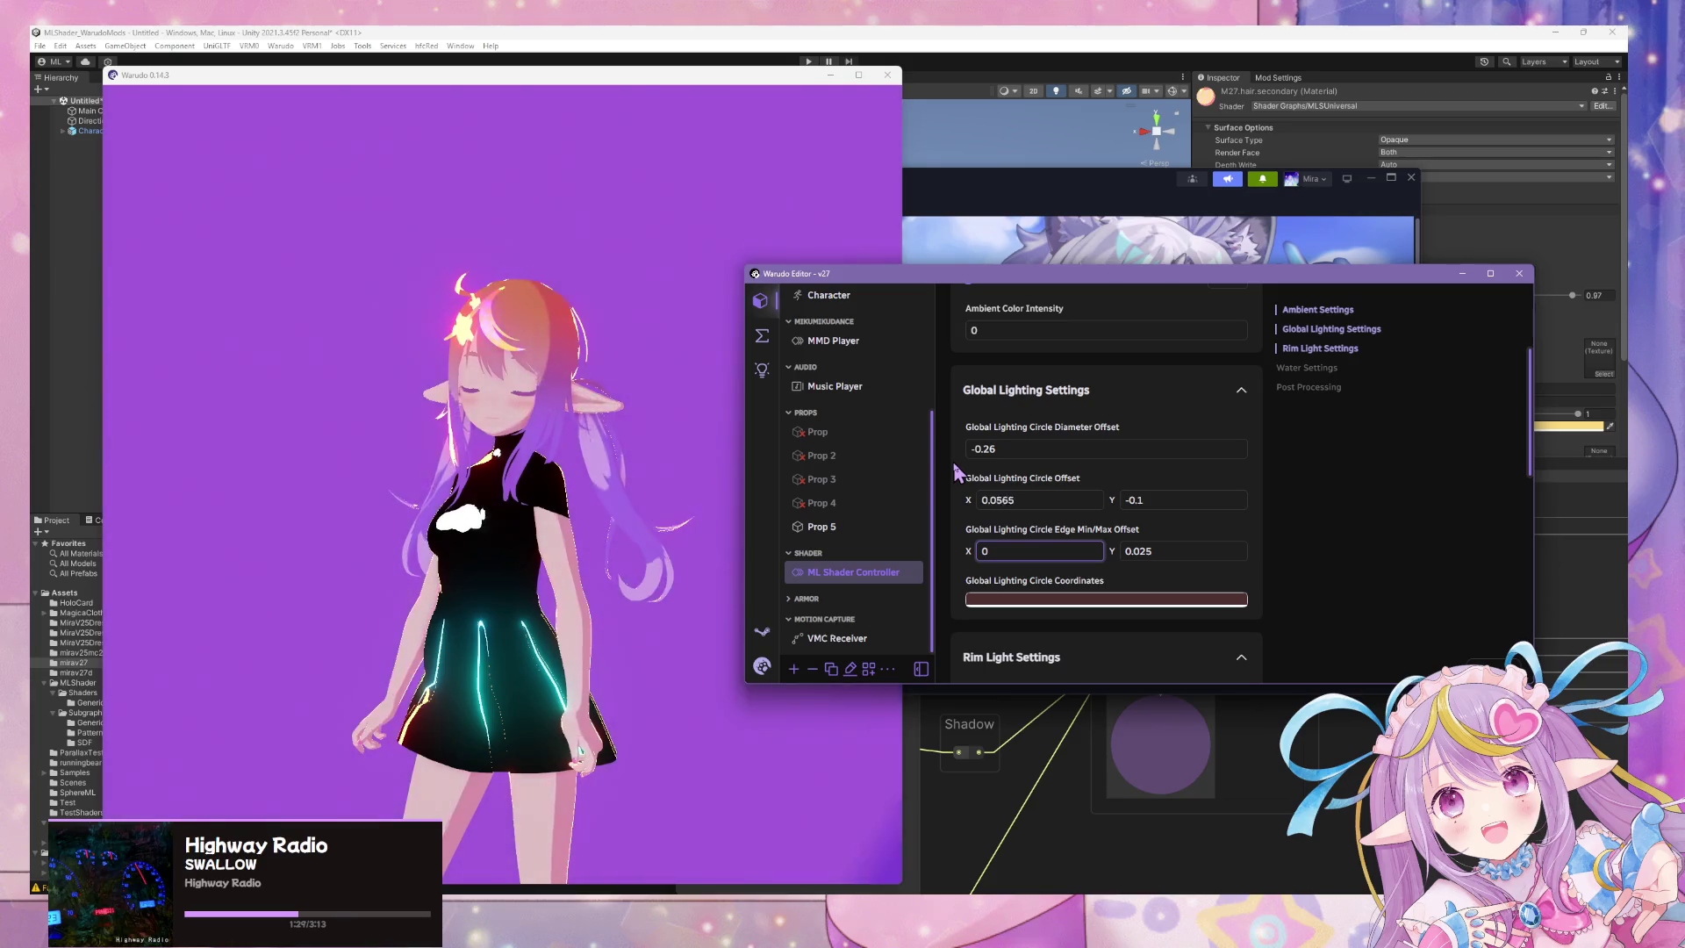
# Preview the lighting change in the Warudo viewport, then switch back to the editor.
pyautogui.click(553, 436)
pyautogui.scroll(-3, 553, 437)
pyautogui.scroll(-2, 551, 427)
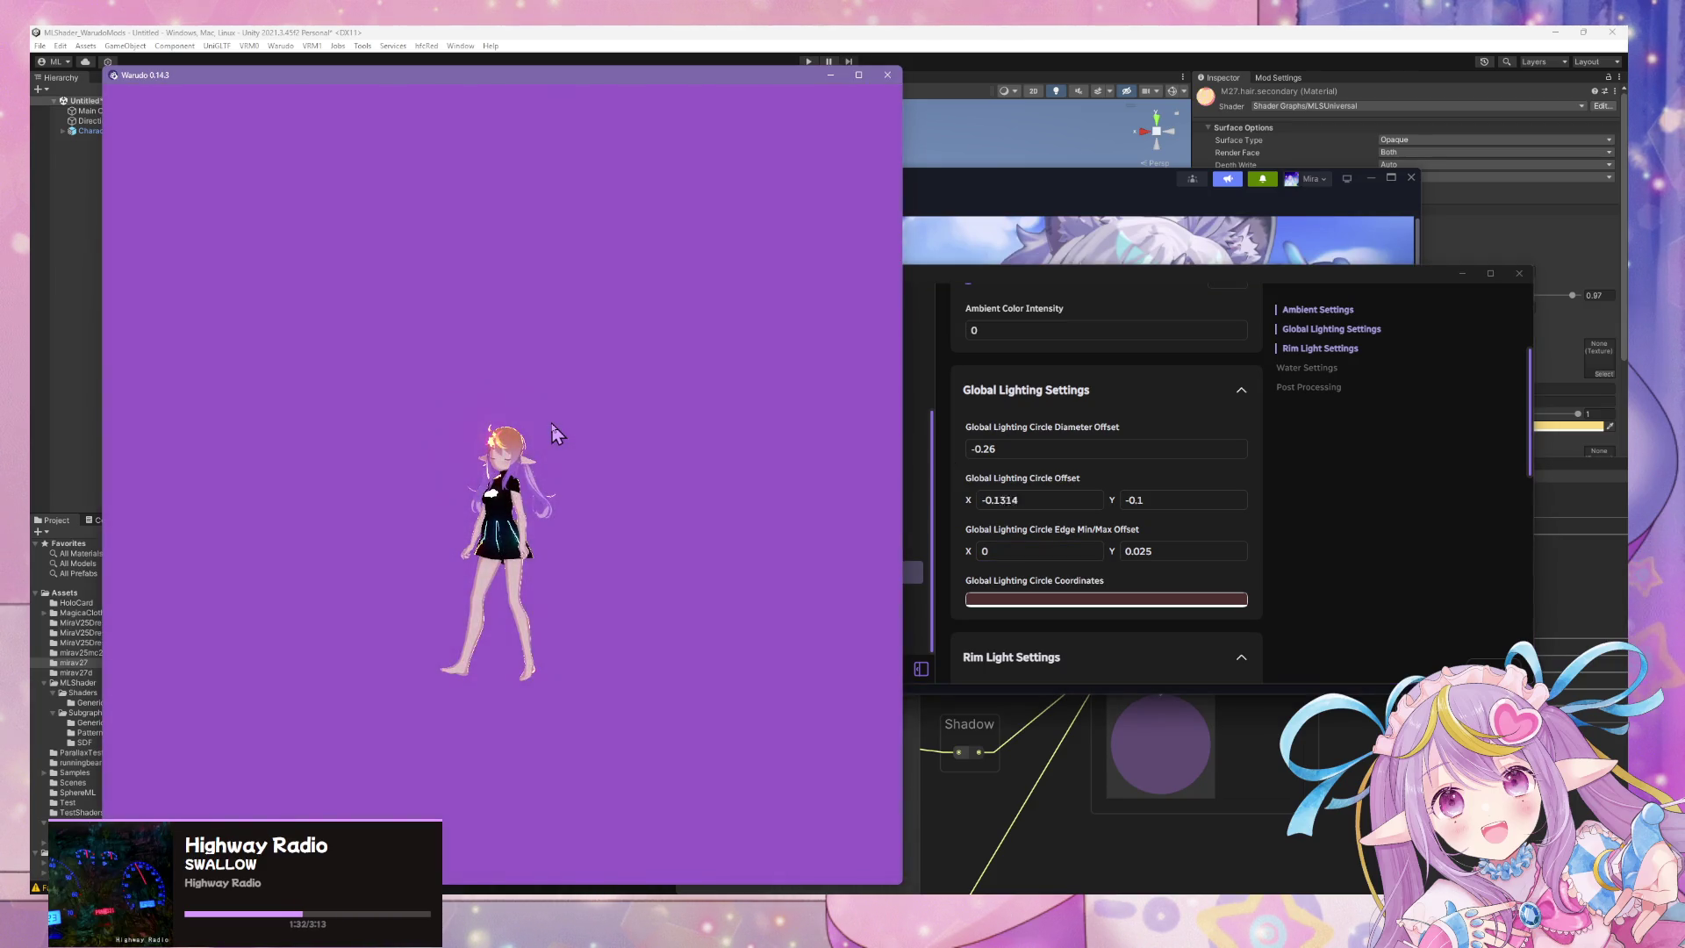
pyautogui.scroll(5, 555, 433)
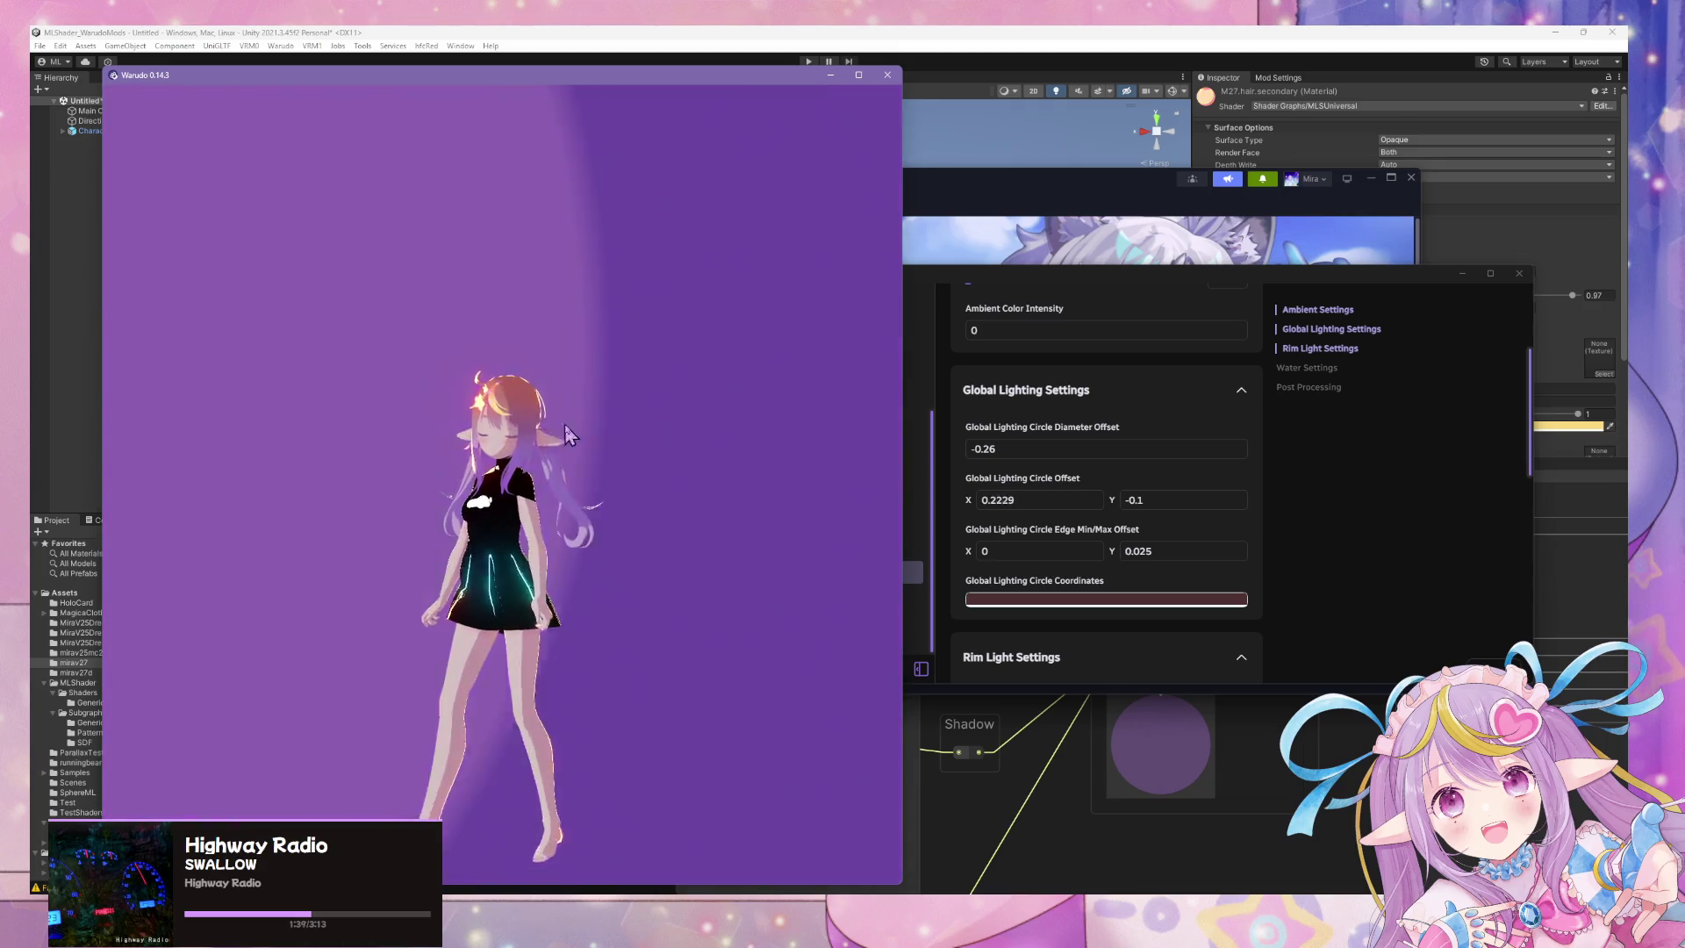
pyautogui.hotkey('alt', 'Tab')
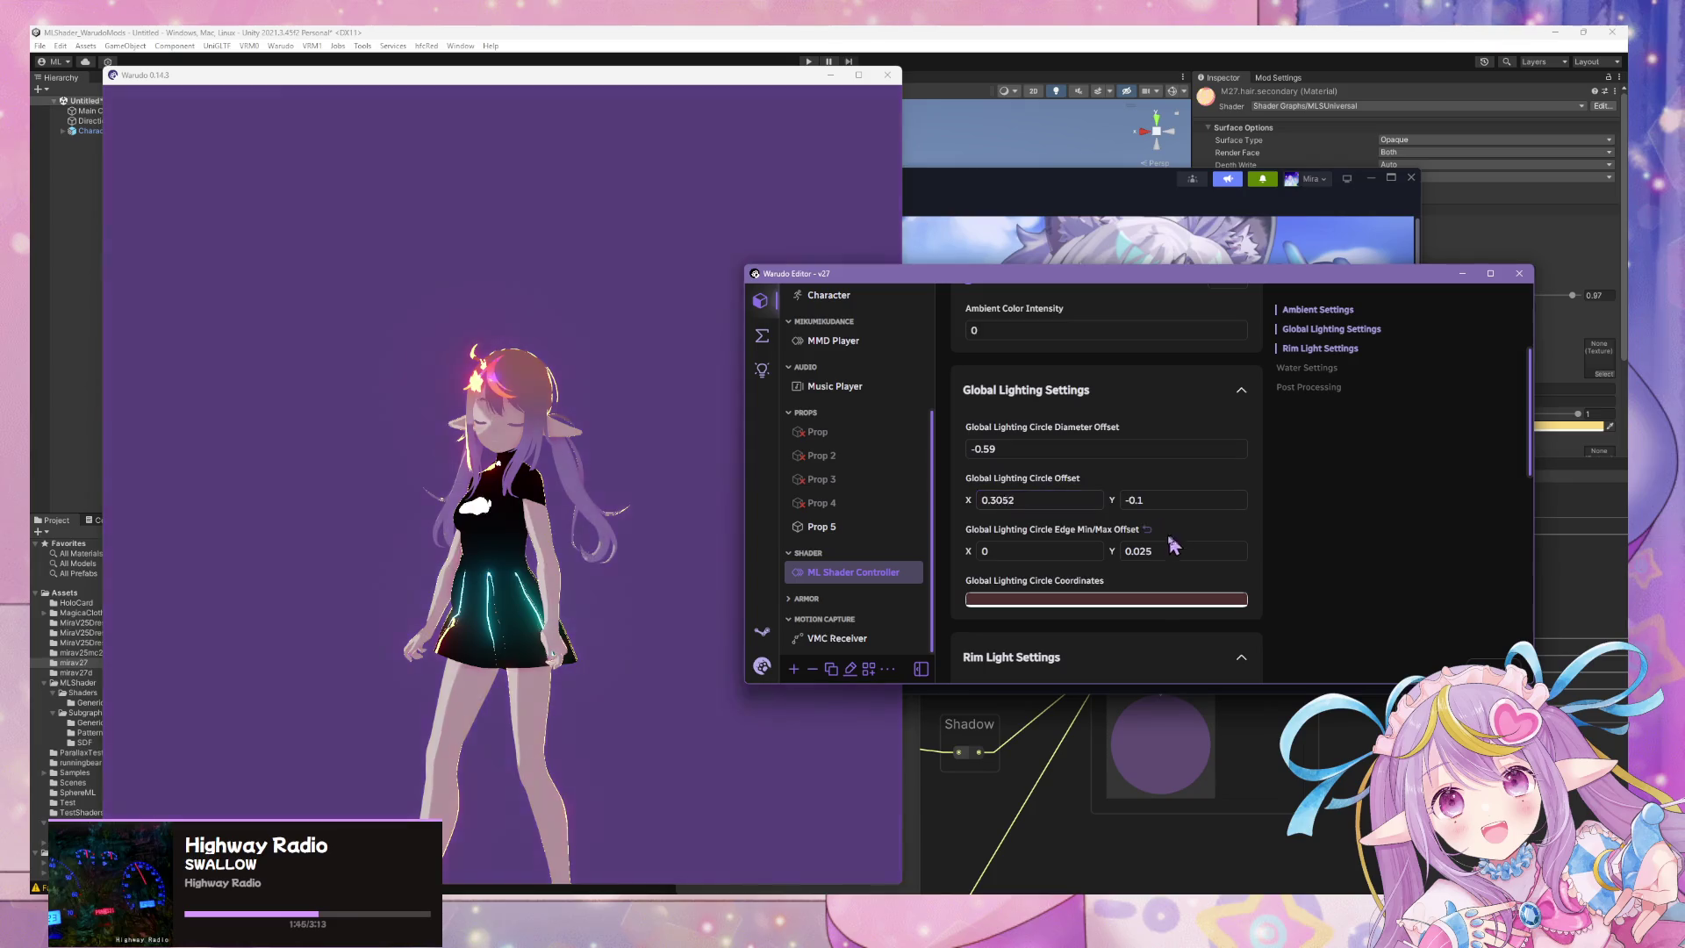
# Set the circle Diameter Offset to -0.59, check the preview, and select MMD Player.
pyautogui.click(1162, 549)
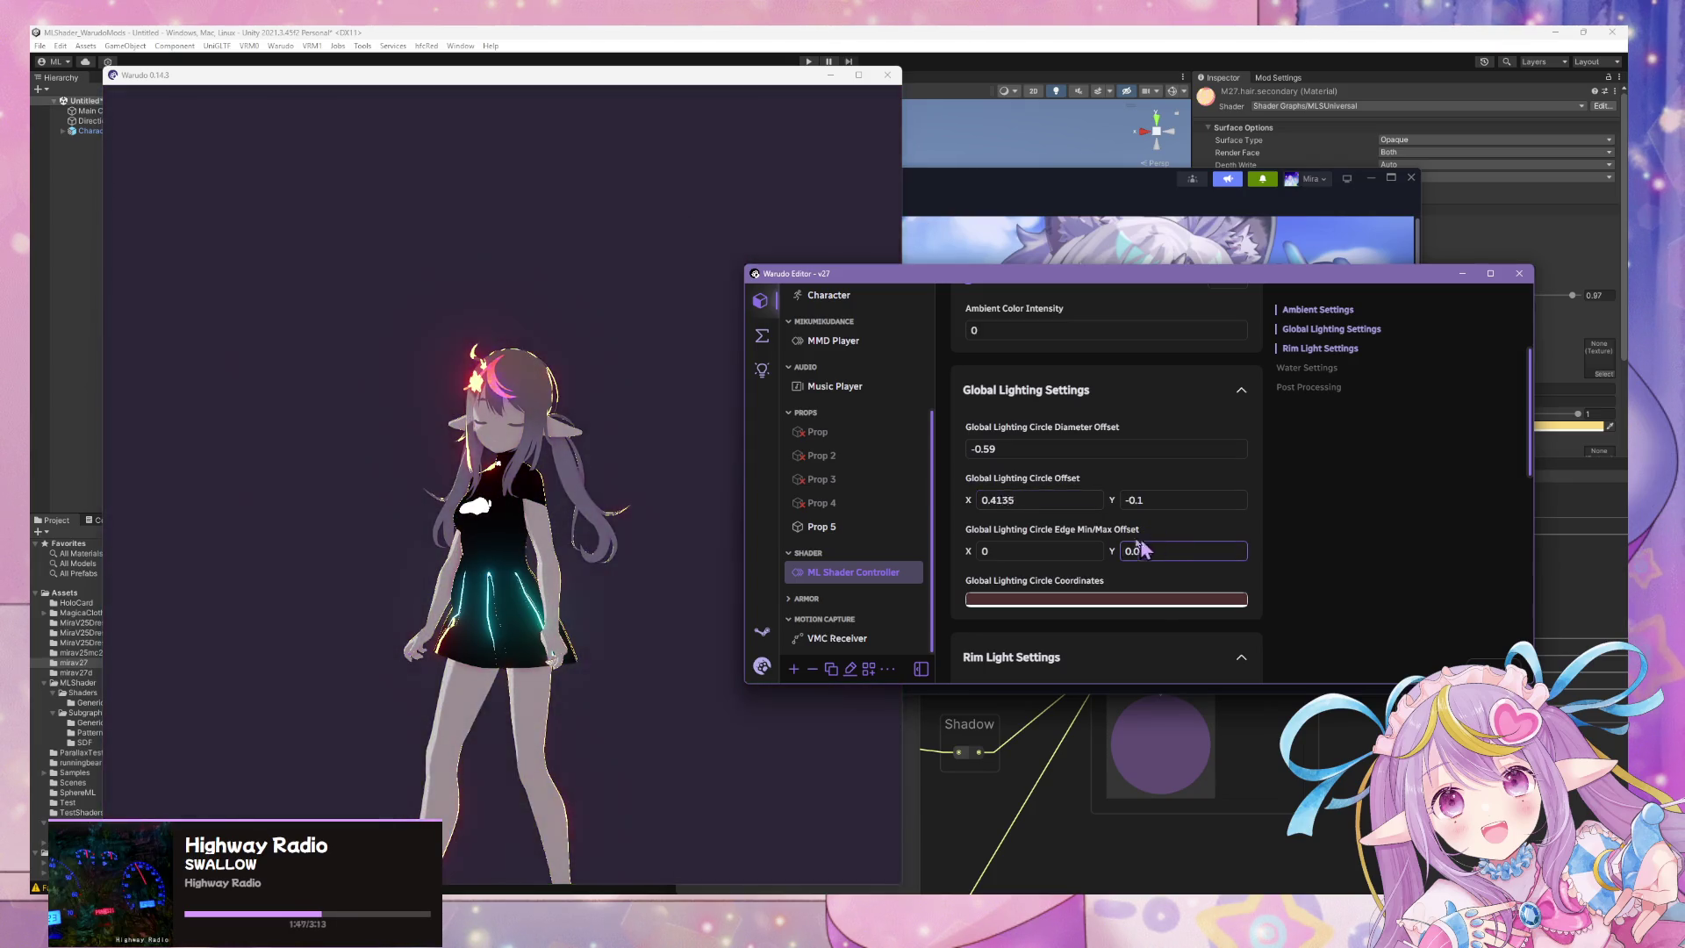
pyautogui.click(680, 492)
pyautogui.click(917, 439)
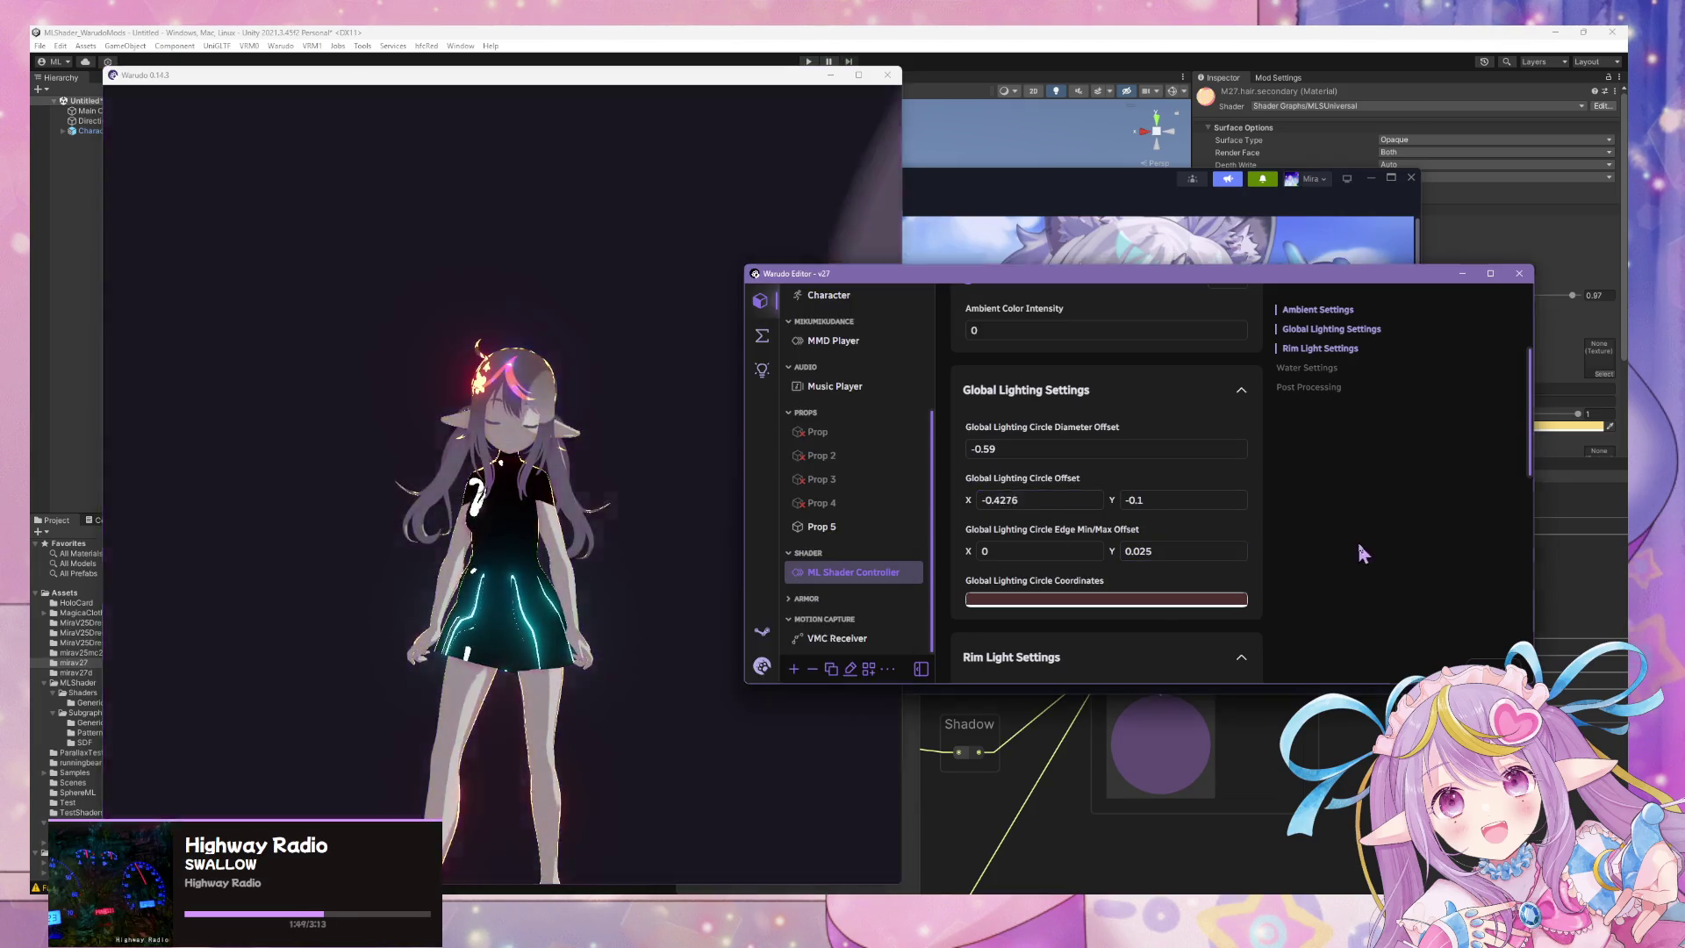
pyautogui.click(867, 351)
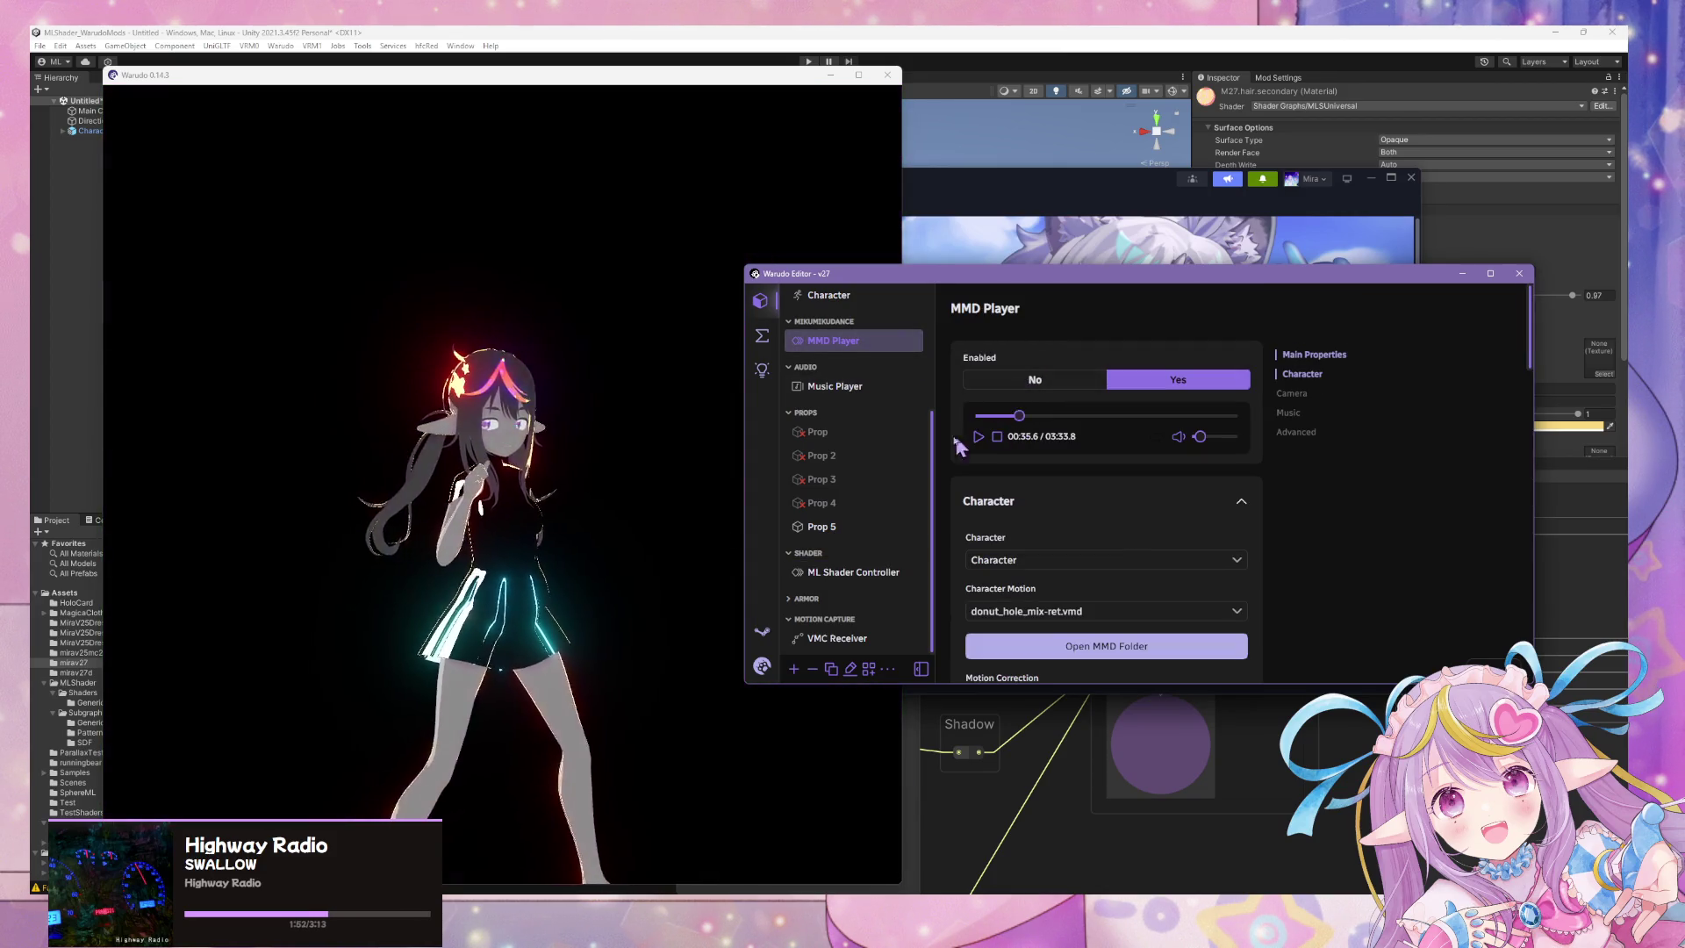
# Watch the avatar dance the MMD motion under the animated lighting circle, then return to the editor.
pyautogui.click(537, 389)
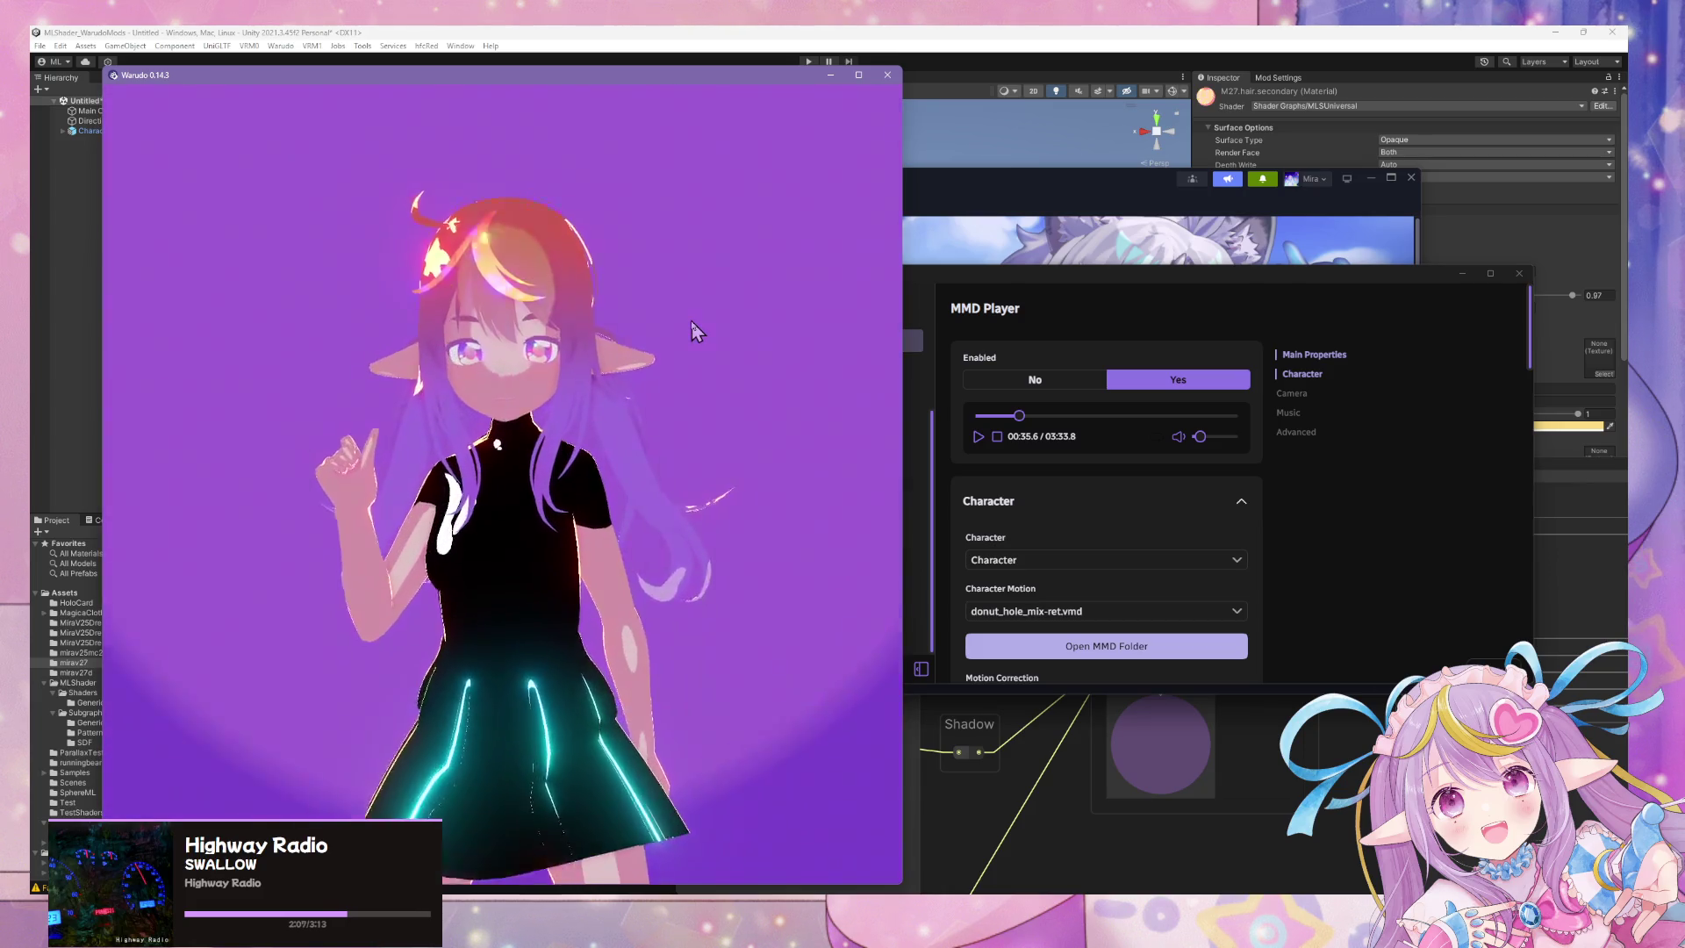
pyautogui.click(1397, 531)
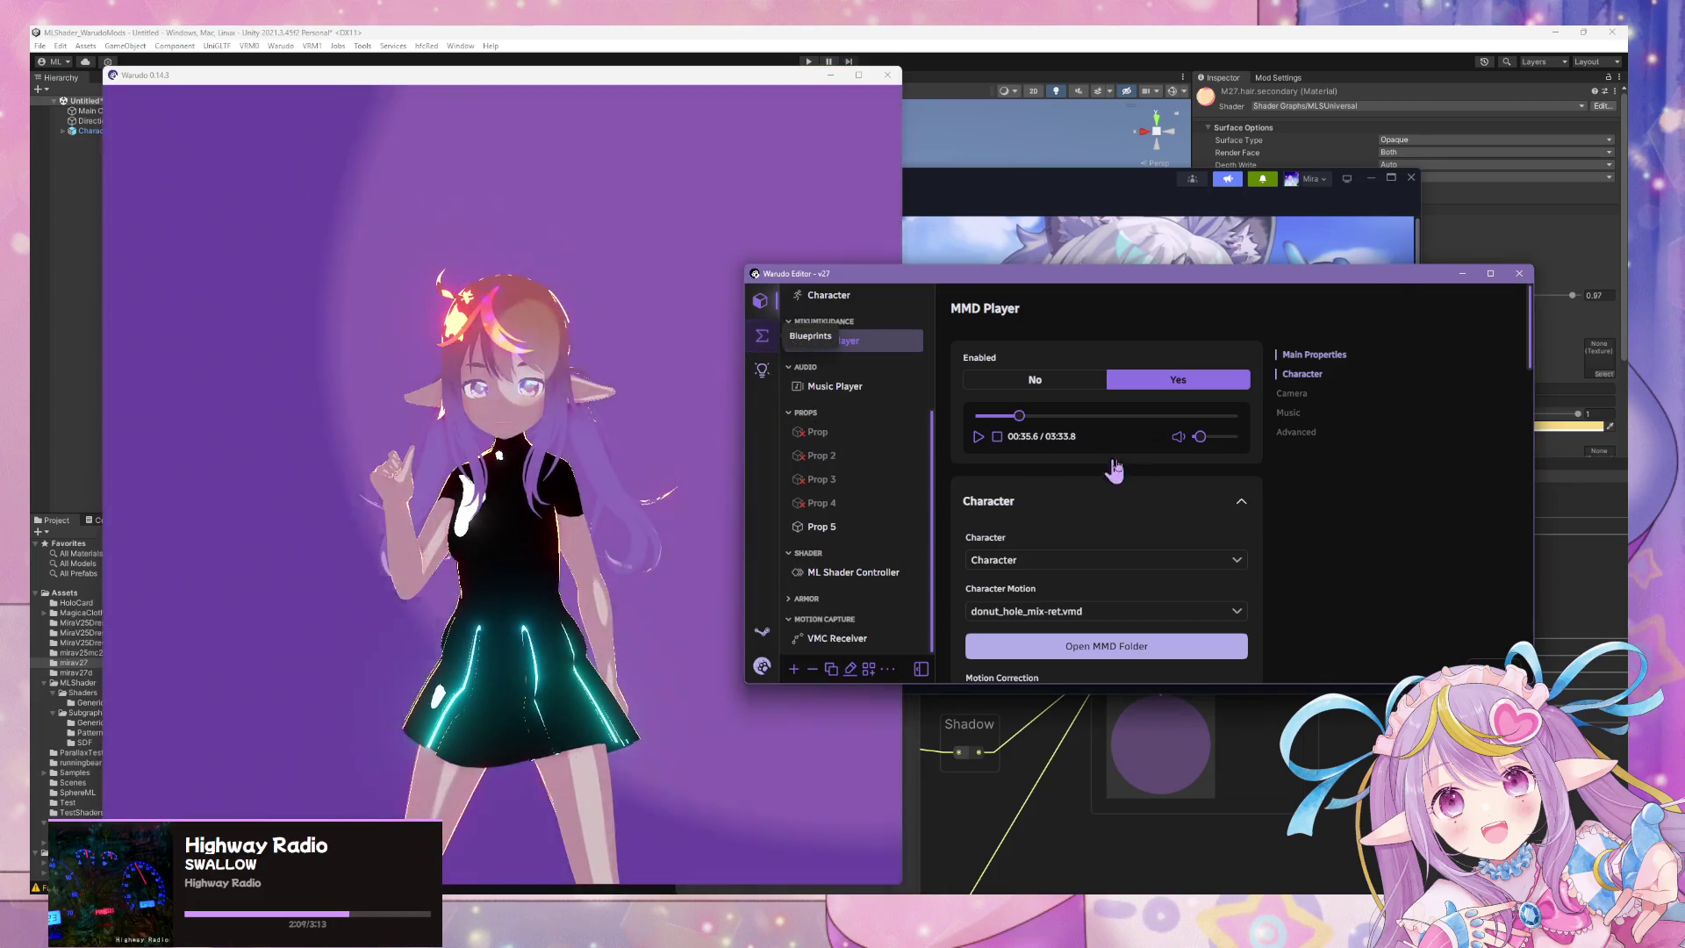
# Open the Light blueprint and pan to view the whole node layout.
pyautogui.click(762, 335)
pyautogui.moveTo(1163, 555); pyautogui.dragTo(1373, 529)
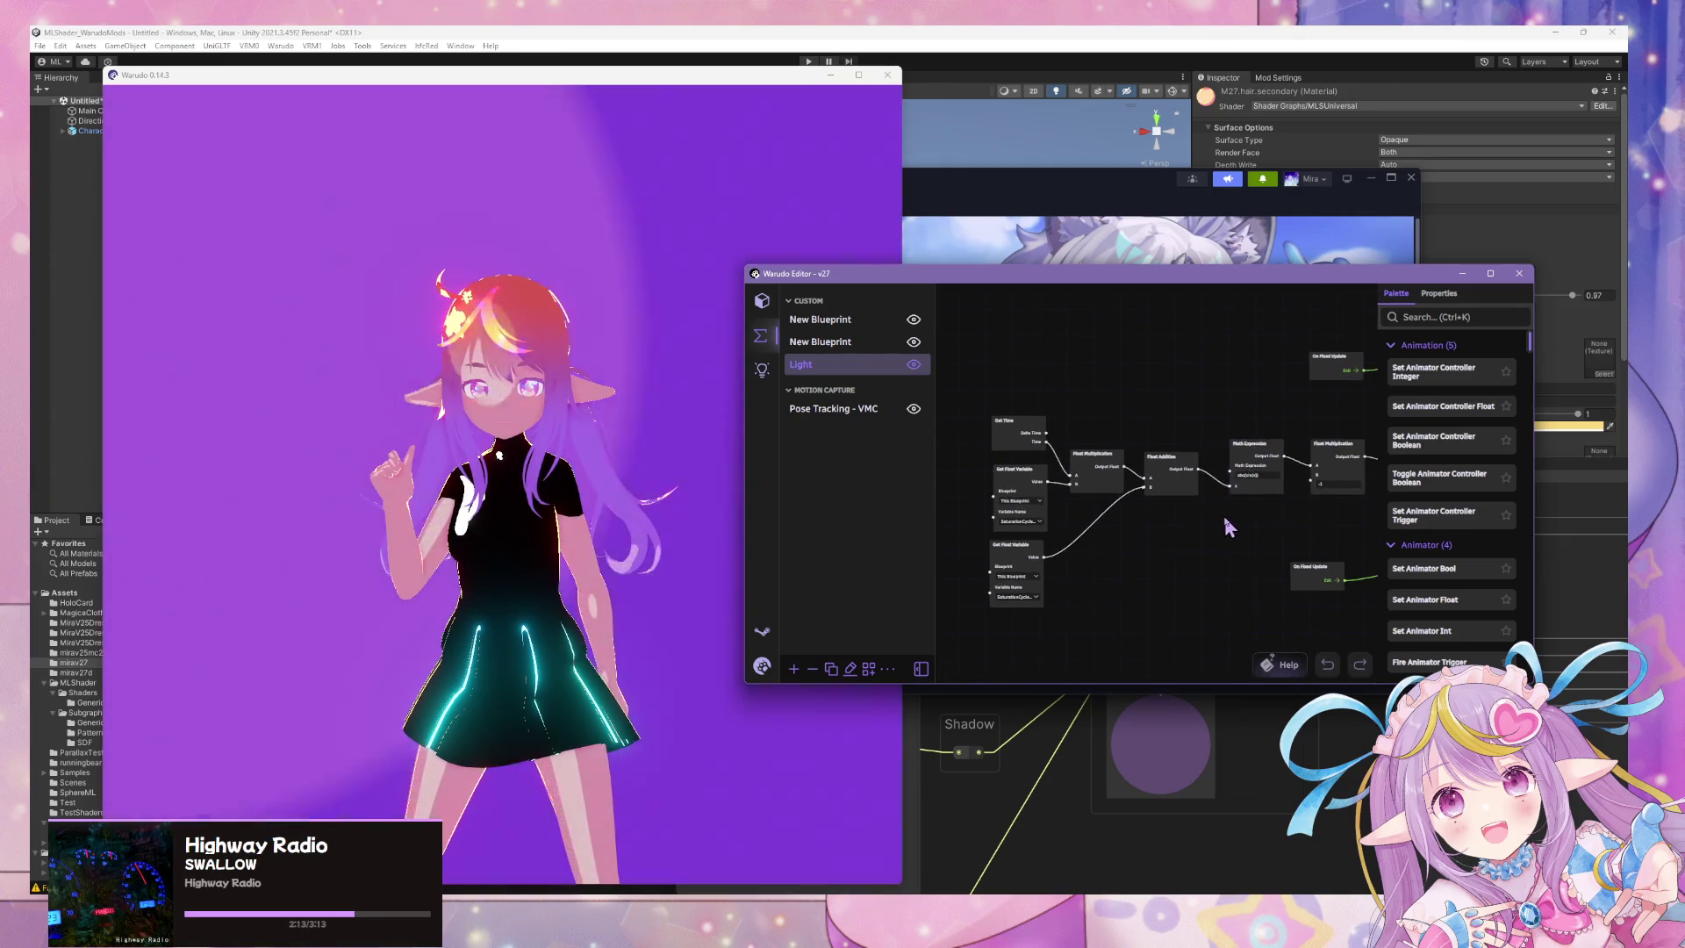
pyautogui.moveTo(1225, 526)
pyautogui.mouseDown()
pyautogui.moveTo(1110, 641)
pyautogui.moveTo(1167, 562)
pyautogui.moveTo(1194, 434)
pyautogui.mouseUp()
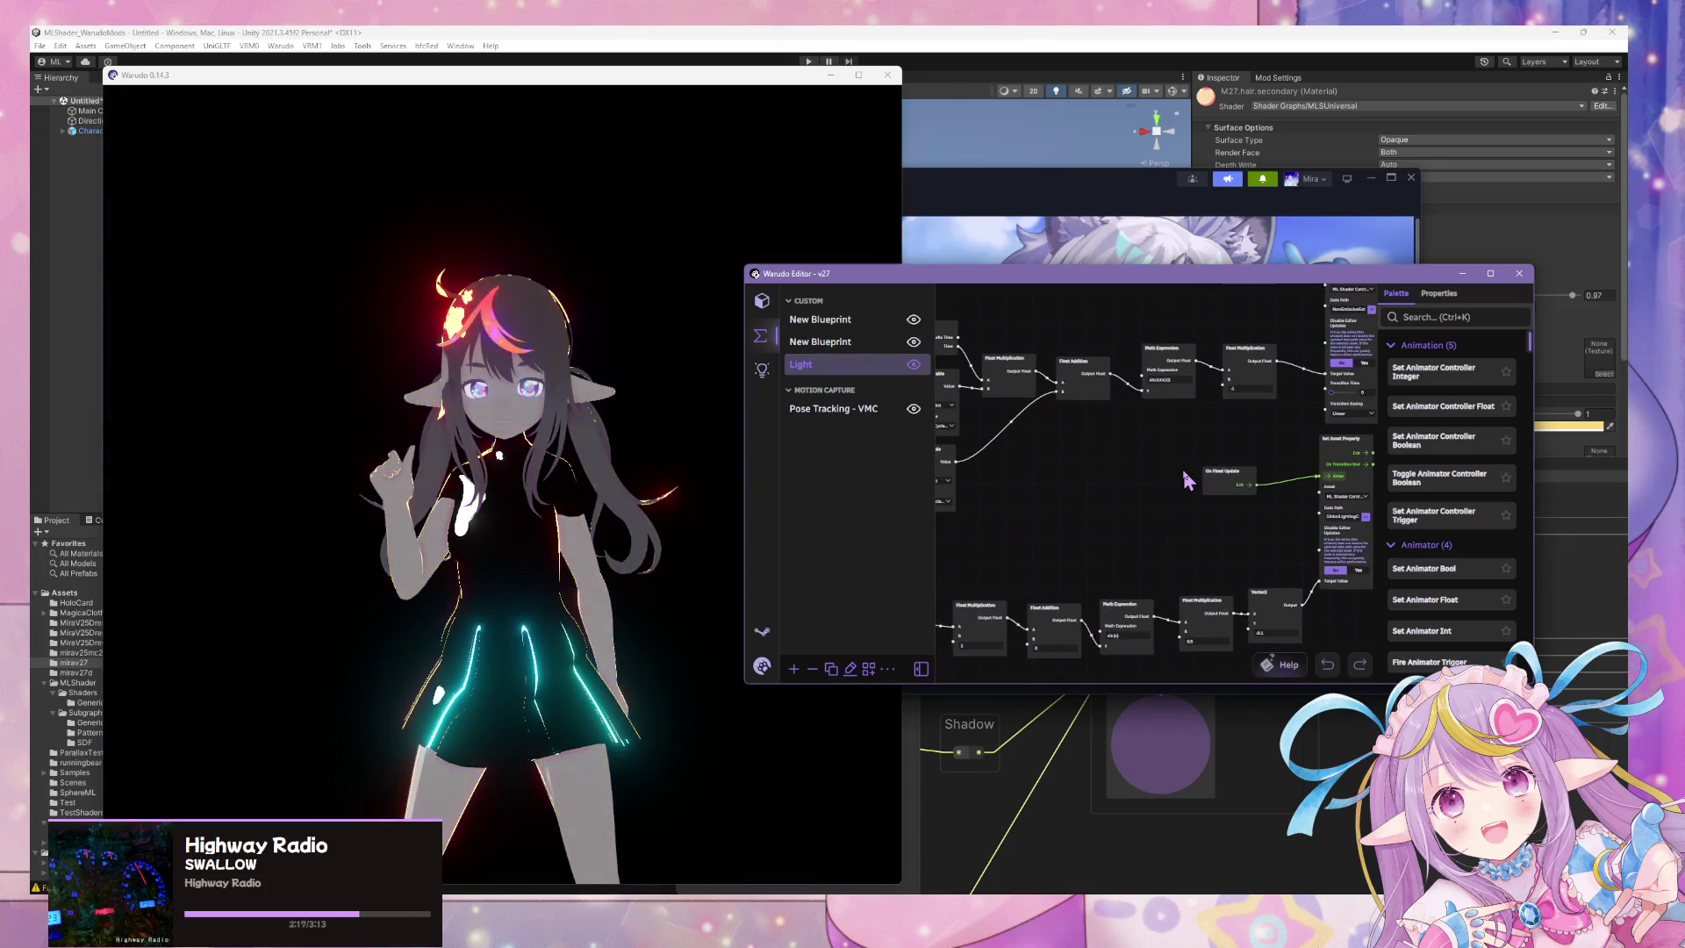
pyautogui.moveTo(1176, 488)
pyautogui.mouseDown()
pyautogui.moveTo(1137, 535)
pyautogui.moveTo(1208, 576)
pyautogui.mouseUp()
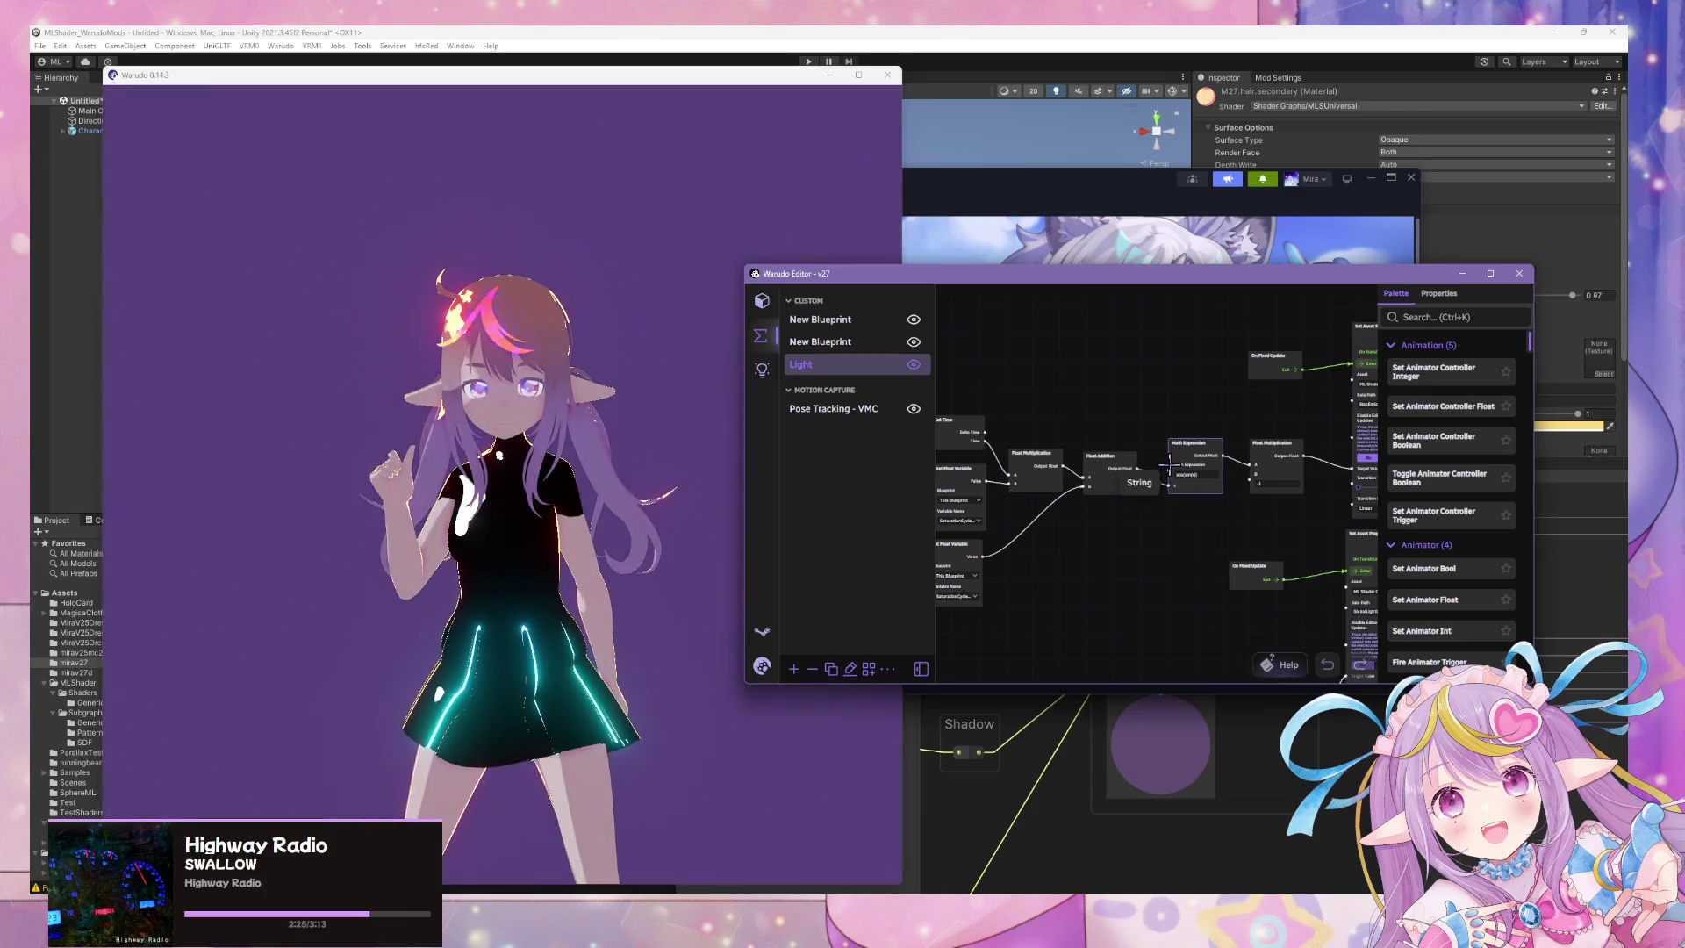
pyautogui.scroll(-5, 1207, 411)
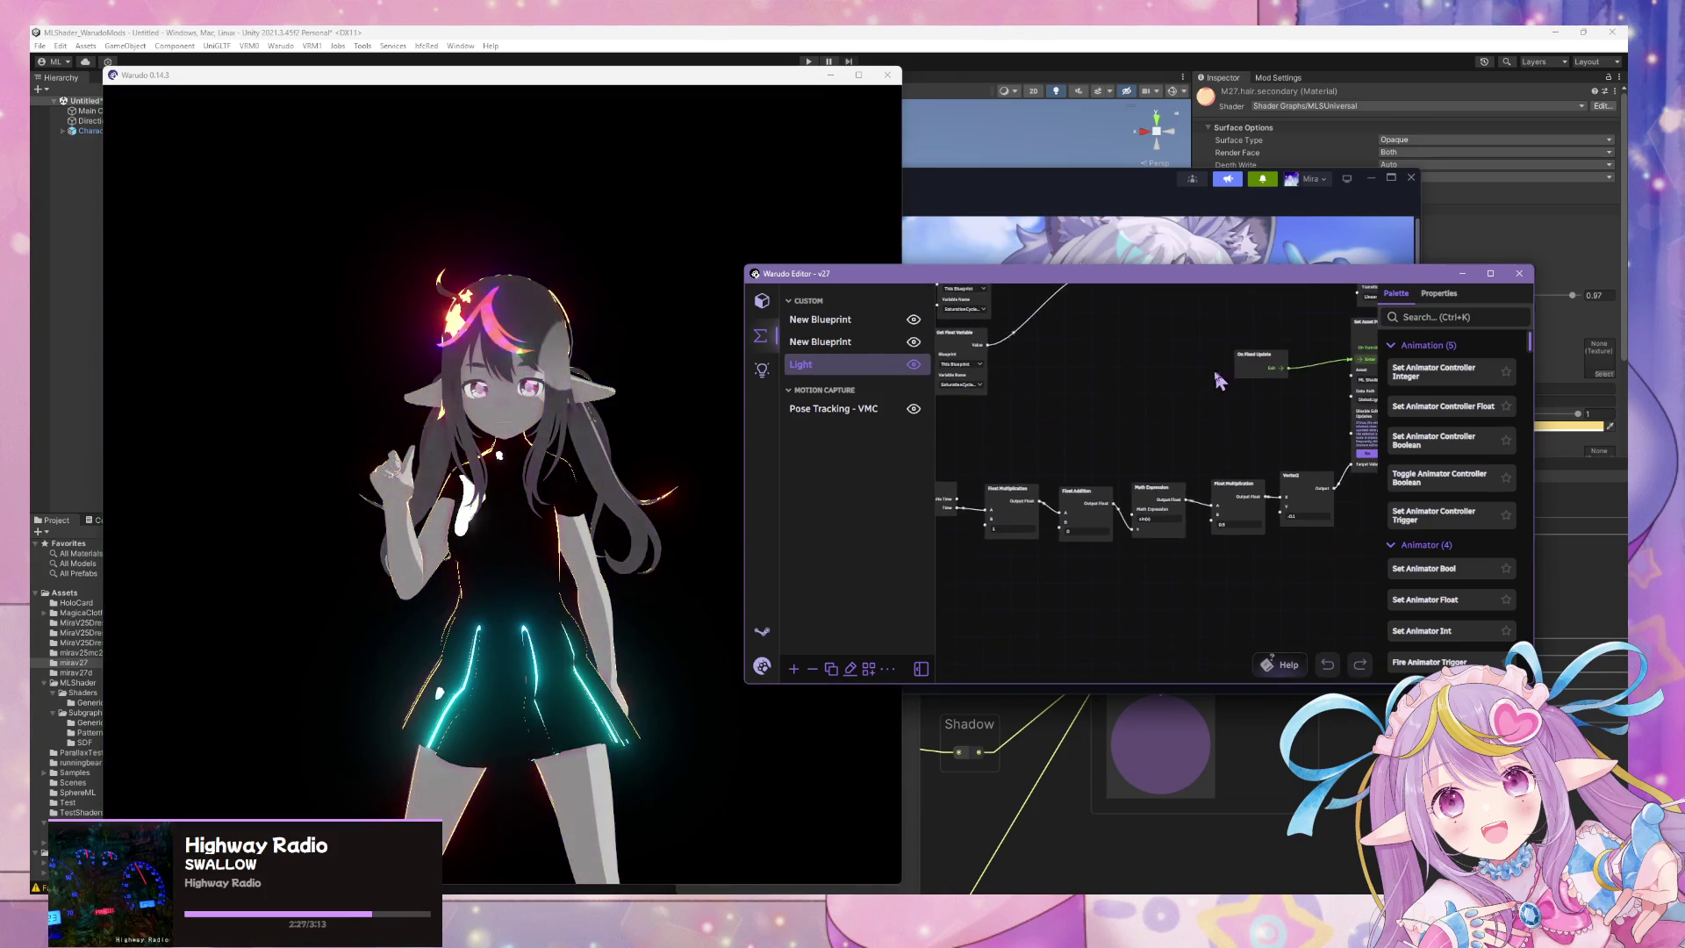
pyautogui.scroll(5, 1141, 527)
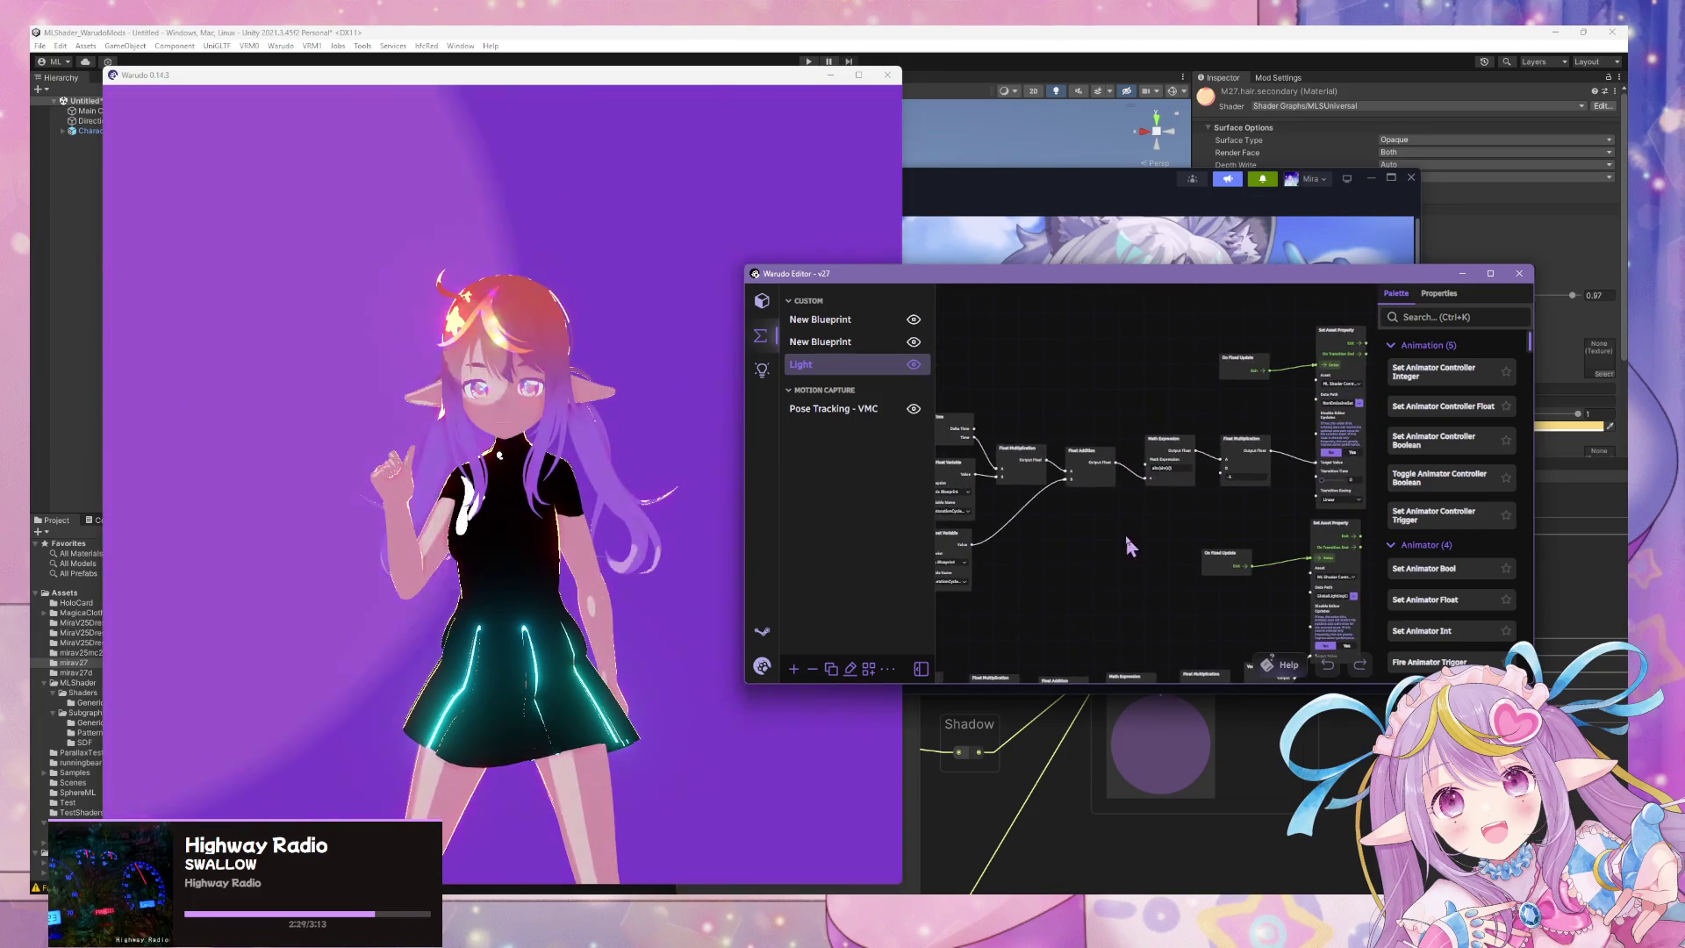
pyautogui.scroll(-3, 1229, 369)
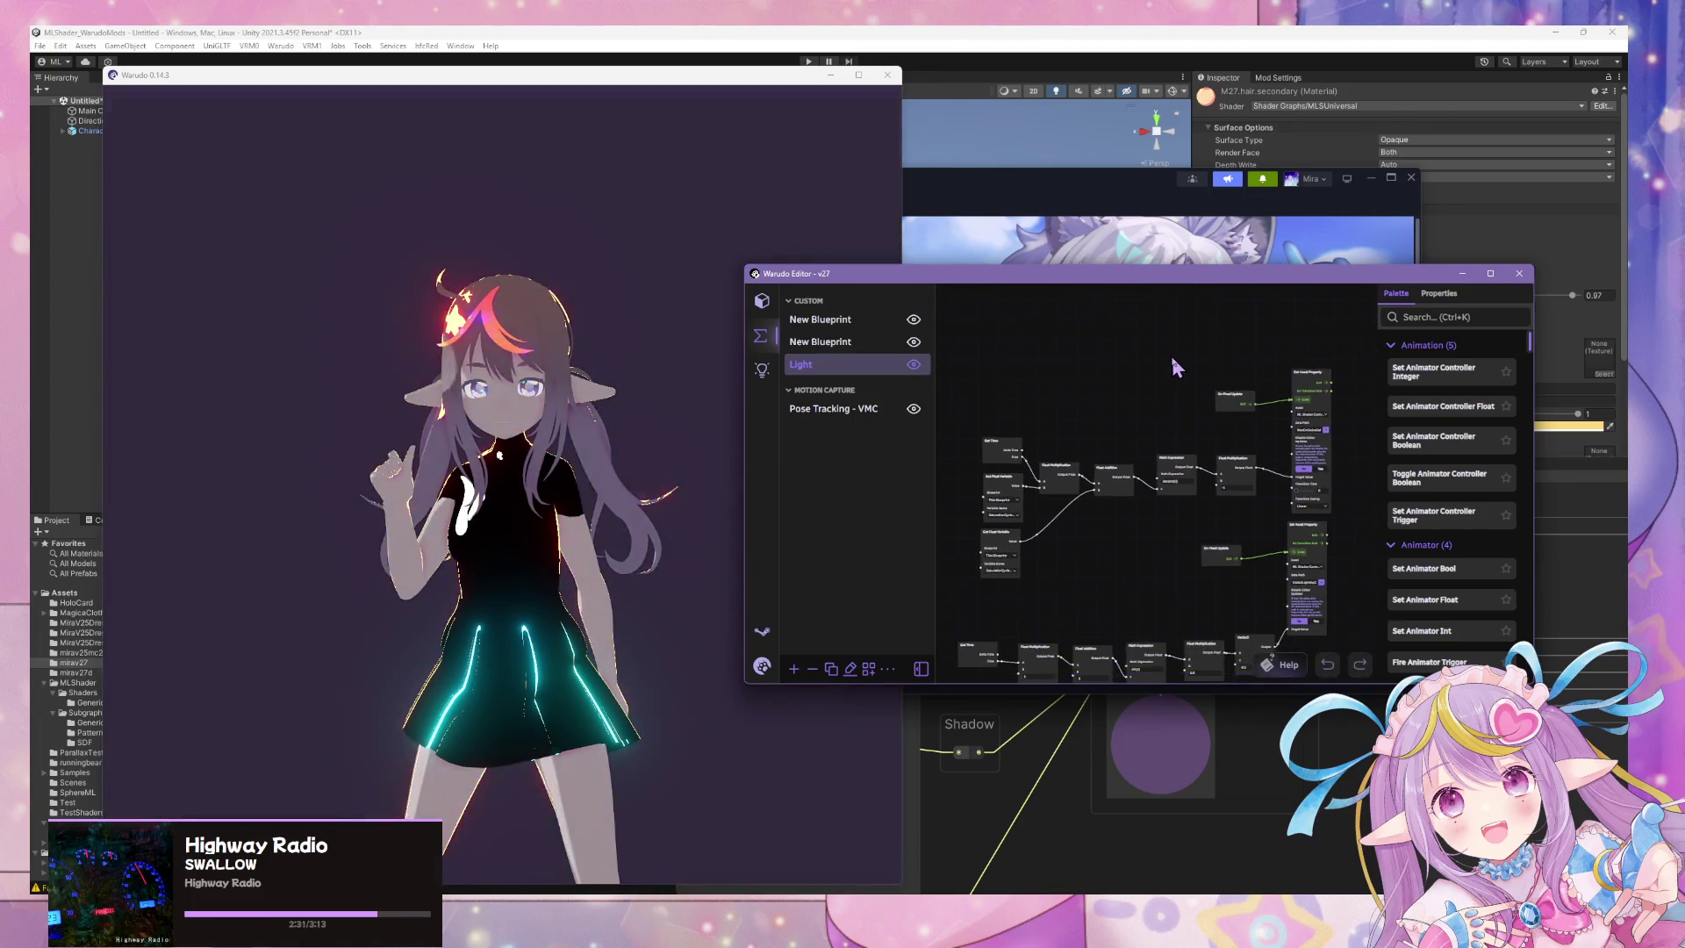
# Box-select the upper node chain and move it up and left.
pyautogui.moveTo(965, 306)
pyautogui.mouseDown()
pyautogui.moveTo(1178, 508)
pyautogui.moveTo(1335, 579)
pyautogui.moveTo(1359, 526)
pyautogui.mouseUp()
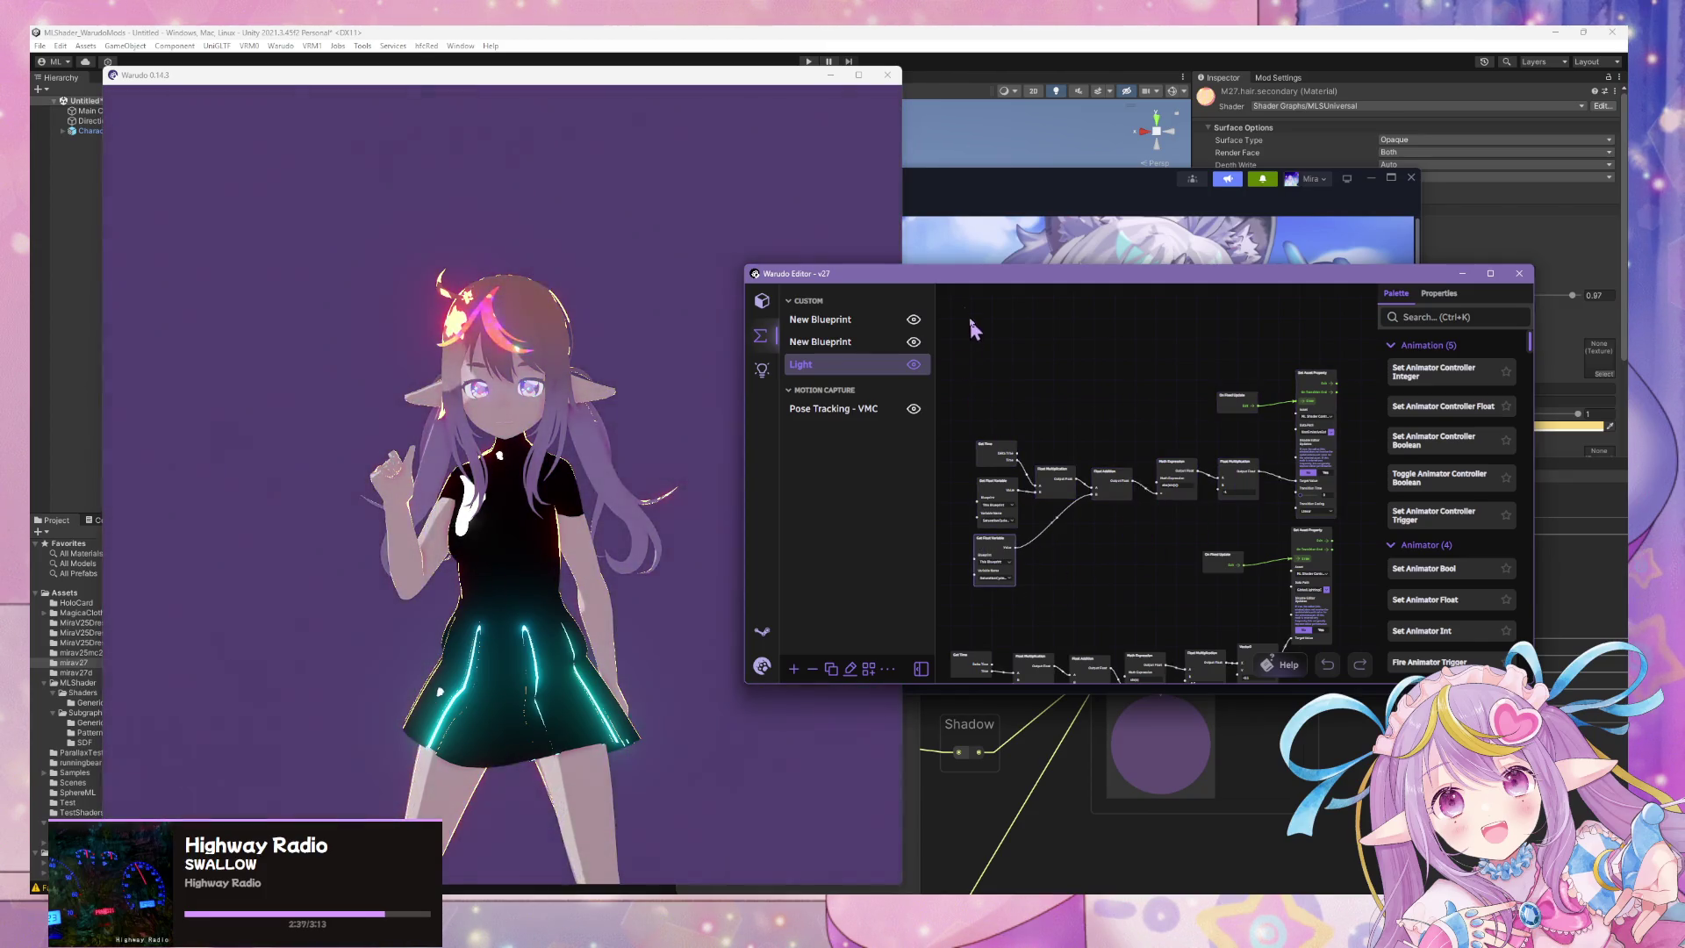
pyautogui.moveTo(970, 319)
pyautogui.mouseDown()
pyautogui.moveTo(1380, 610)
pyautogui.moveTo(1356, 513)
pyautogui.mouseUp()
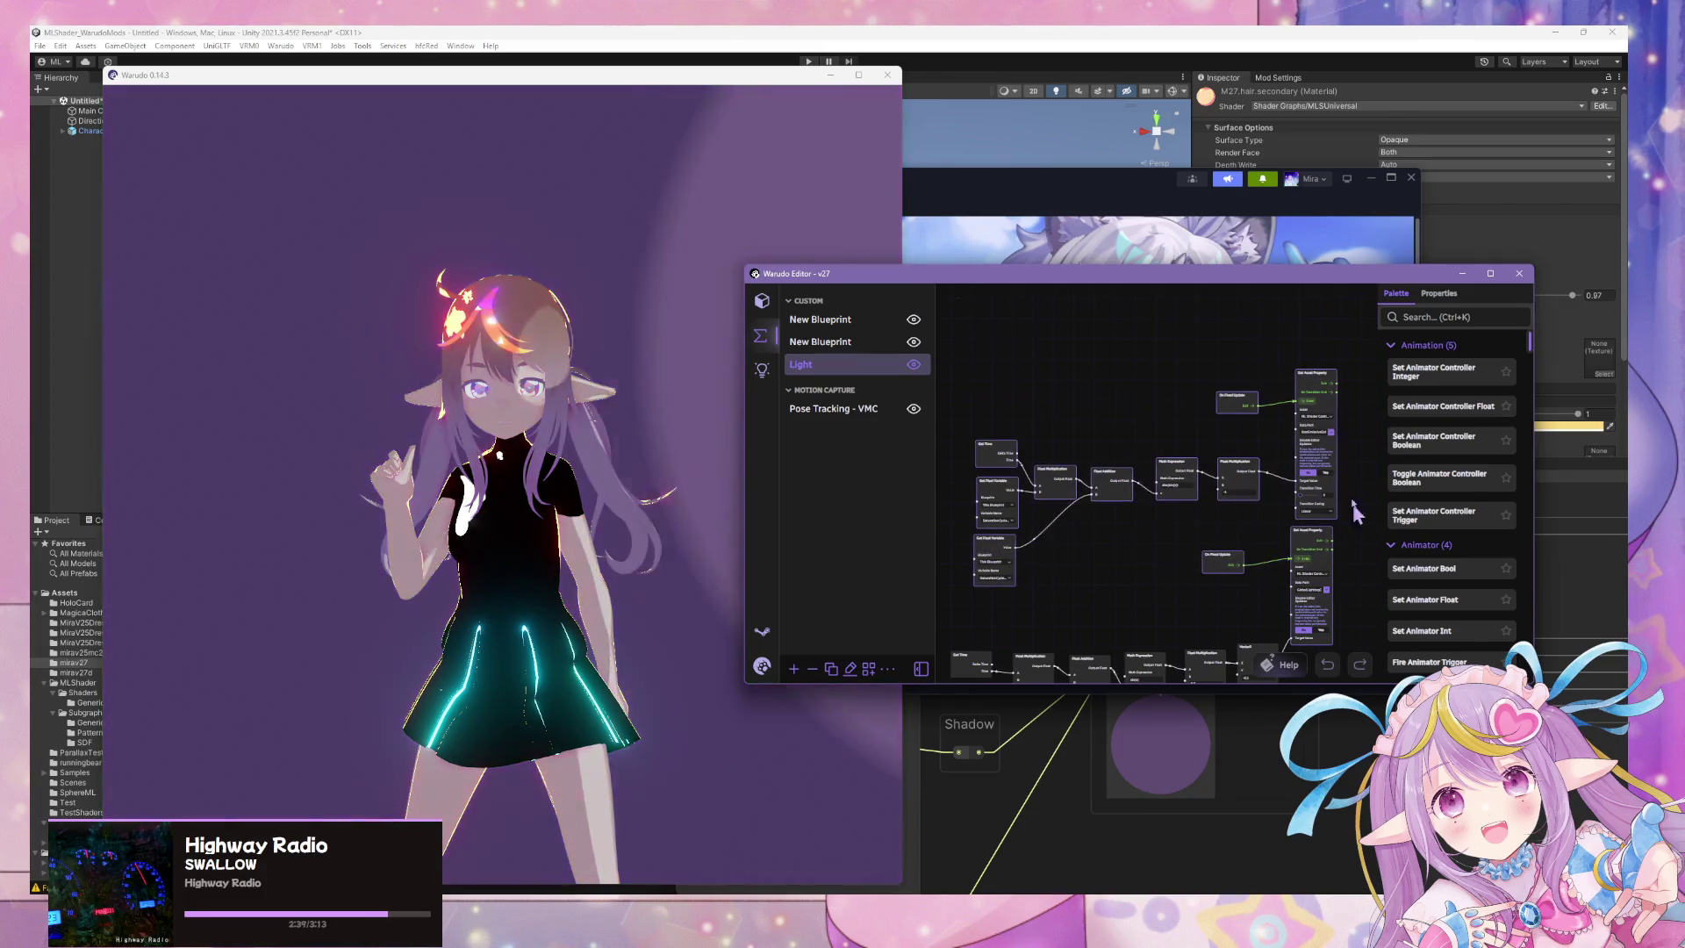
pyautogui.moveTo(1311, 379); pyautogui.dragTo(1288, 284)
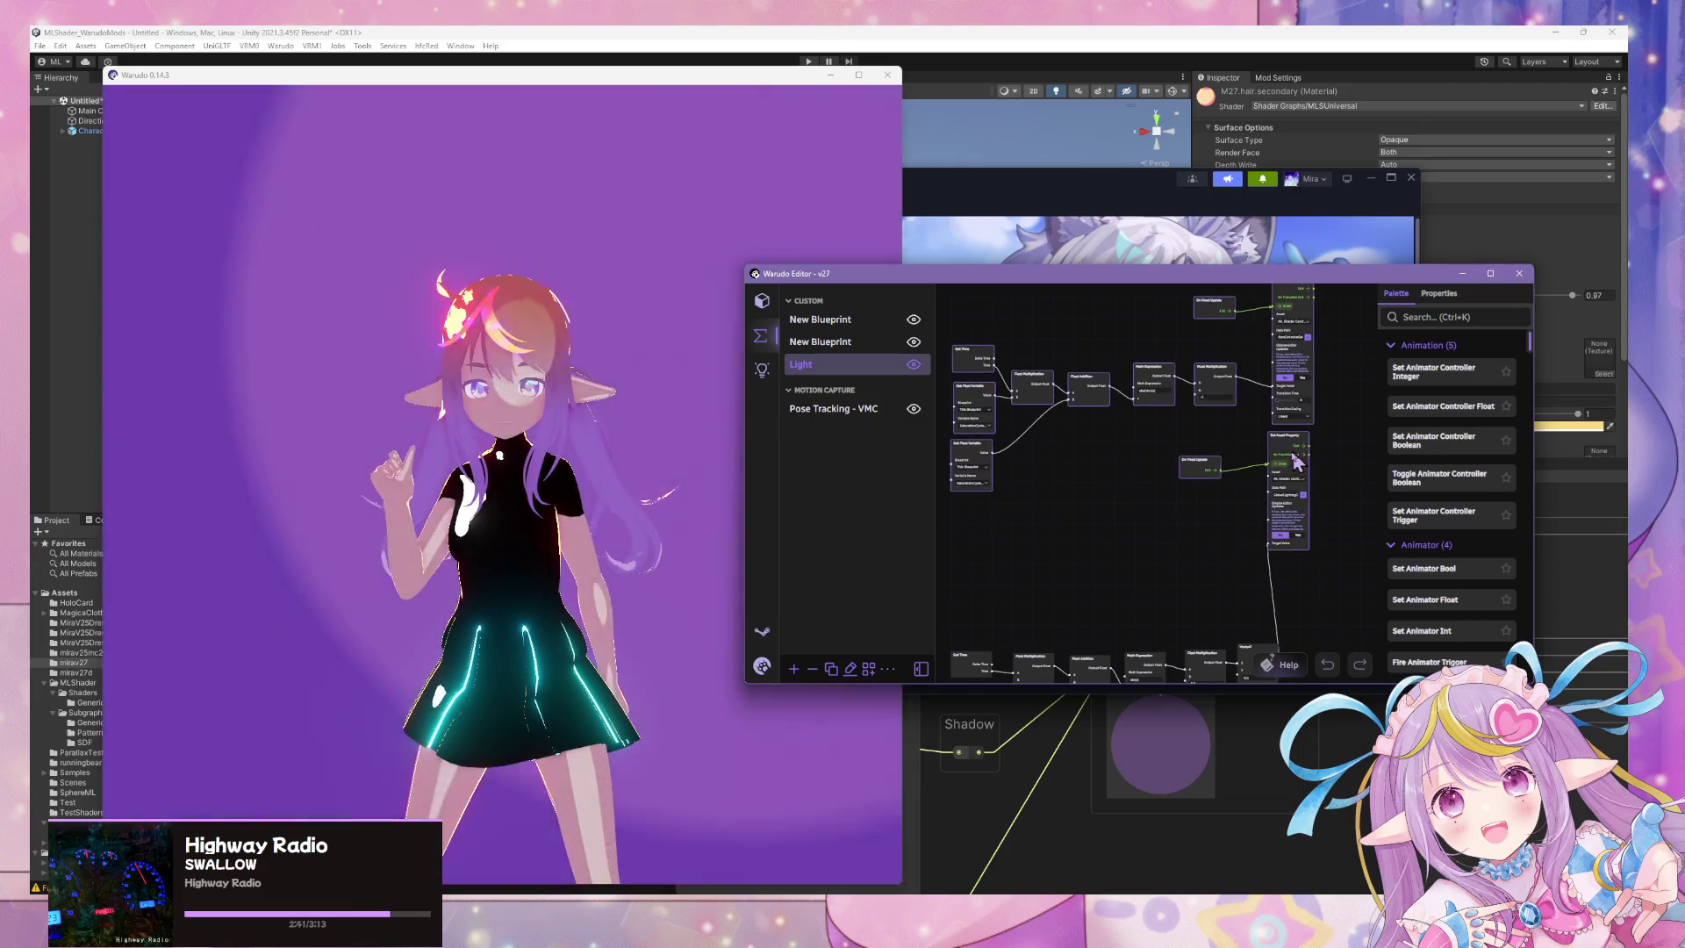
pyautogui.moveTo(1283, 436); pyautogui.dragTo(1277, 450)
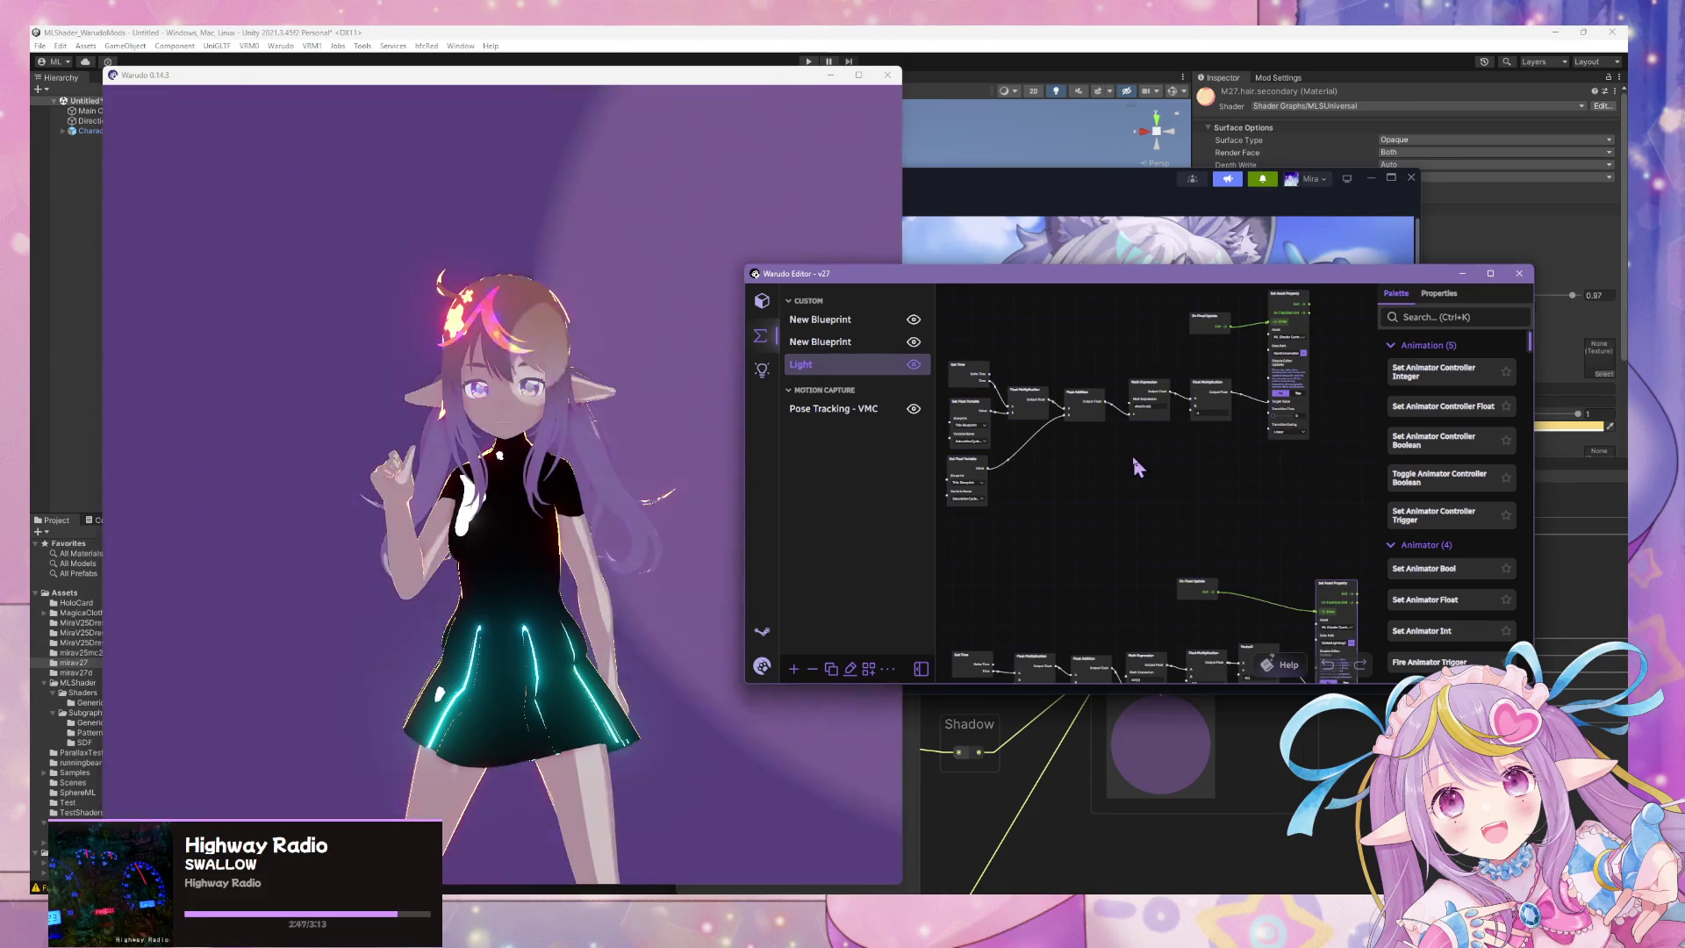
# Recentre and zoom in on the relocated upper node chain.
pyautogui.moveTo(1137, 465); pyautogui.dragTo(1201, 507)
pyautogui.scroll(-3, 1213, 482)
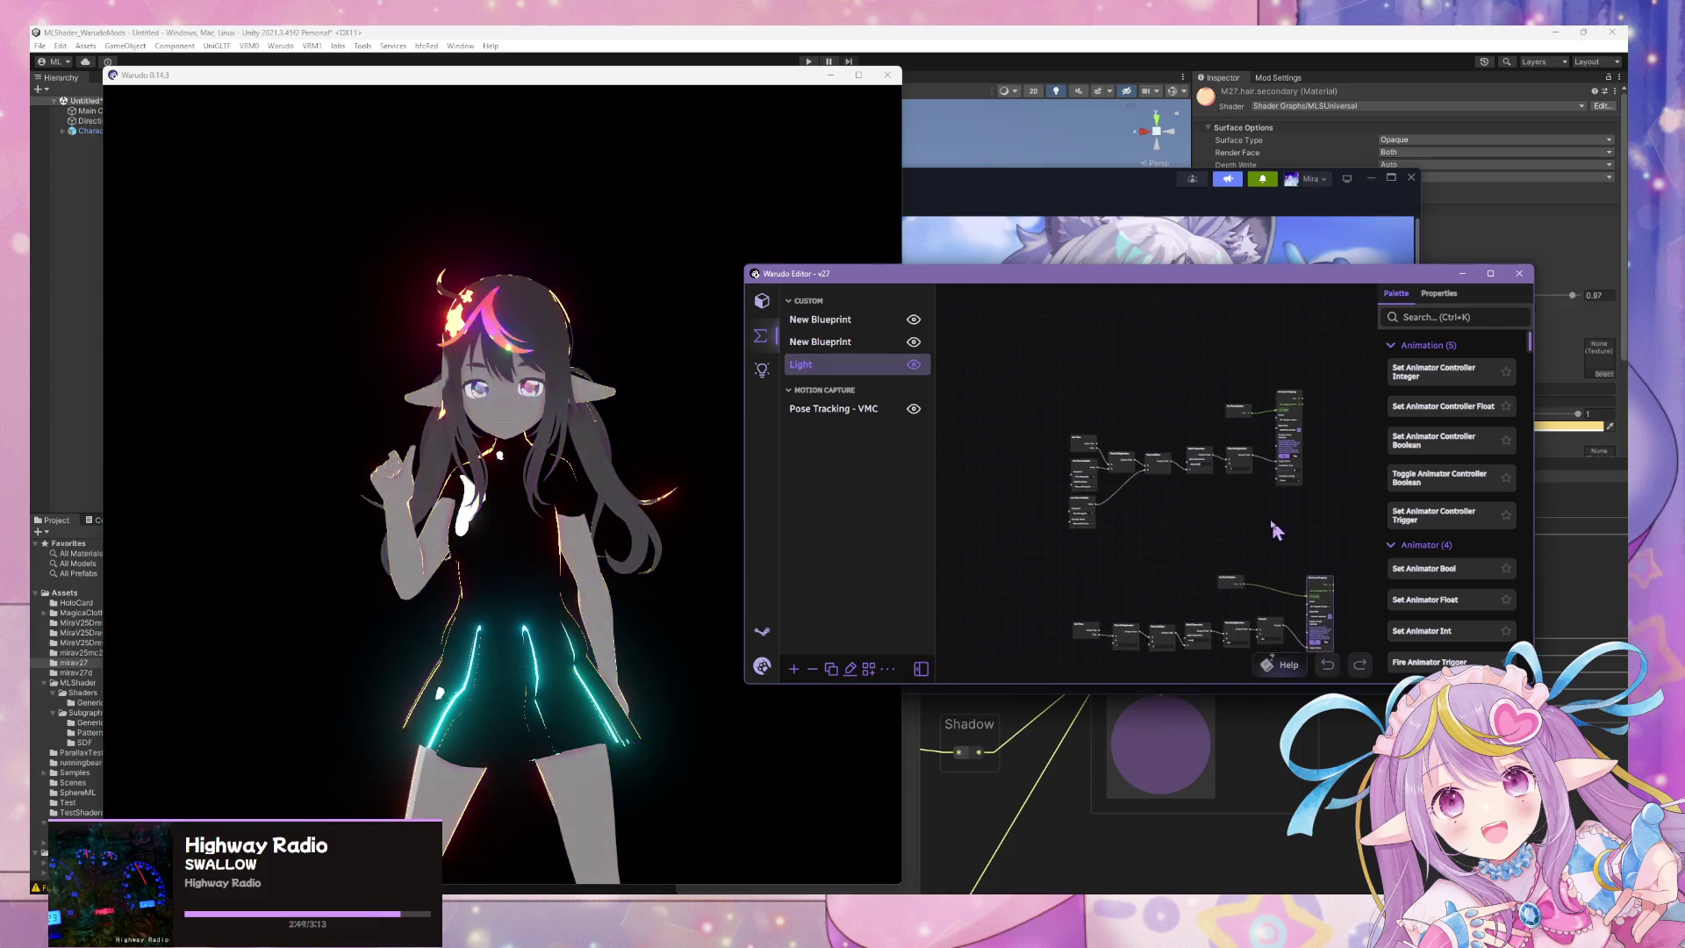
pyautogui.moveTo(998, 335)
pyautogui.mouseDown()
pyautogui.moveTo(1319, 553)
pyautogui.moveTo(1301, 528)
pyautogui.mouseUp()
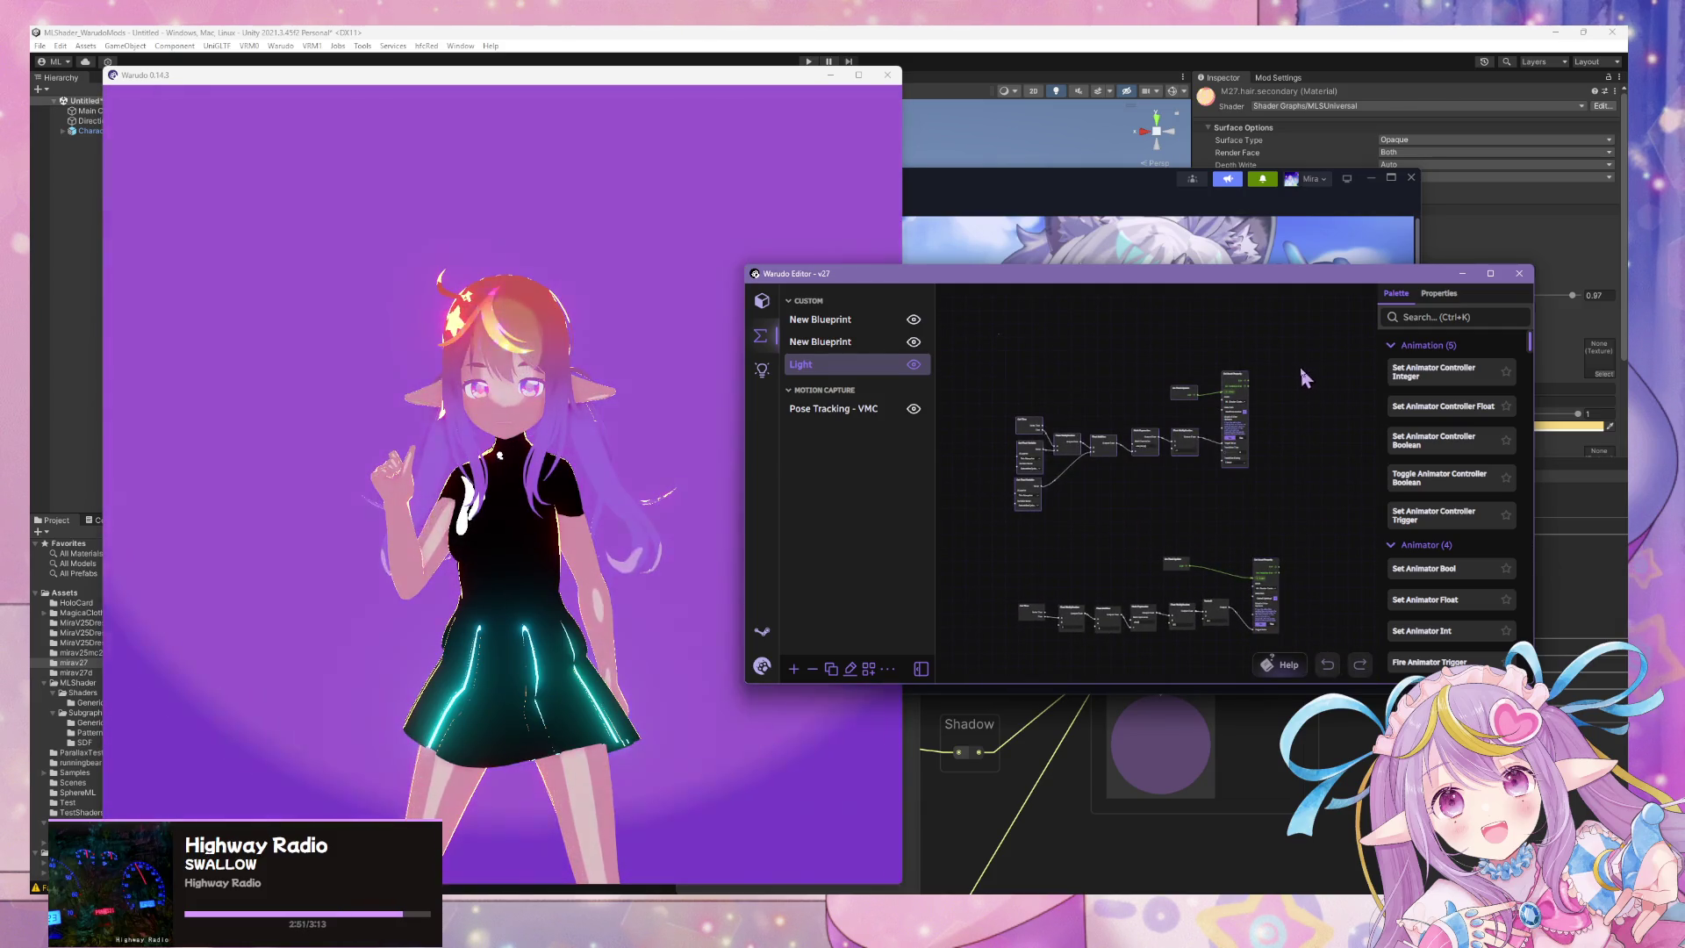
pyautogui.moveTo(1301, 370)
pyautogui.mouseDown()
pyautogui.moveTo(1335, 560)
pyautogui.moveTo(1306, 522)
pyautogui.mouseUp()
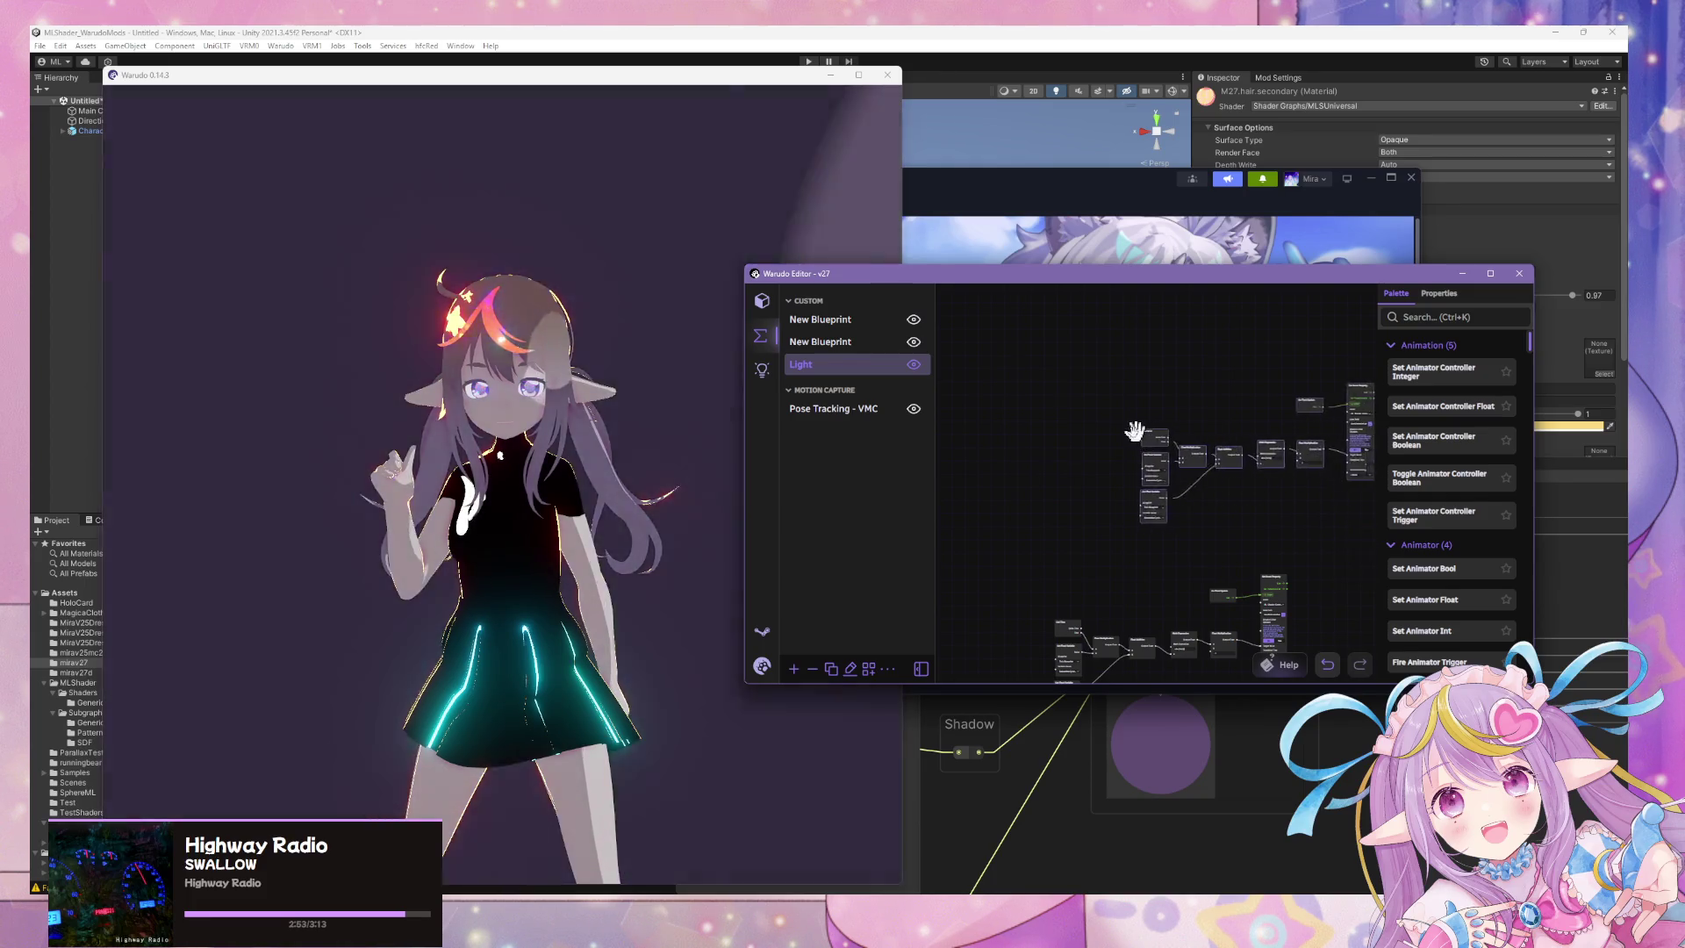
pyautogui.scroll(5, 1239, 504)
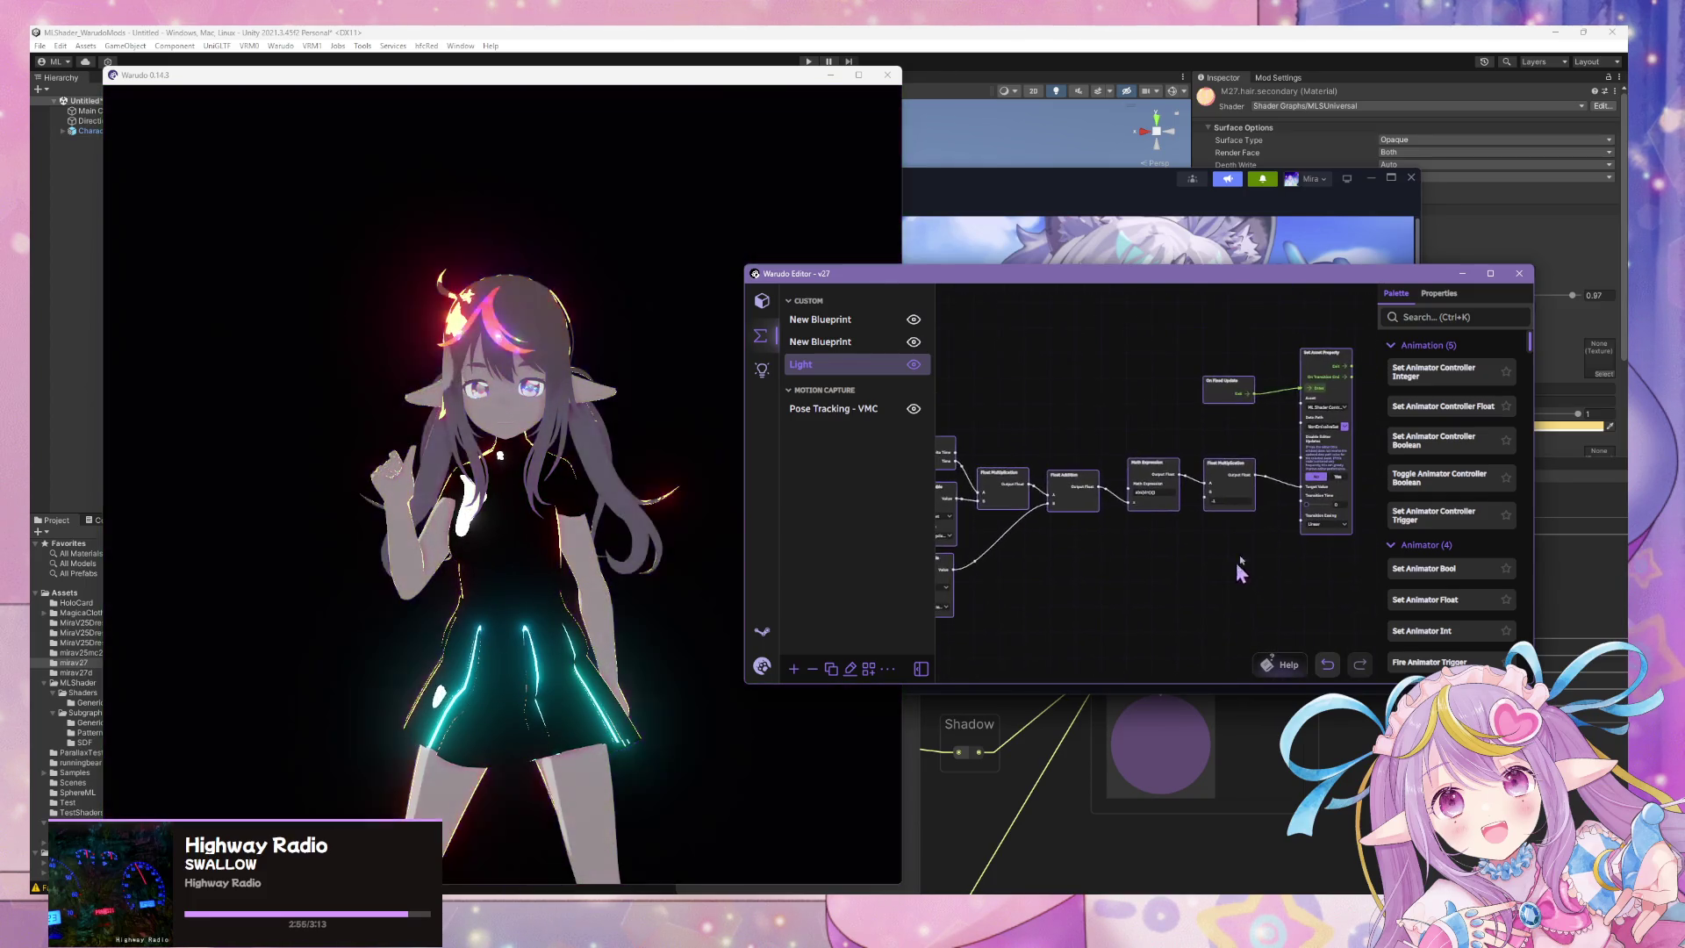
pyautogui.scroll(1, 1266, 518)
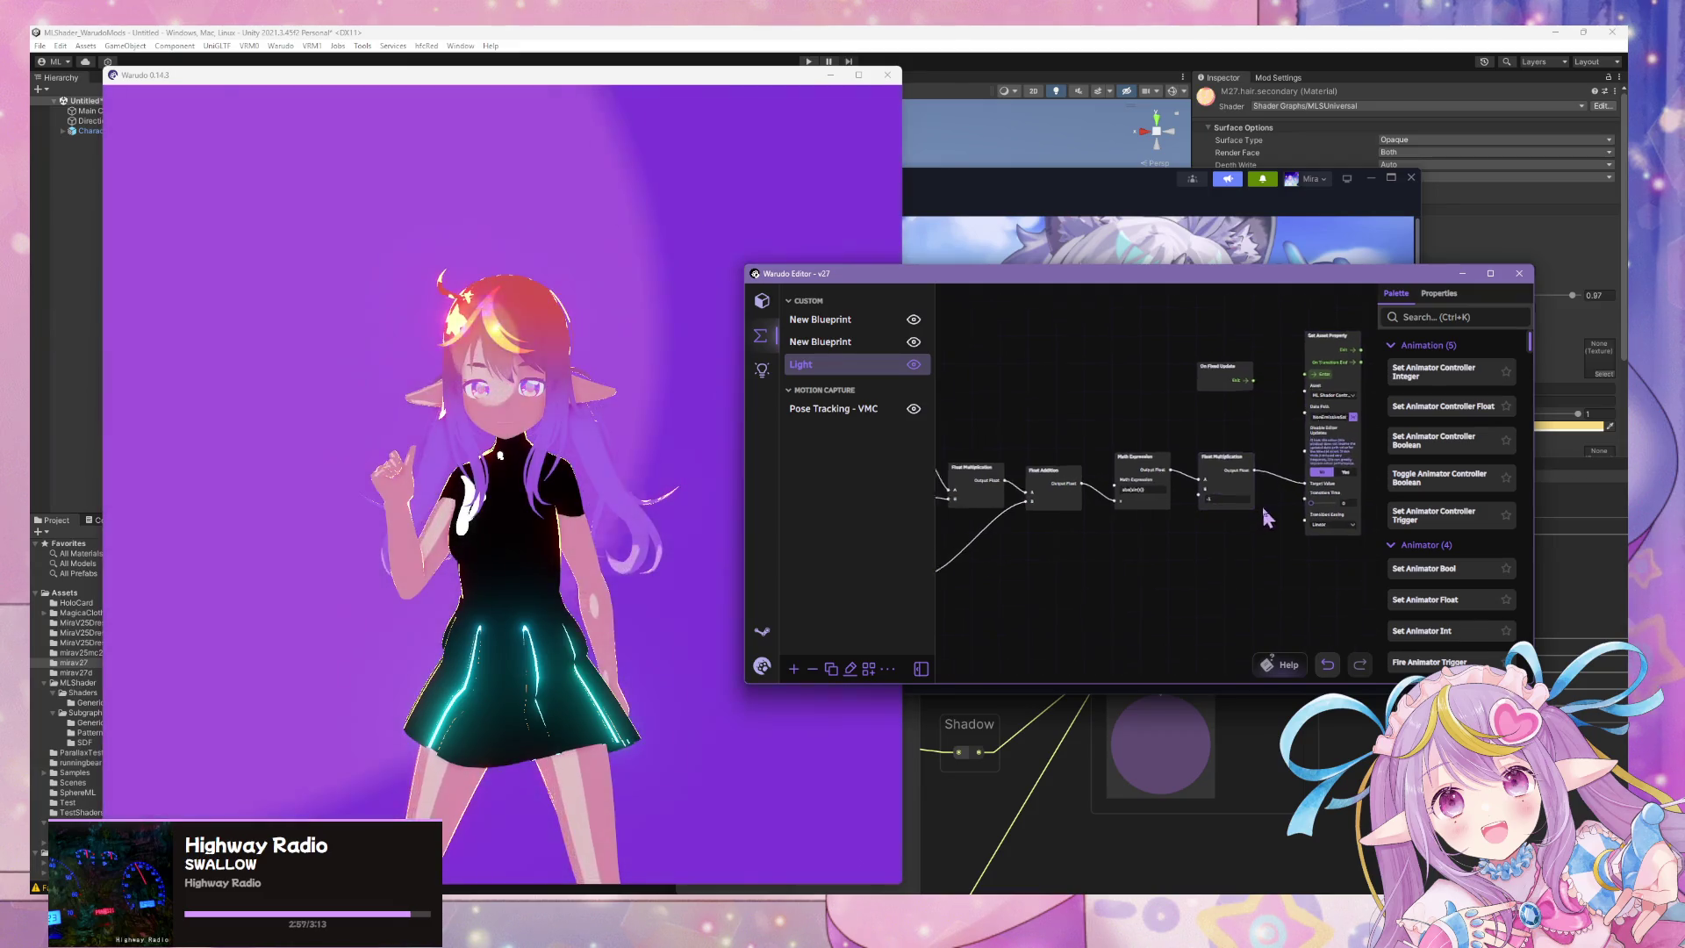
pyautogui.click(1360, 411)
# Set the Set Asset Property node's data path to Non-Emissive Lightness Shift.
pyautogui.scroll(-5, 1373, 553)
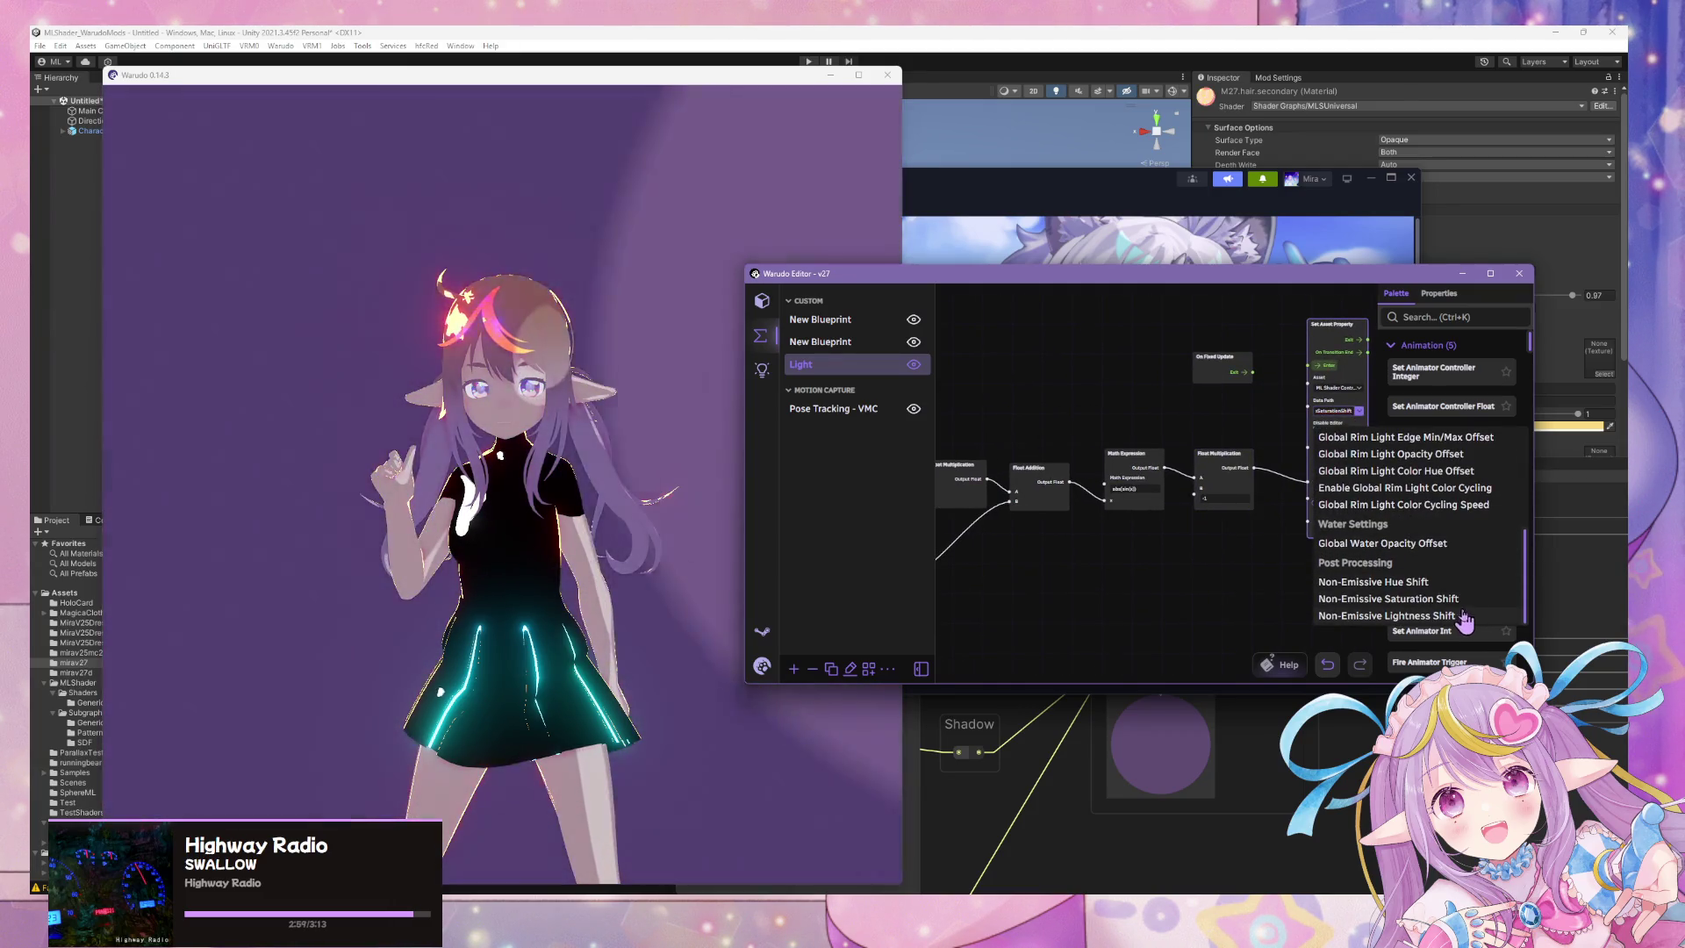
pyautogui.click(1464, 617)
pyautogui.scroll(3, 1182, 536)
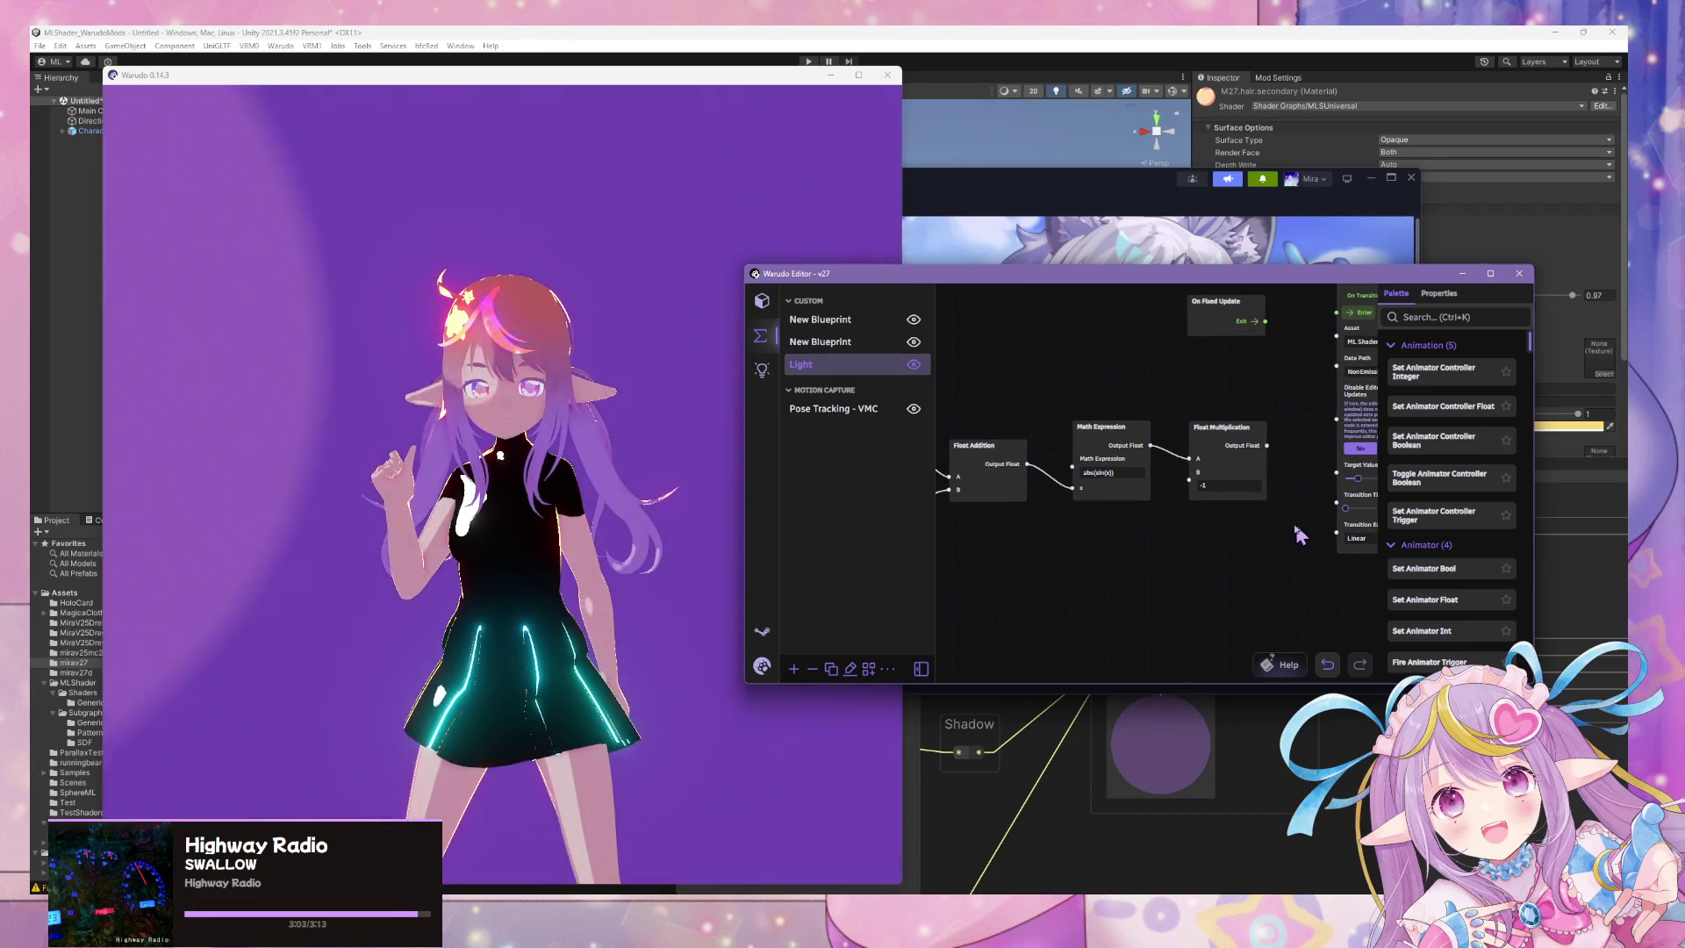
# Review the math chain from Get Time to Set Asset Property, then watch the Warudo preview.
pyautogui.moveTo(1294, 532); pyautogui.dragTo(1206, 555)
pyautogui.click(1247, 505)
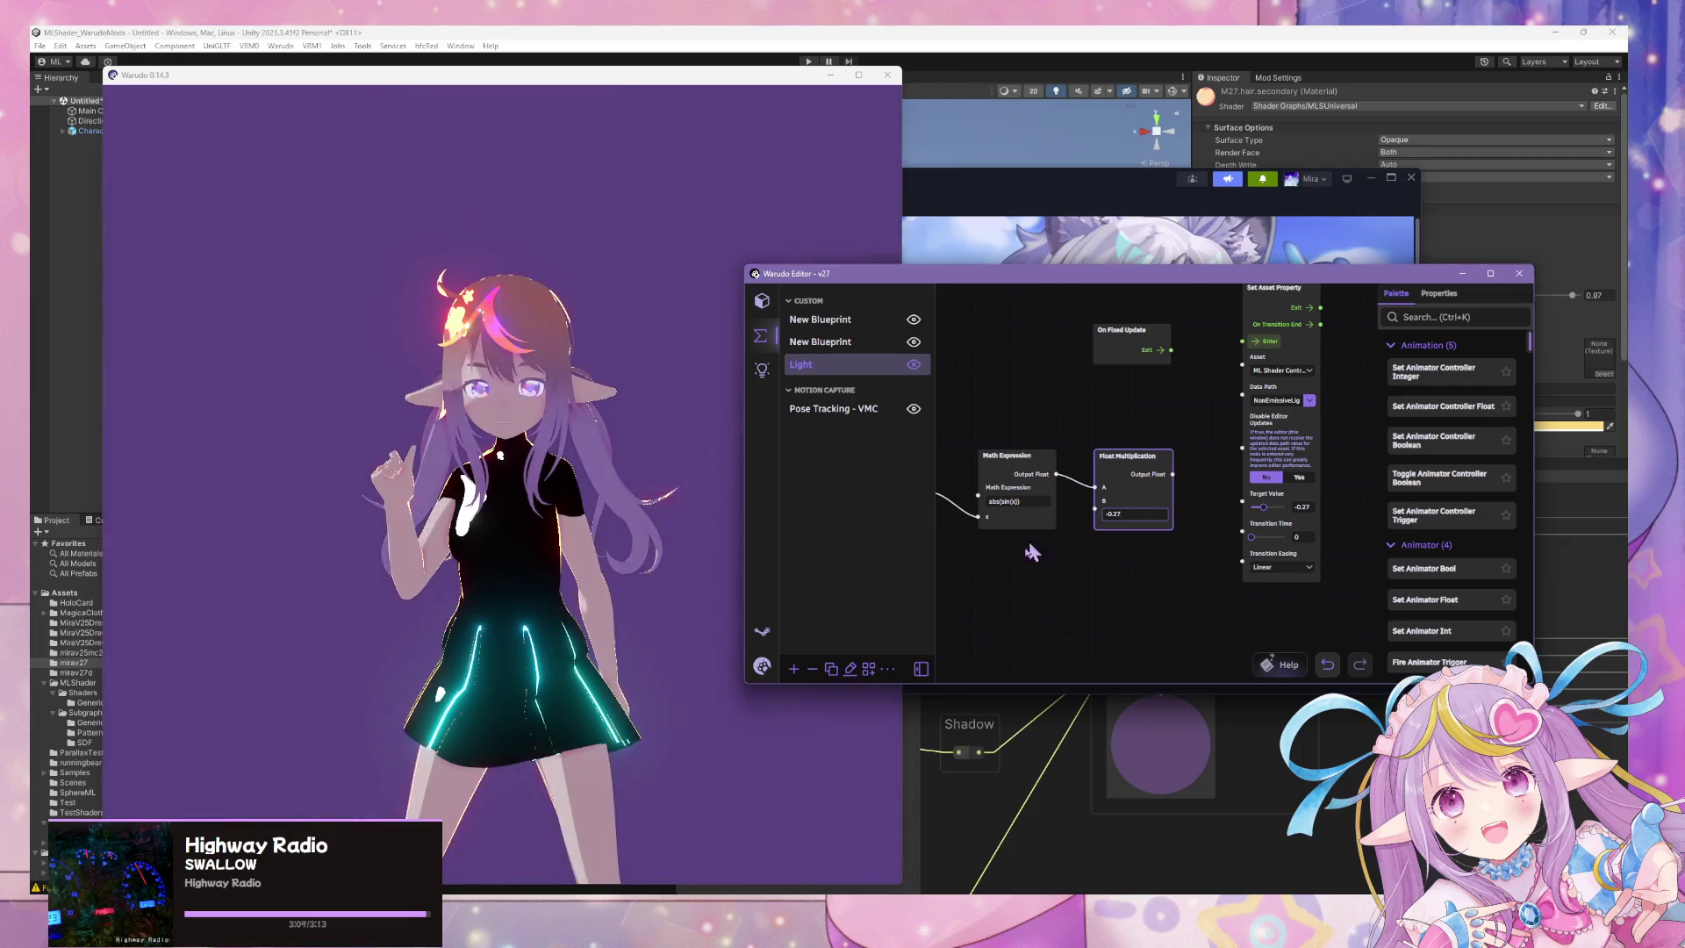
pyautogui.moveTo(1032, 552)
pyautogui.mouseDown()
pyautogui.moveTo(1272, 583)
pyautogui.moveTo(1372, 566)
pyautogui.mouseUp()
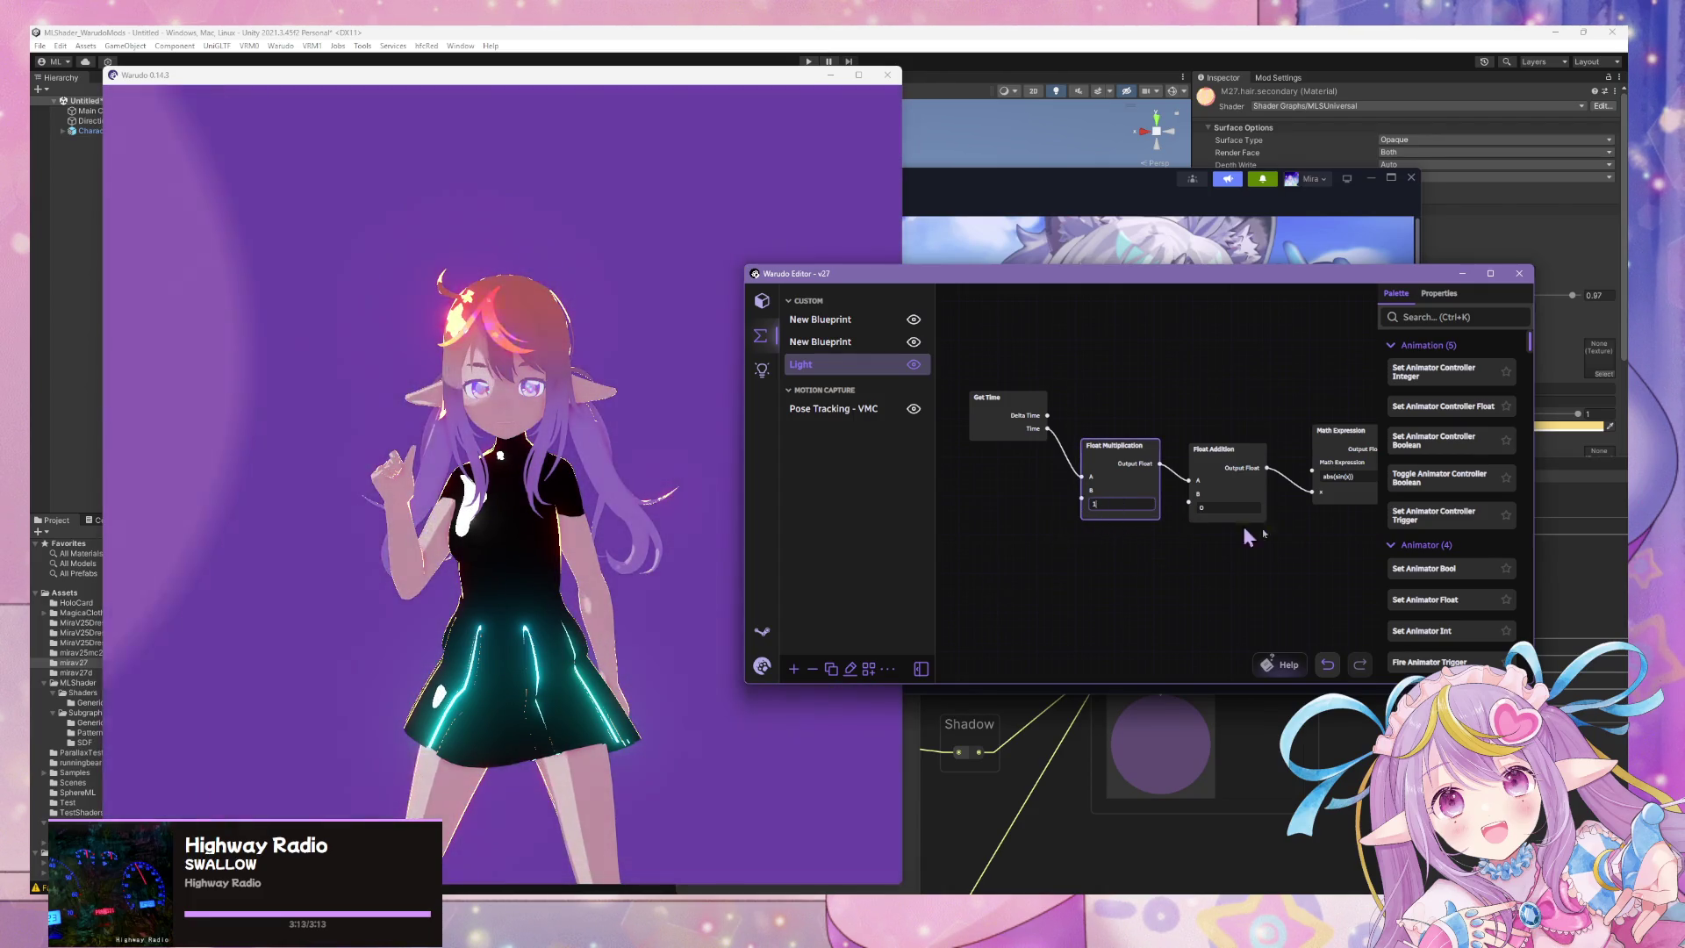
pyautogui.moveTo(1245, 528); pyautogui.dragTo(984, 566)
pyautogui.click(1234, 474)
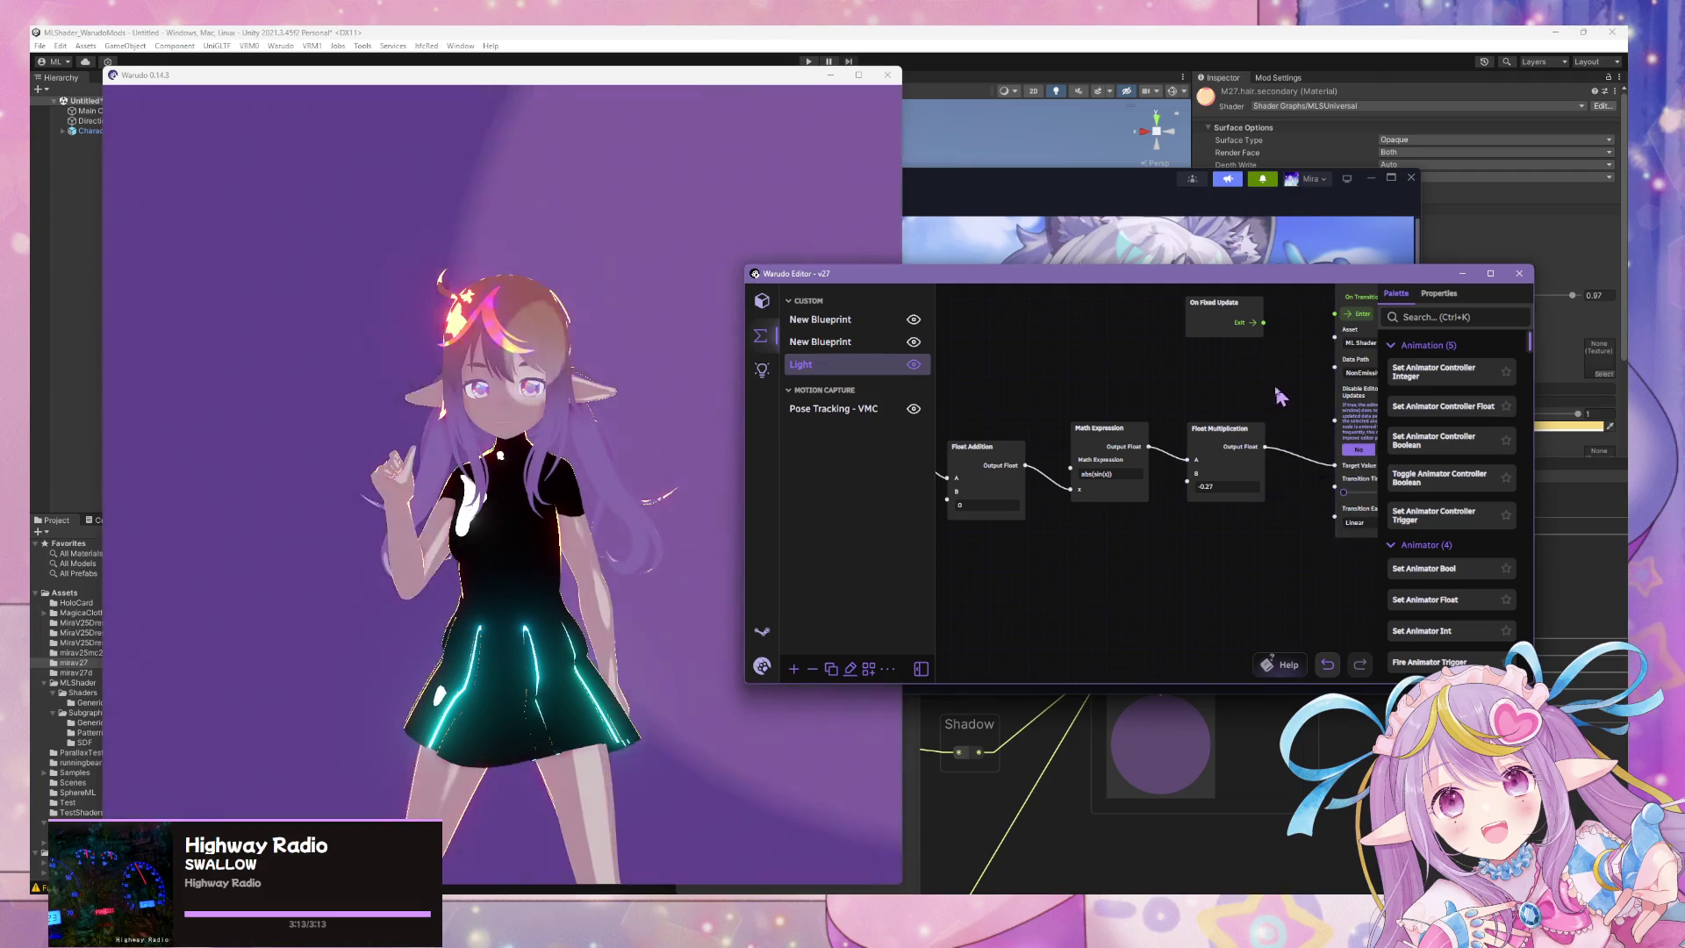
pyautogui.moveTo(1278, 396); pyautogui.dragTo(1204, 375)
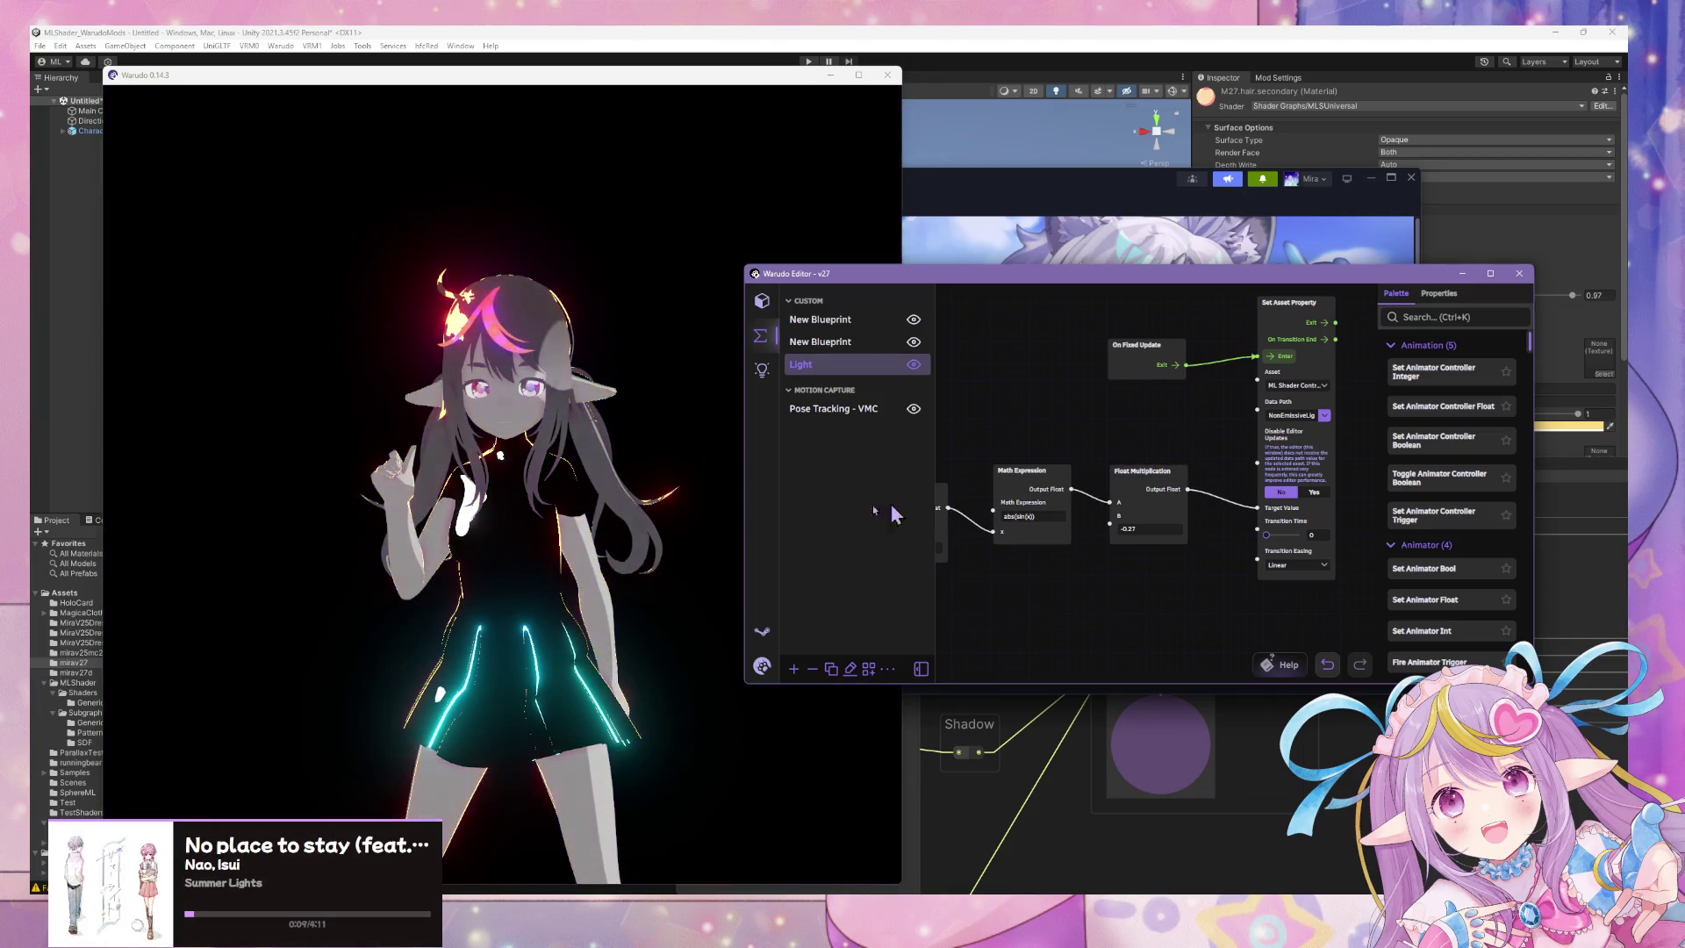
pyautogui.click(575, 425)
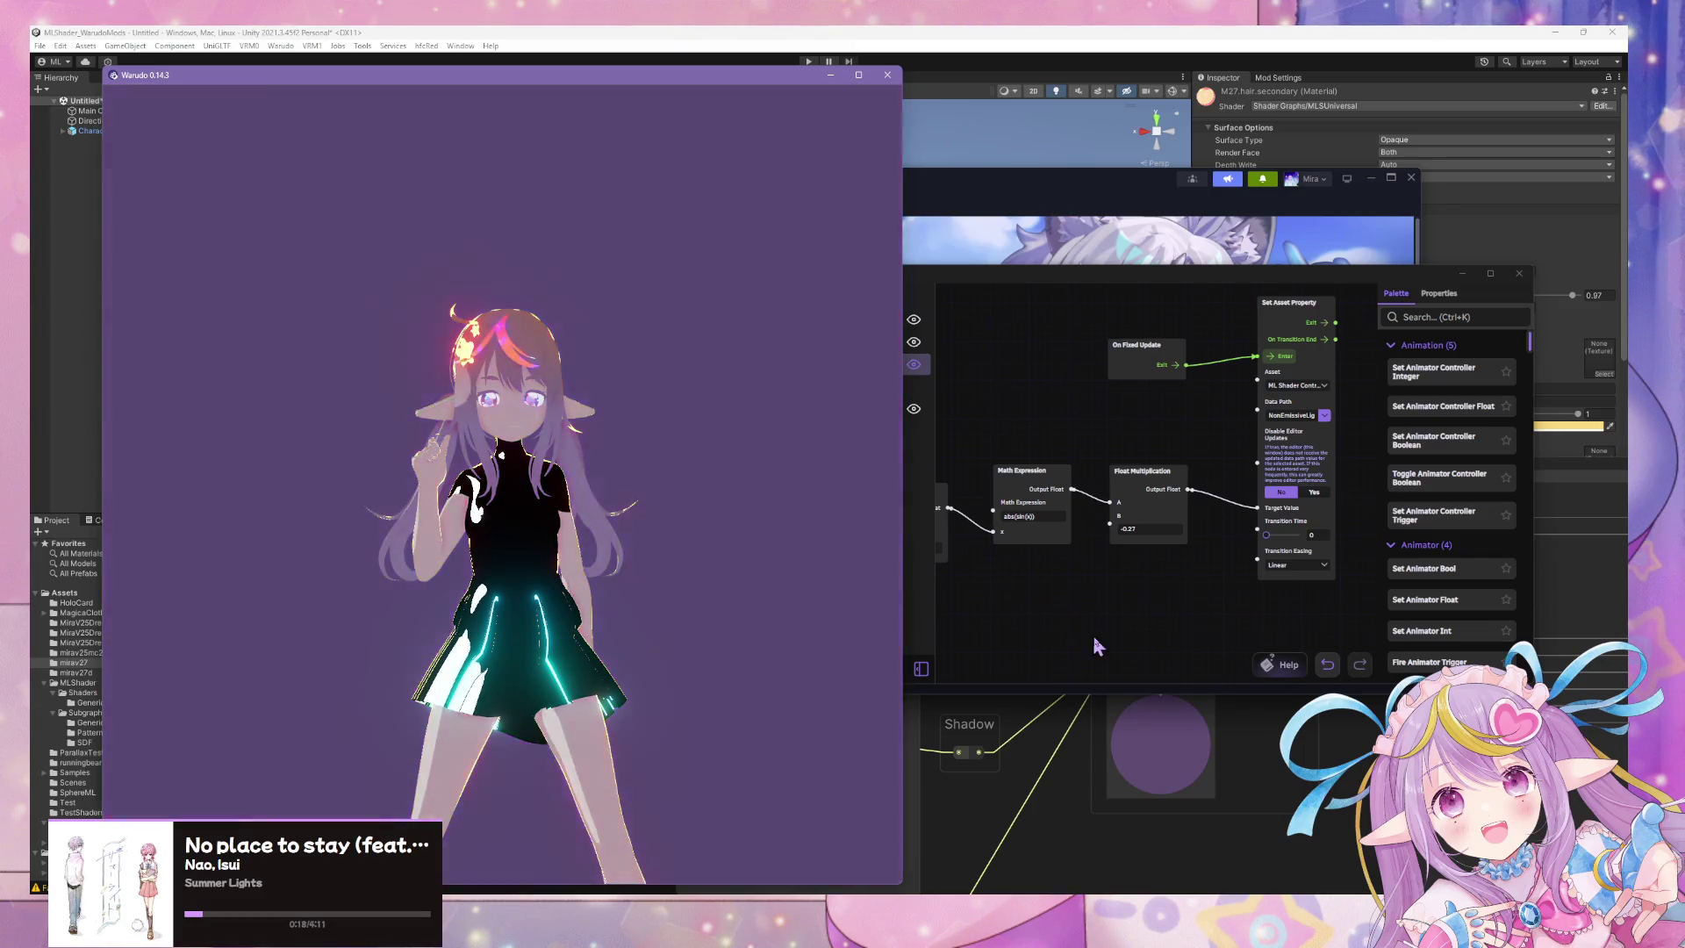
# Watch the pulsing lighting in the preview, then select MMD Player in the scene asset list.
pyautogui.click(1084, 637)
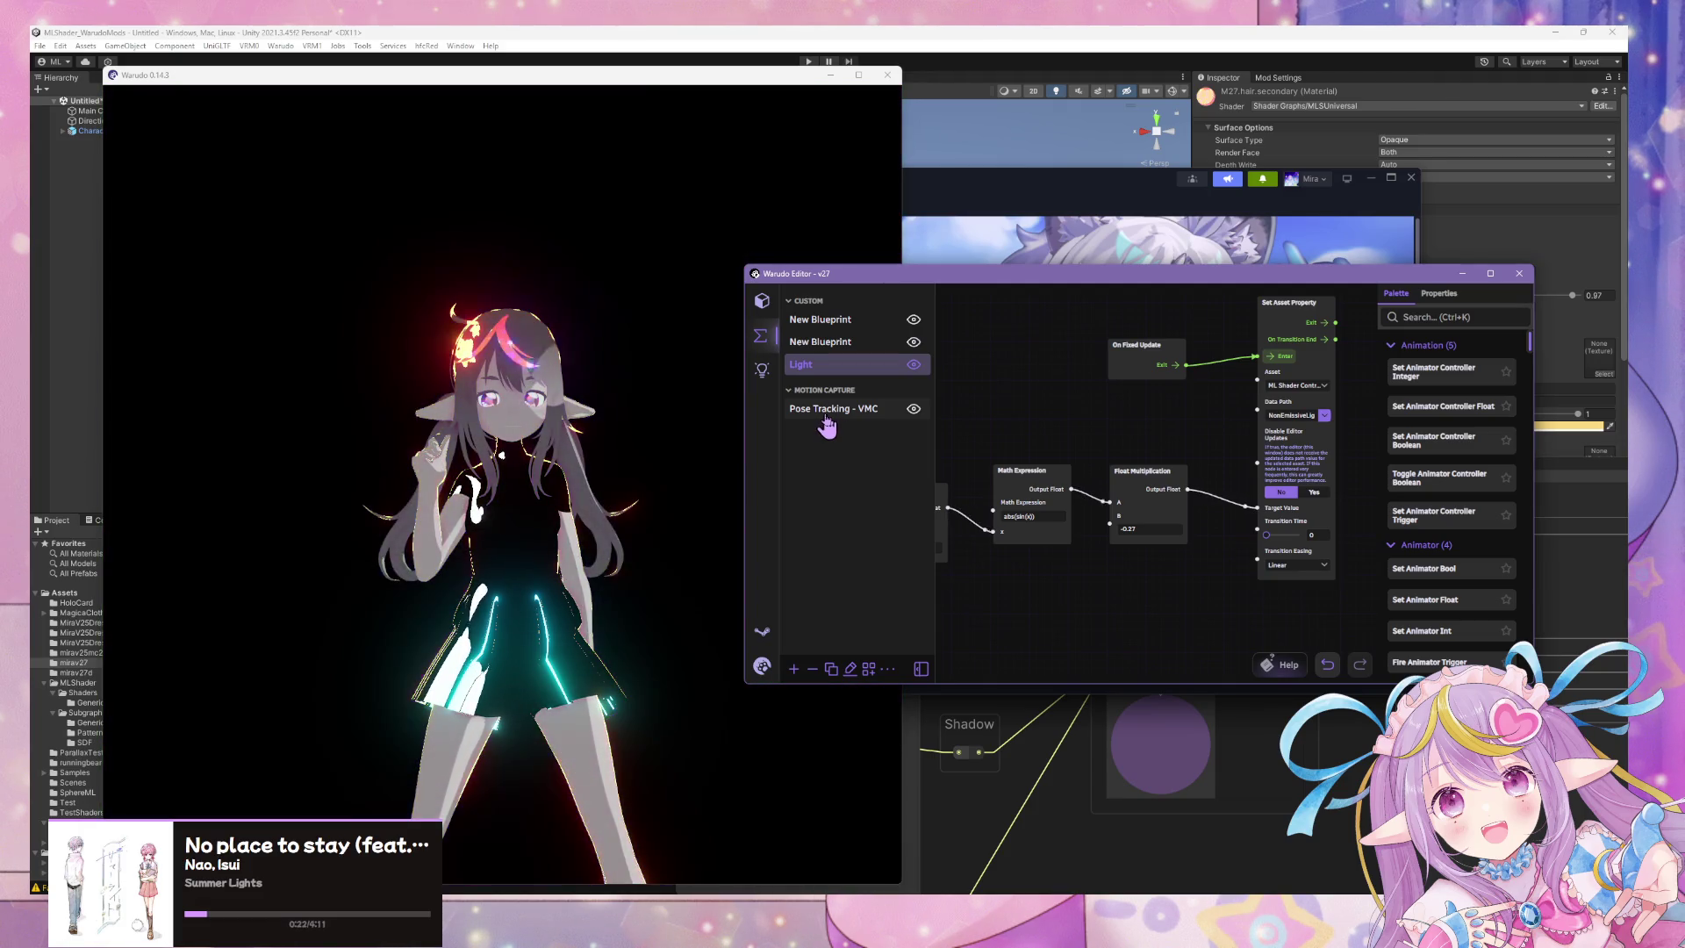
pyautogui.click(592, 493)
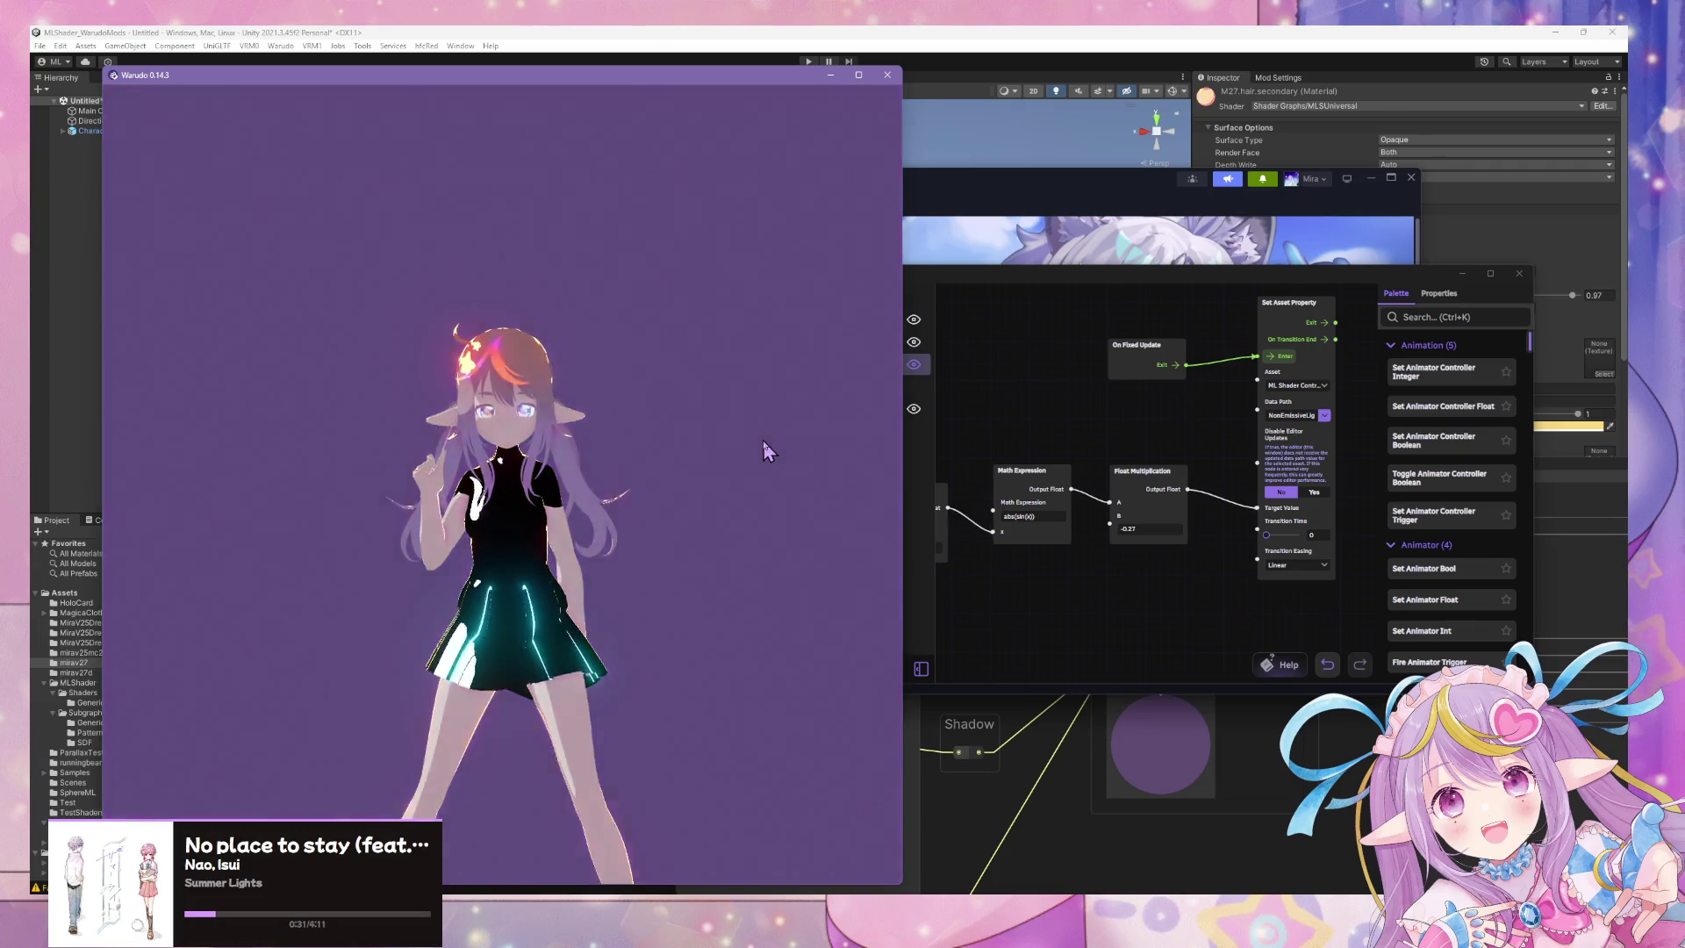
pyautogui.click(917, 386)
pyautogui.click(759, 303)
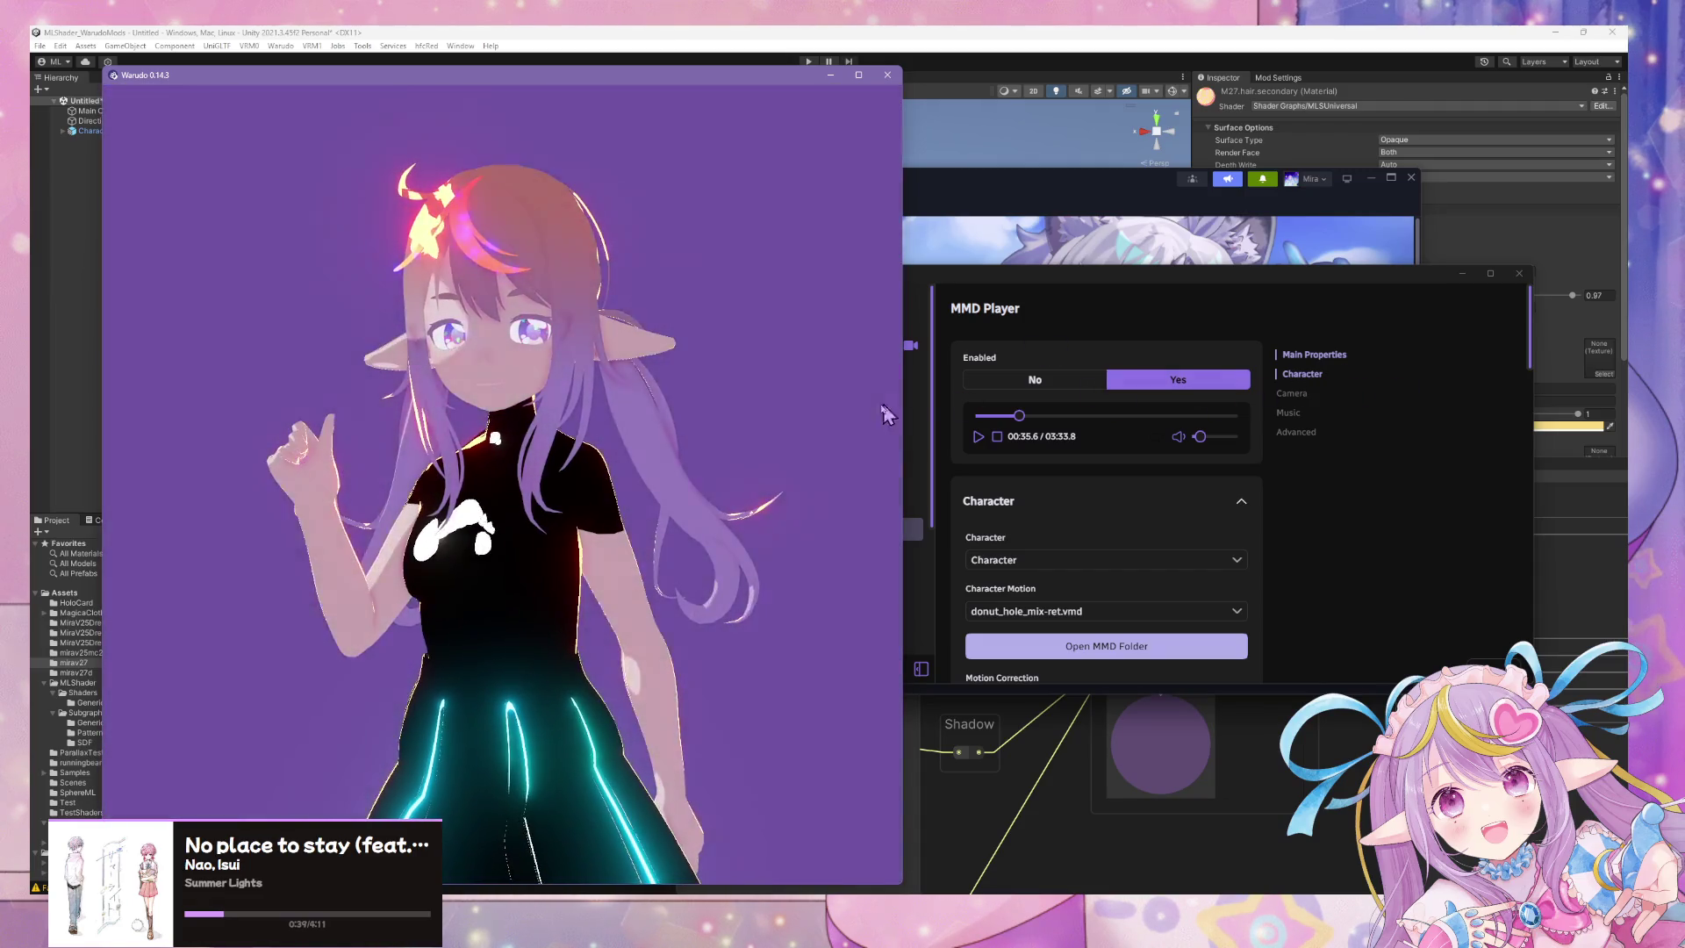
# Preview a Character Expression from its Expressions settings in the Warudo view.
pyautogui.click(1403, 518)
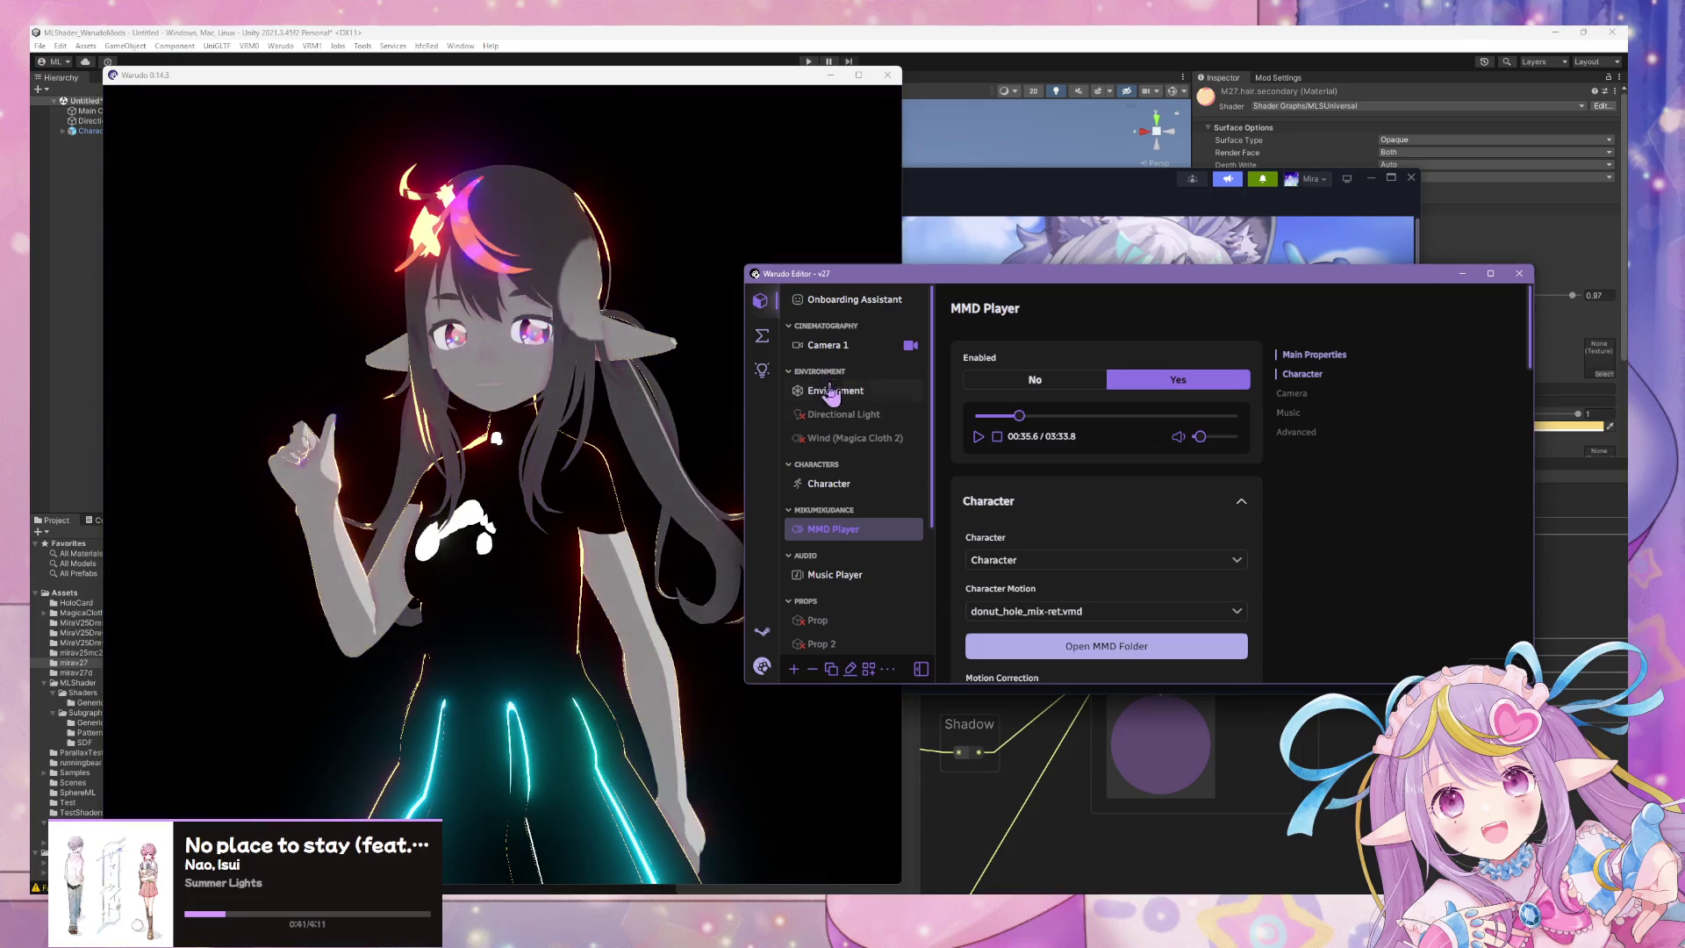
pyautogui.click(828, 484)
pyautogui.click(1308, 395)
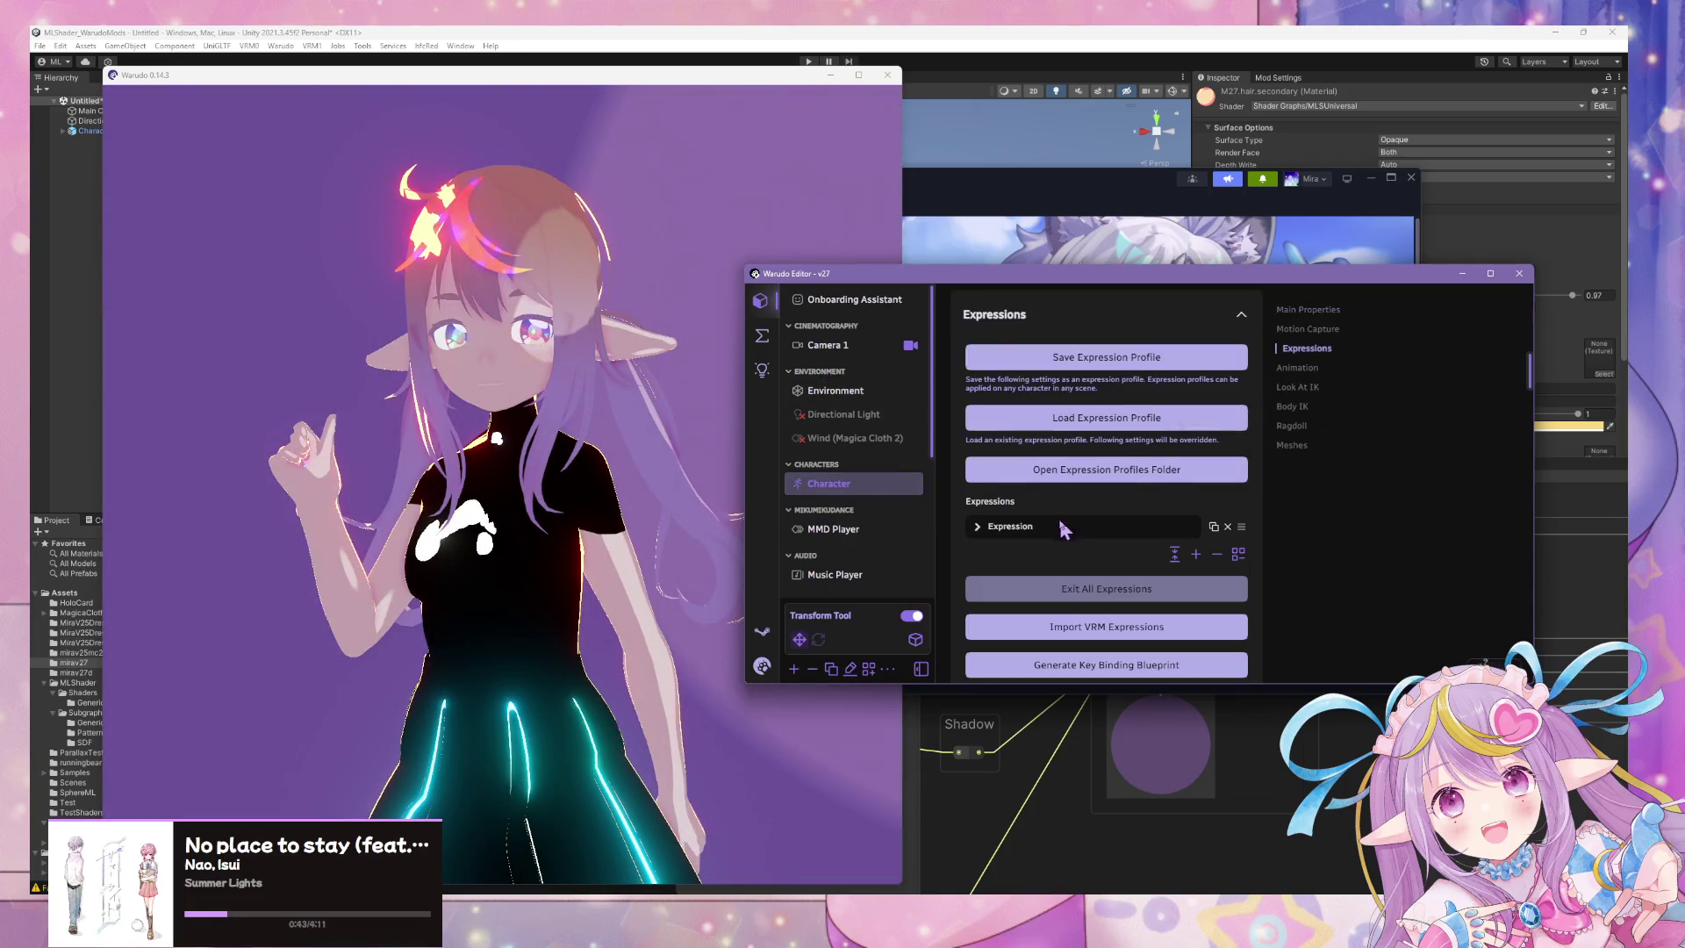
pyautogui.click(1022, 537)
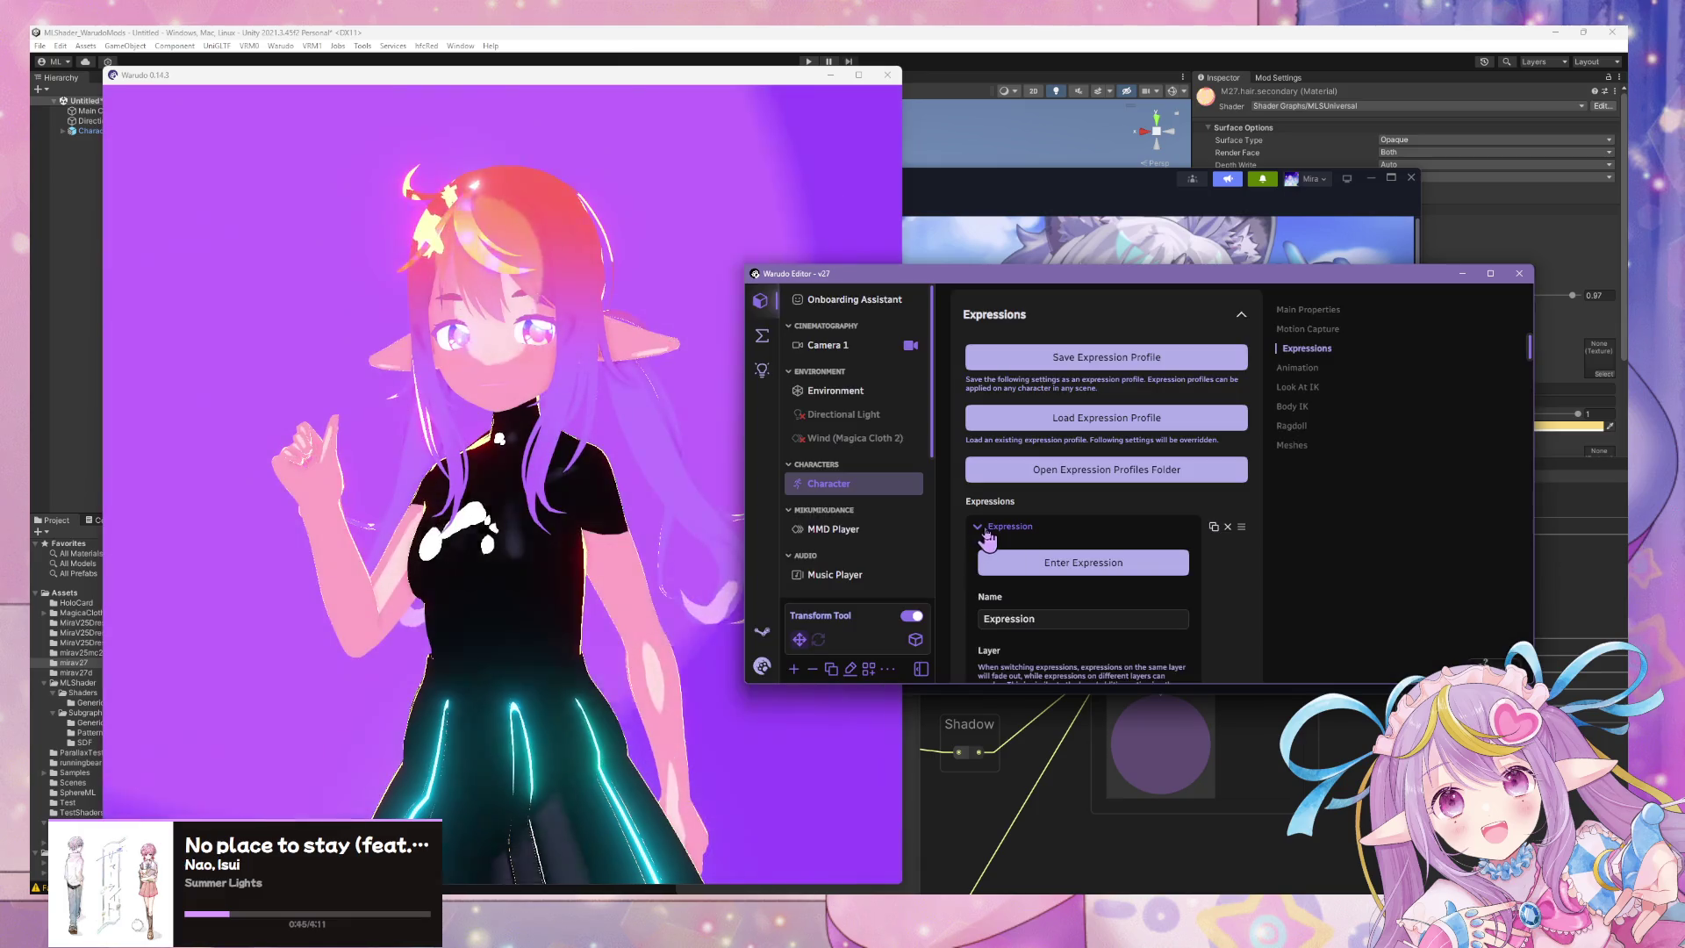
pyautogui.click(1064, 562)
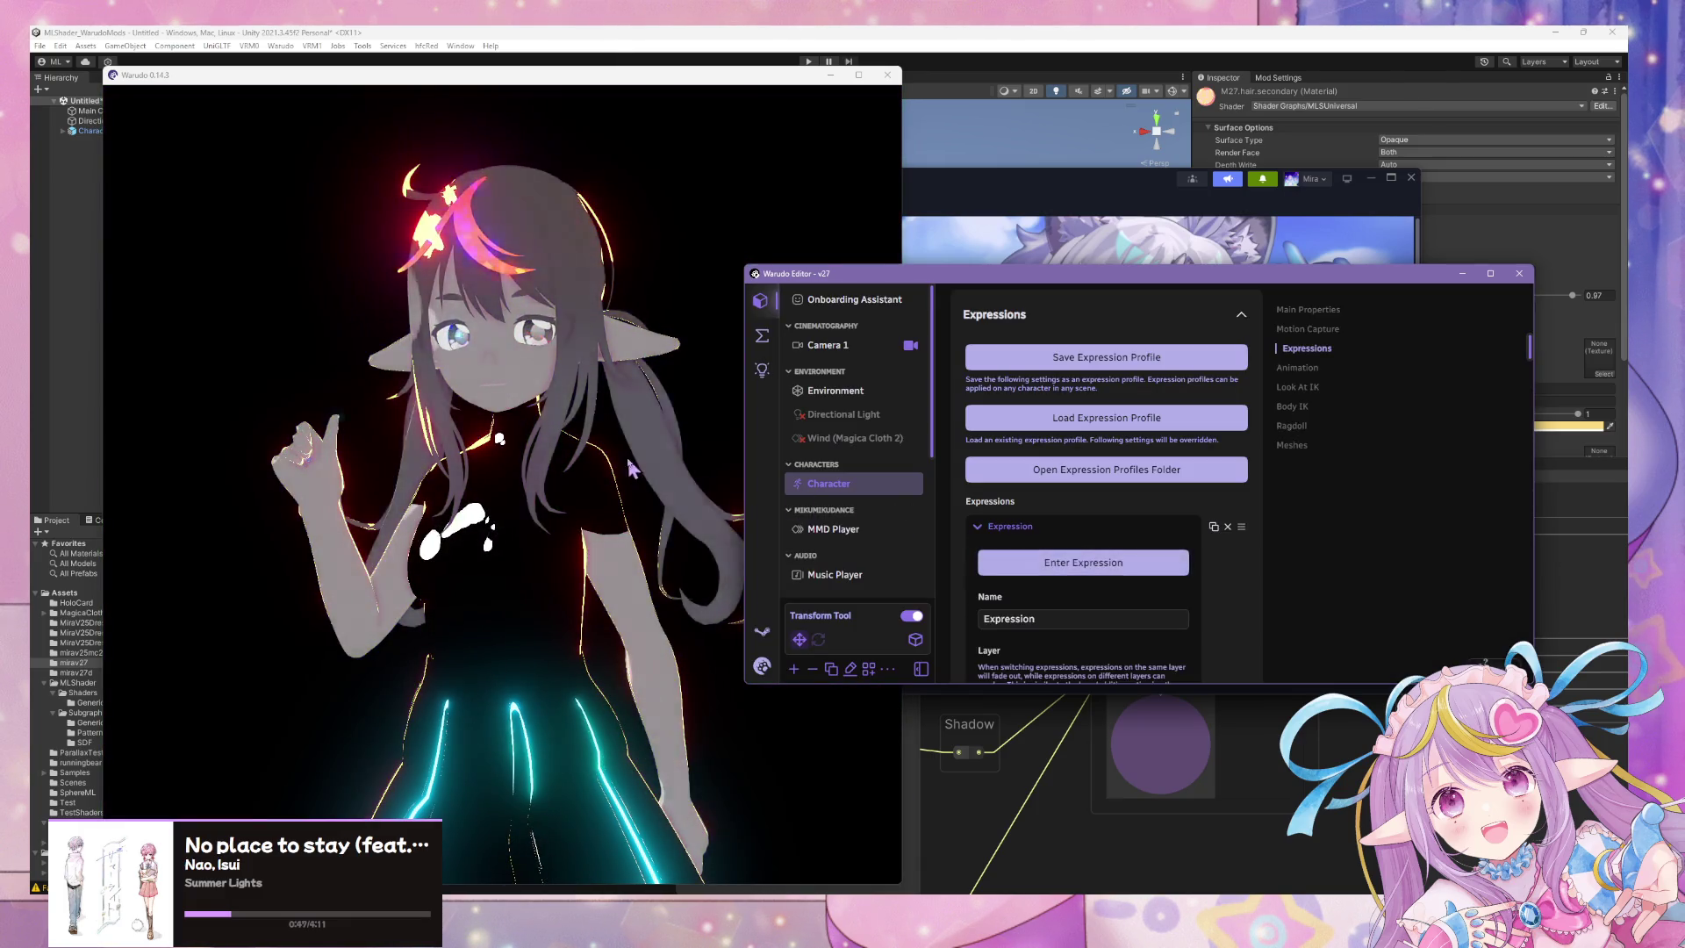
pyautogui.click(628, 462)
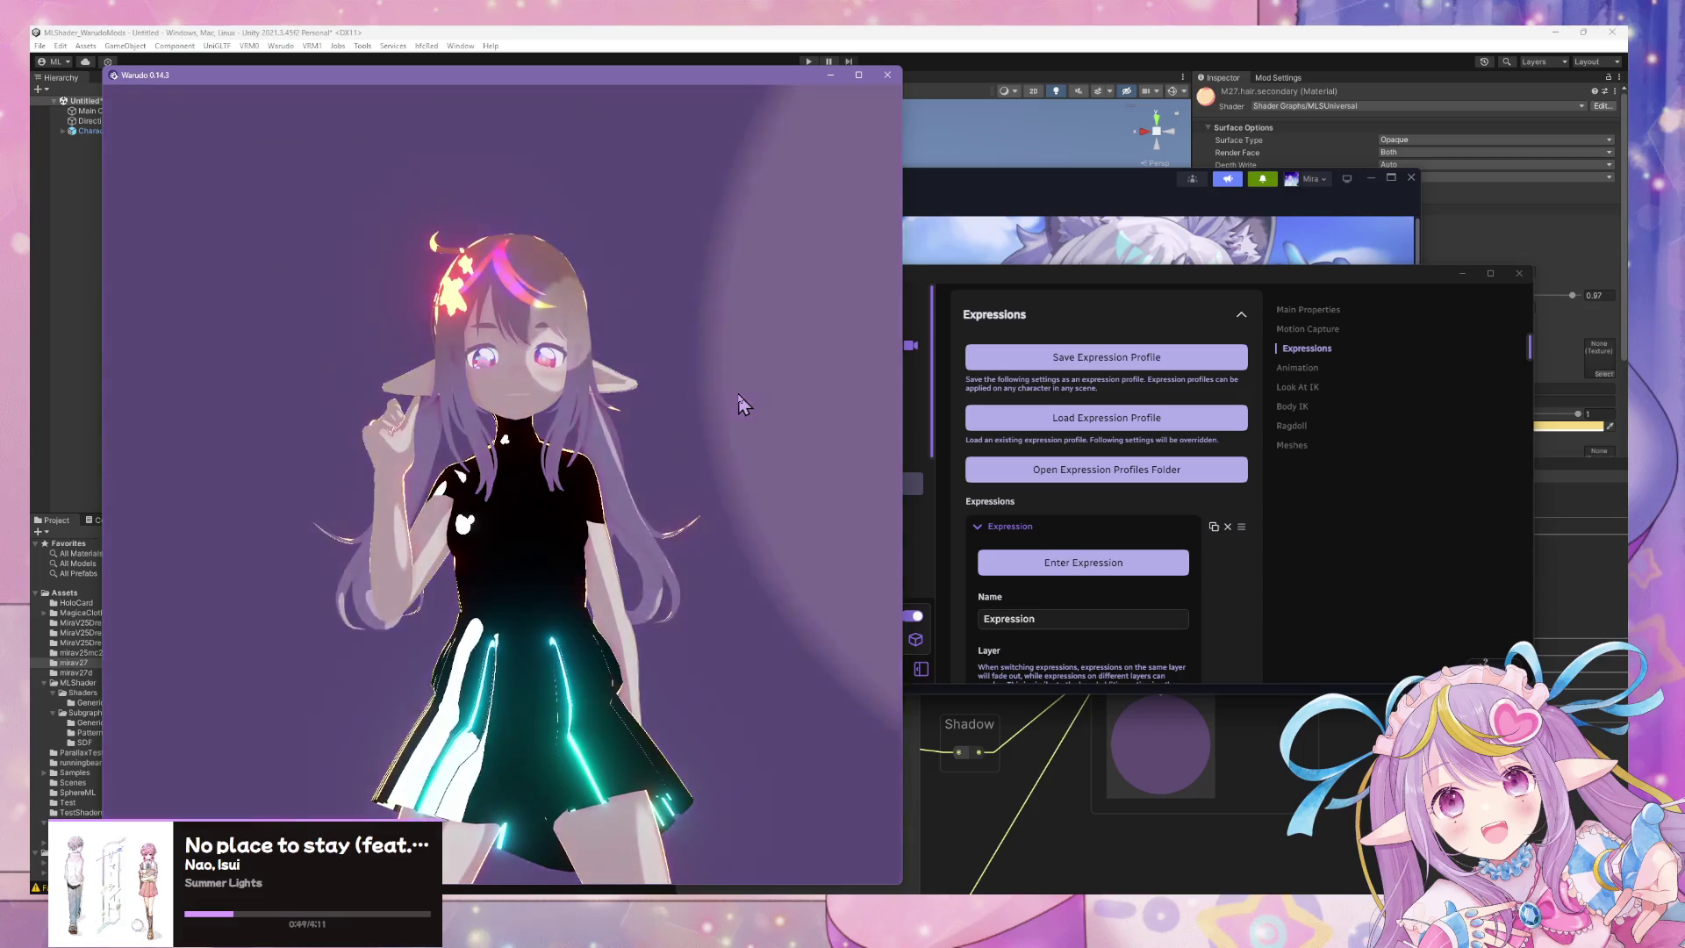
# Set Camera 1's Ambient Occlusion Enabled to No.
pyautogui.click(1402, 641)
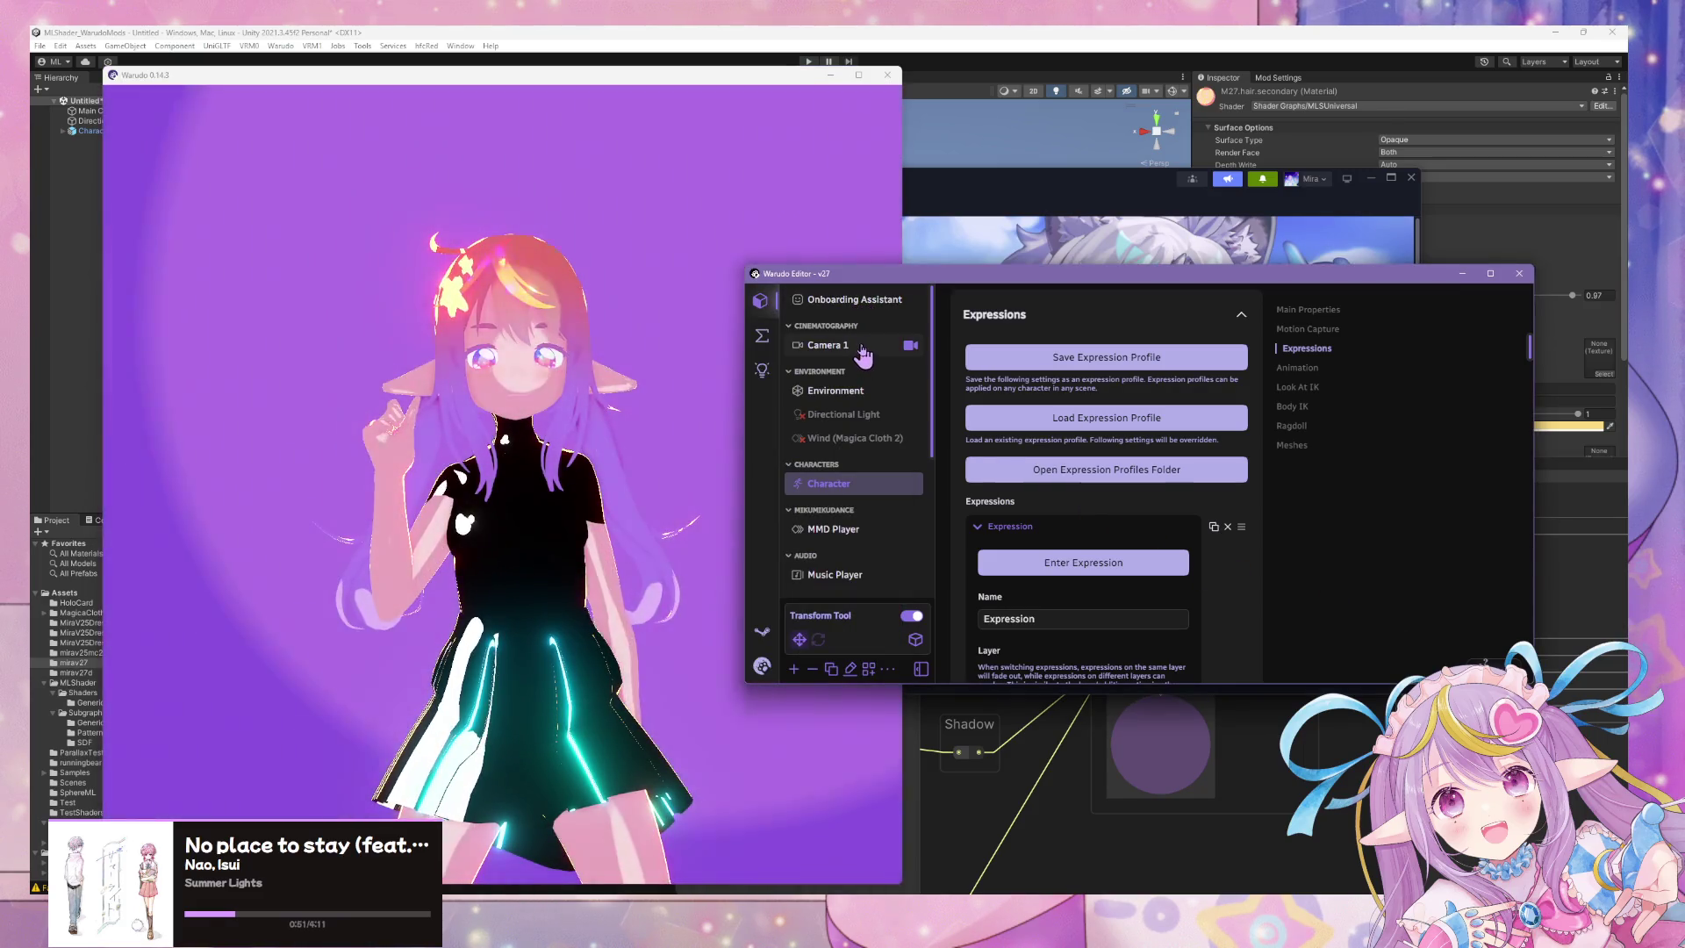
pyautogui.click(865, 345)
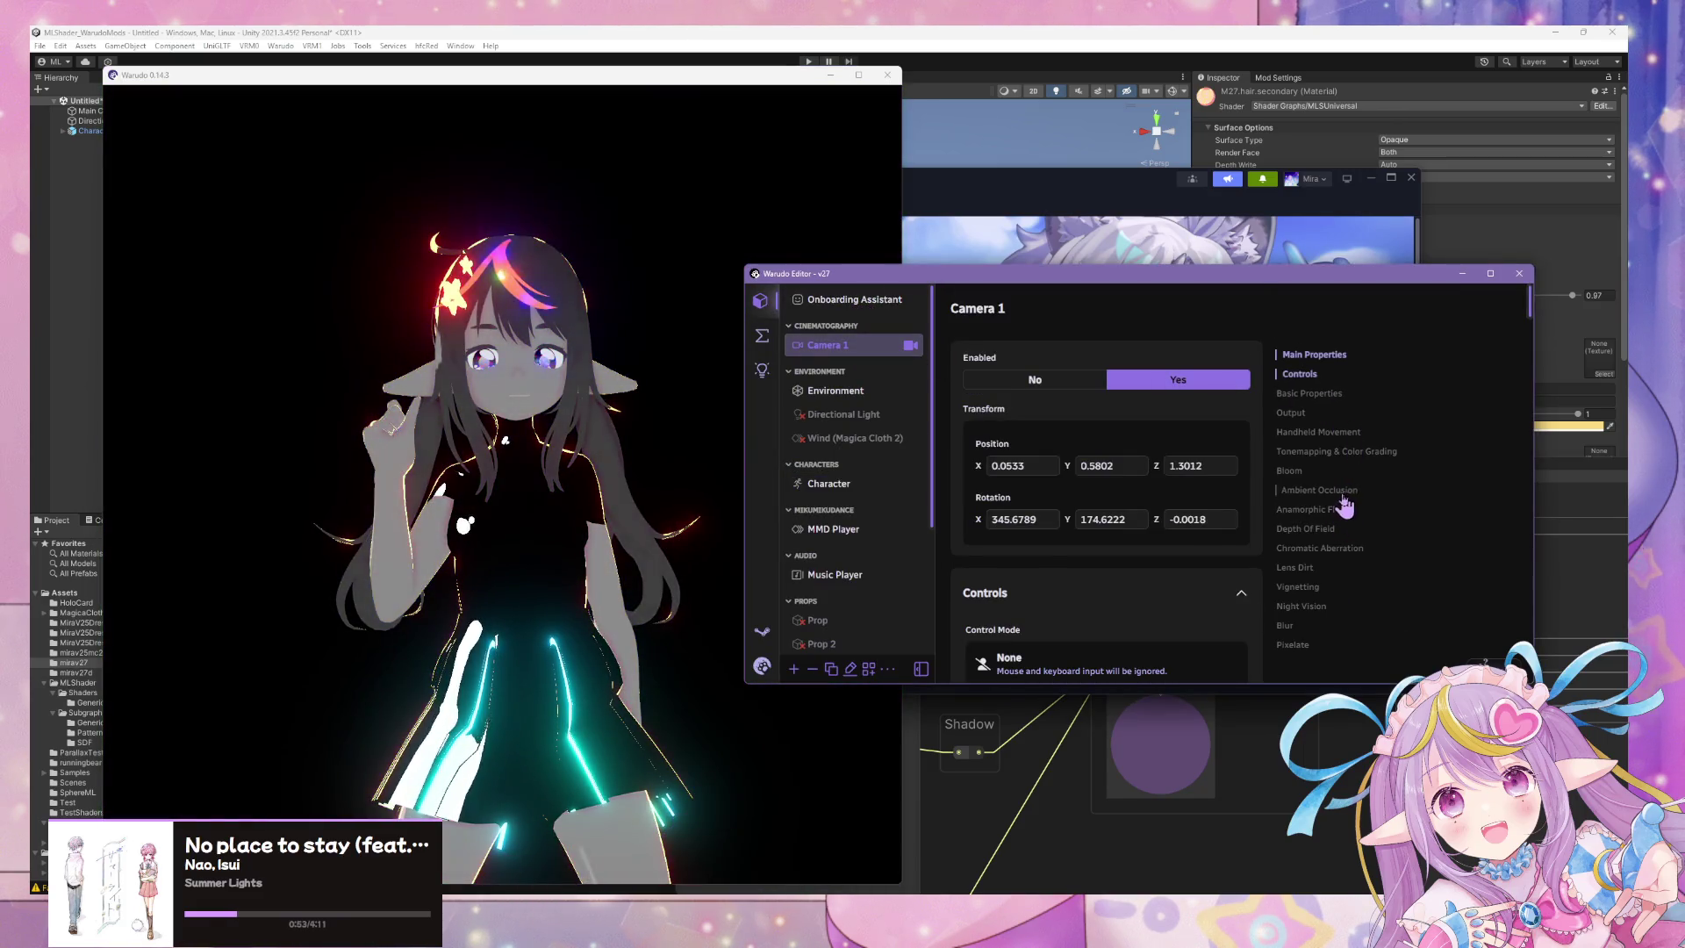
pyautogui.click(1342, 493)
pyautogui.click(1036, 496)
pyautogui.click(630, 386)
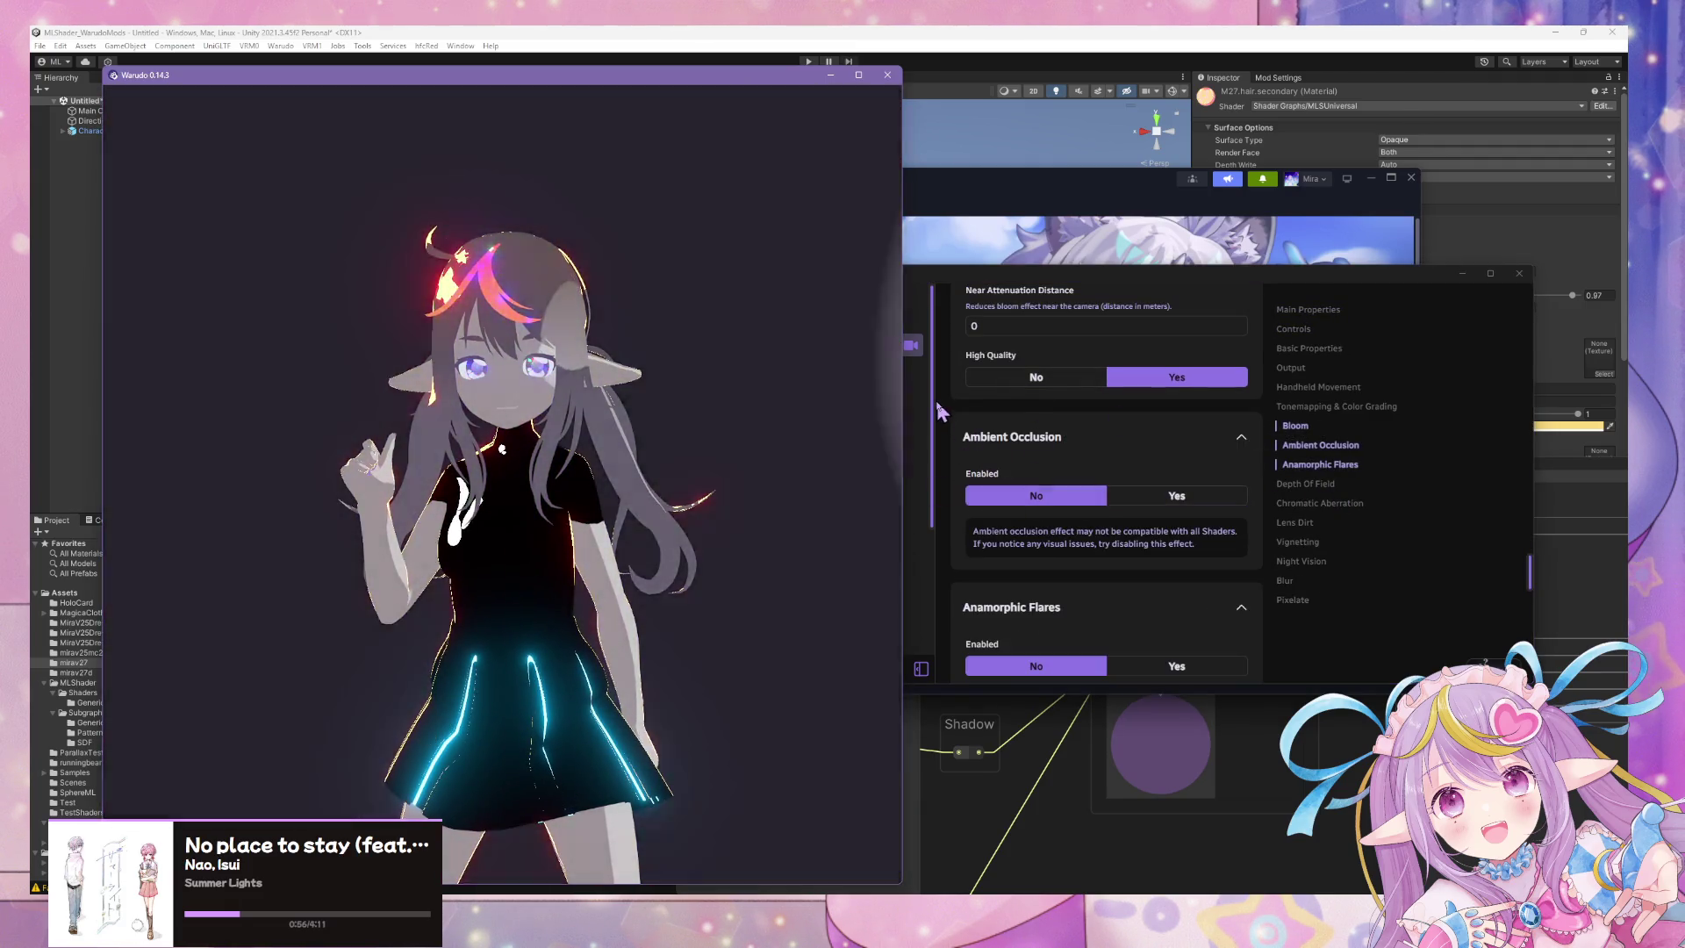
# Seek the MMD Player dance motion ahead to about 01:40.8 and watch the preview.
pyautogui.click(935, 397)
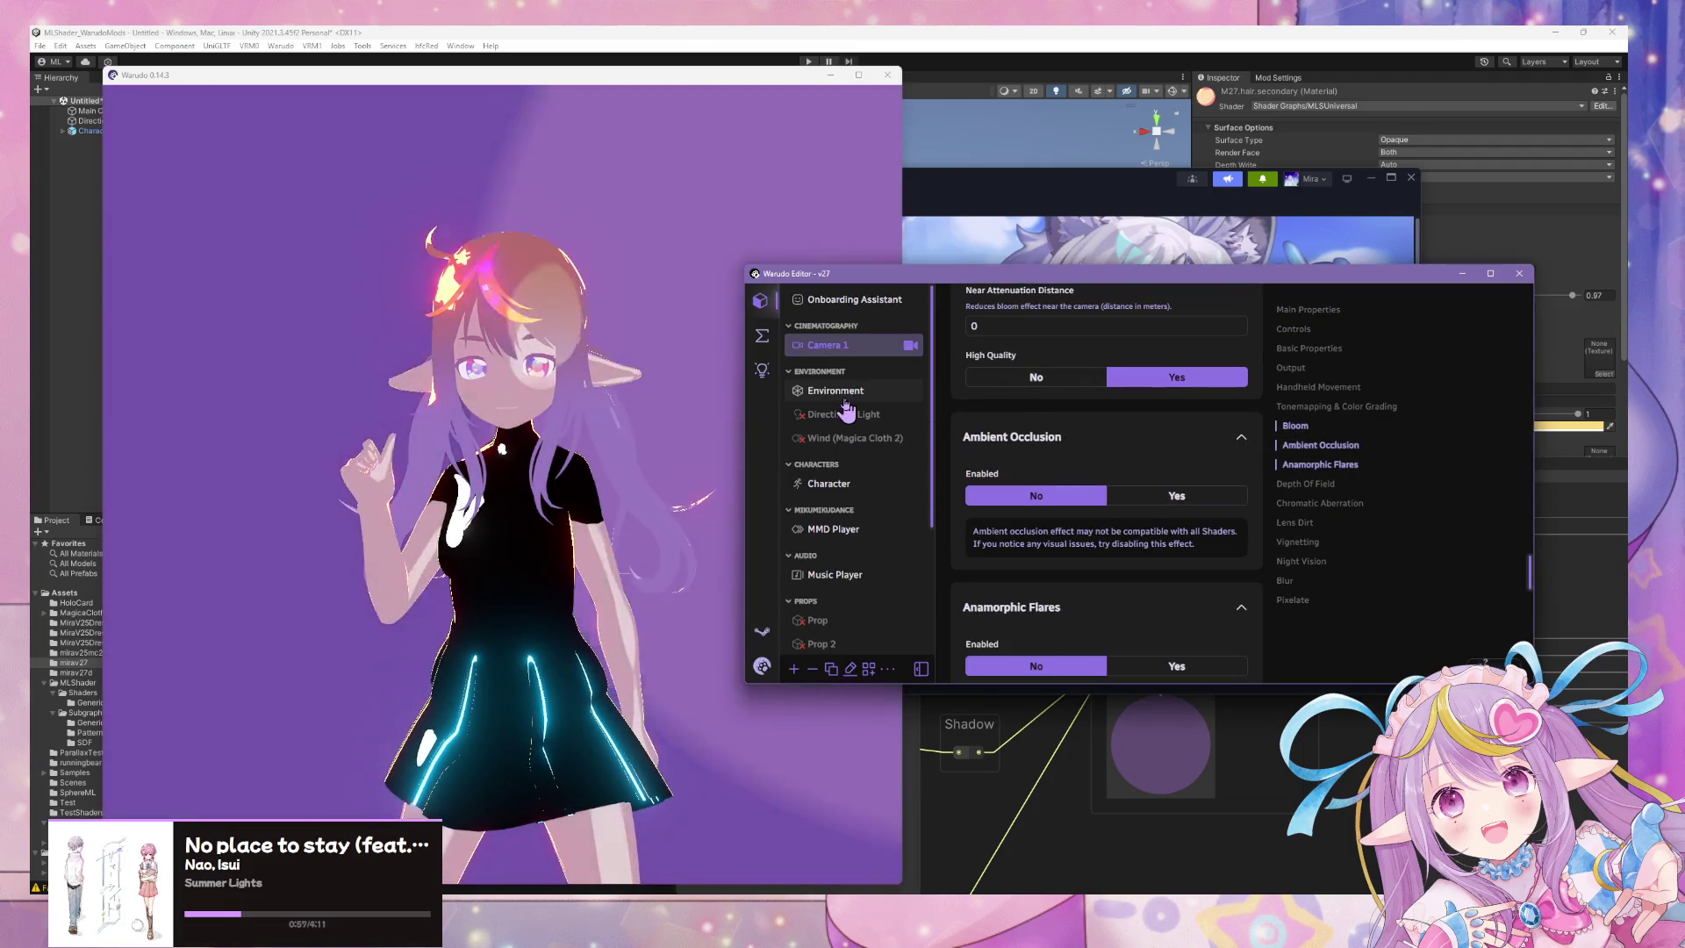
pyautogui.click(843, 484)
pyautogui.click(833, 529)
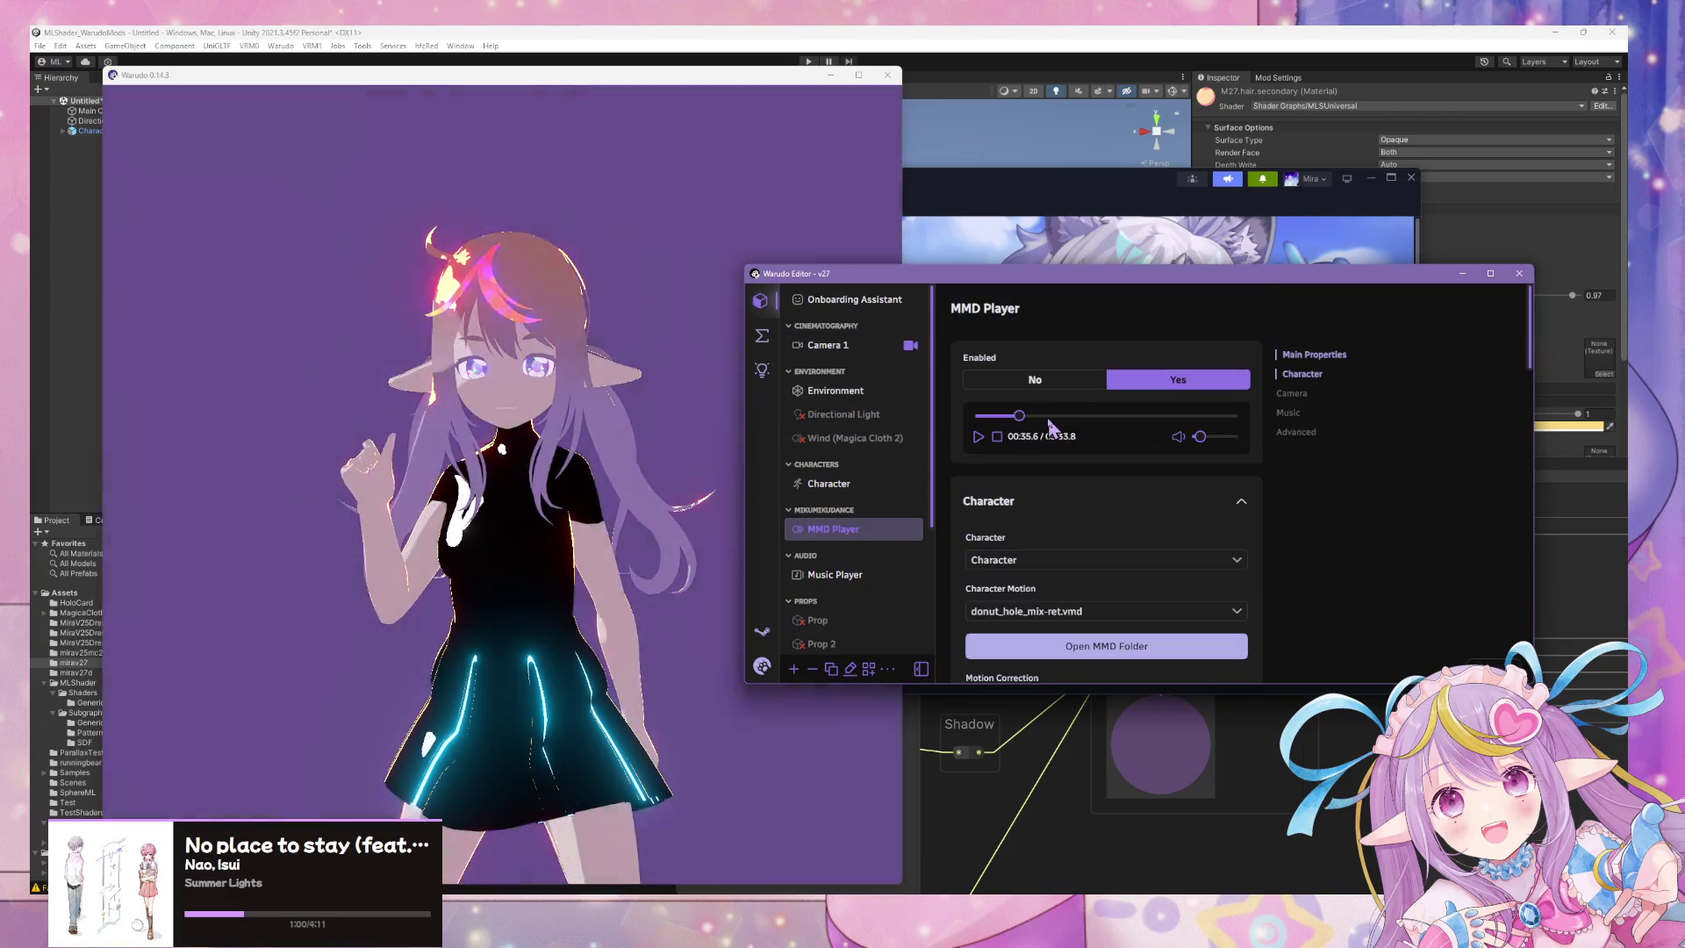
pyautogui.moveTo(1051, 416); pyautogui.dragTo(1086, 415)
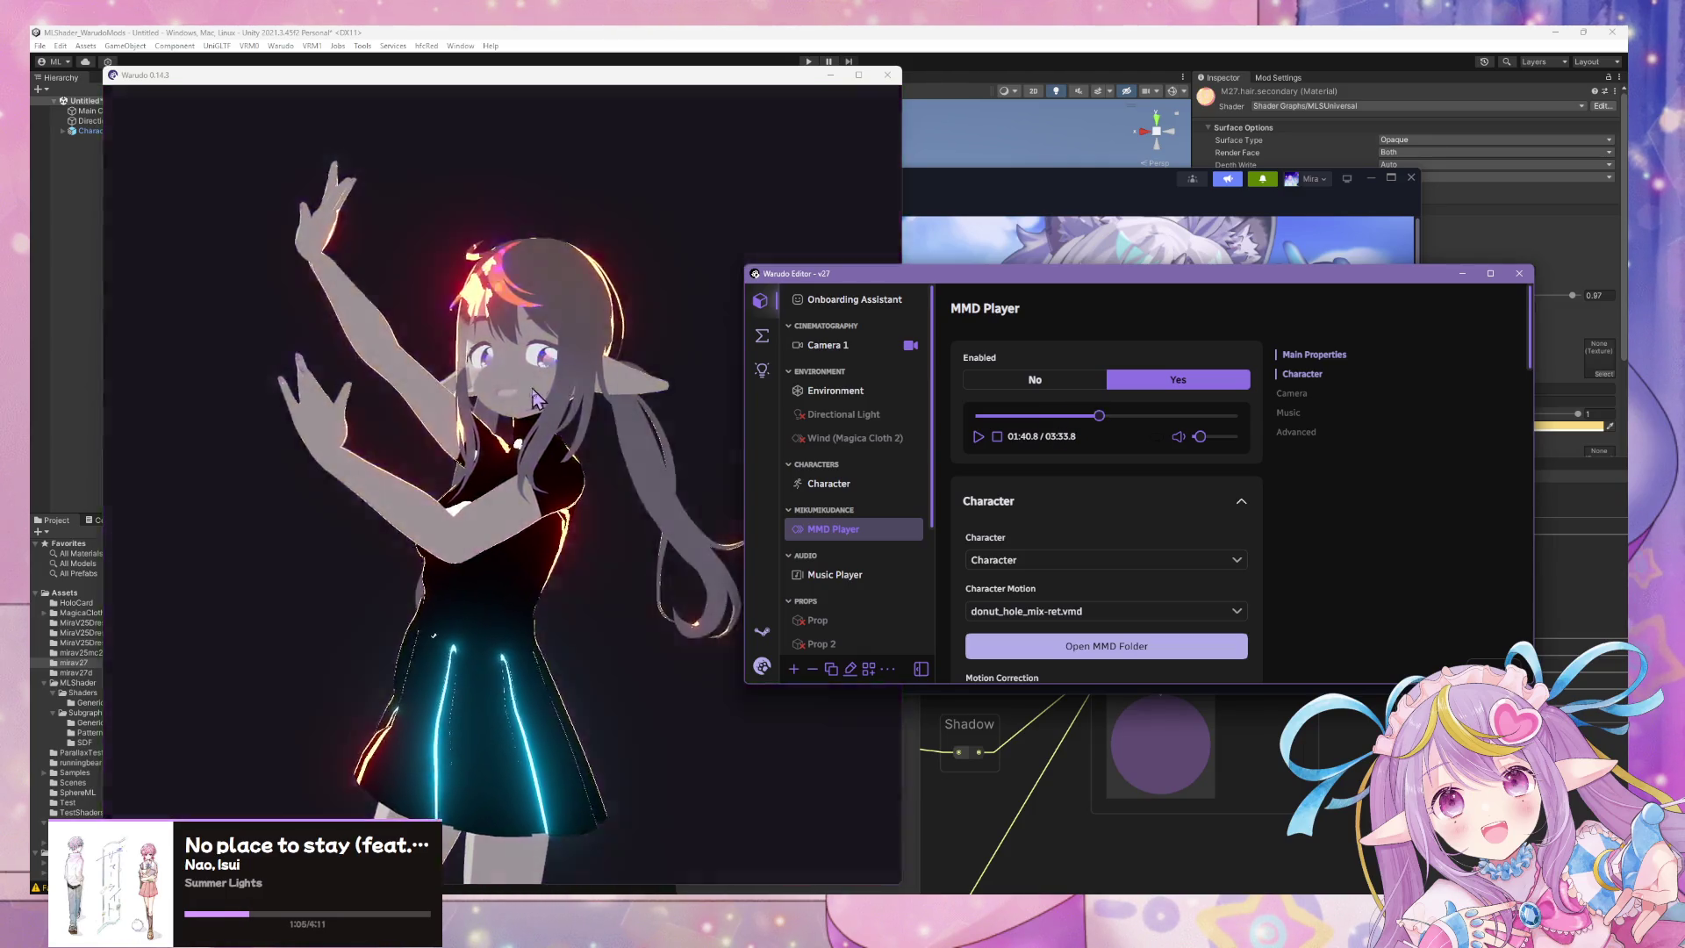
pyautogui.click(658, 440)
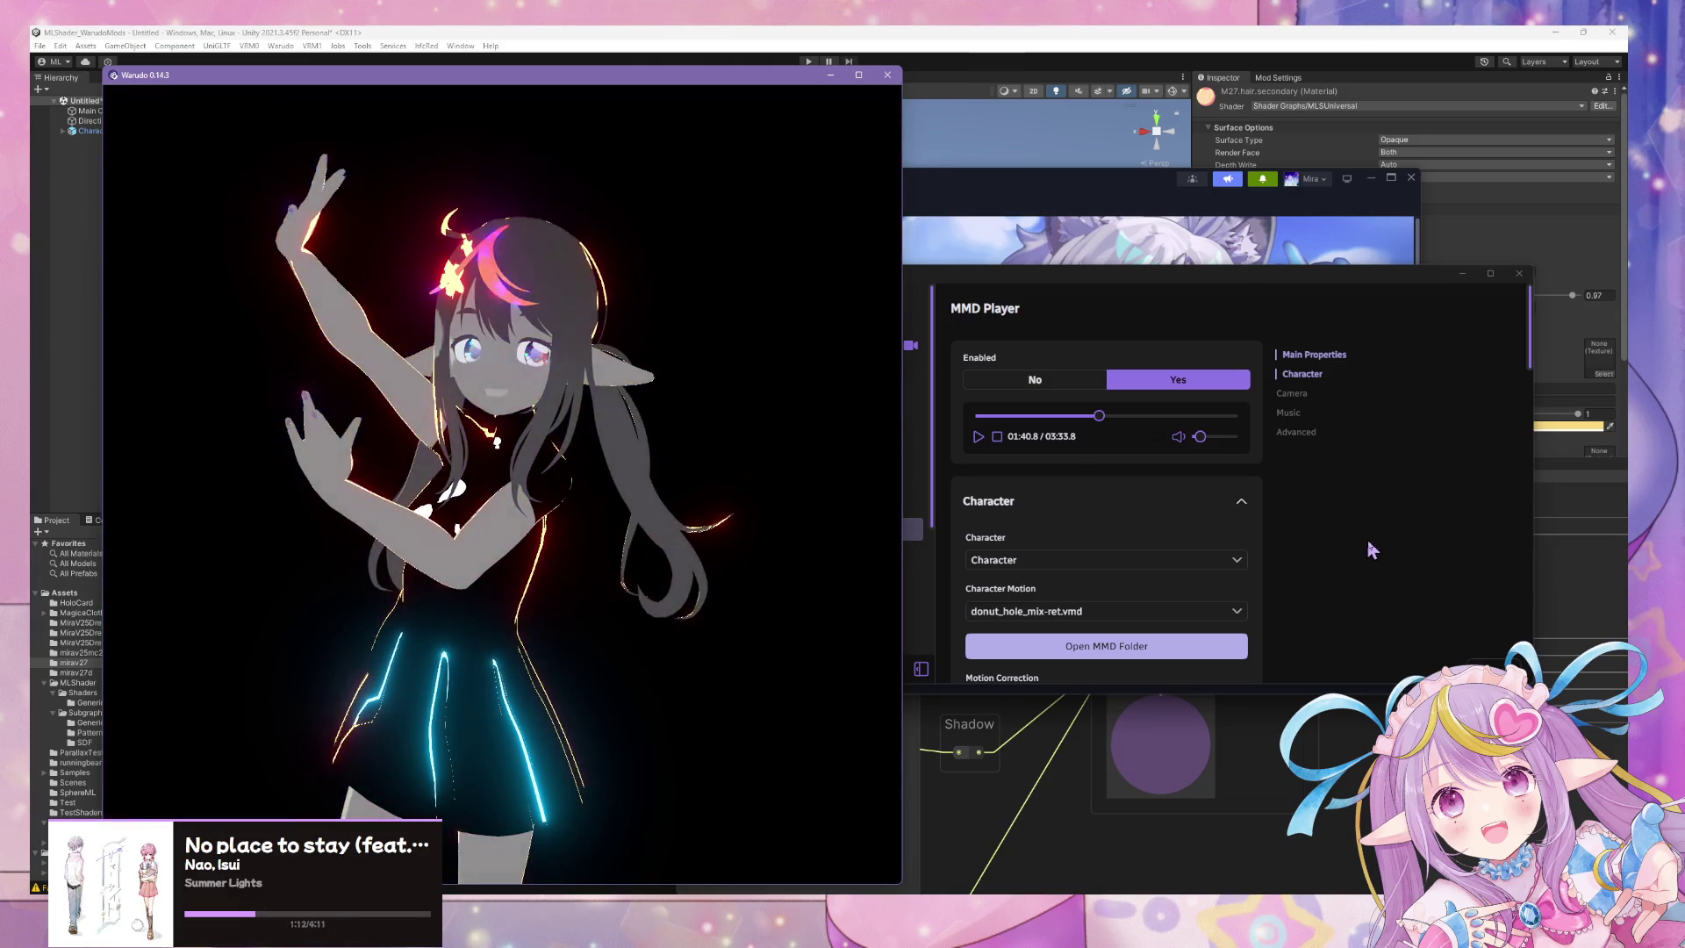
# Show the ML Shader Controller's ambient and global lighting settings.
pyautogui.click(1372, 550)
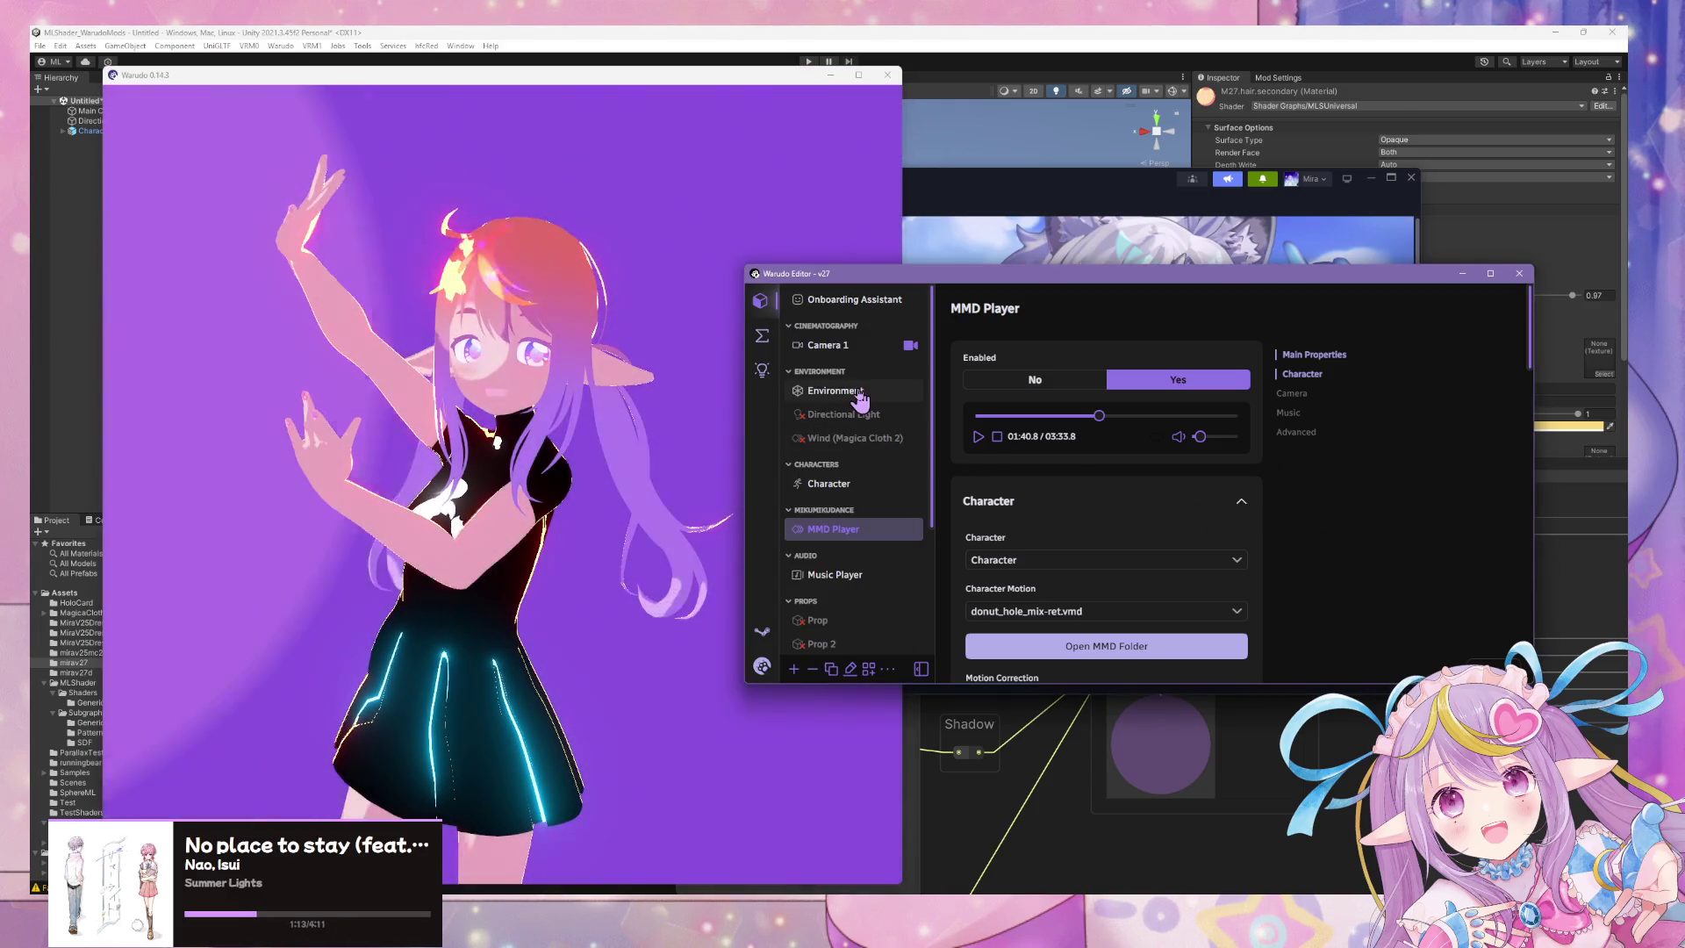
pyautogui.scroll(-3, 853, 494)
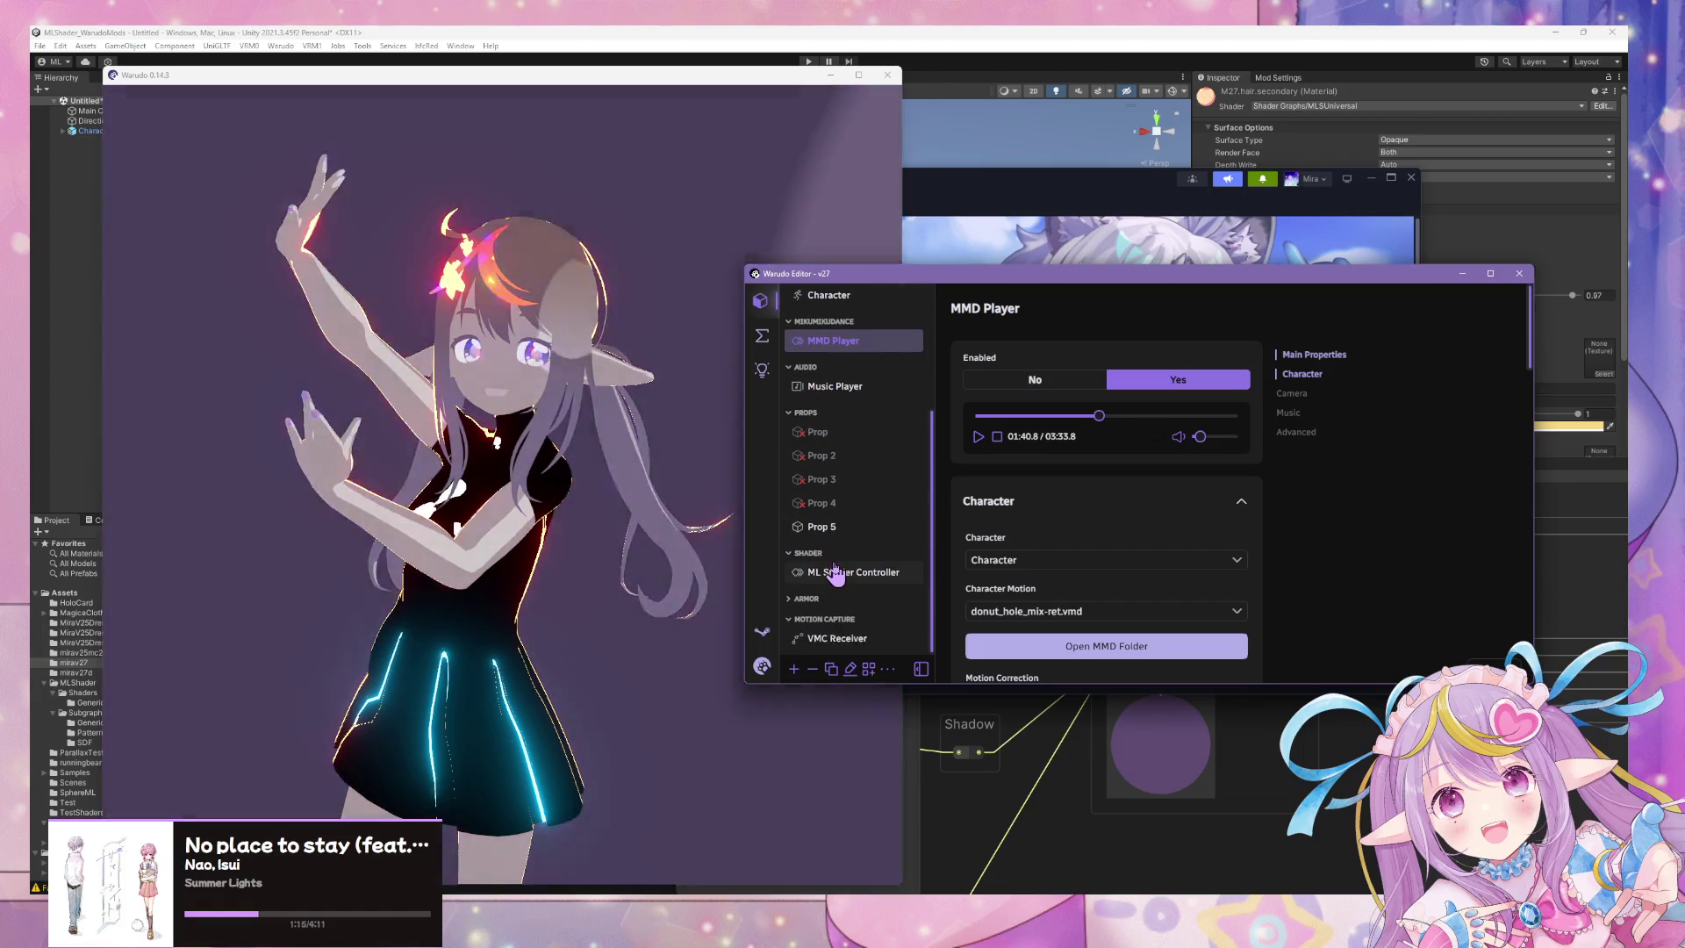
pyautogui.click(854, 572)
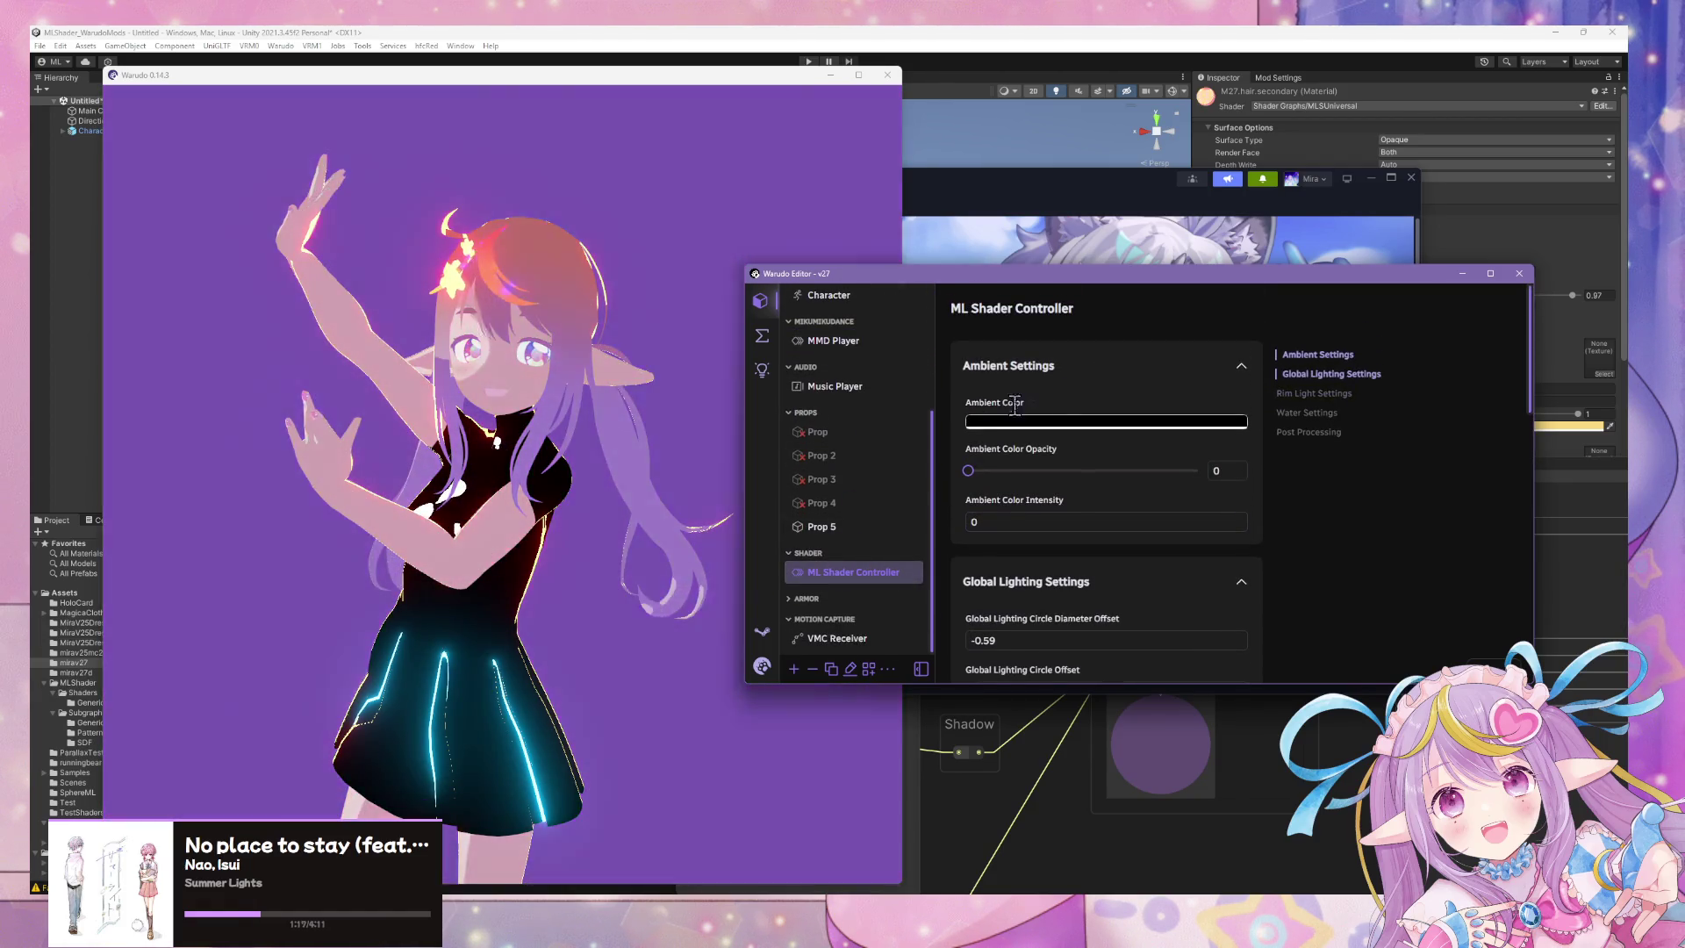
# Set the Global Lighting Circle Diameter Offset to 0 and check the lighting in the preview.
pyautogui.scroll(-5, 1053, 430)
pyautogui.scroll(2, 1016, 376)
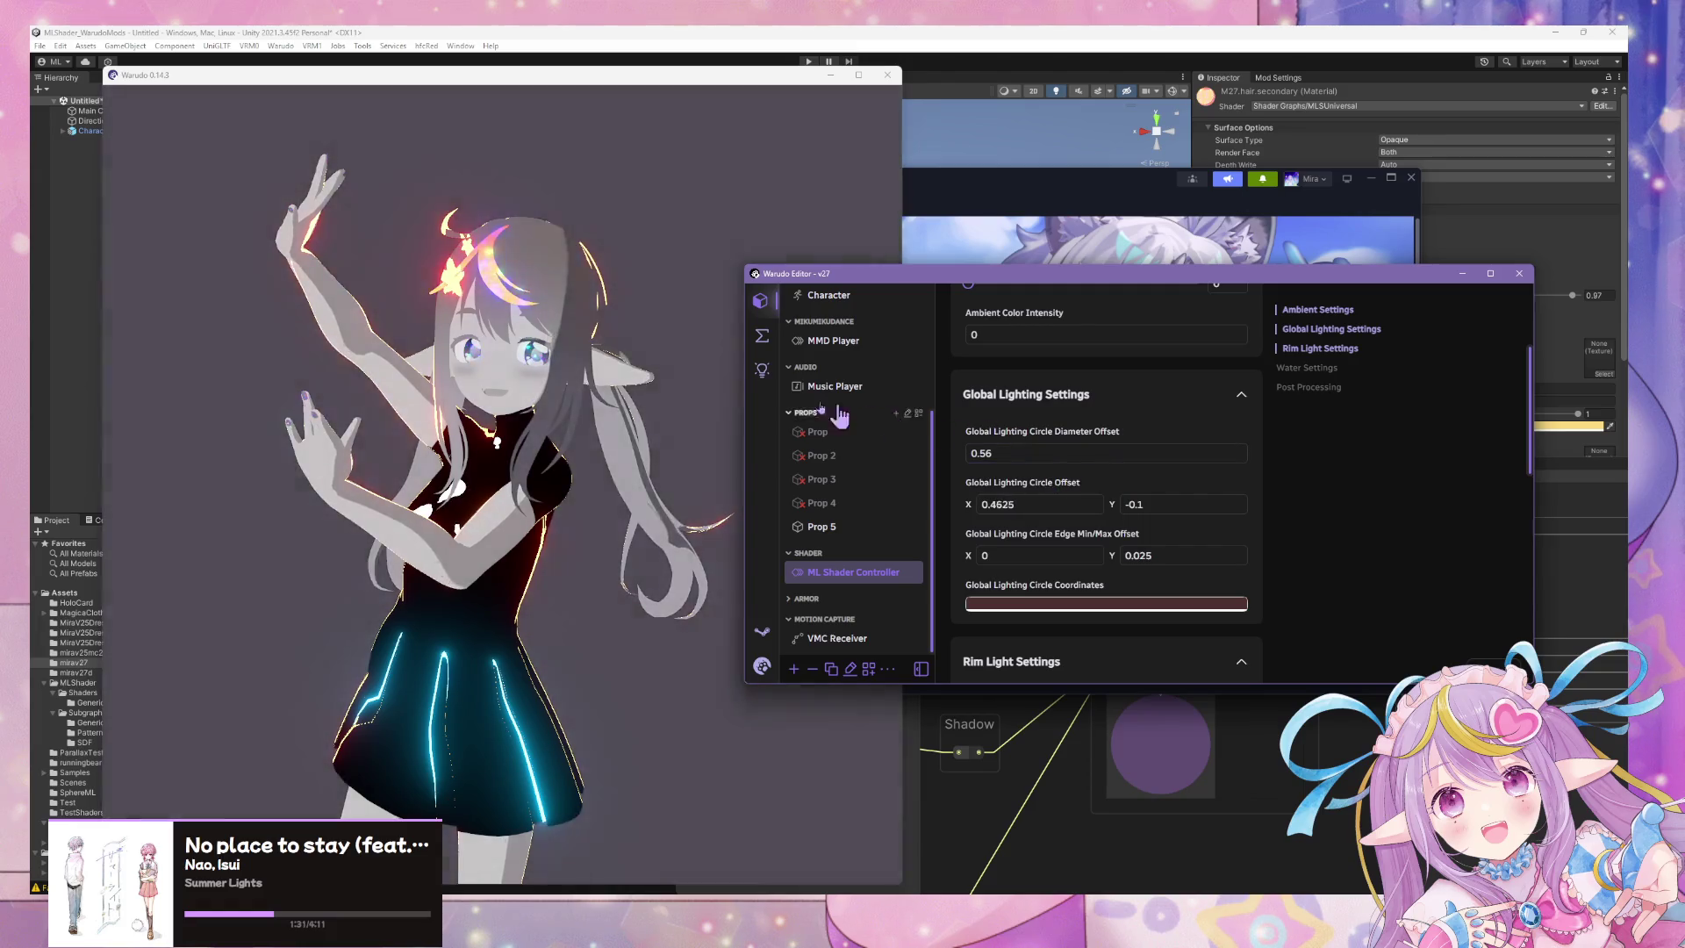
pyautogui.click(733, 383)
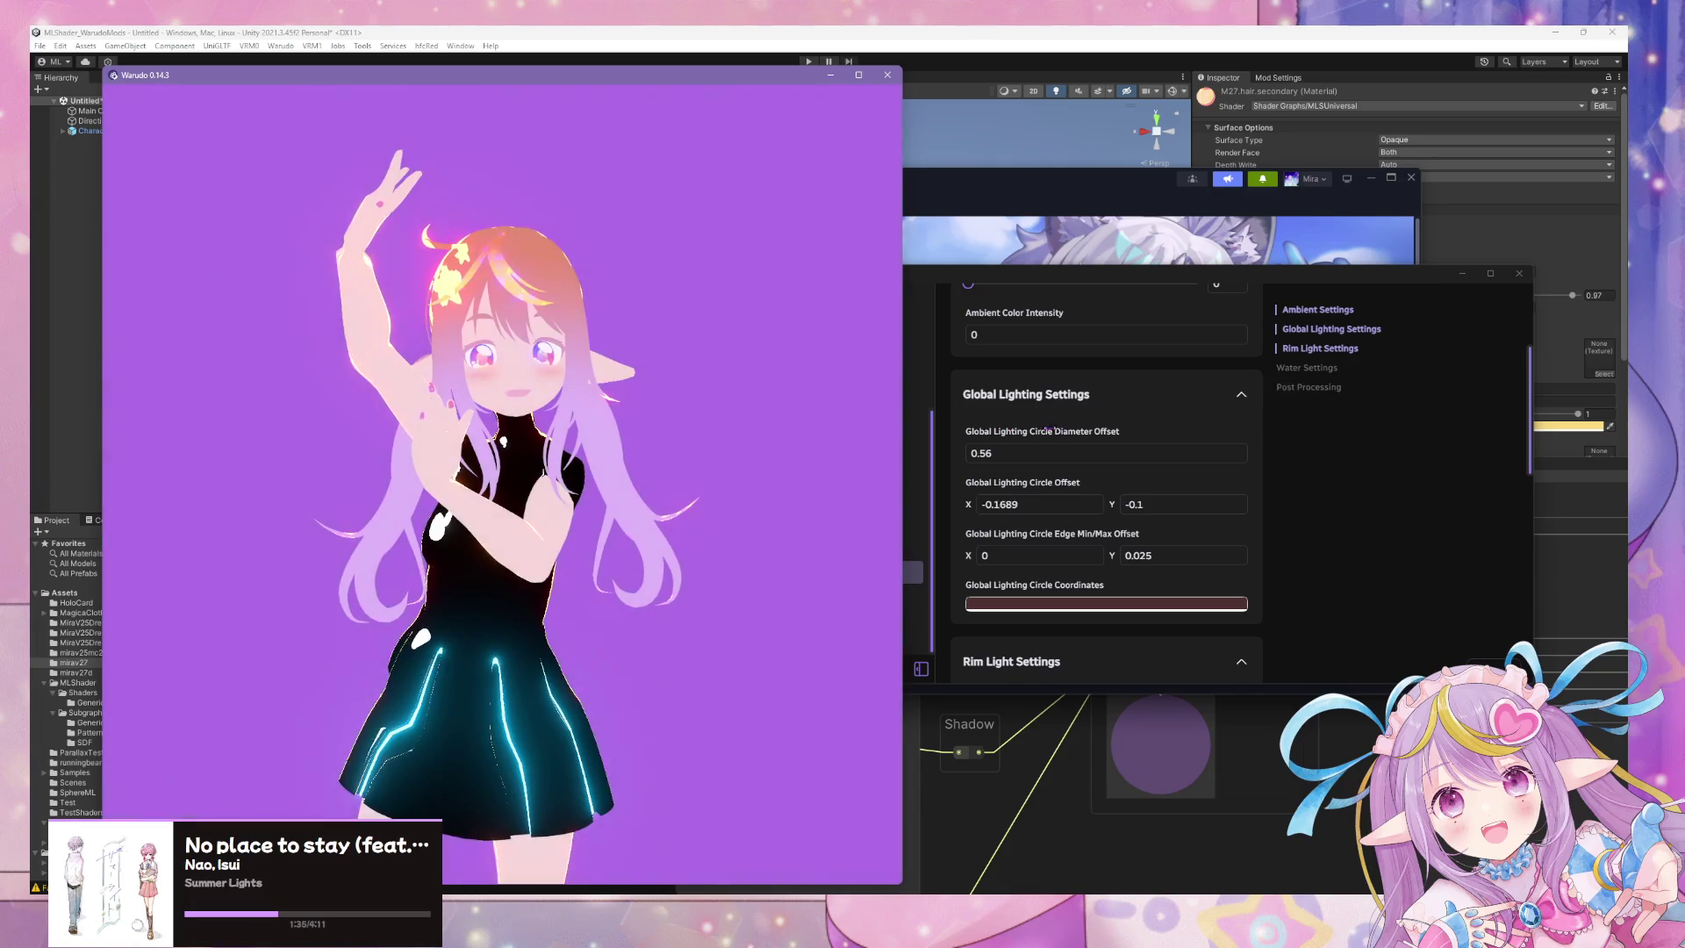
pyautogui.hotkey('alt', 'Tab')
pyautogui.click(1053, 453)
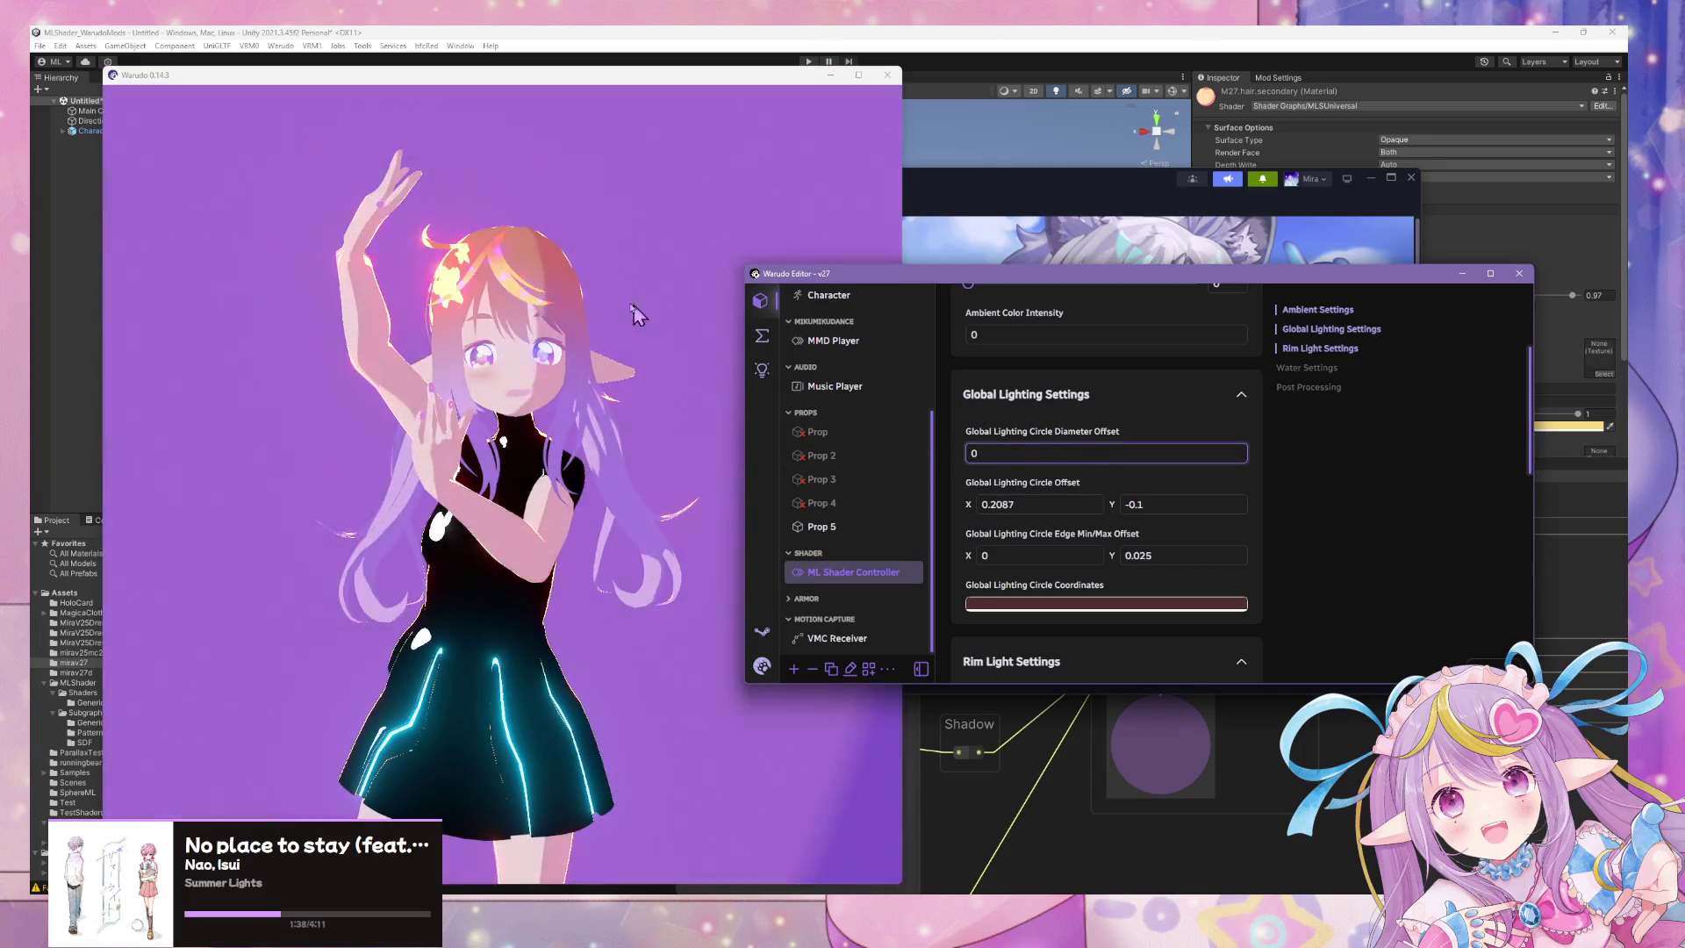
pyautogui.click(532, 288)
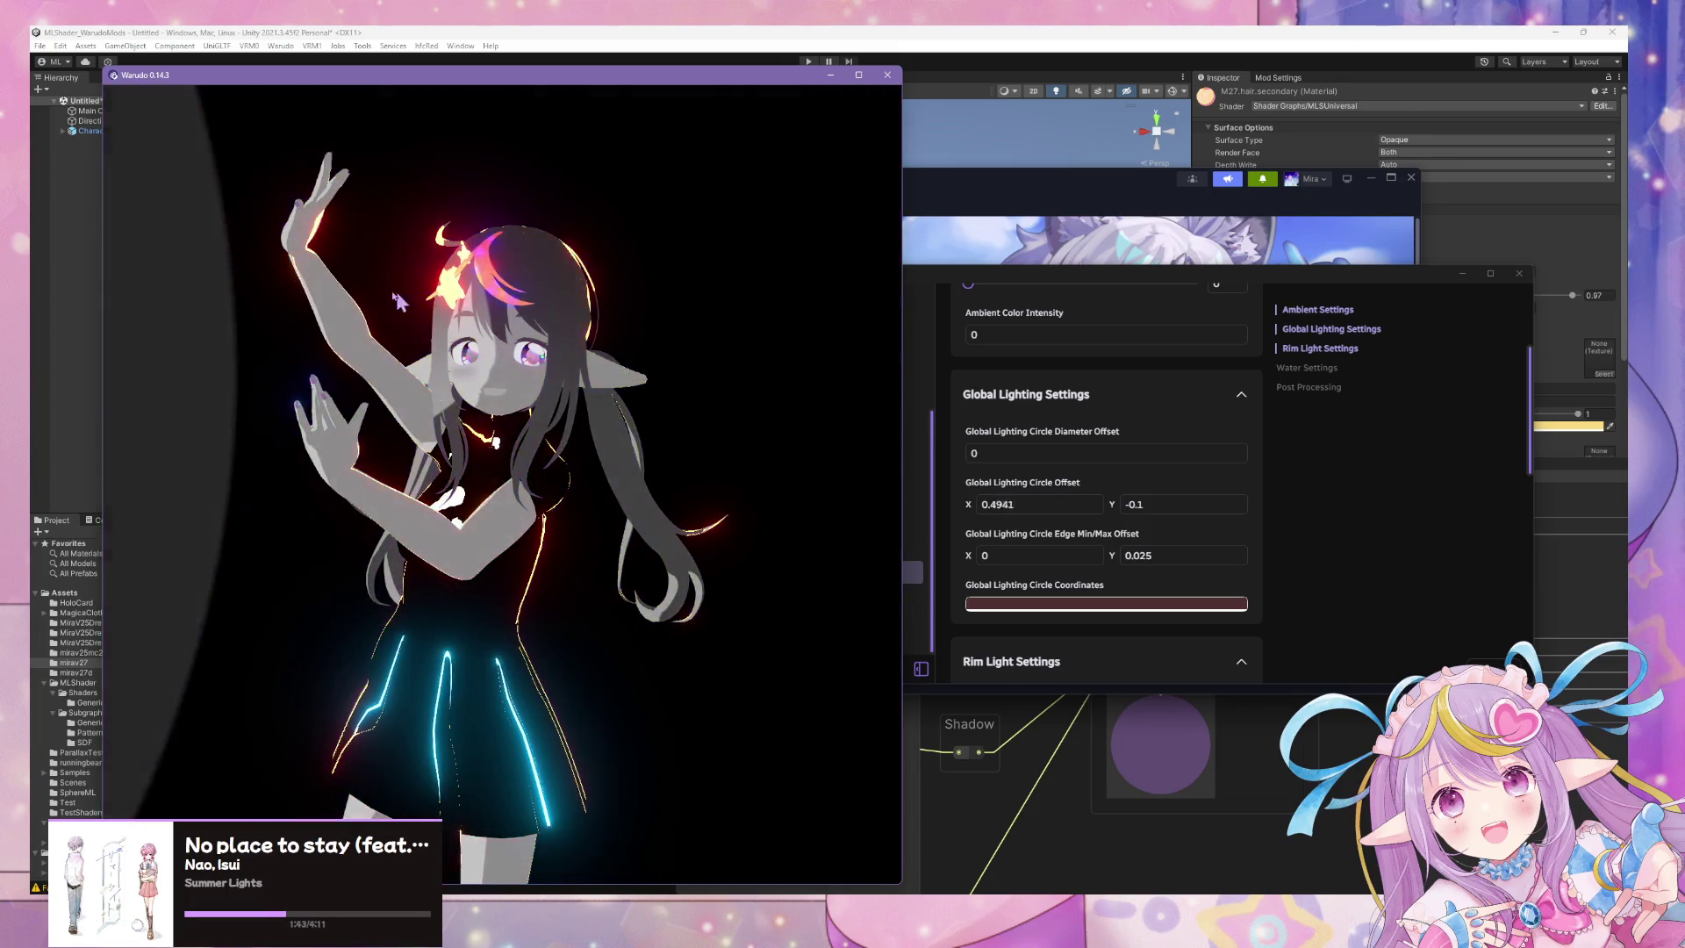
pyautogui.scroll(-5, 646, 300)
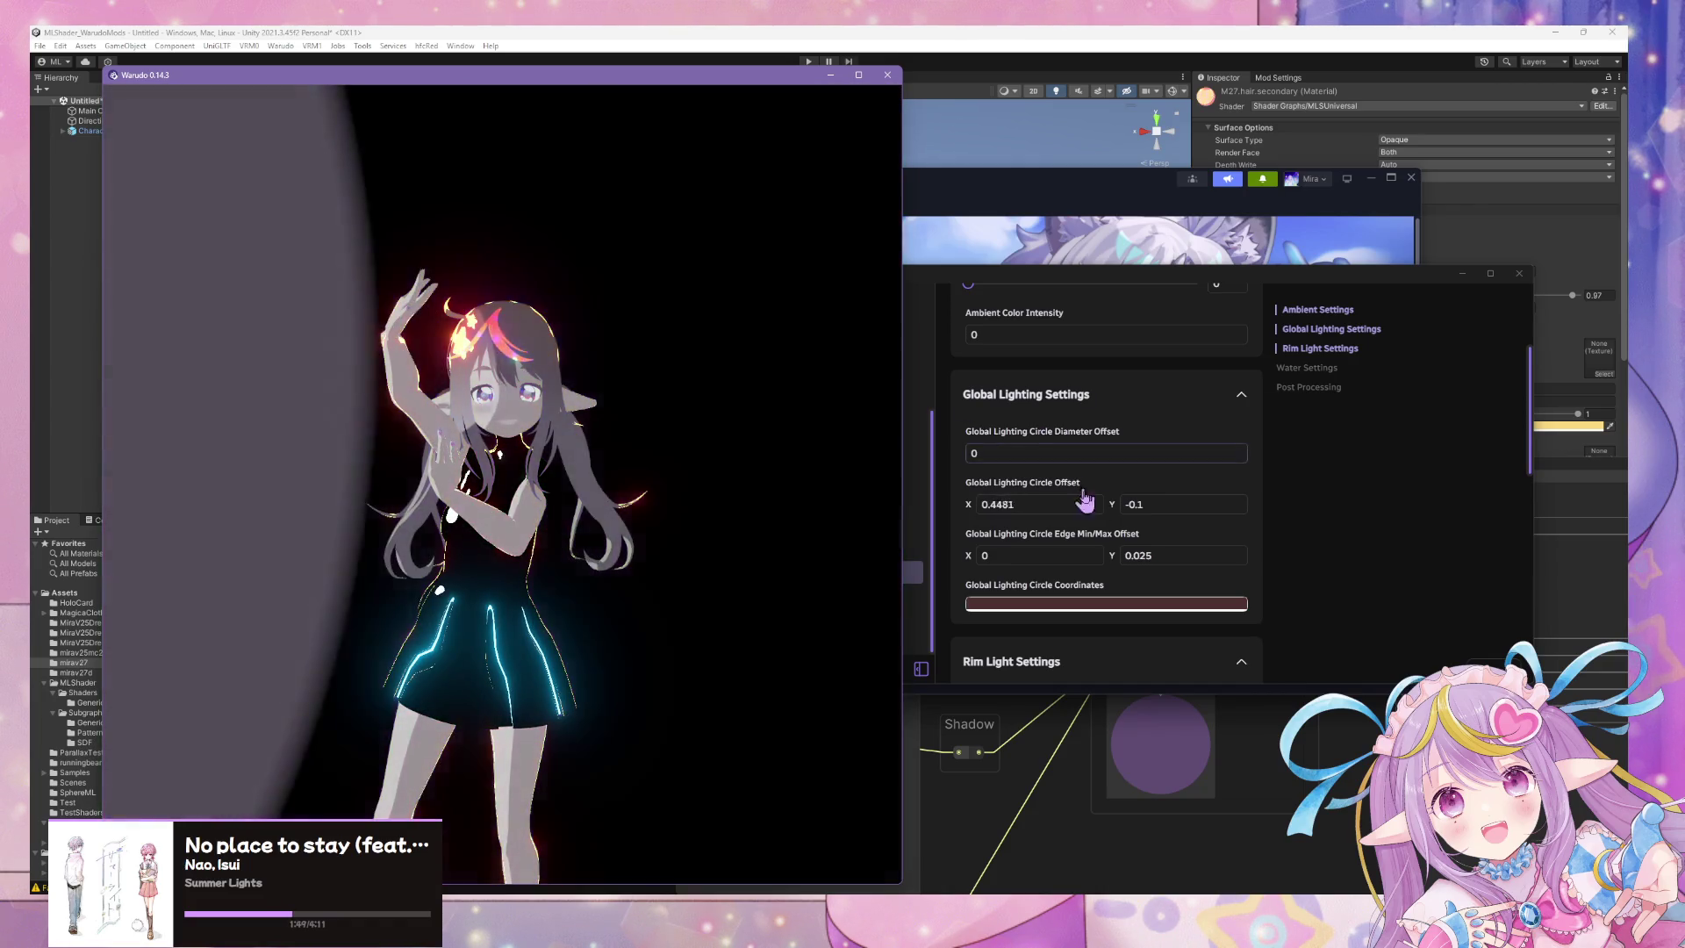
pyautogui.click(1400, 509)
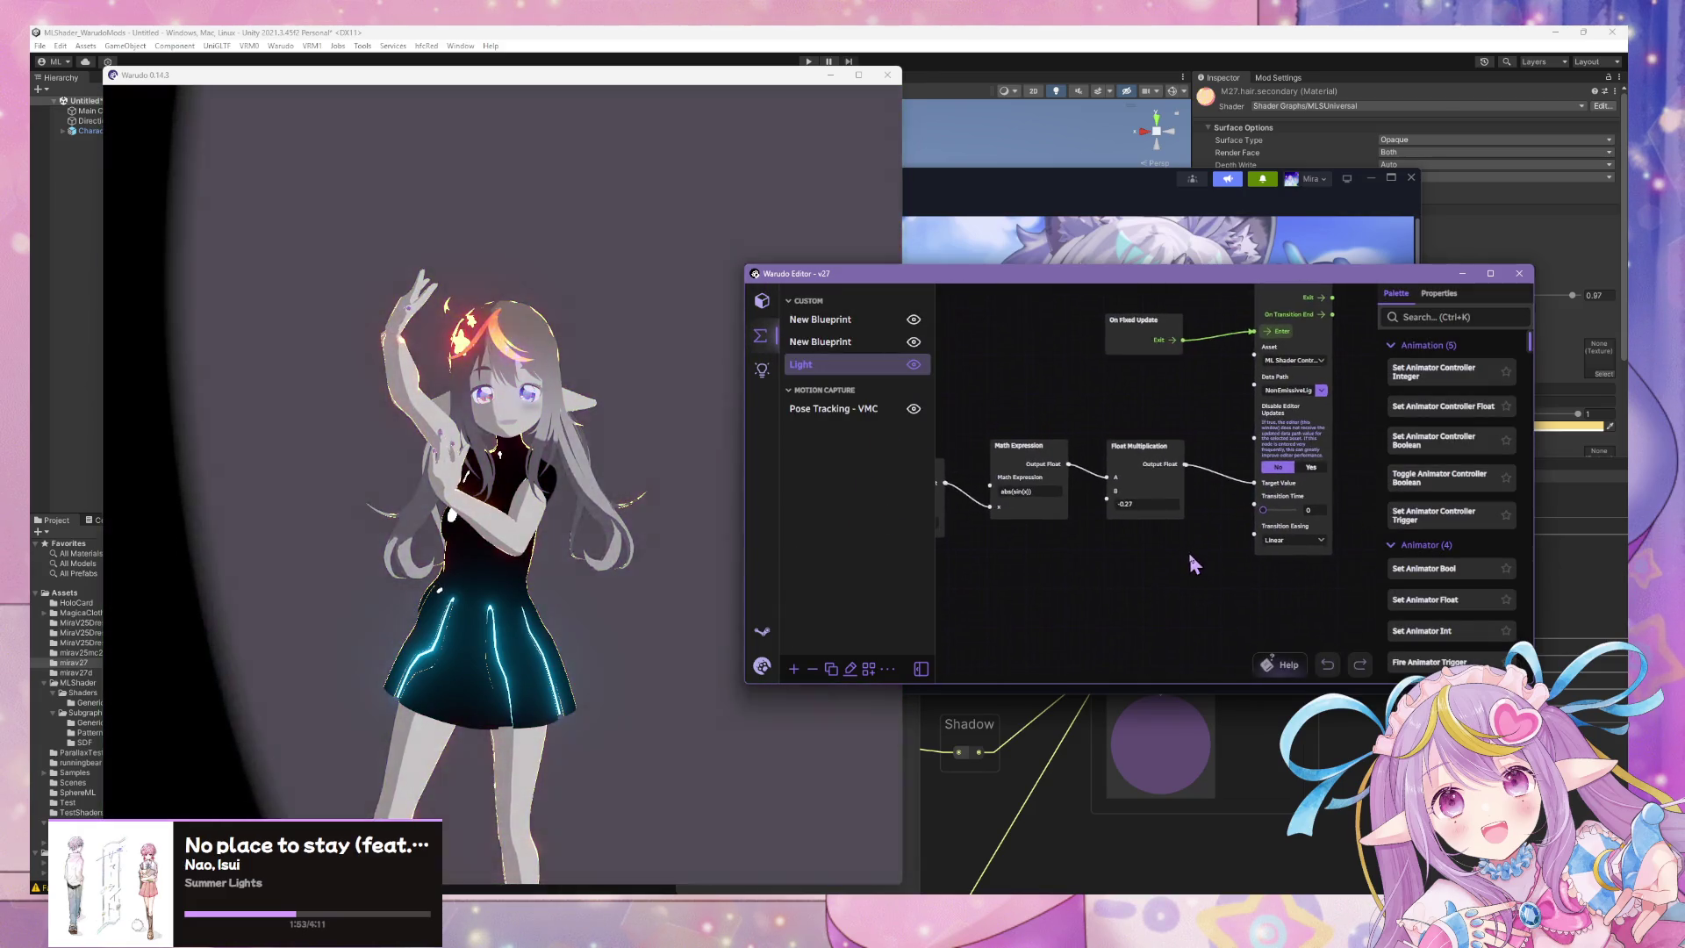
# Zoom and pan the Light graph to the 0.5 Float Multiplication and Vector2 nodes.
pyautogui.scroll(-3, 1193, 485)
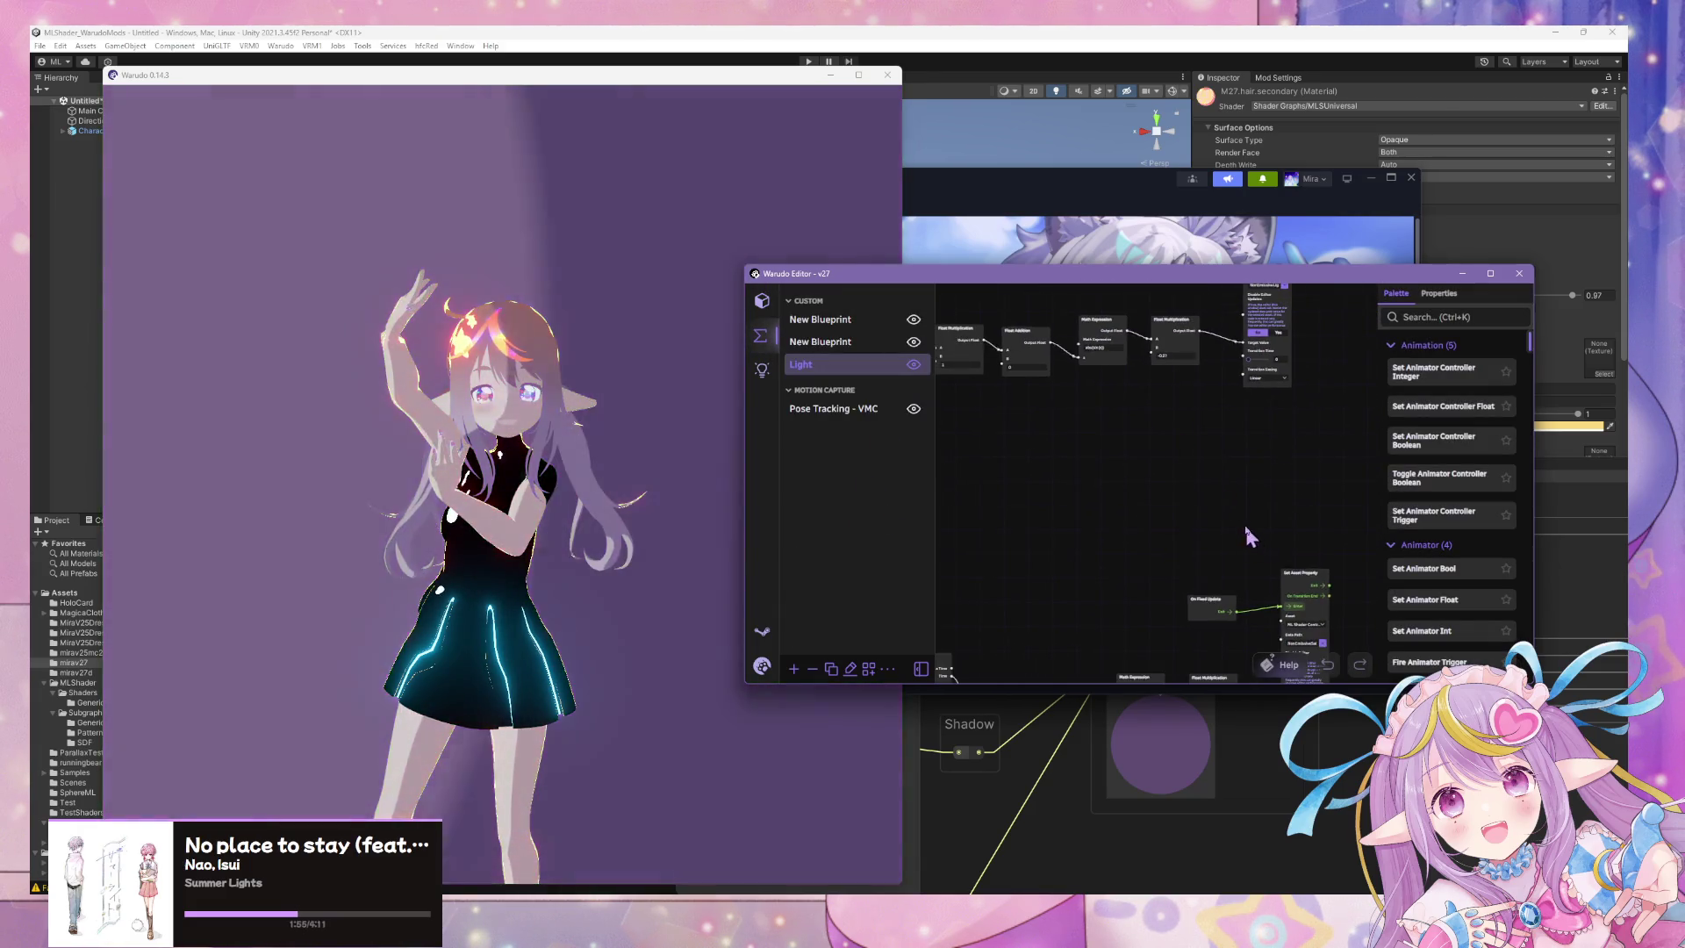
pyautogui.scroll(5, 1189, 503)
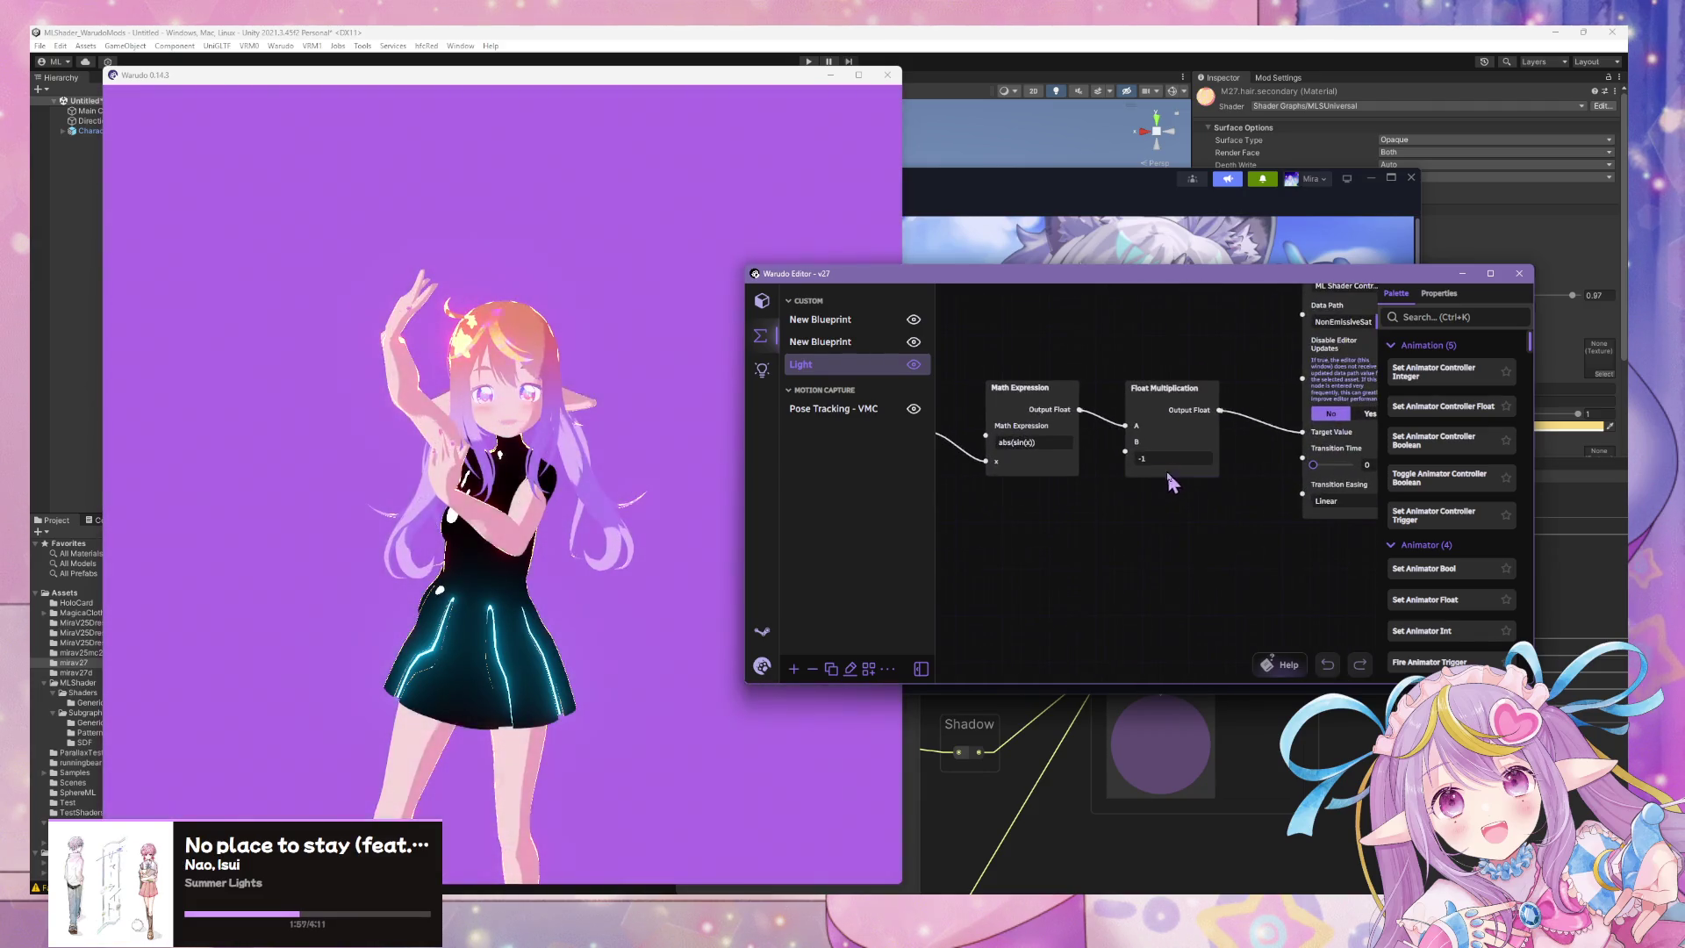
pyautogui.scroll(-5, 1141, 518)
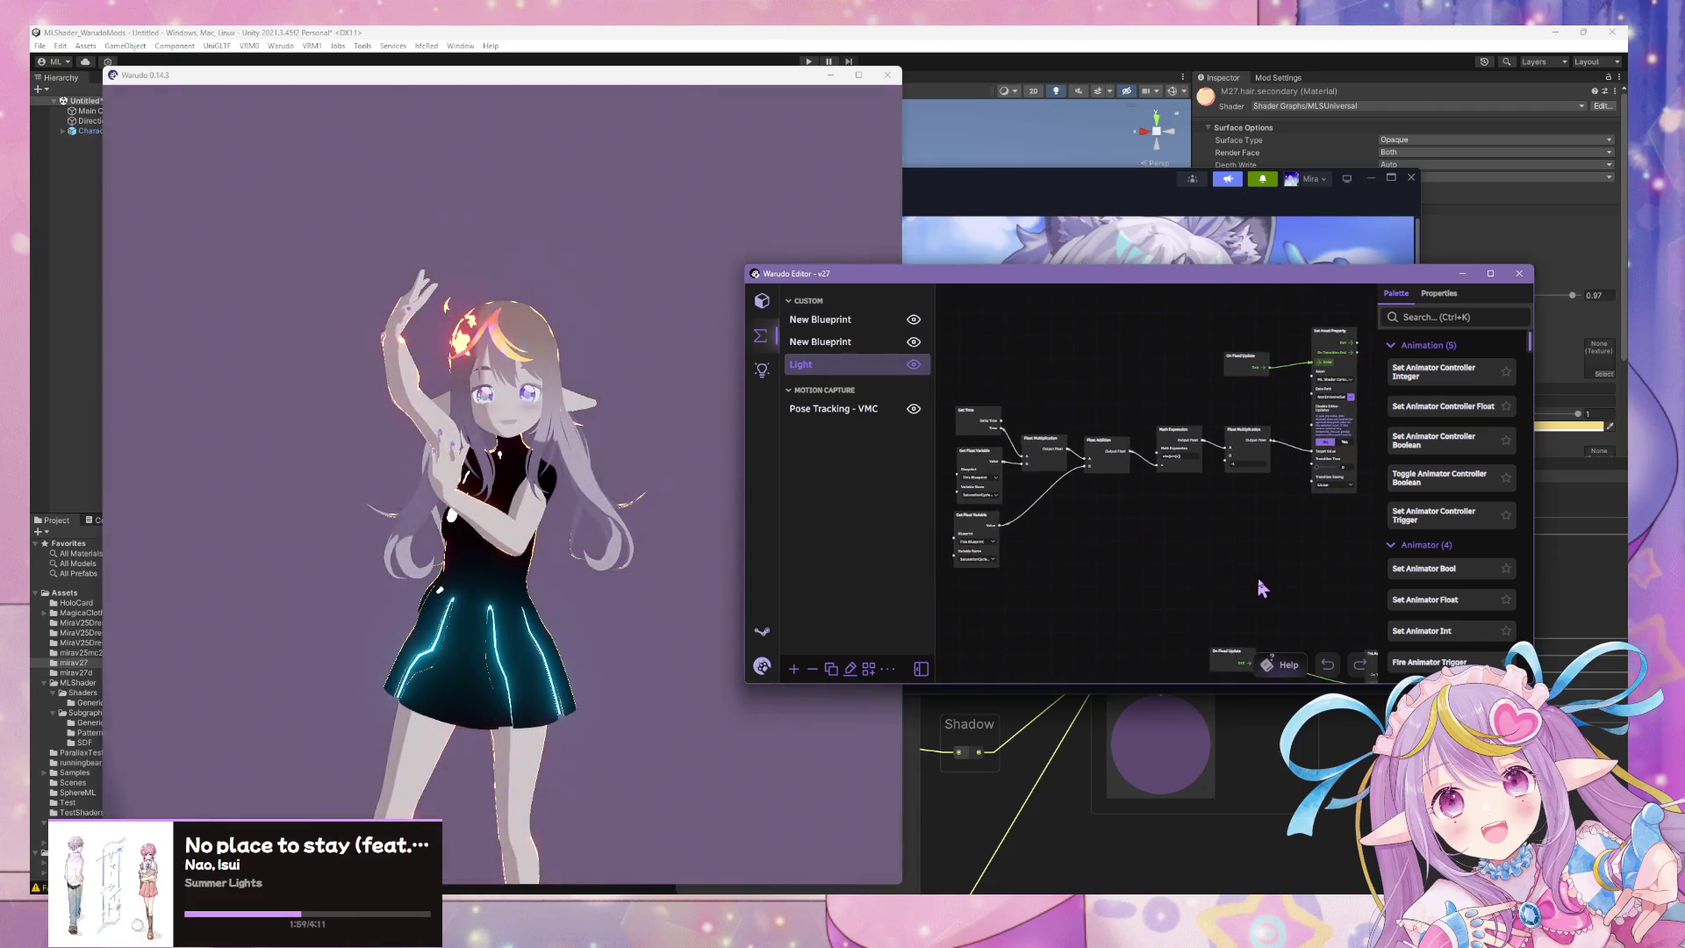
pyautogui.moveTo(1261, 589); pyautogui.dragTo(1065, 406)
pyautogui.scroll(3, 1184, 553)
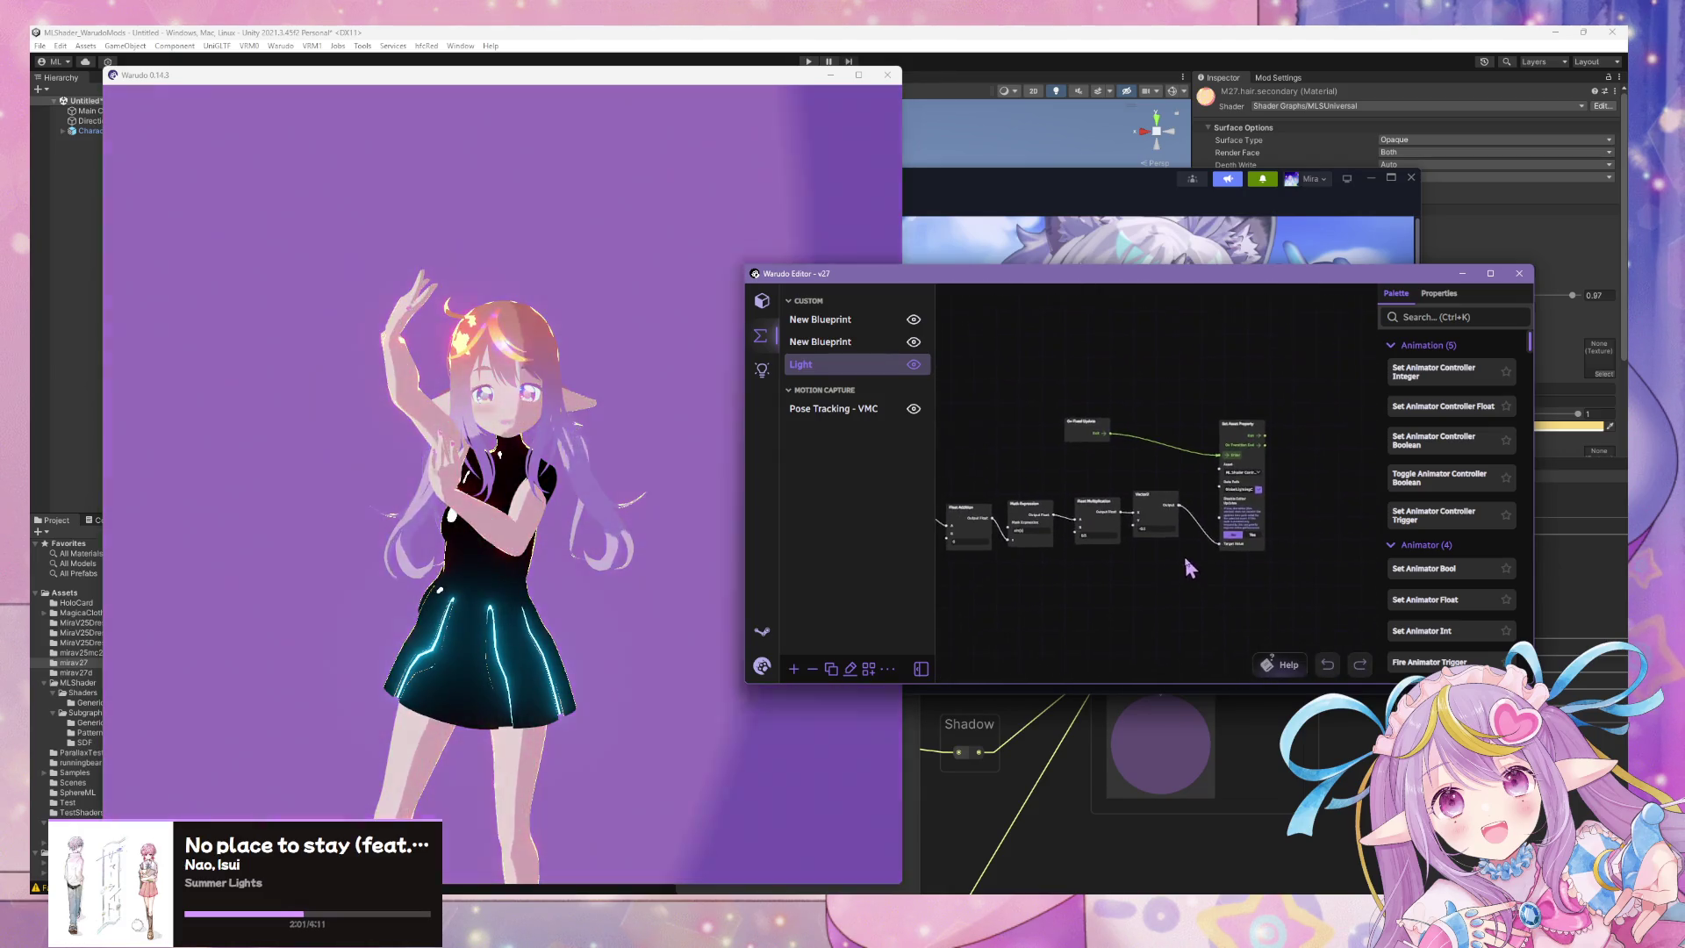
pyautogui.scroll(2, 1215, 539)
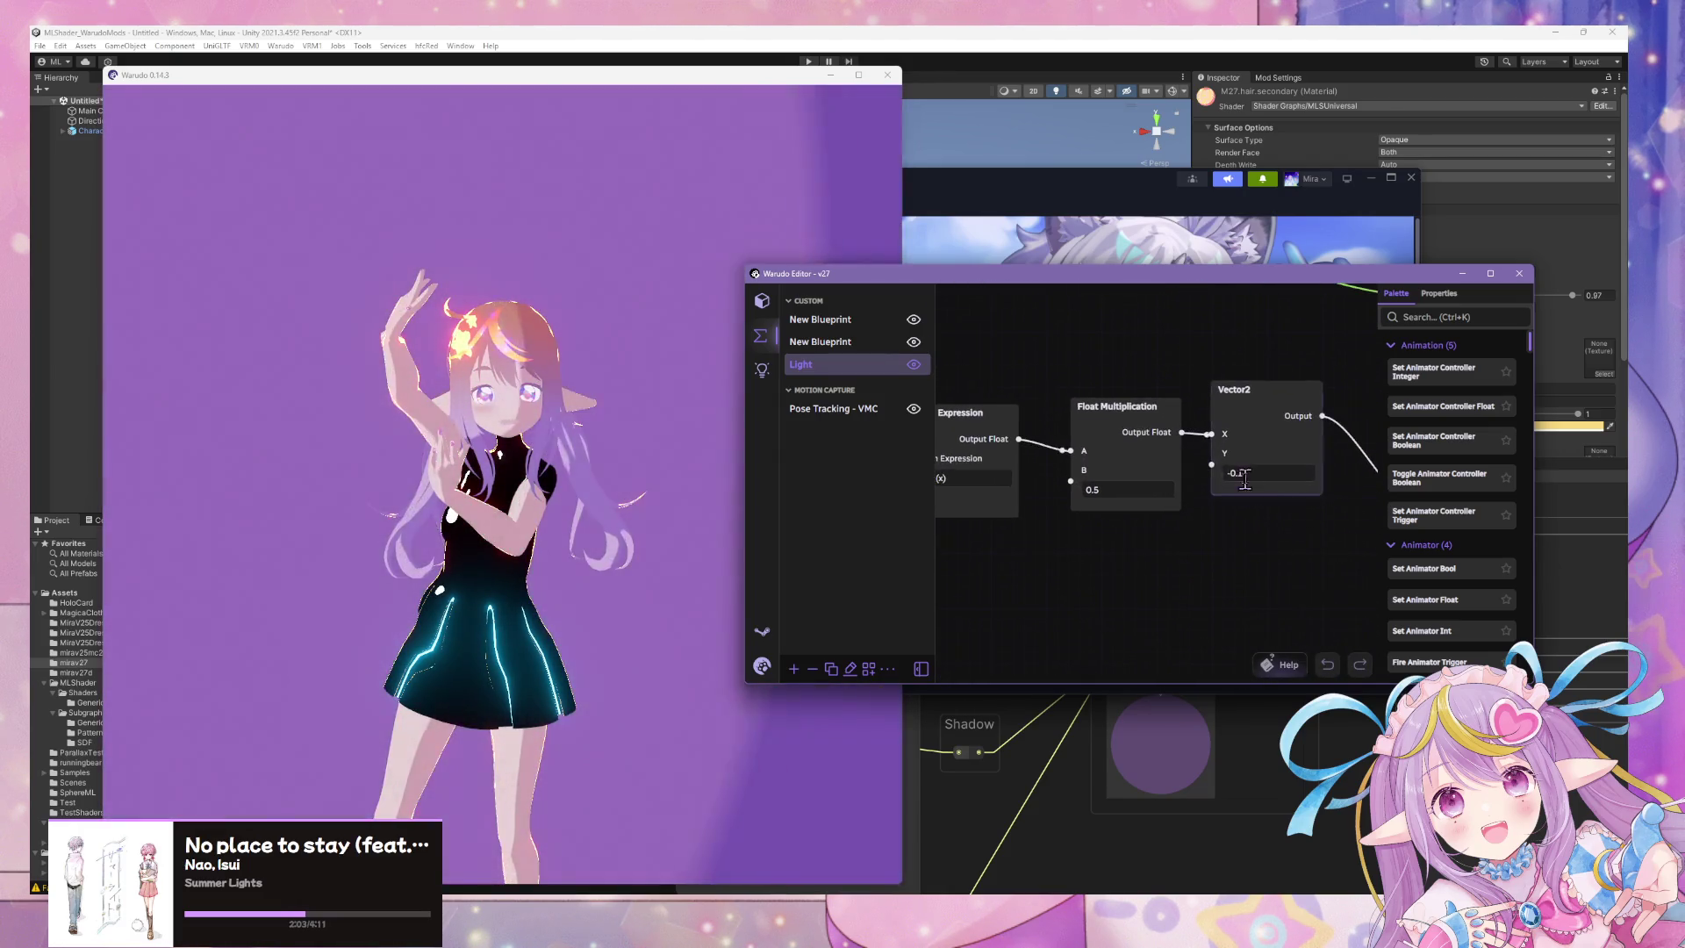
# Raise the Vector2 node's Y to 0.25 and check the lighting in the preview.
pyautogui.moveTo(1226, 463)
pyautogui.mouseDown()
pyautogui.moveTo(1271, 462)
pyautogui.moveTo(1253, 463)
pyautogui.mouseUp()
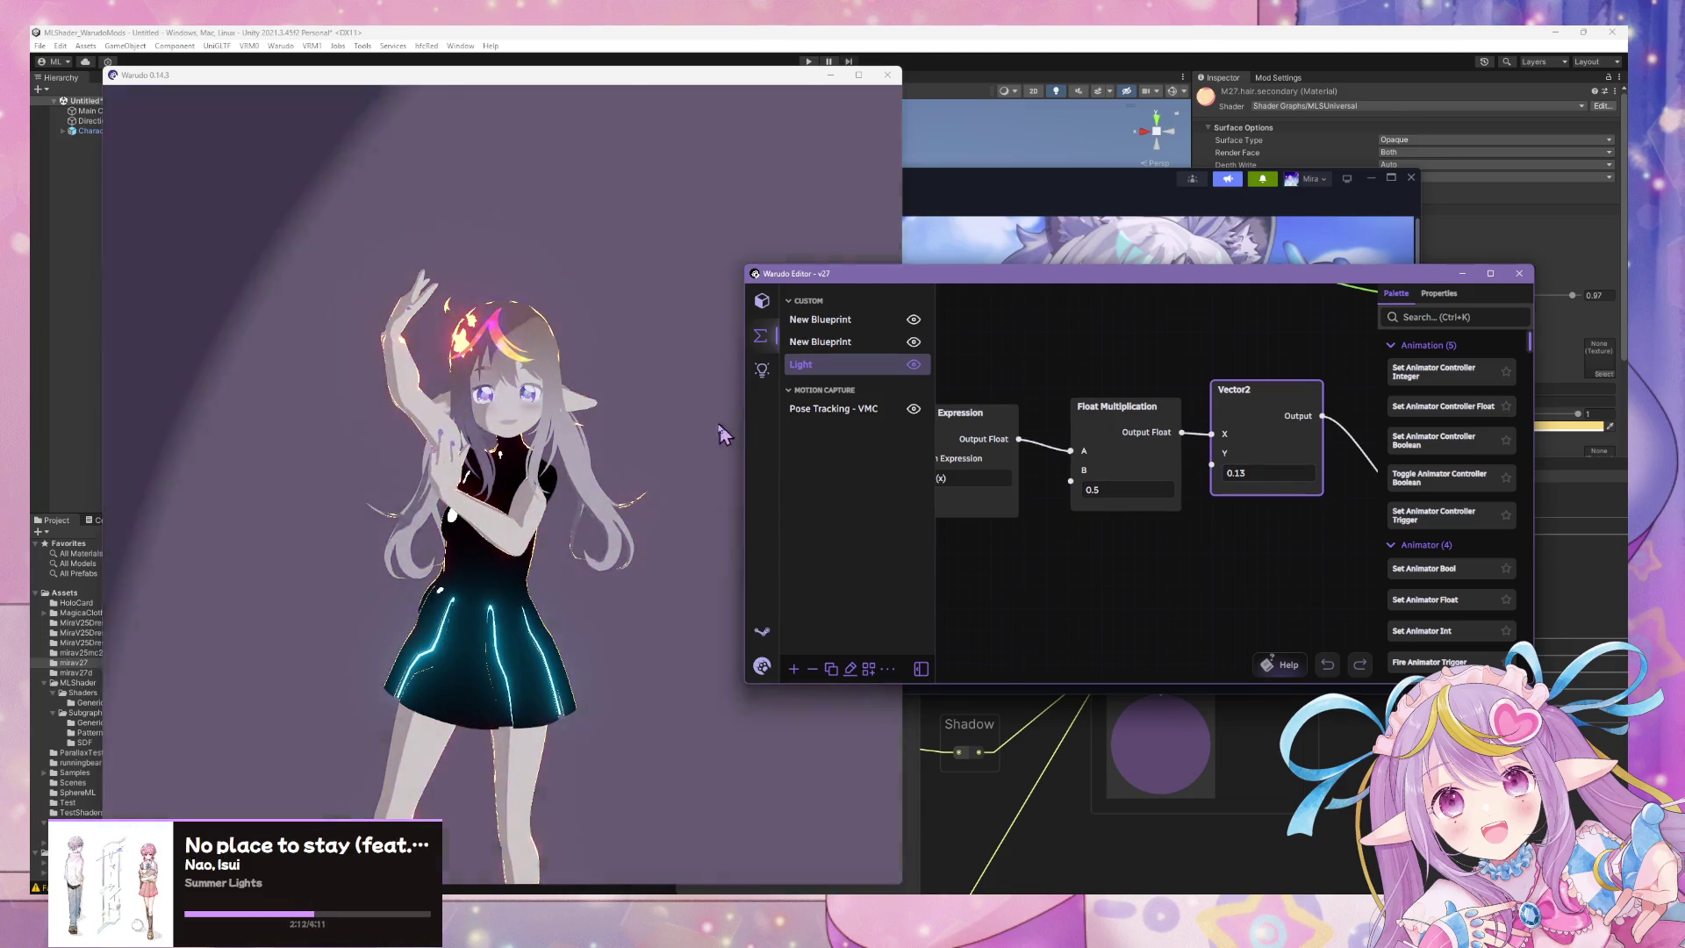
pyautogui.click(721, 433)
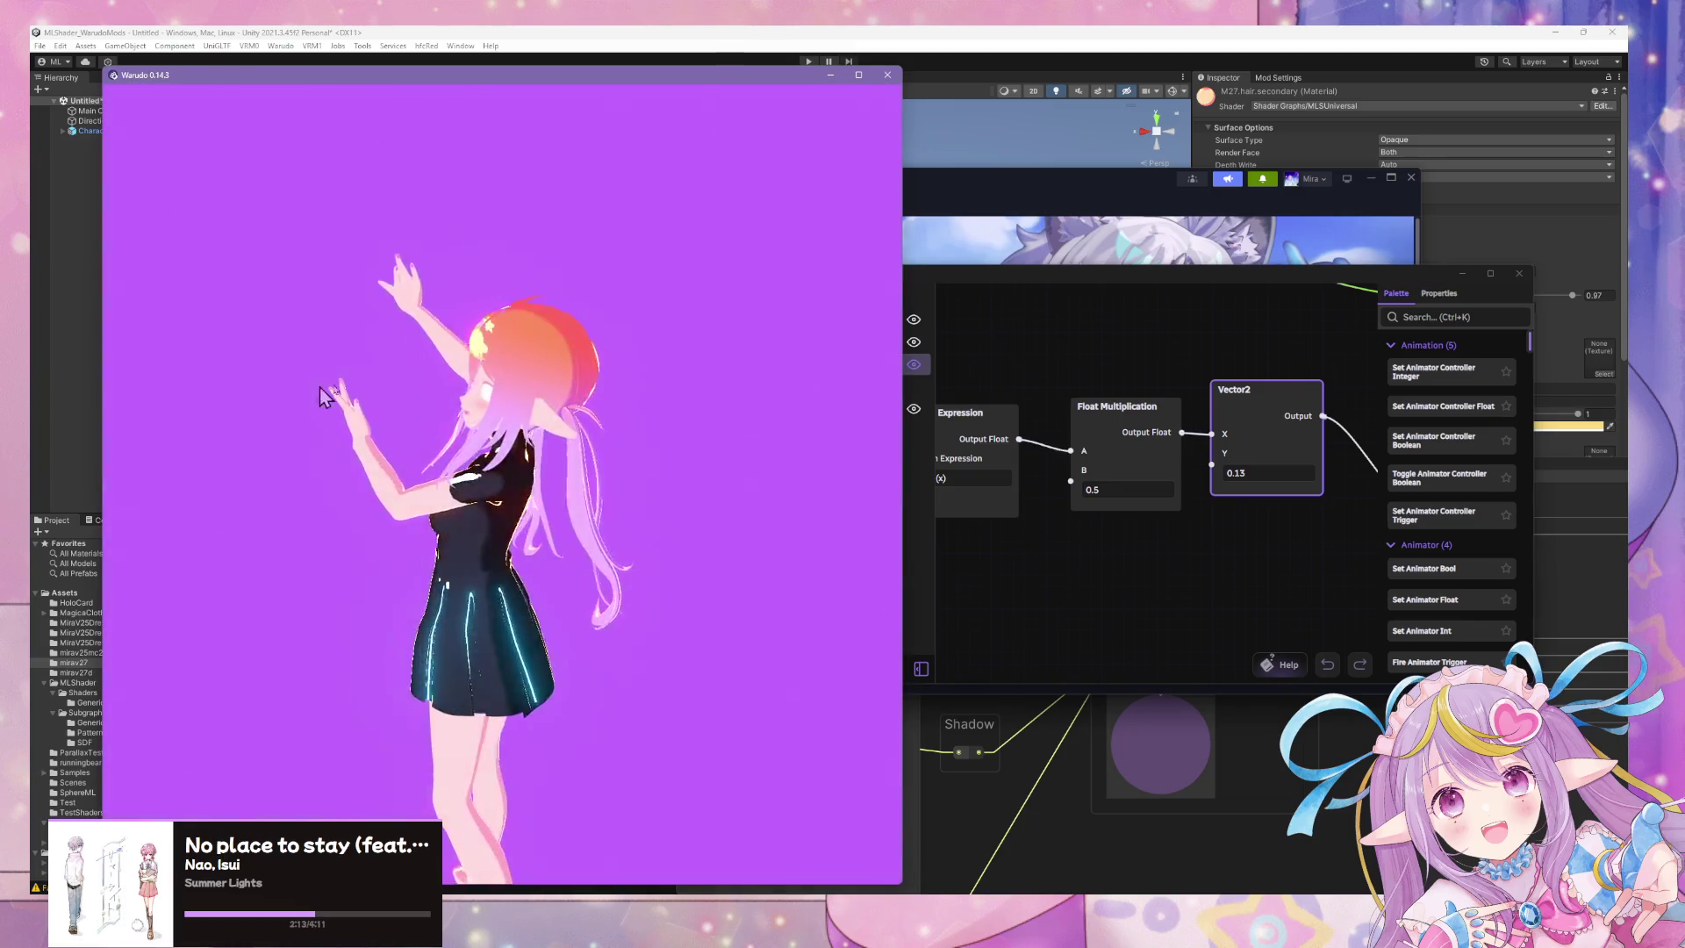
pyautogui.scroll(-5, 796, 371)
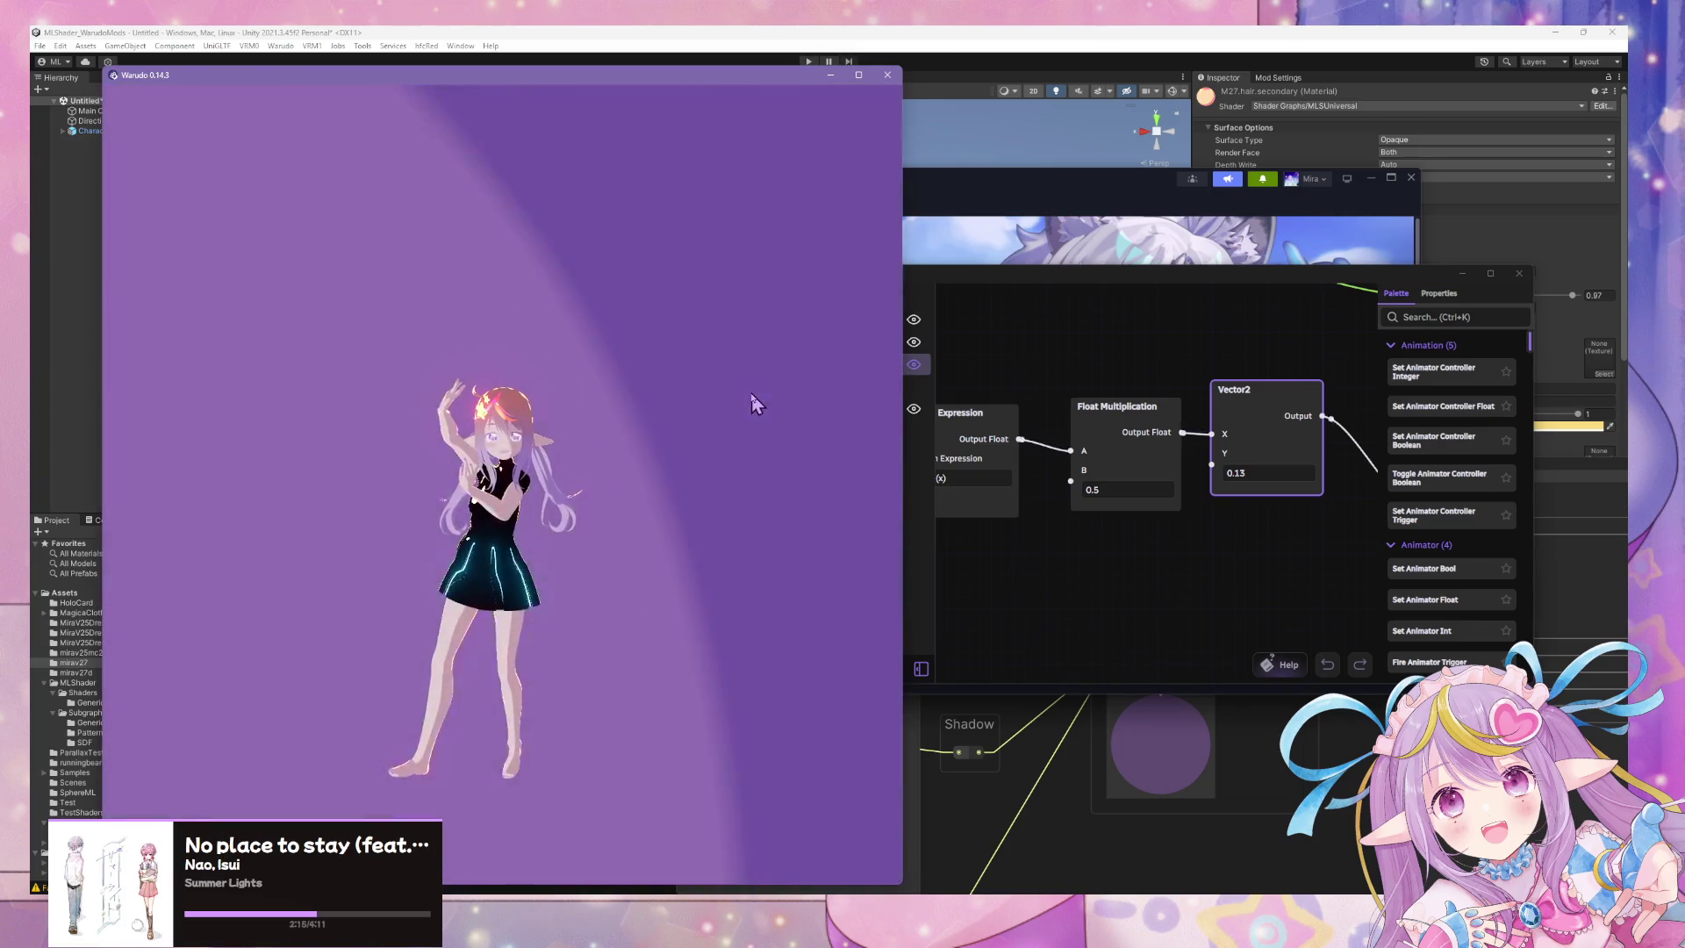
pyautogui.scroll(10, 752, 401)
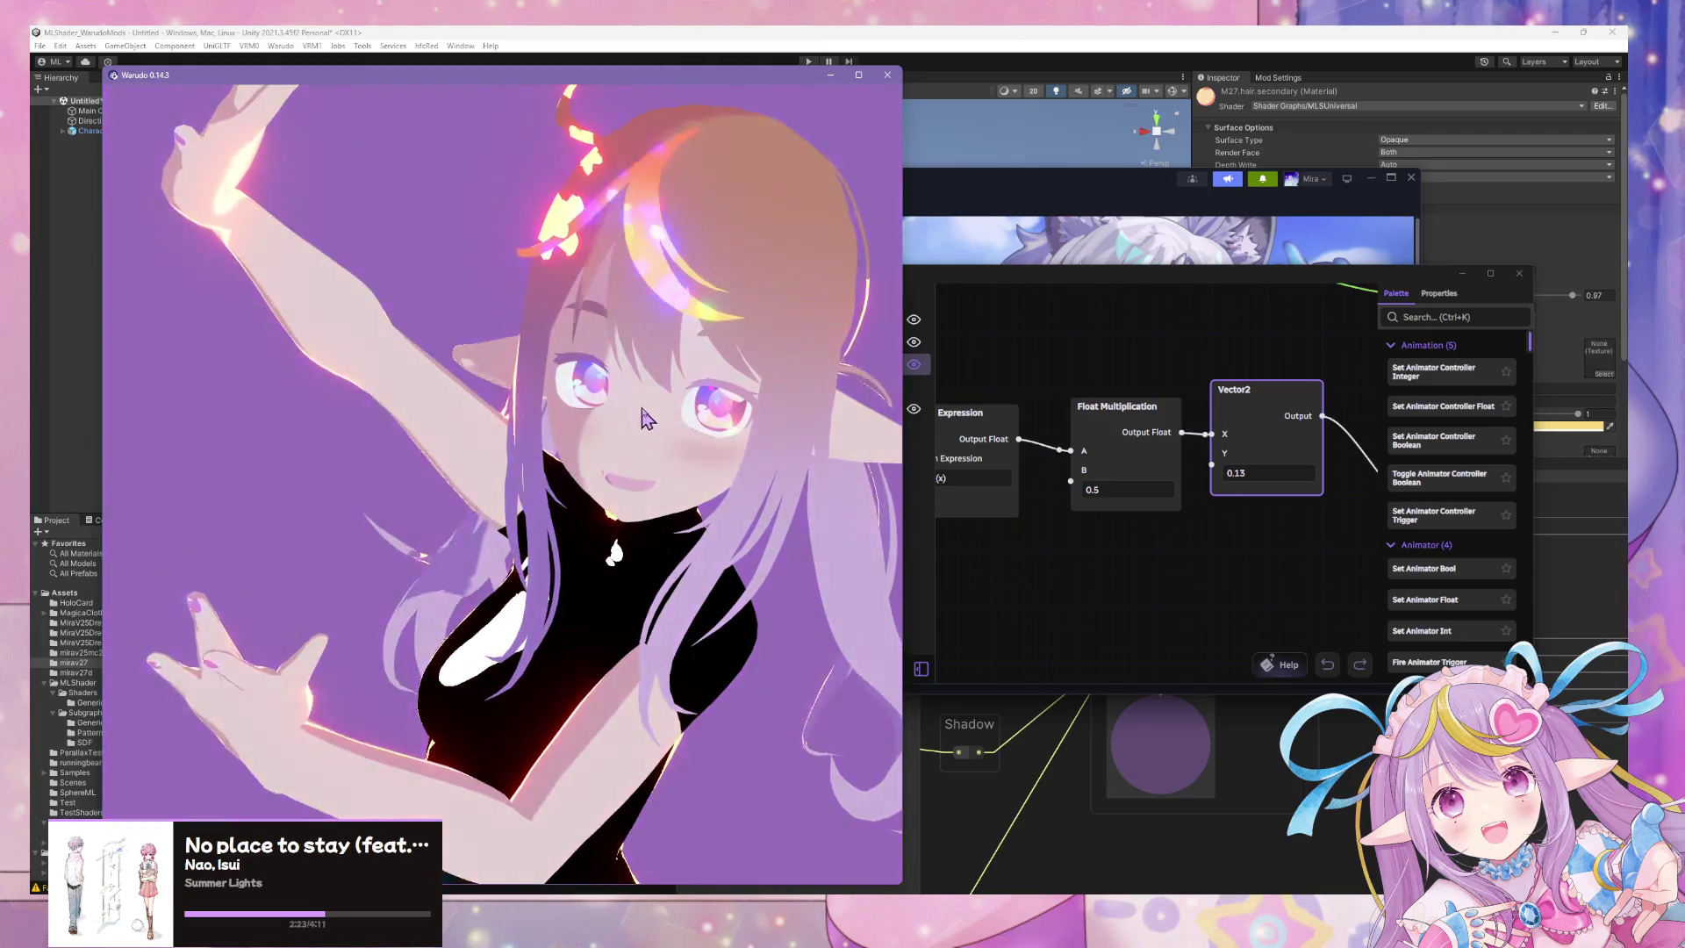
pyautogui.click(1036, 535)
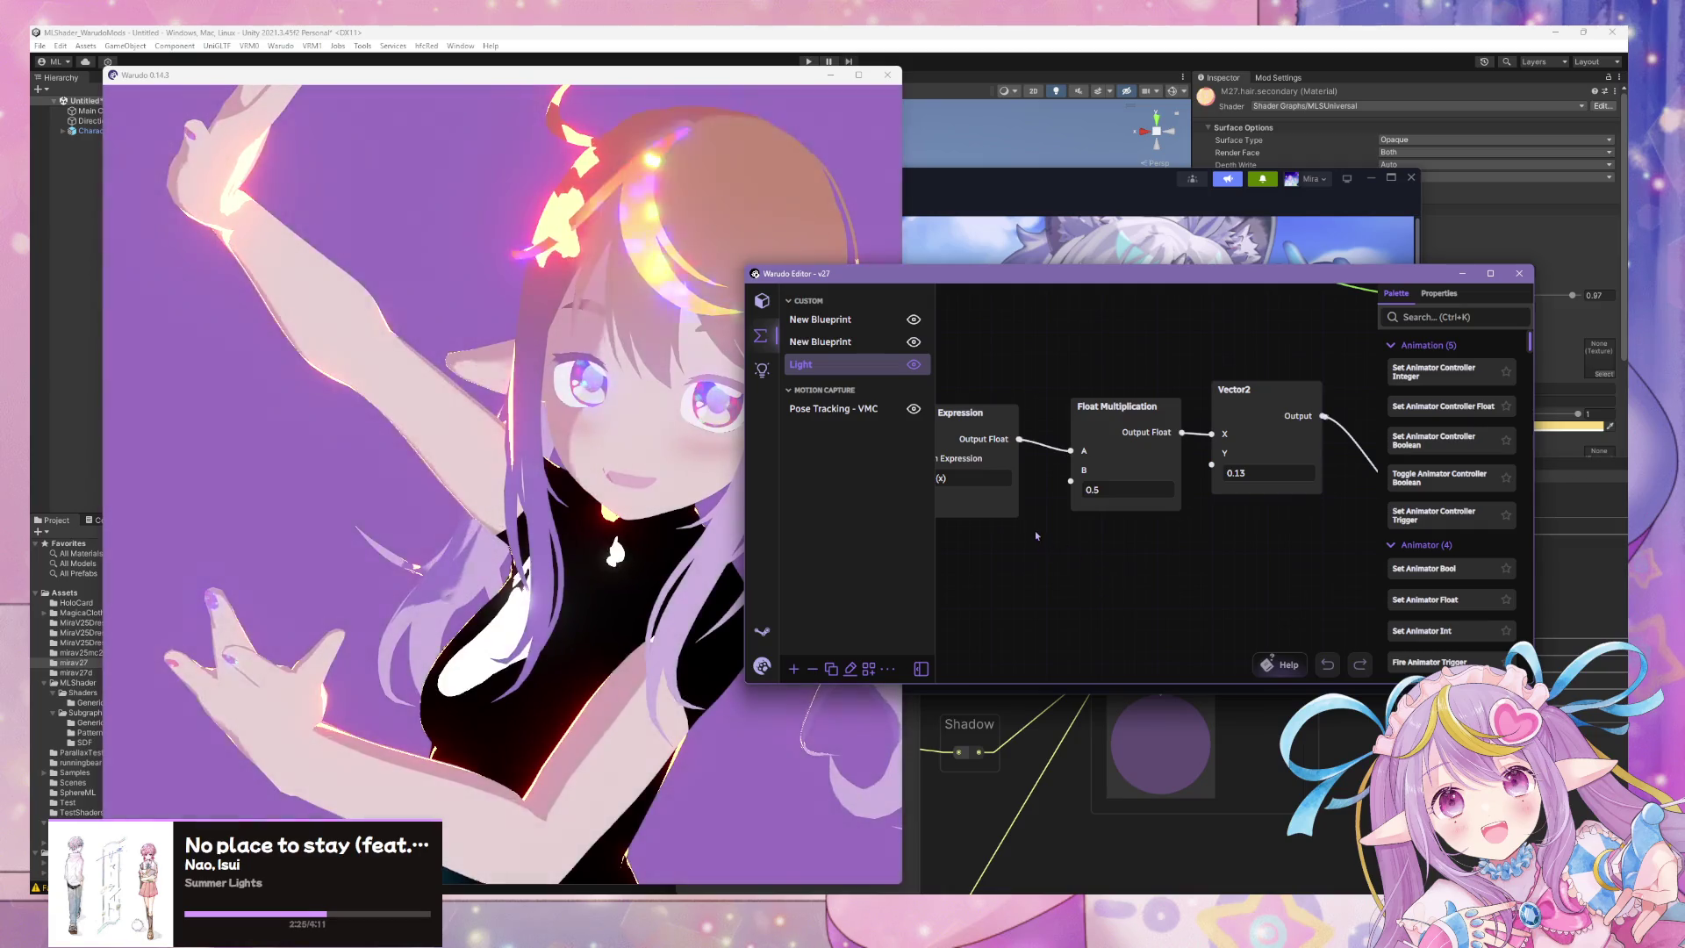
pyautogui.click(614, 430)
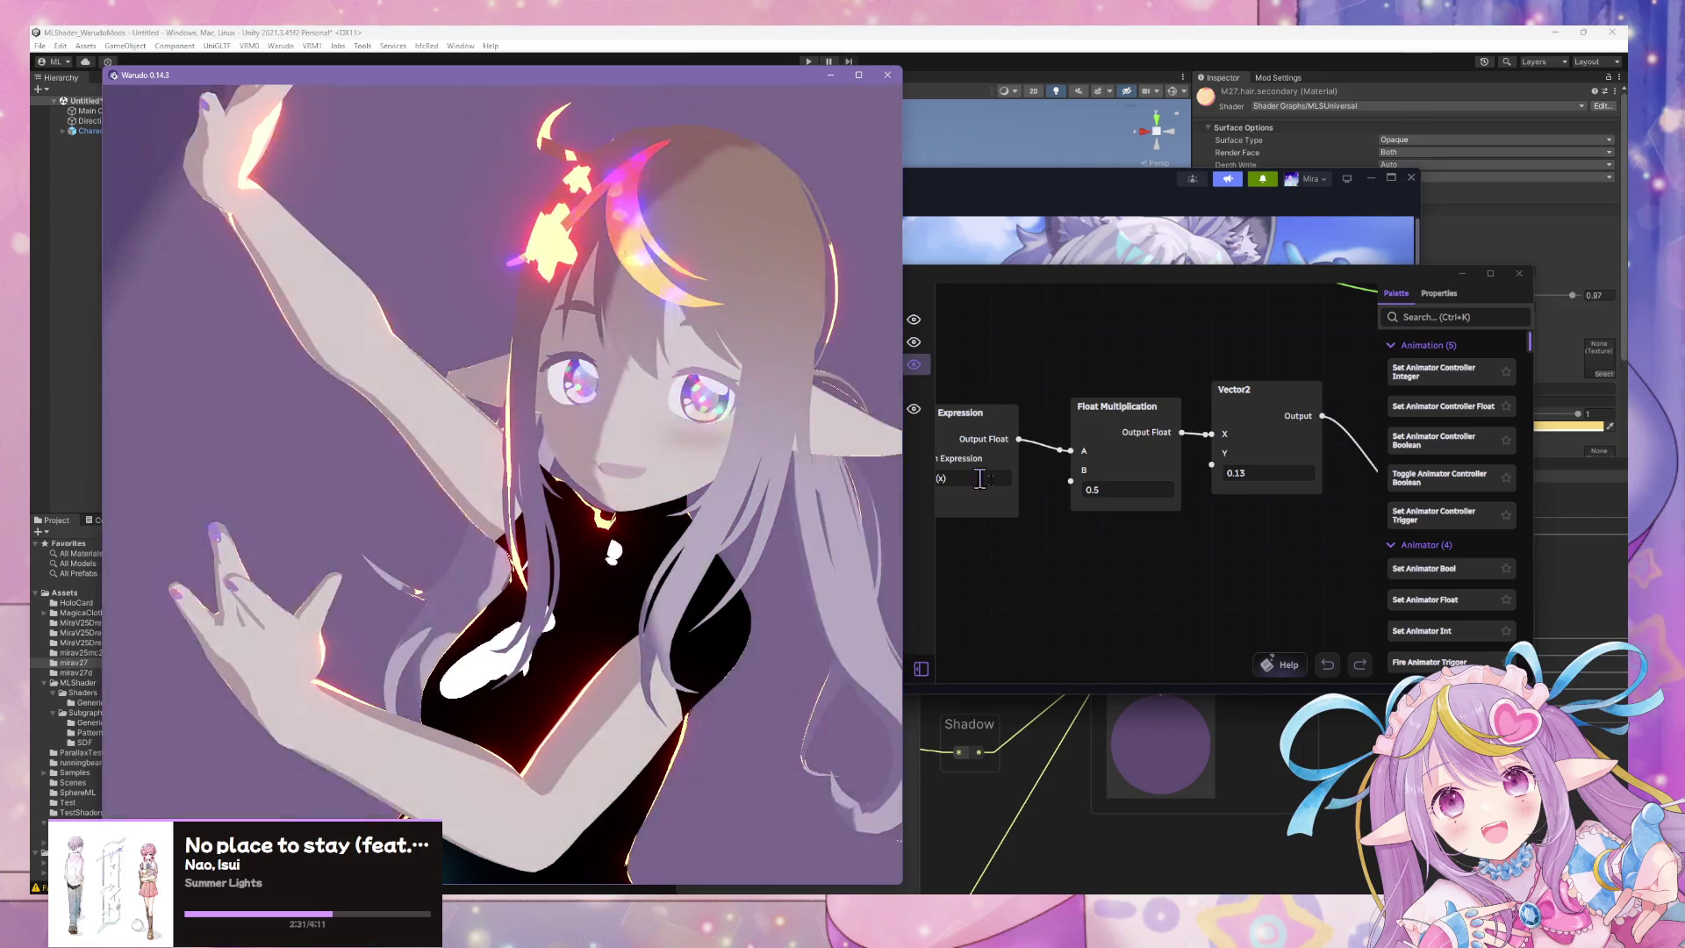
# Re-enter Vector2's Y as 0.13, then about 0.125, and compare in the preview.
pyautogui.click(1251, 500)
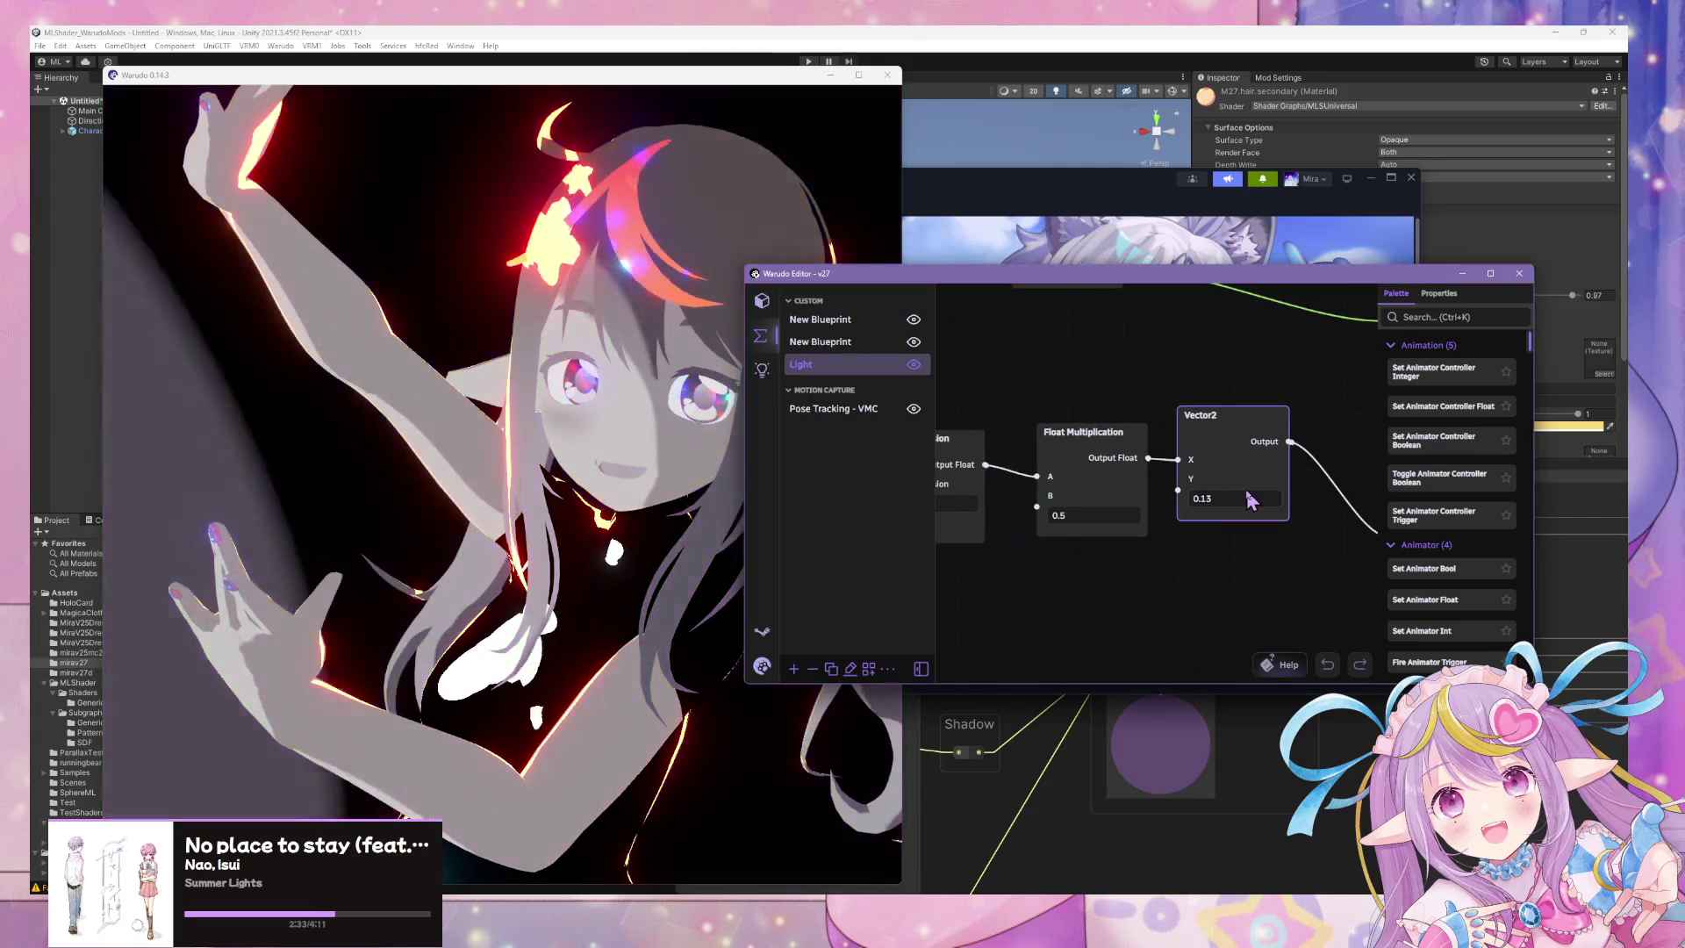
pyautogui.click(1251, 499)
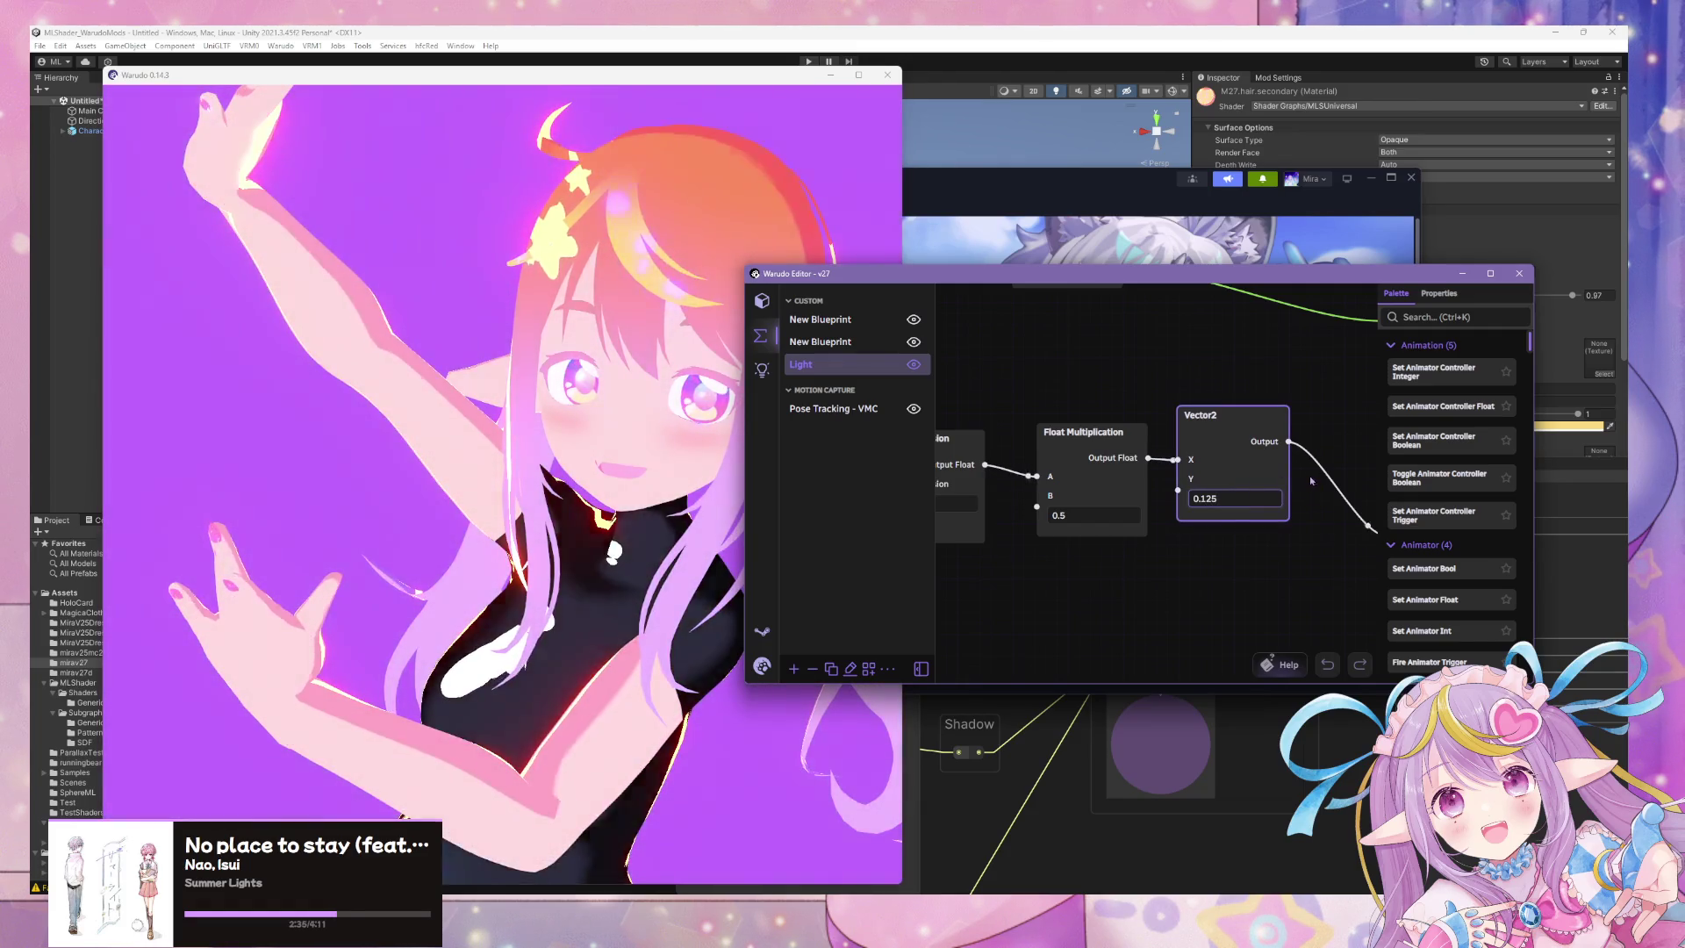
pyautogui.hscroll(2, 1273, 525)
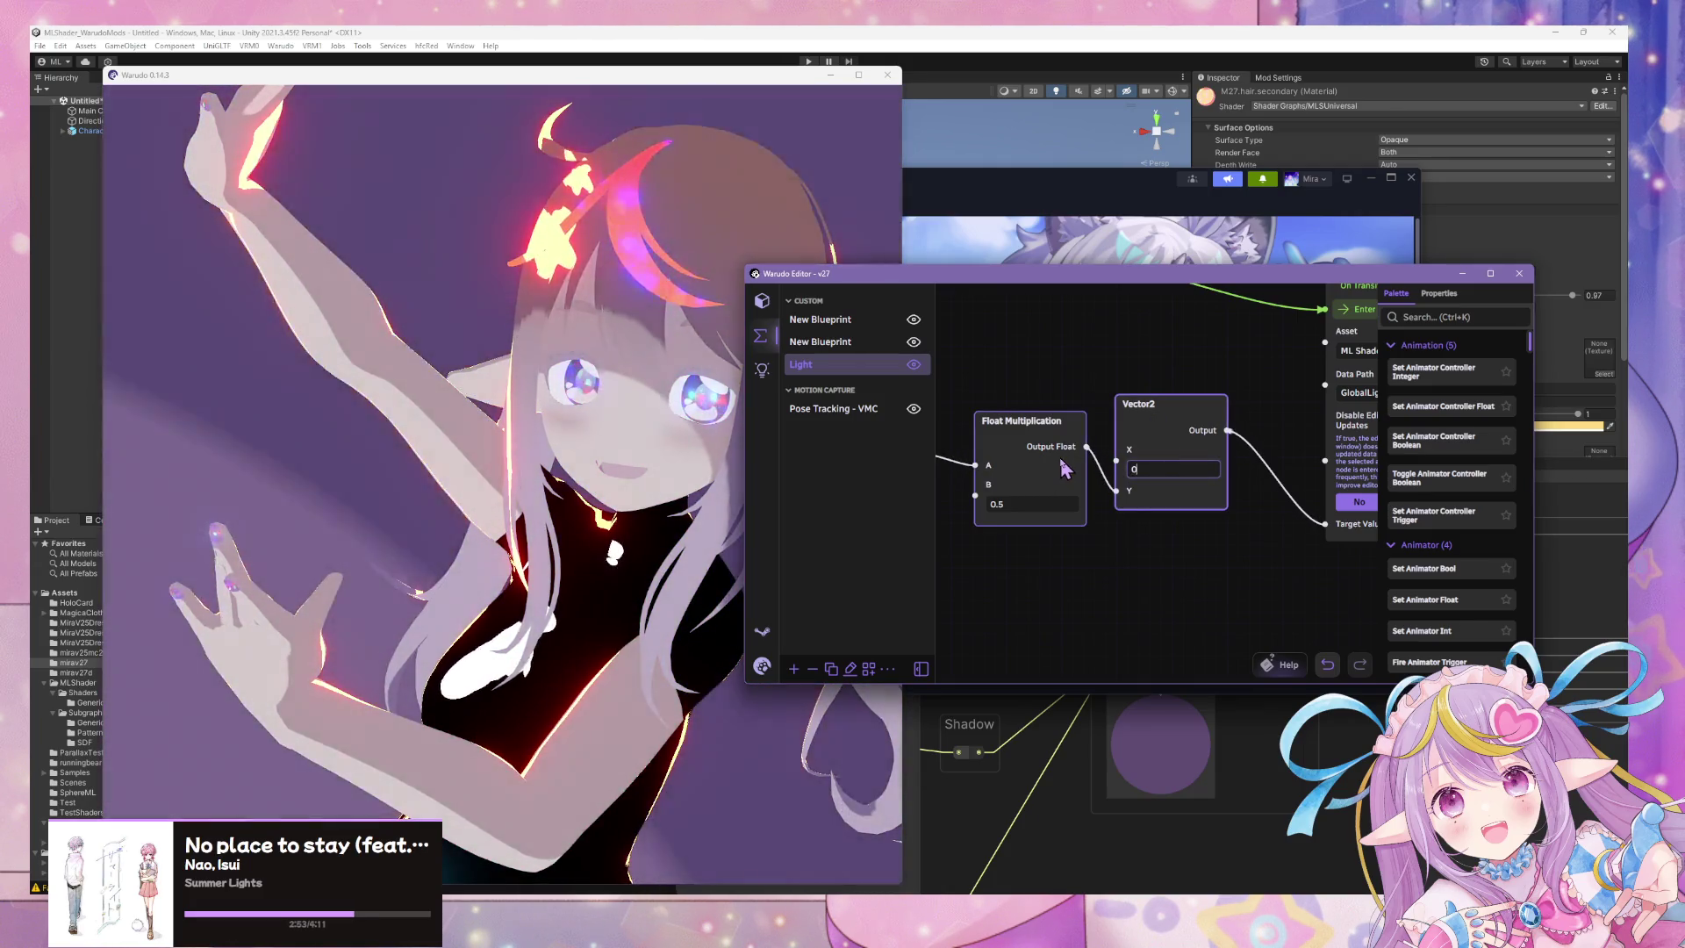
pyautogui.click(634, 399)
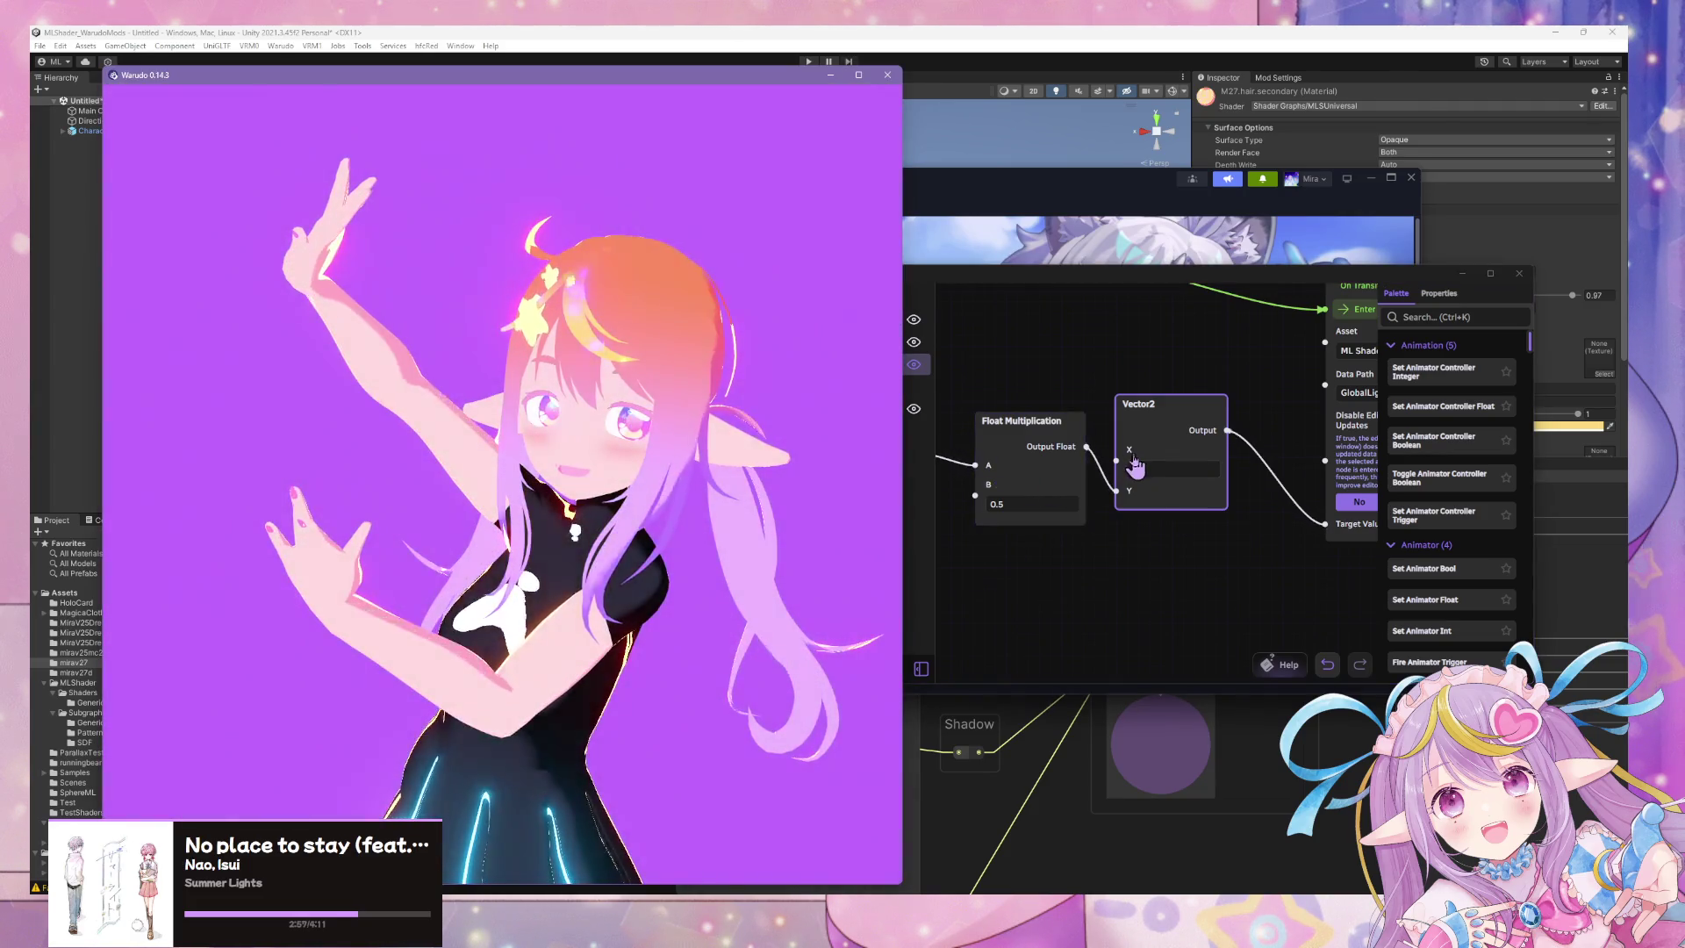
# Reset Vector2's X to default, set its Y to 0.1526, and check the preview.
pyautogui.click(1137, 450)
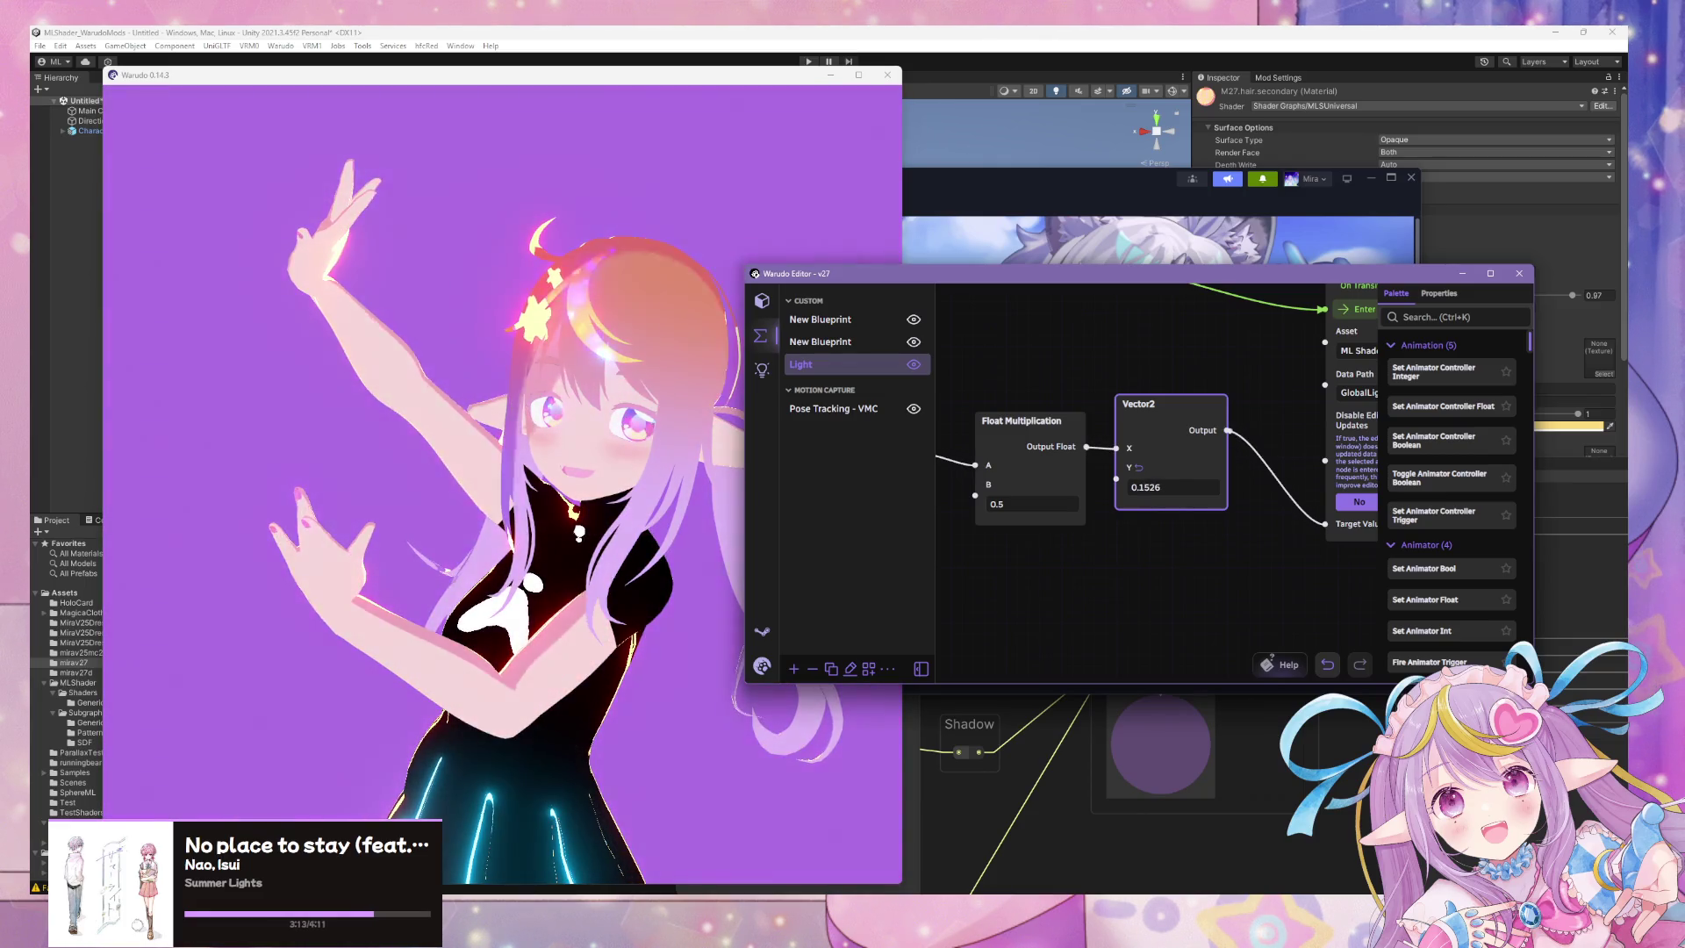
pyautogui.click(546, 523)
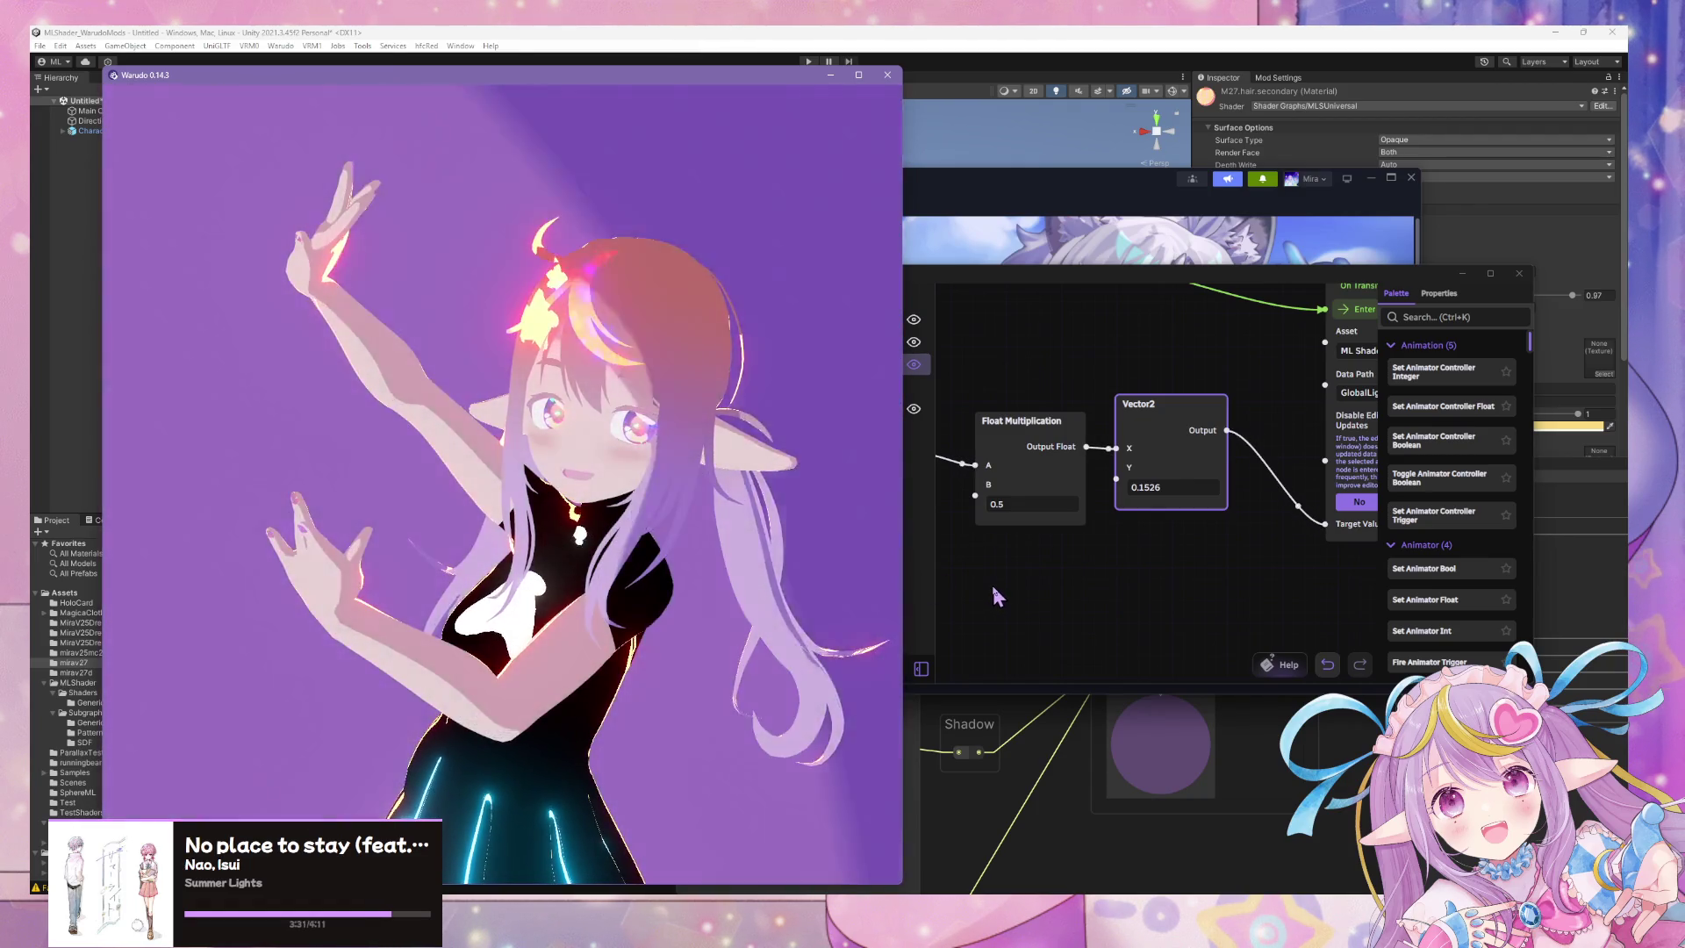
pyautogui.click(998, 598)
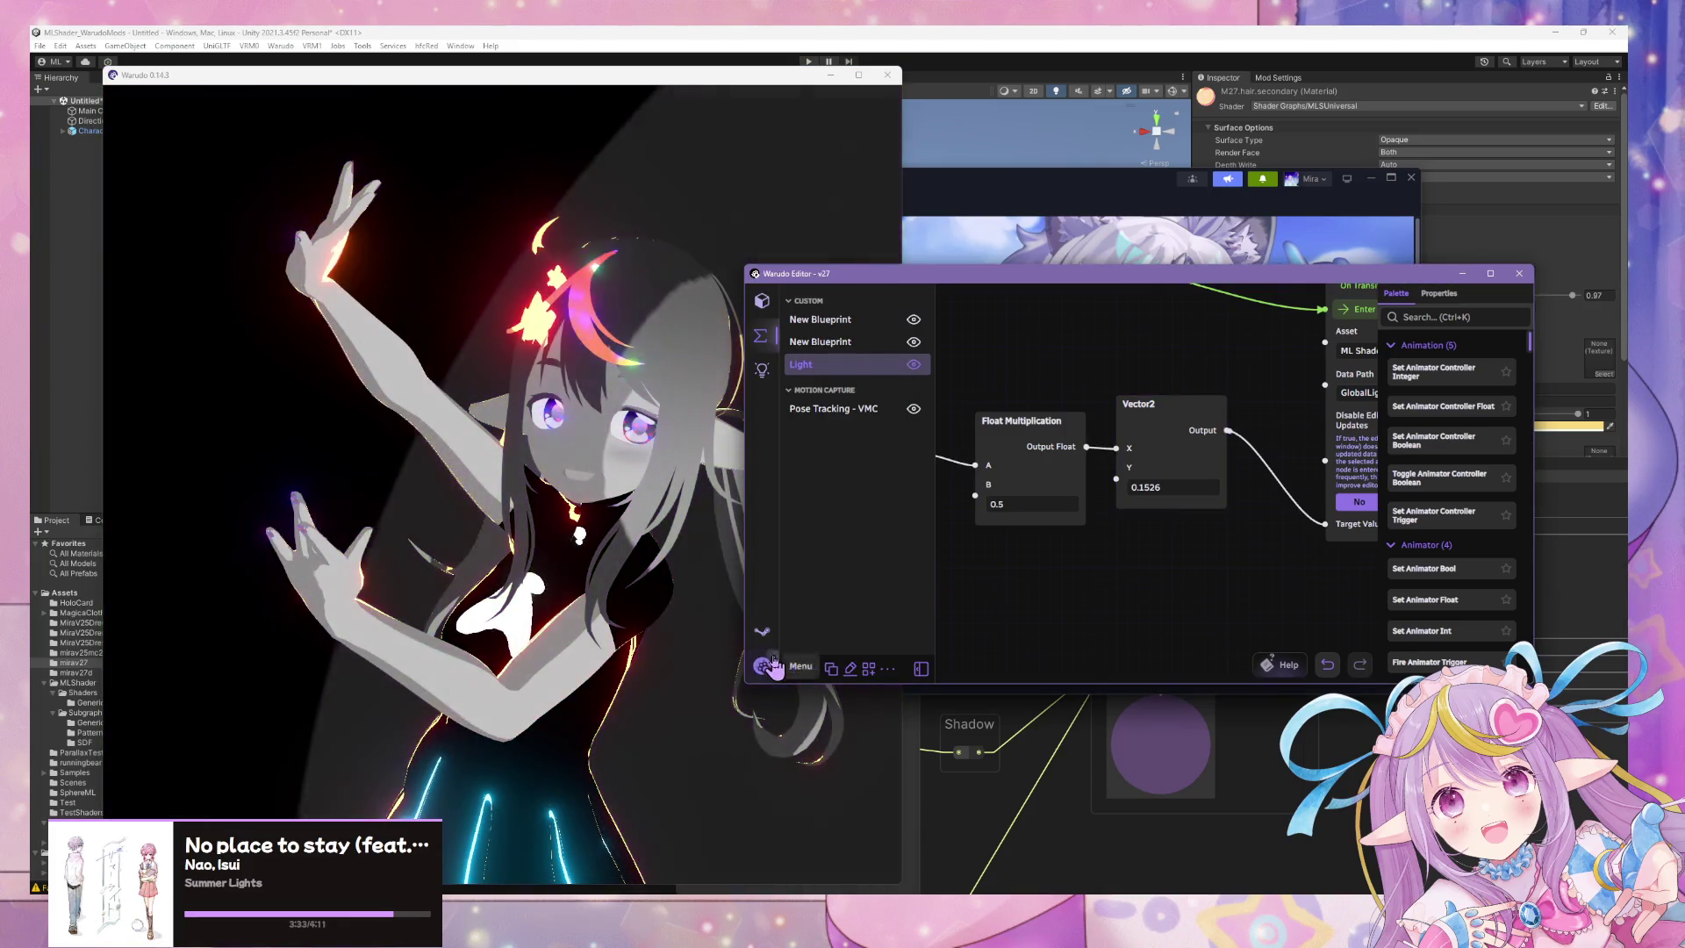
# Save the scene, then zoom out and pan until both node groups are visible.
pyautogui.click(762, 667)
pyautogui.click(802, 373)
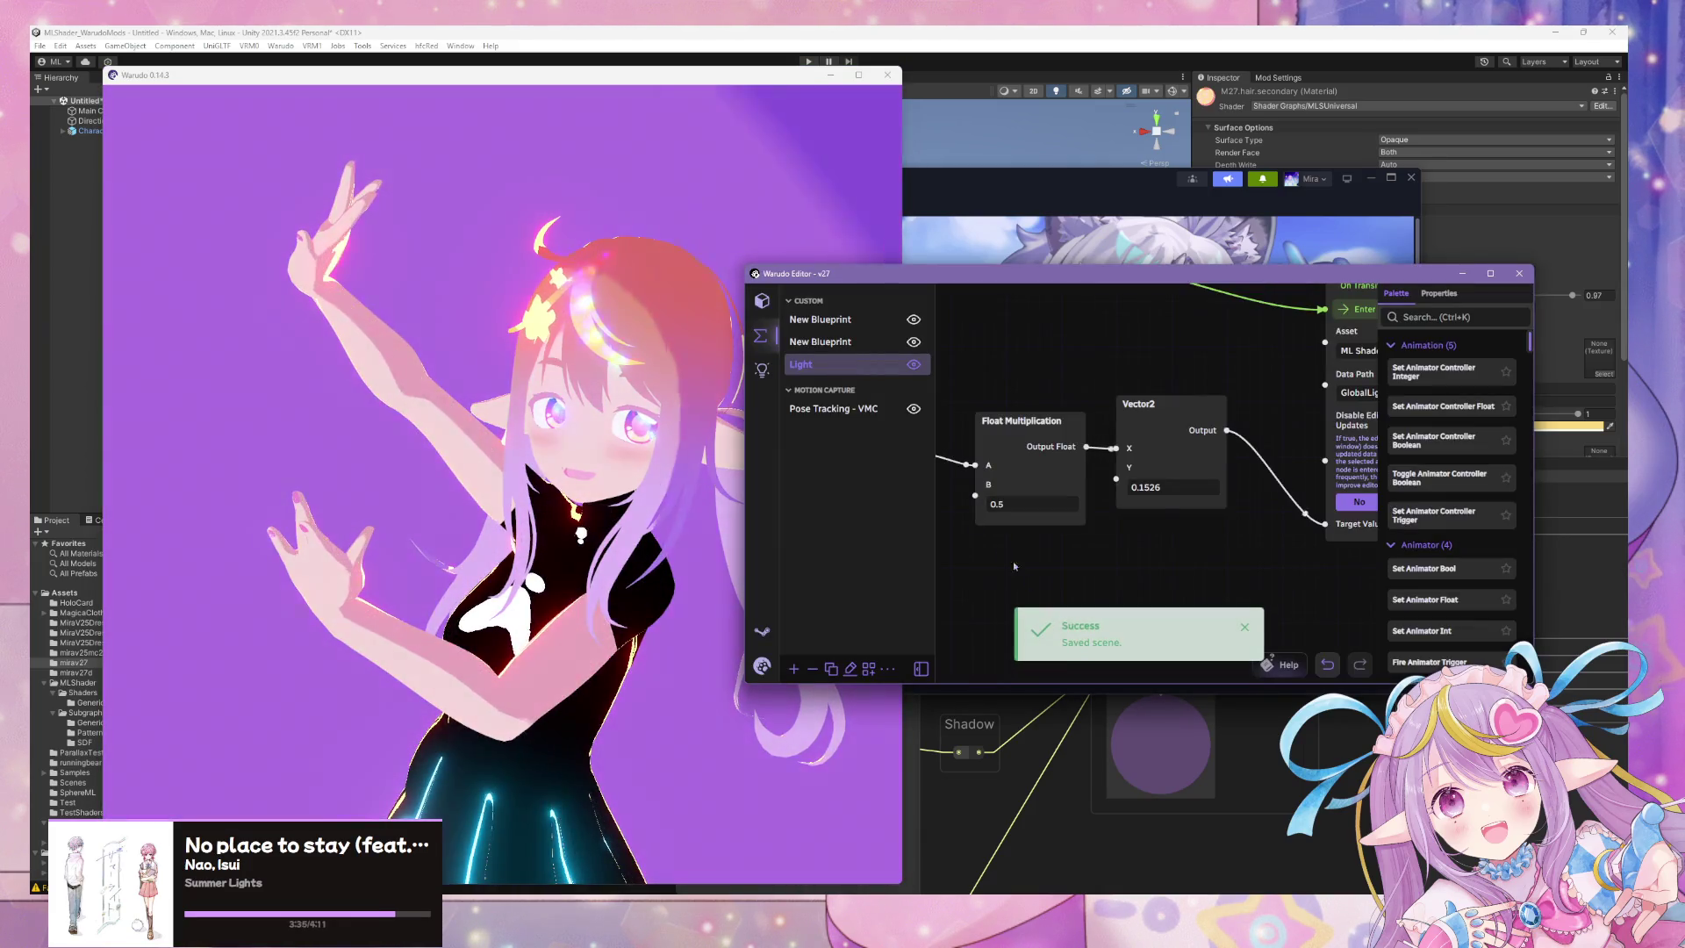
pyautogui.scroll(-3, 1039, 386)
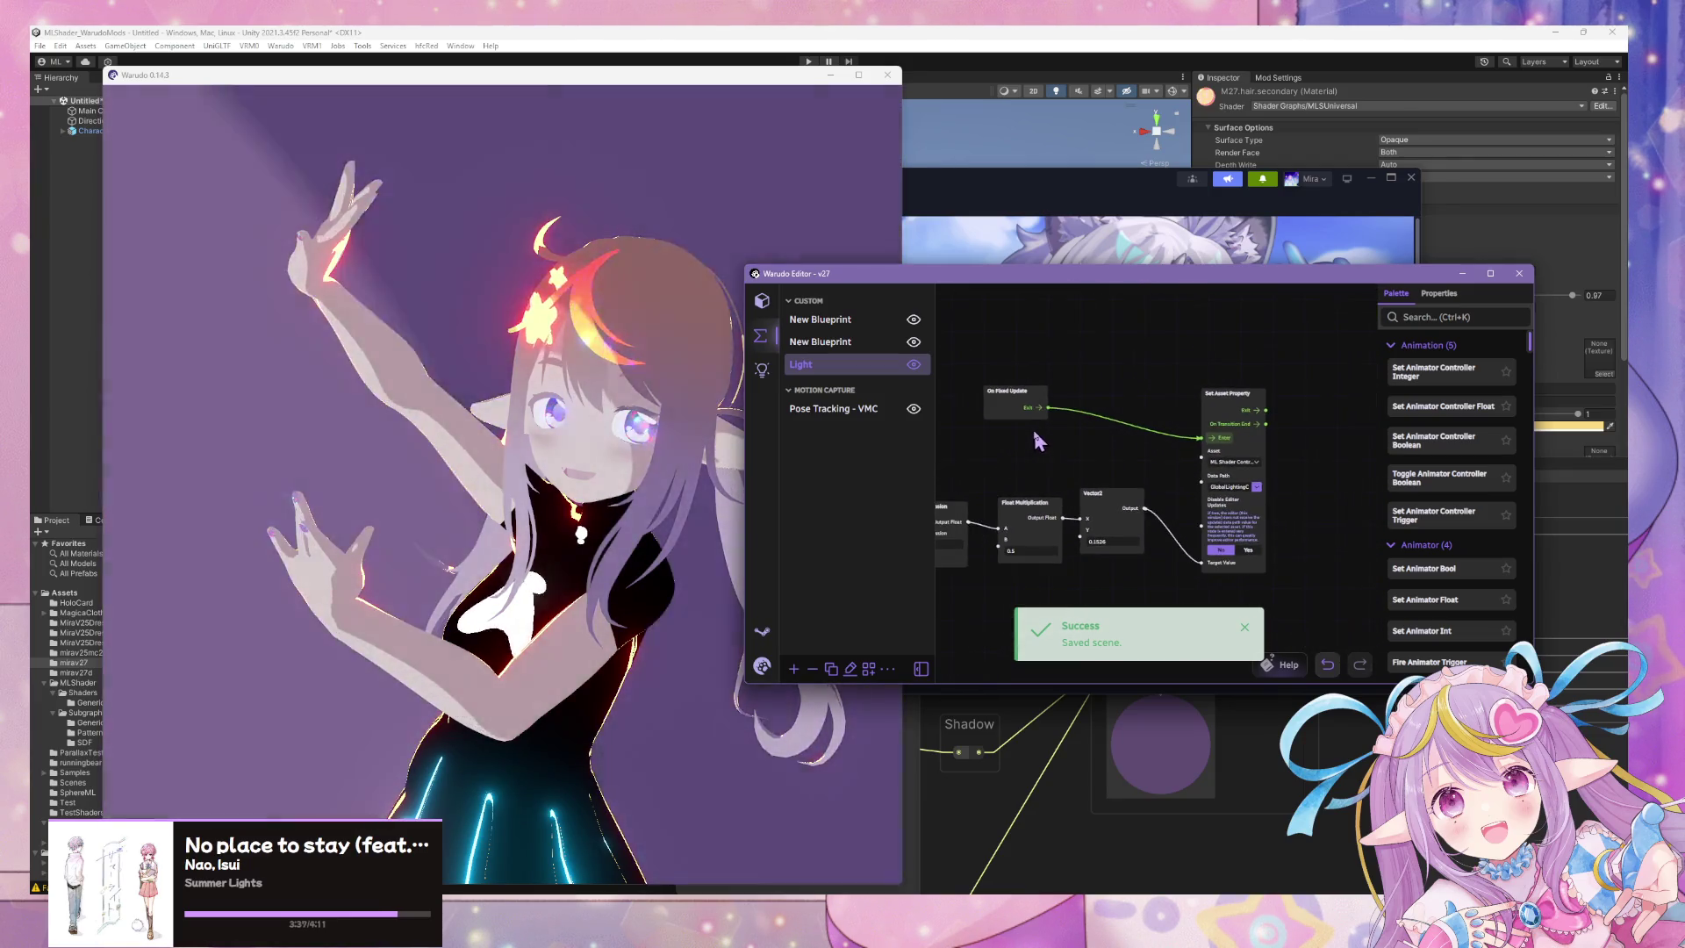
pyautogui.scroll(-3, 1070, 430)
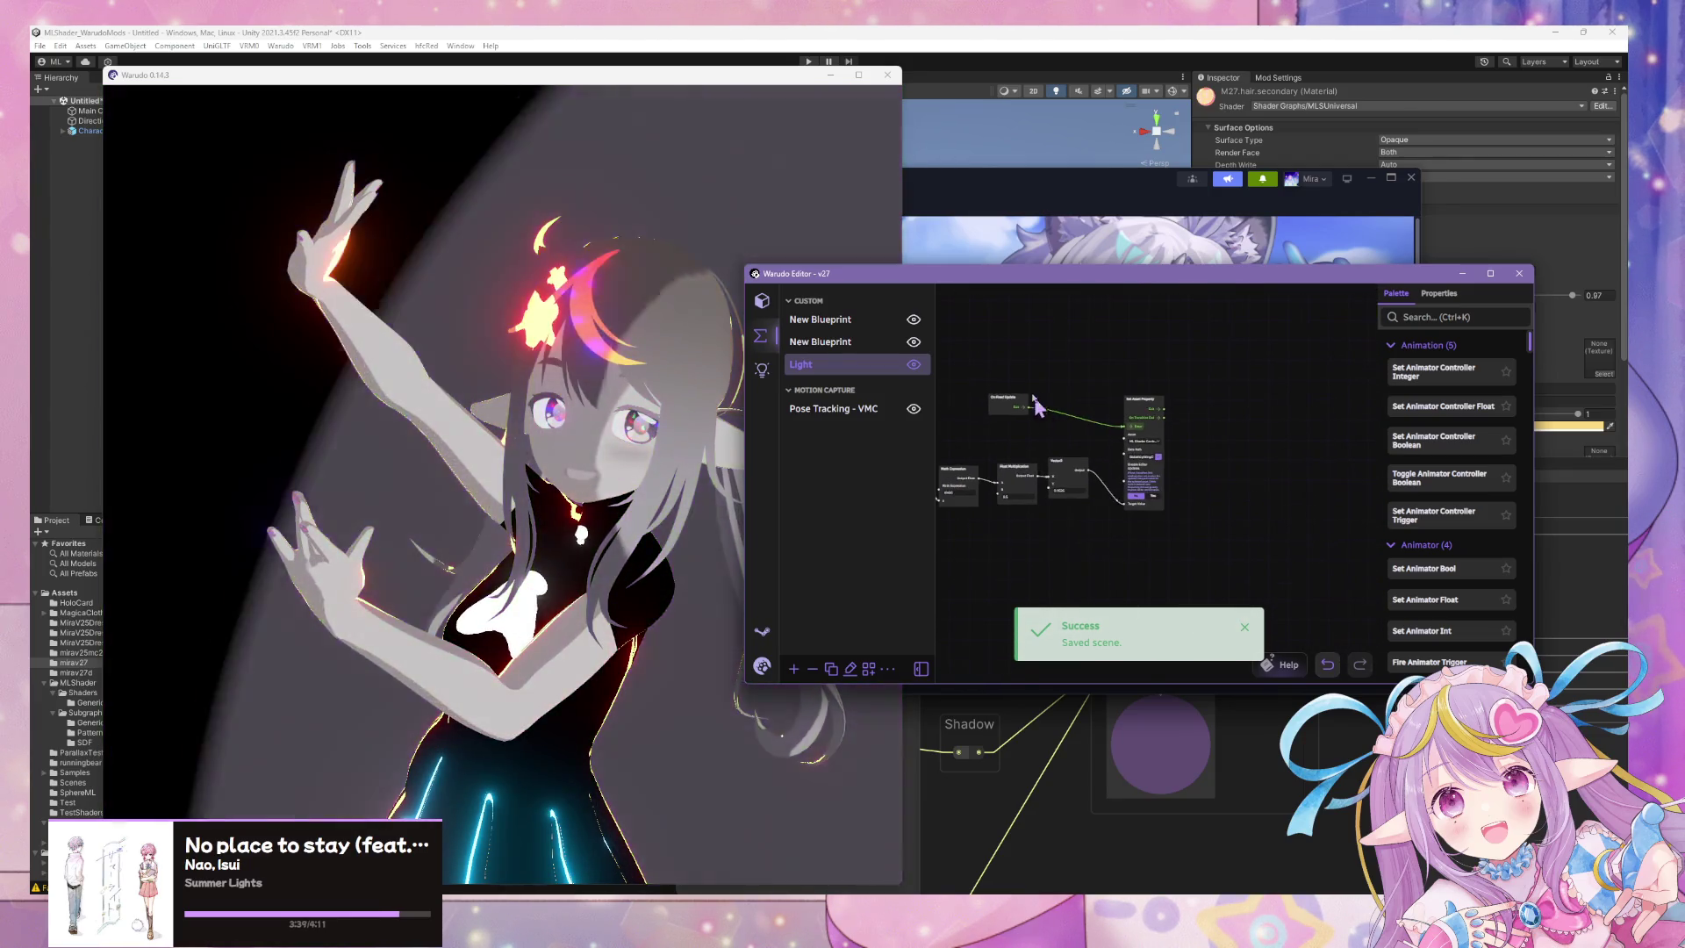
pyautogui.scroll(-2, 1187, 358)
pyautogui.moveTo(1085, 338)
pyautogui.mouseDown()
pyautogui.moveTo(1148, 575)
pyautogui.moveTo(1118, 474)
pyautogui.mouseUp()
pyautogui.scroll(4, 1119, 471)
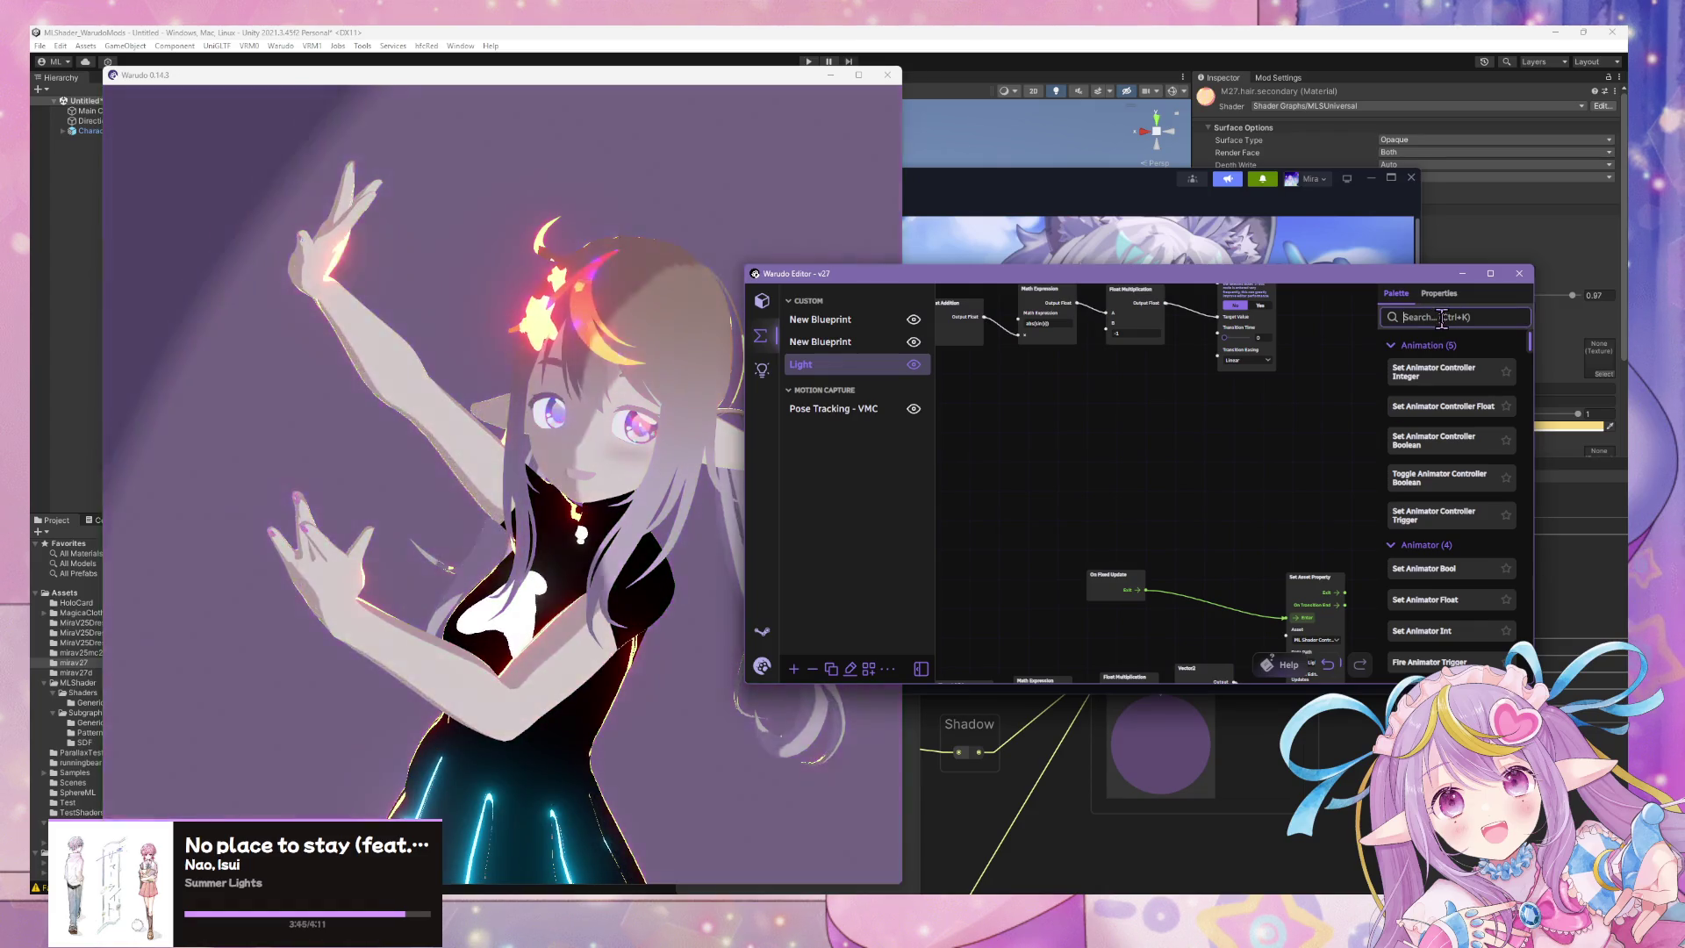
# Add a trial Float literal node found via 'float lit', then delete it.
pyautogui.write('float')
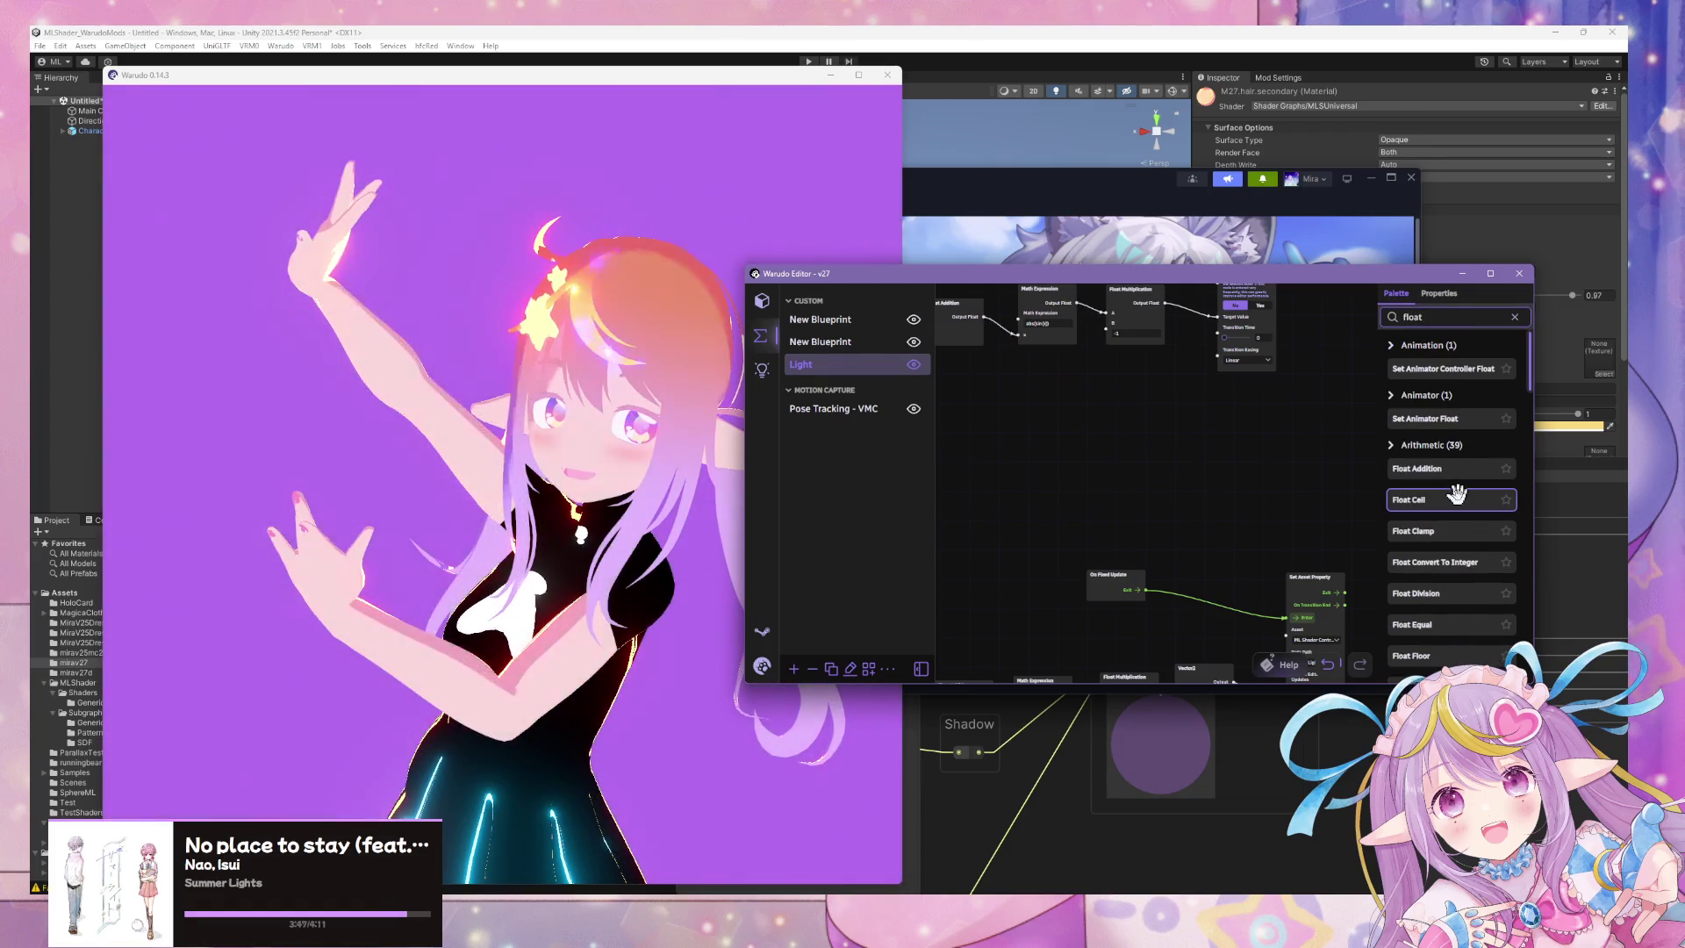
pyautogui.write(' lit')
pyautogui.moveTo(1404, 400); pyautogui.dragTo(1117, 482)
pyautogui.scroll(1, 1204, 425)
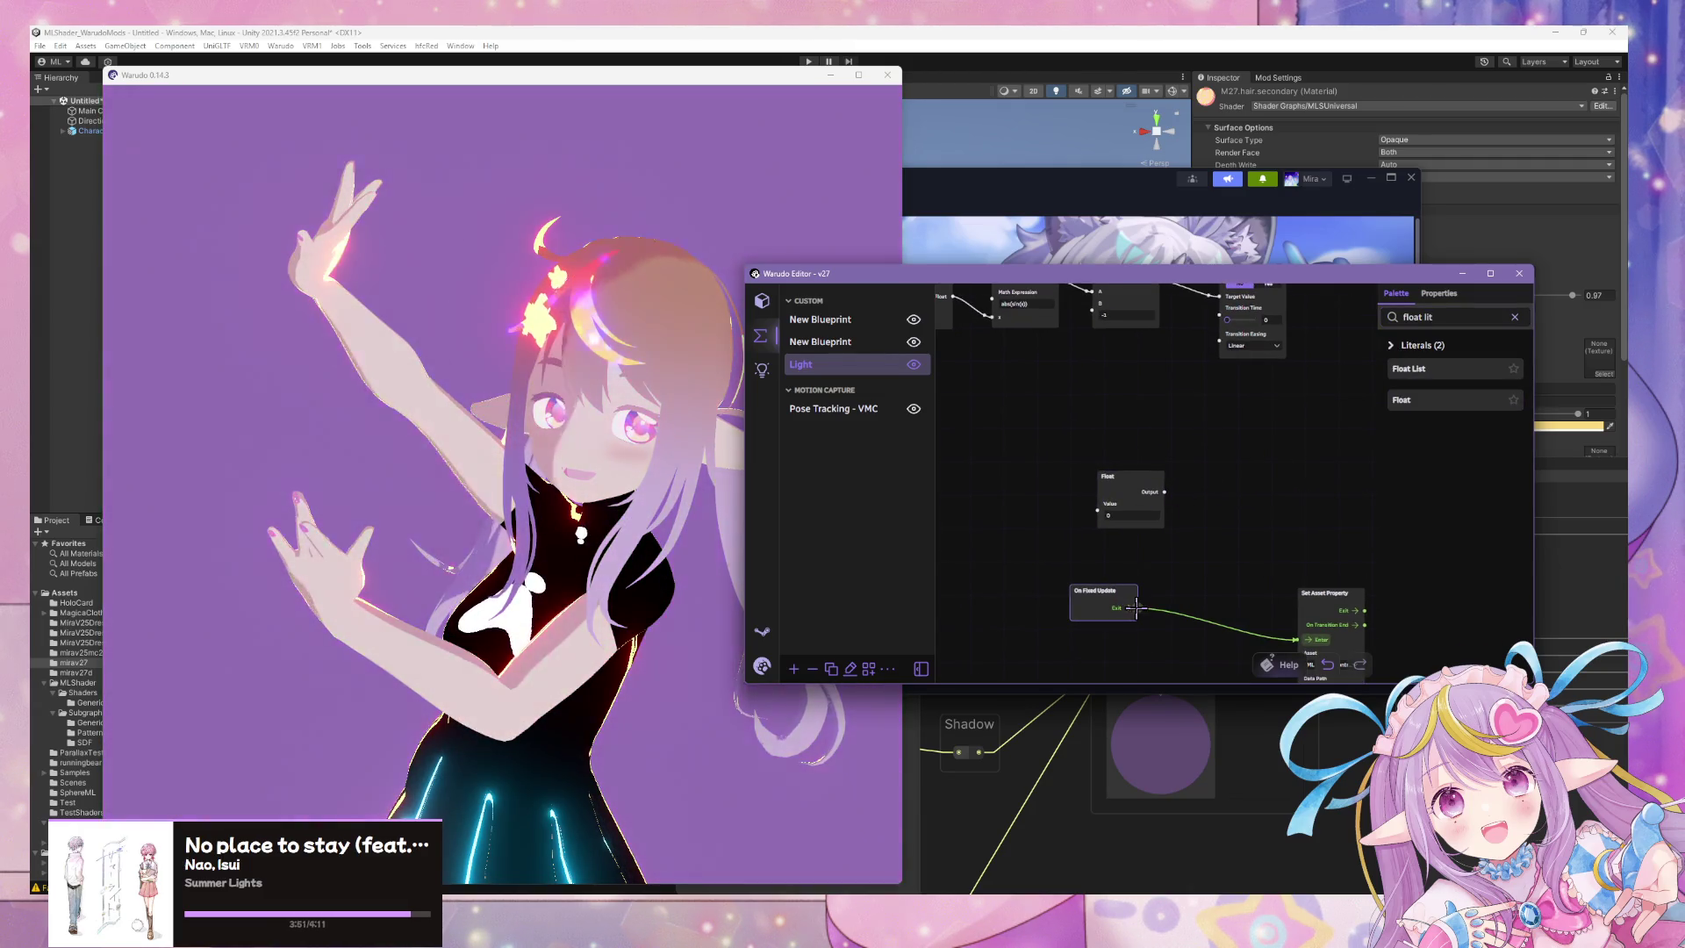
pyautogui.moveTo(1235, 565); pyautogui.dragTo(1299, 445)
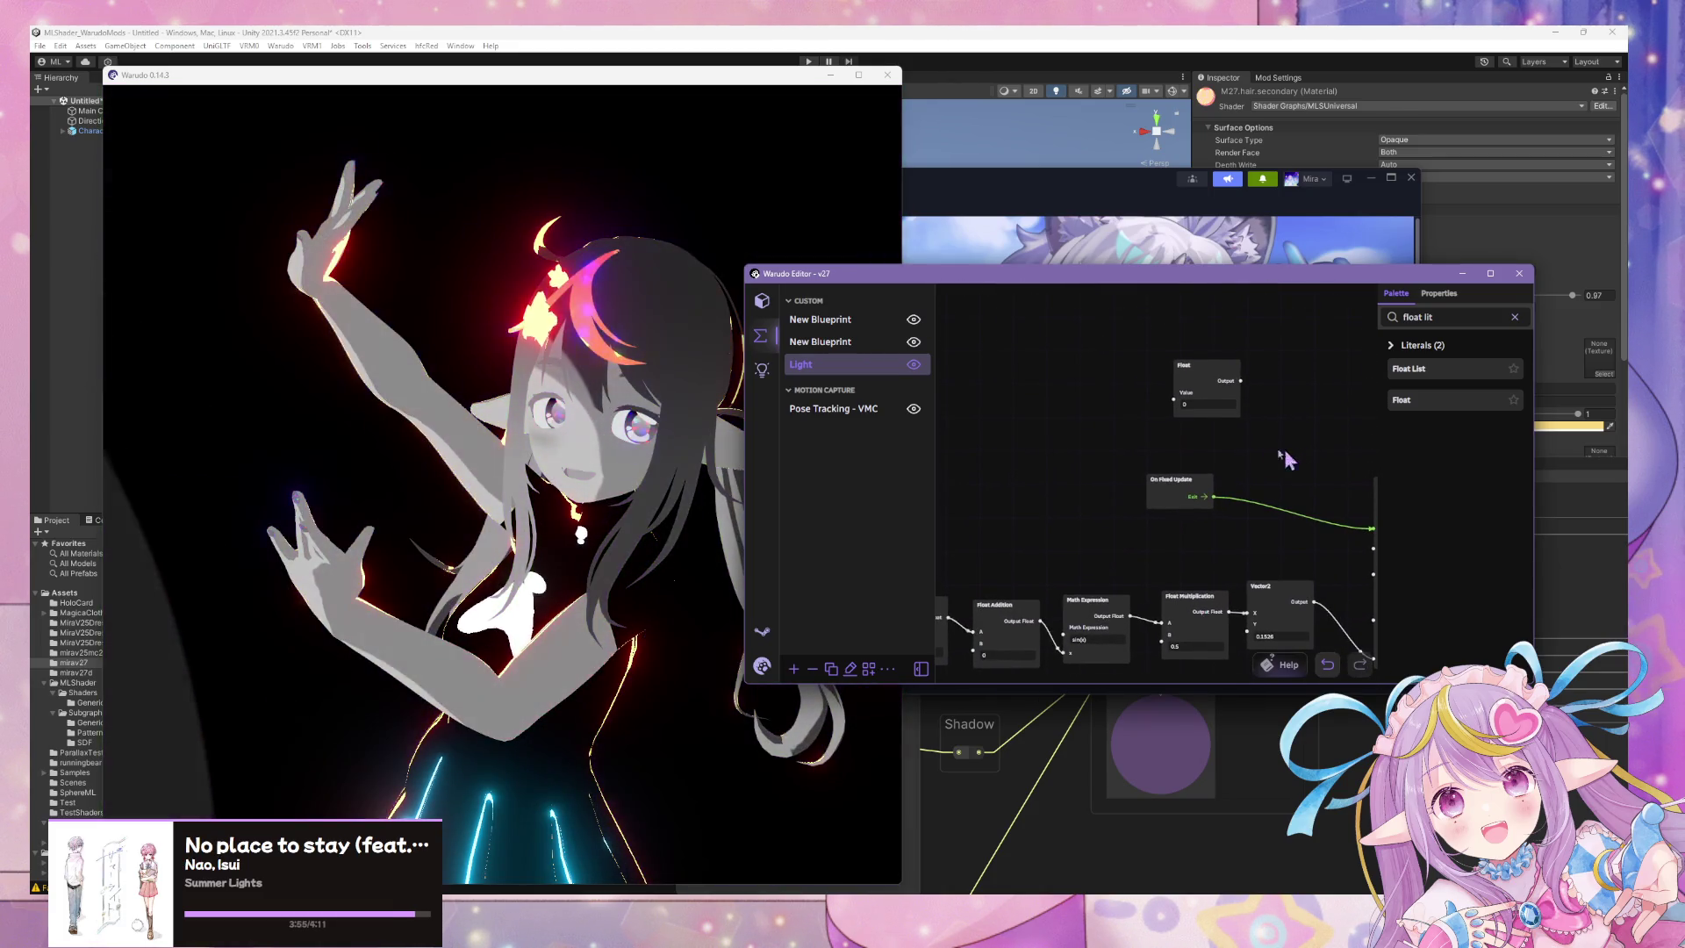
pyautogui.scroll(-2, 1059, 385)
pyautogui.click(1160, 369)
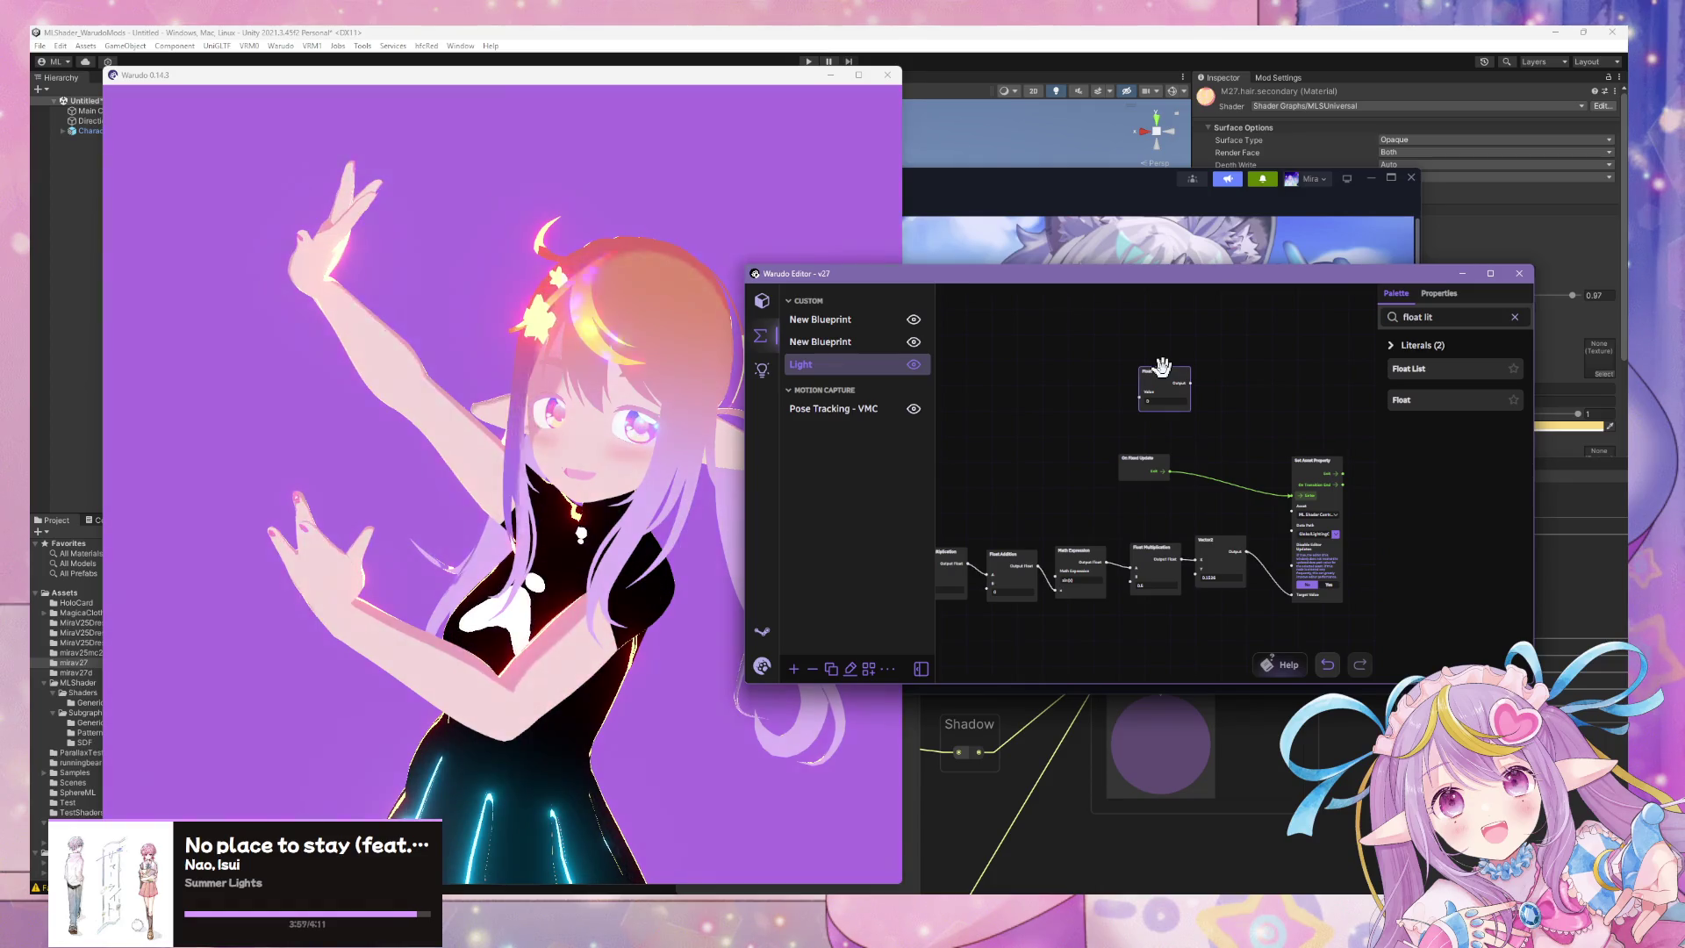
pyautogui.press('Delete')
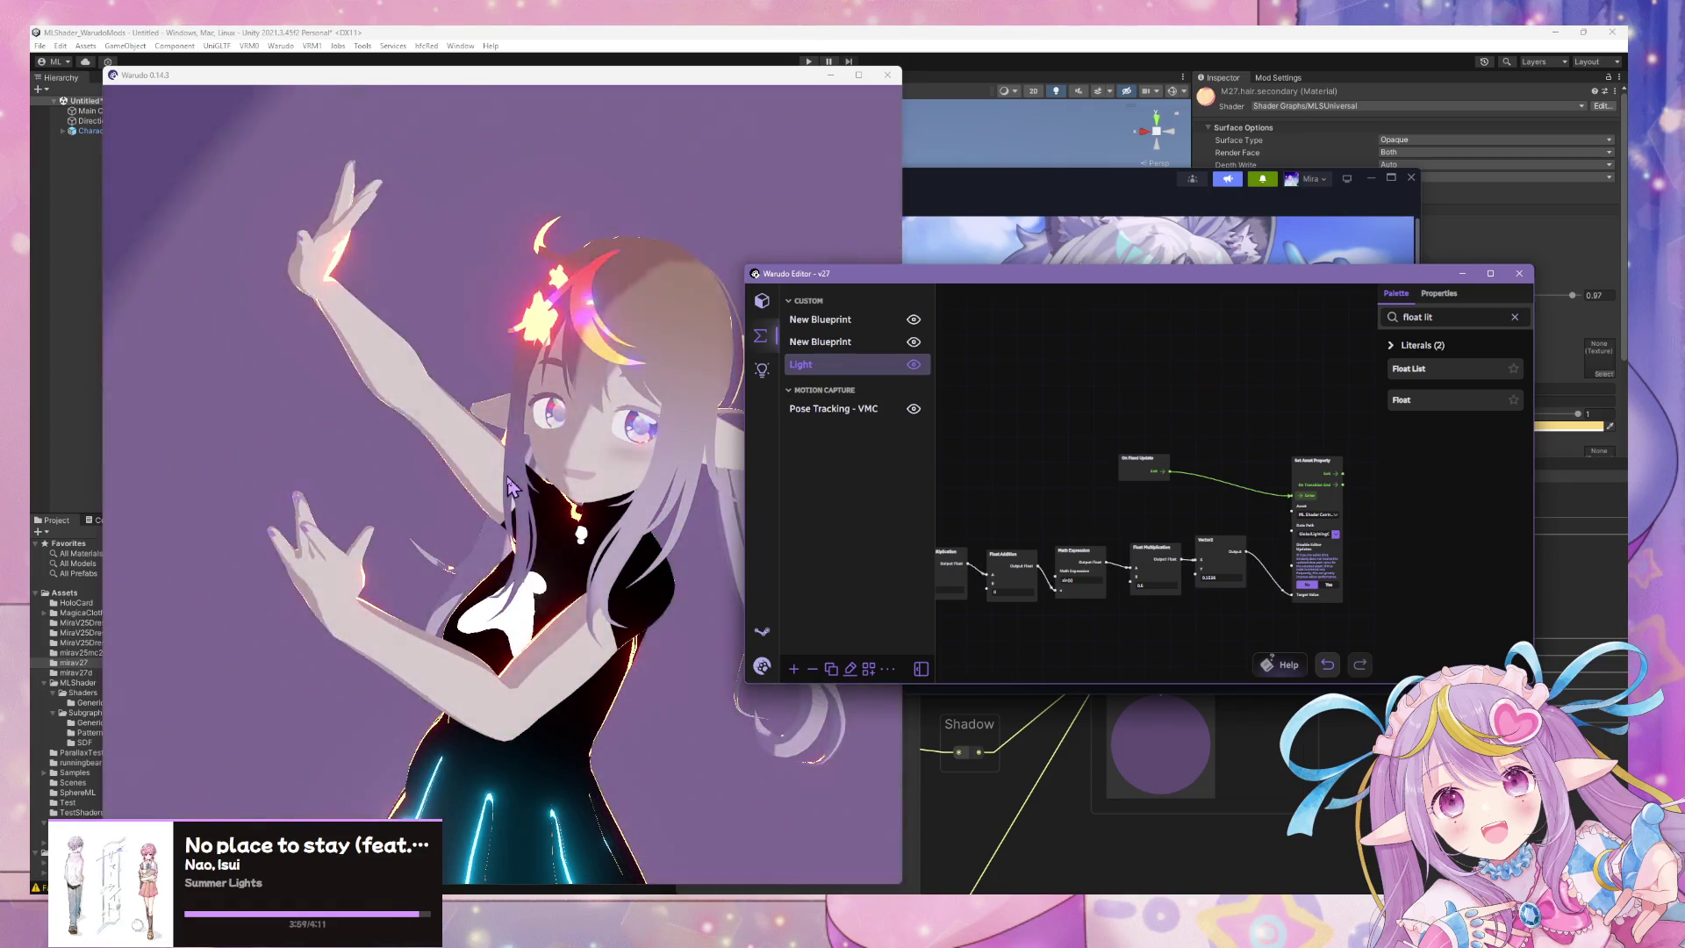
# Check the preview, then return to the scene's asset list.
pyautogui.click(509, 478)
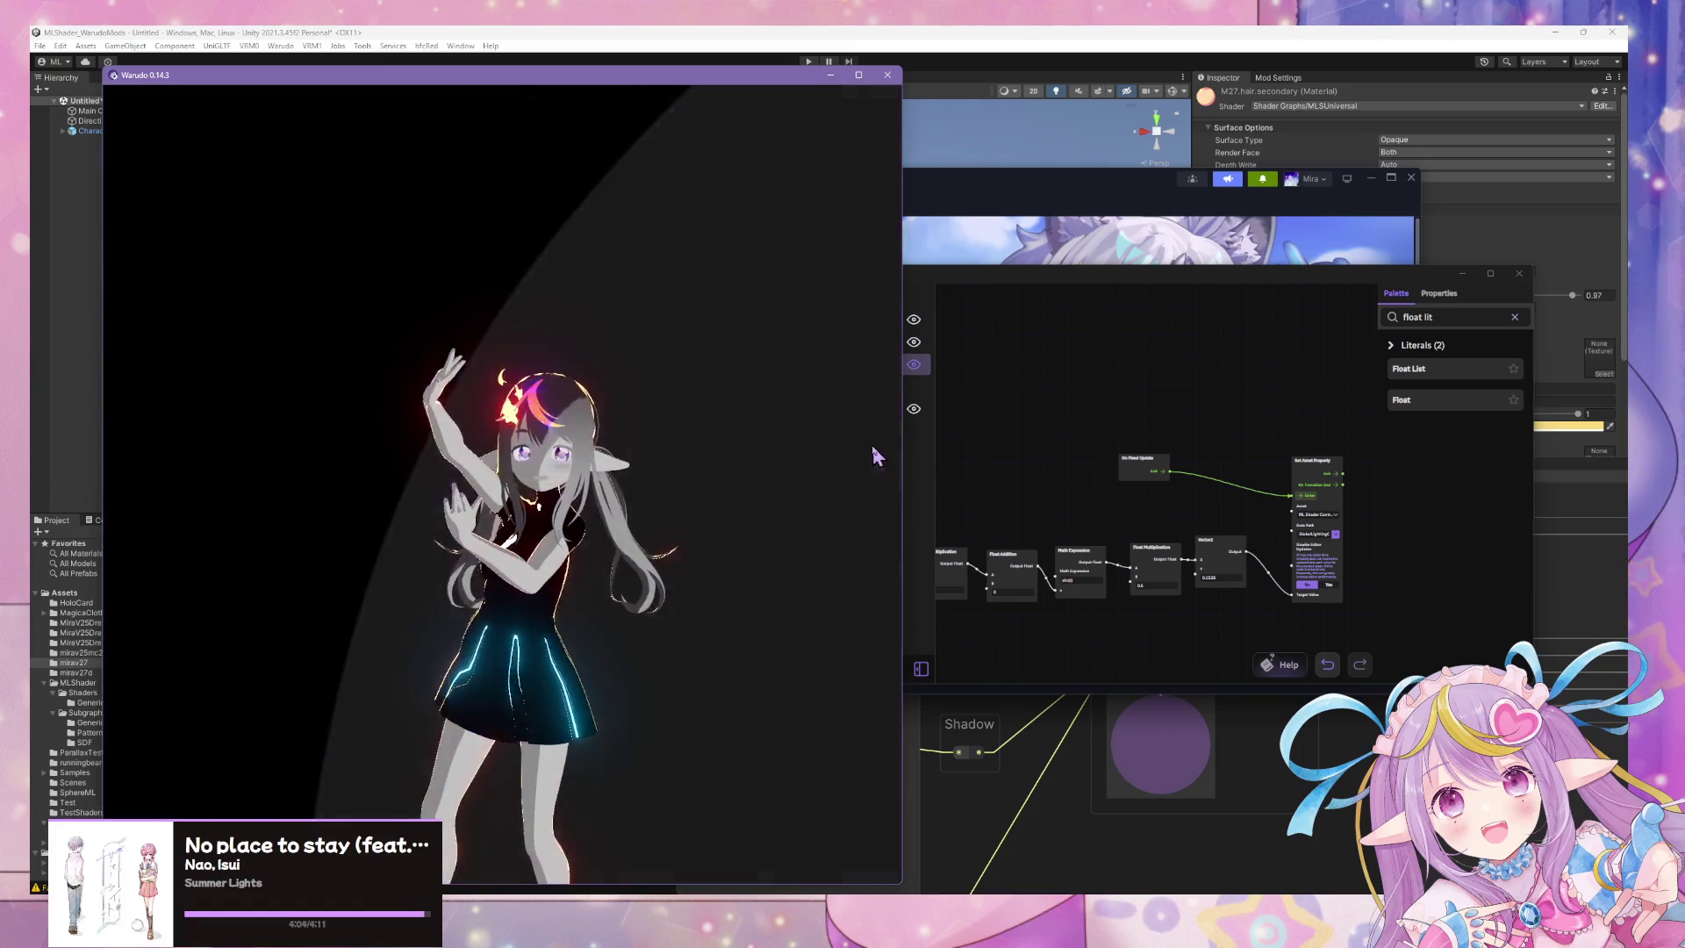
pyautogui.click(1029, 452)
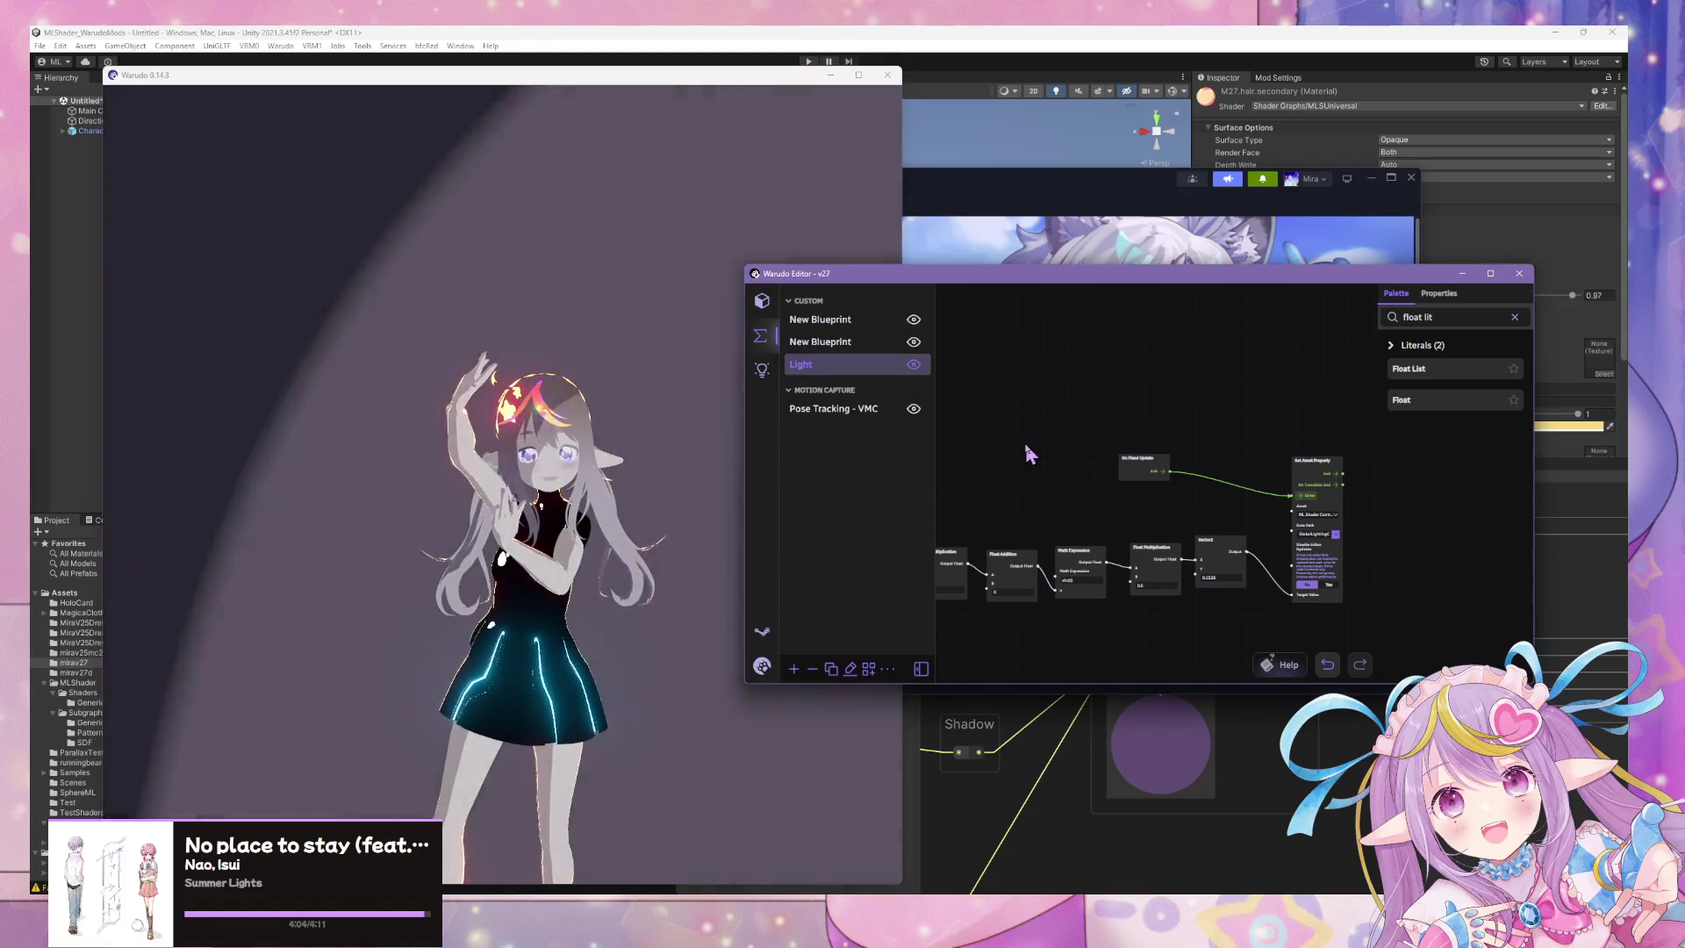
pyautogui.click(761, 300)
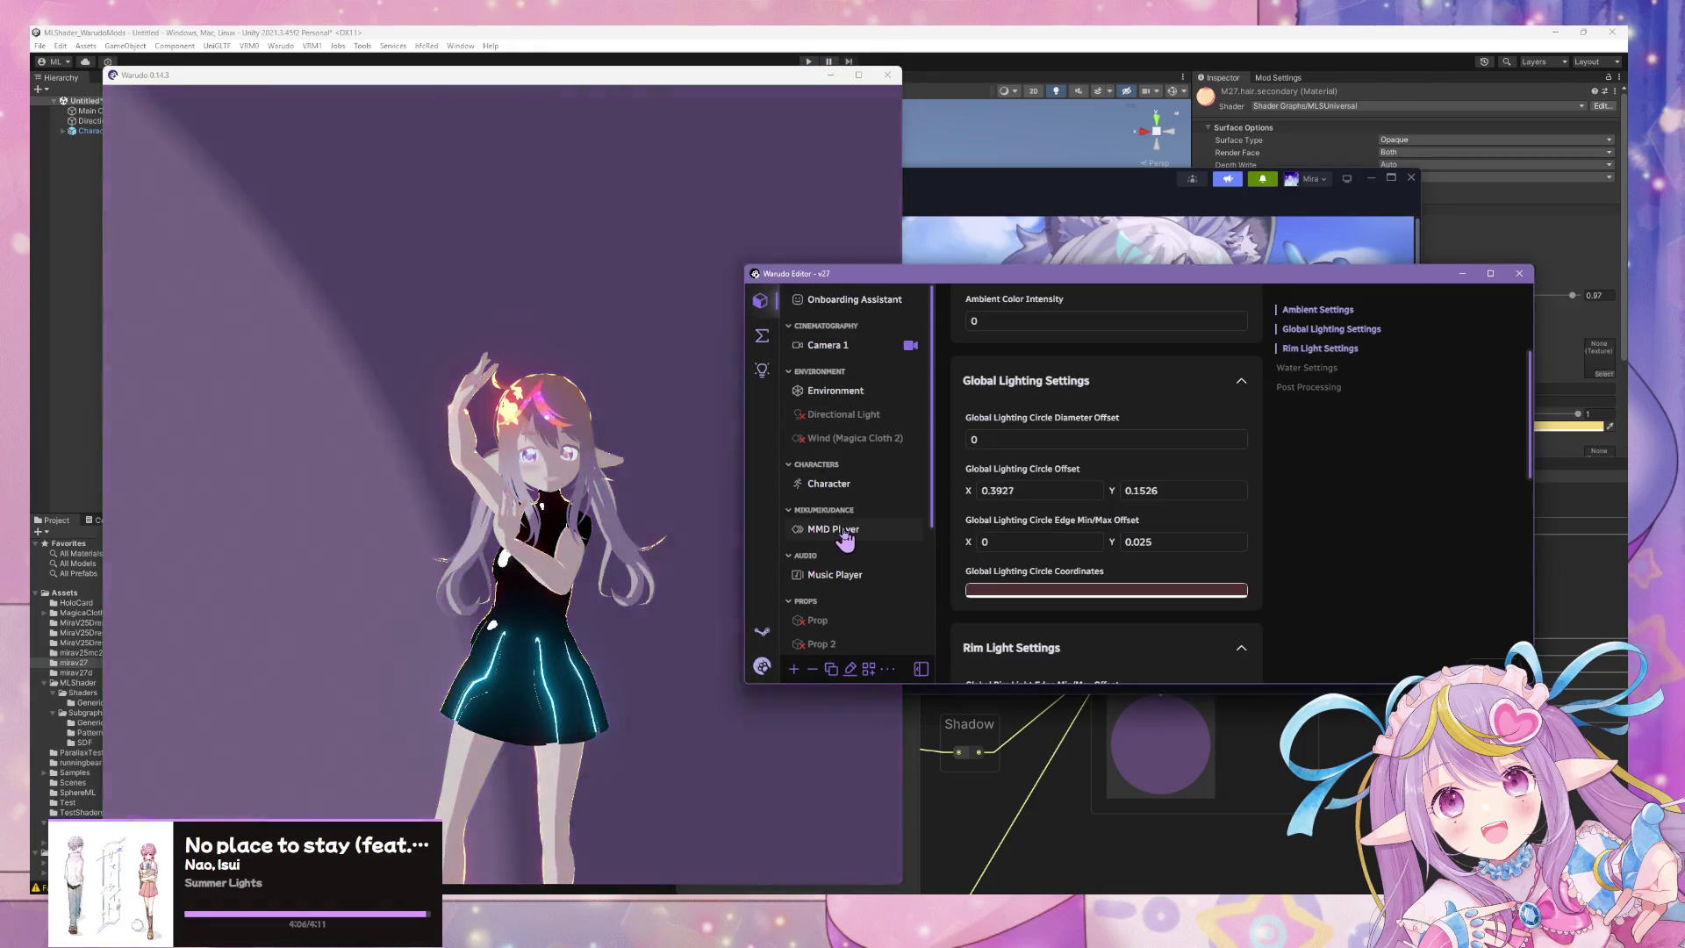
# Replay the MMD dance from the start to preview the lighting, pausing at 00:33.0.
pyautogui.click(842, 532)
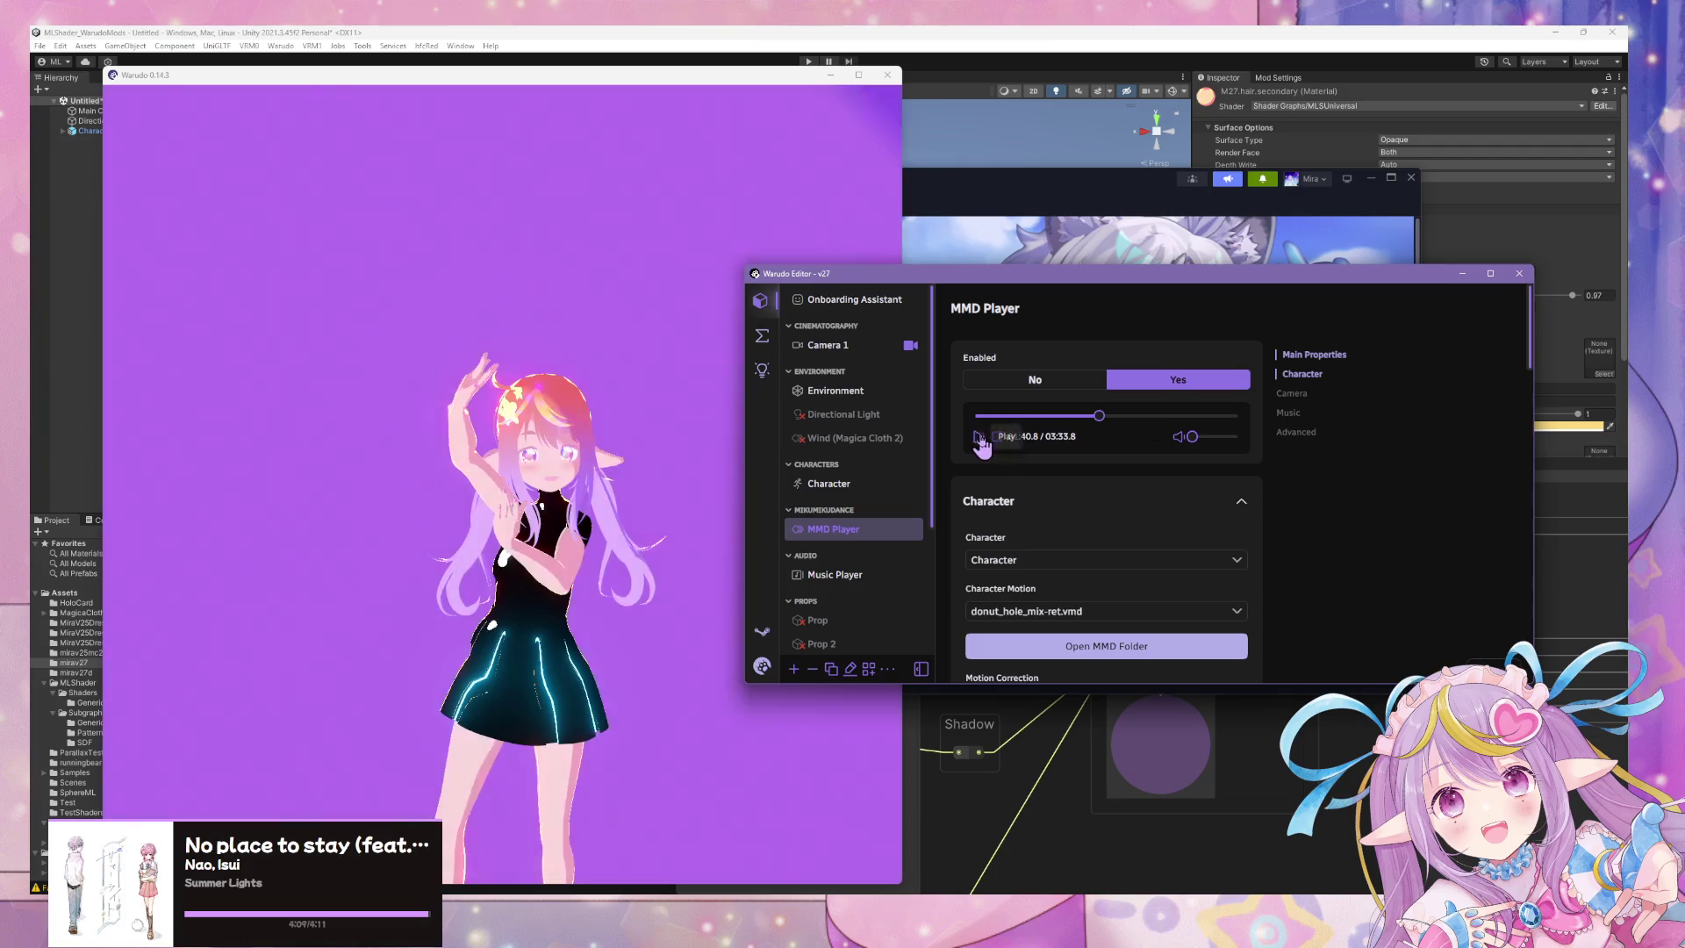
pyautogui.click(978, 436)
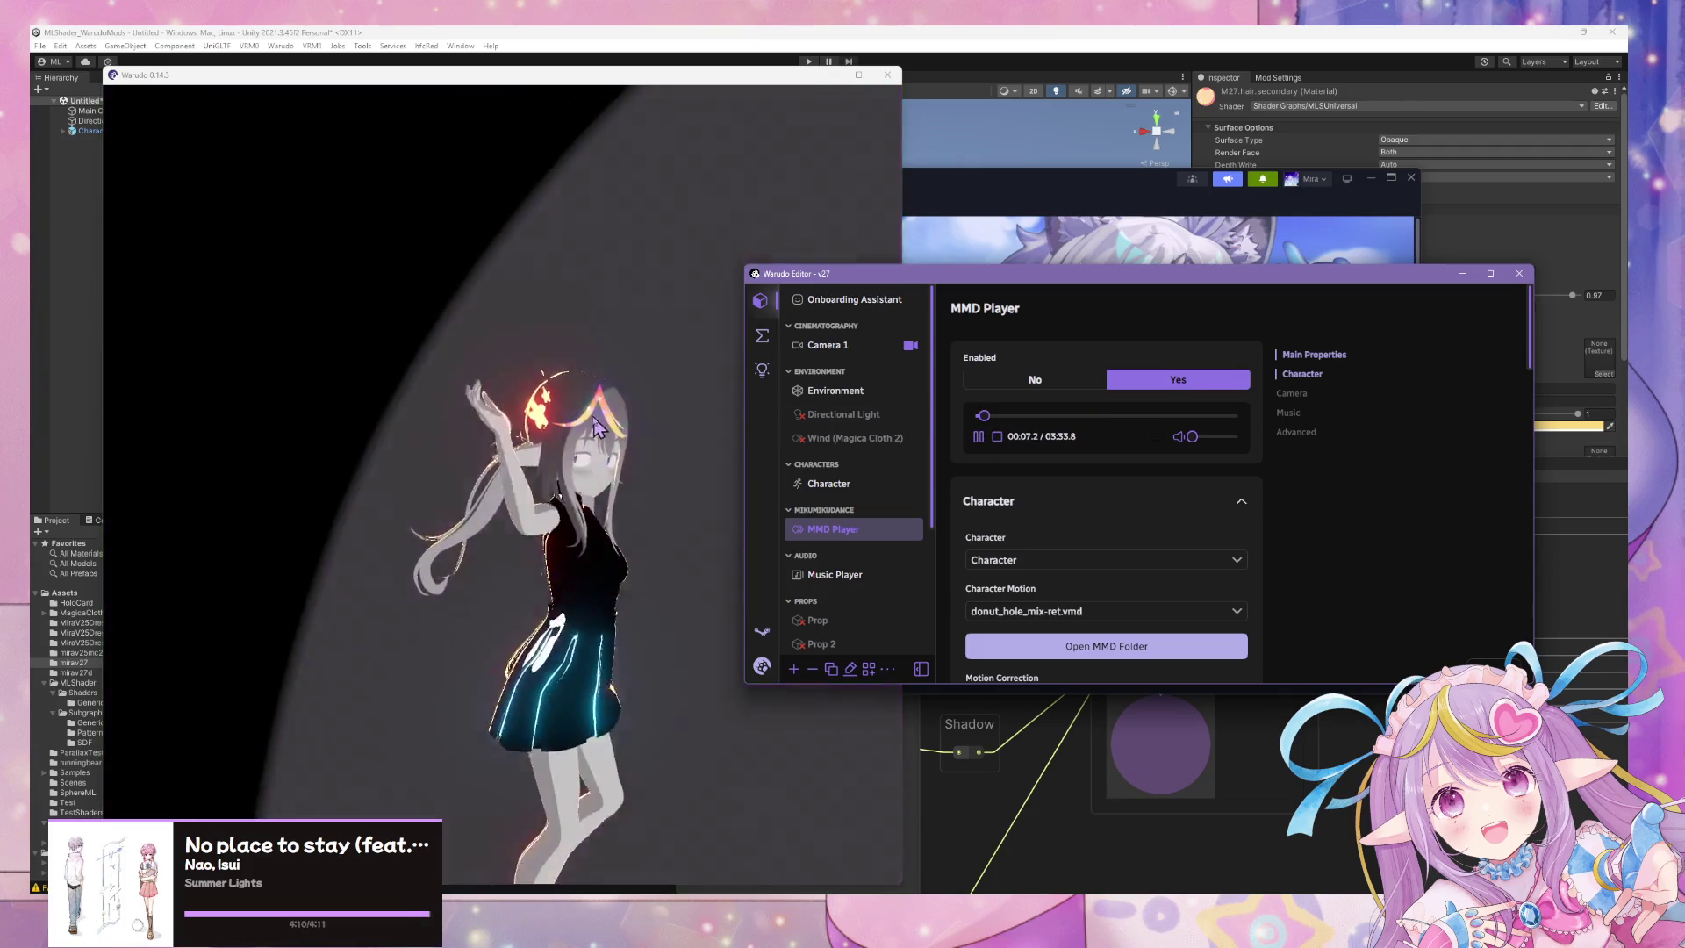
pyautogui.click(589, 389)
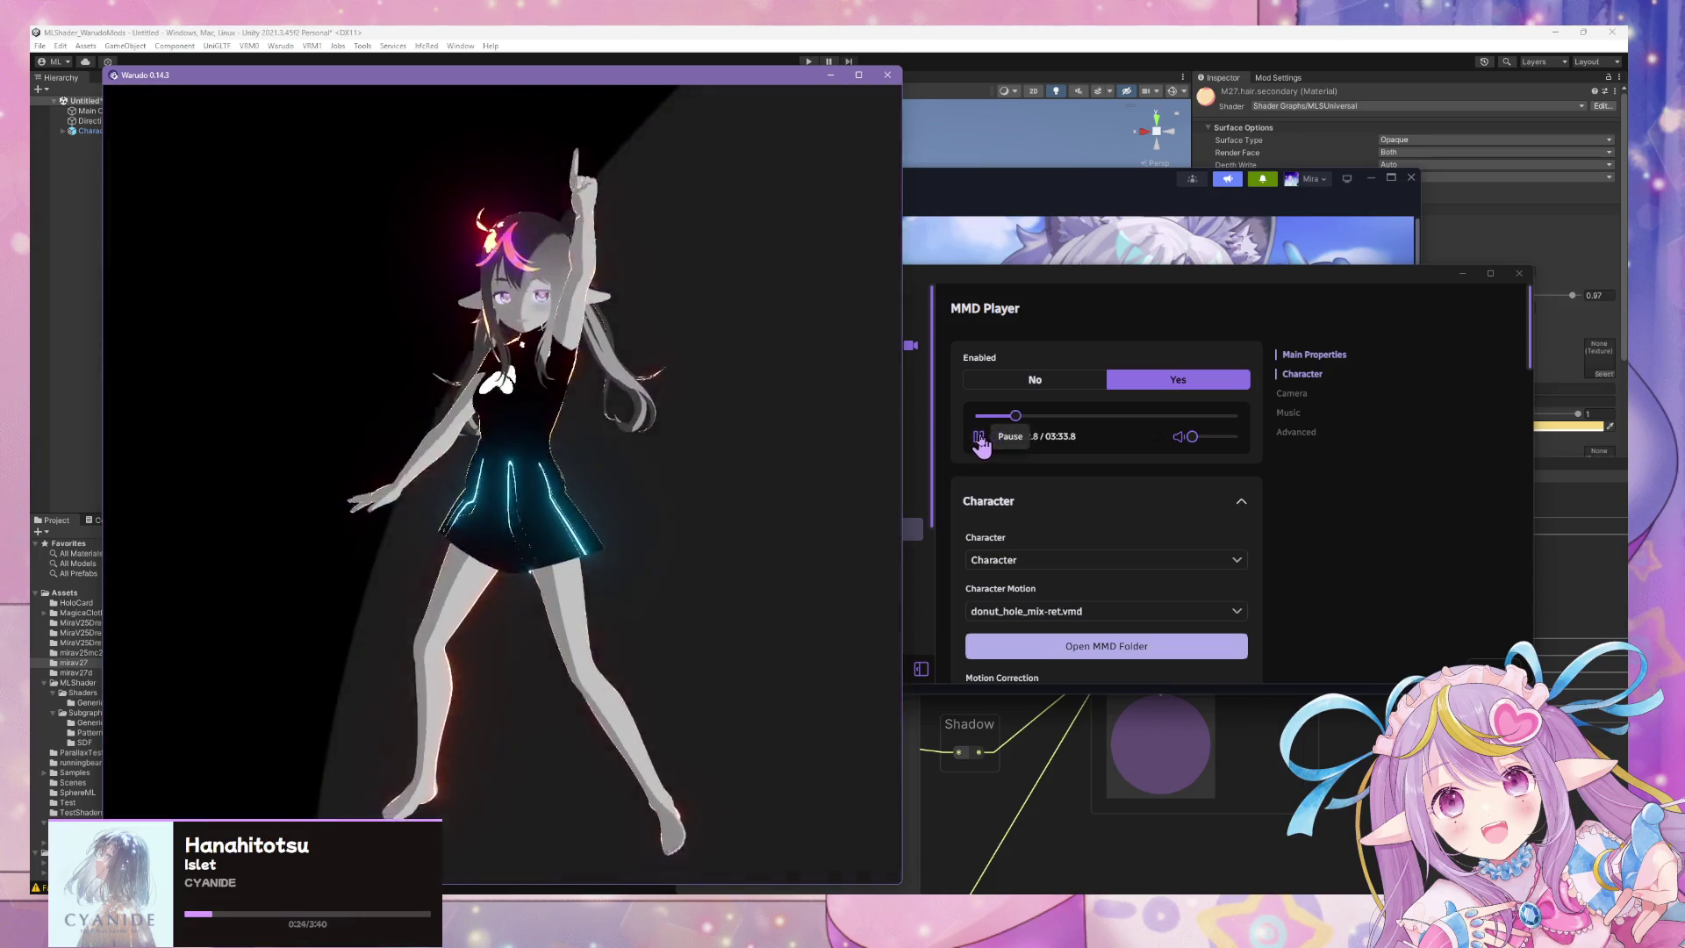
pyautogui.click(982, 436)
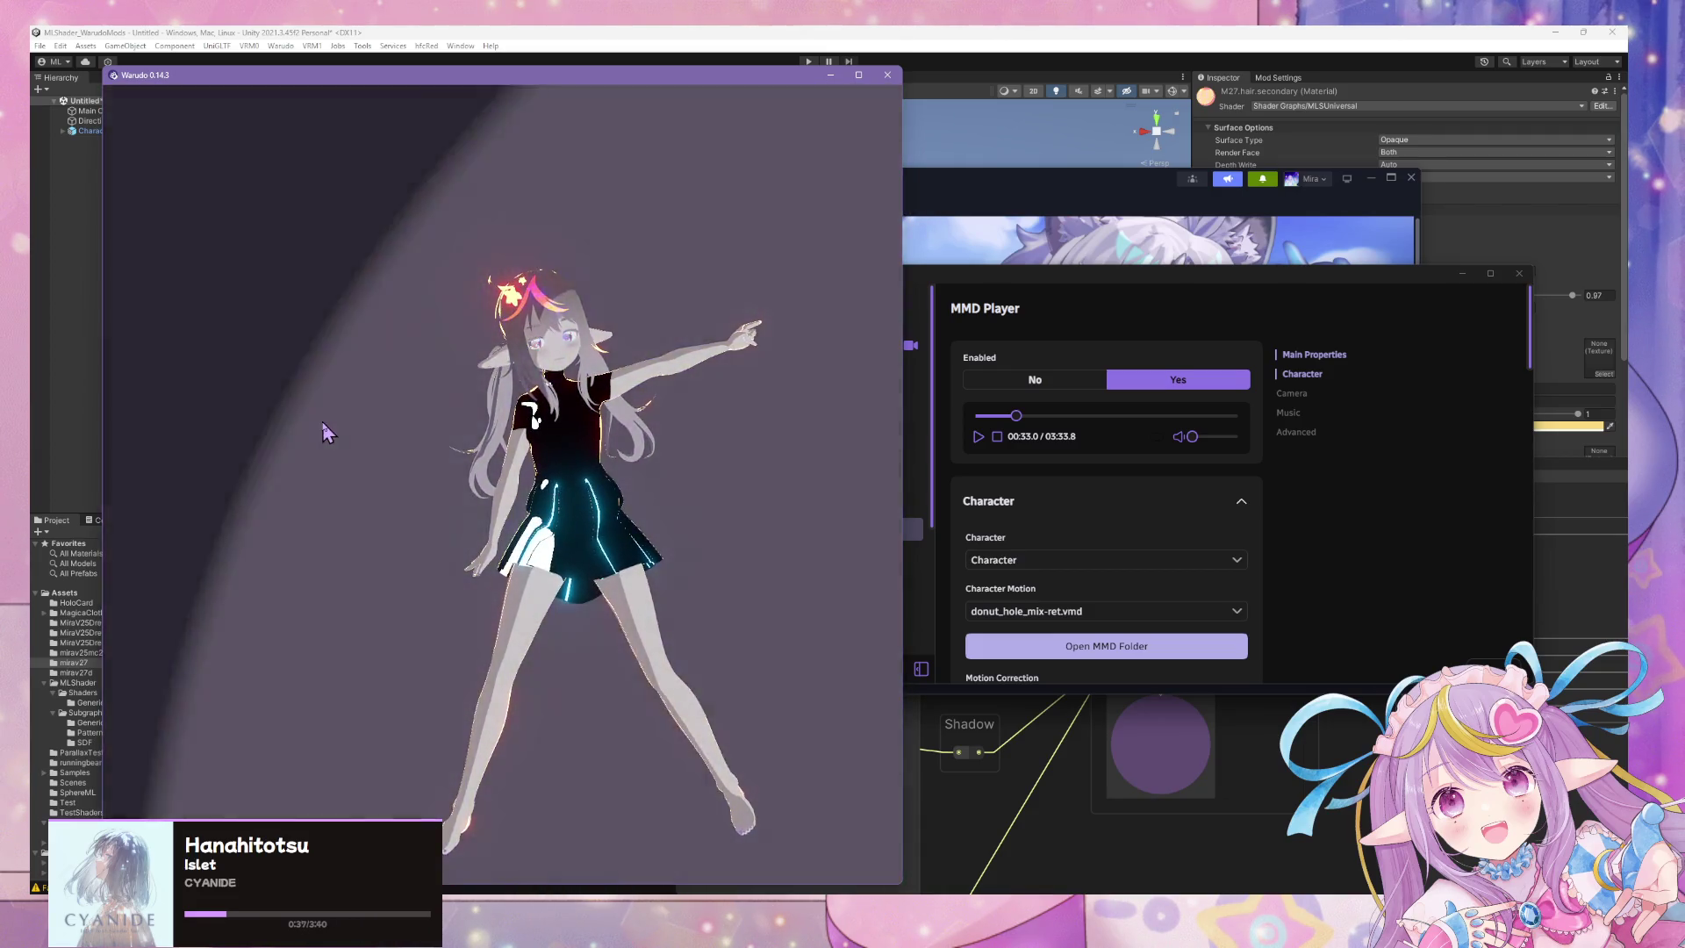
pyautogui.click(786, 31)
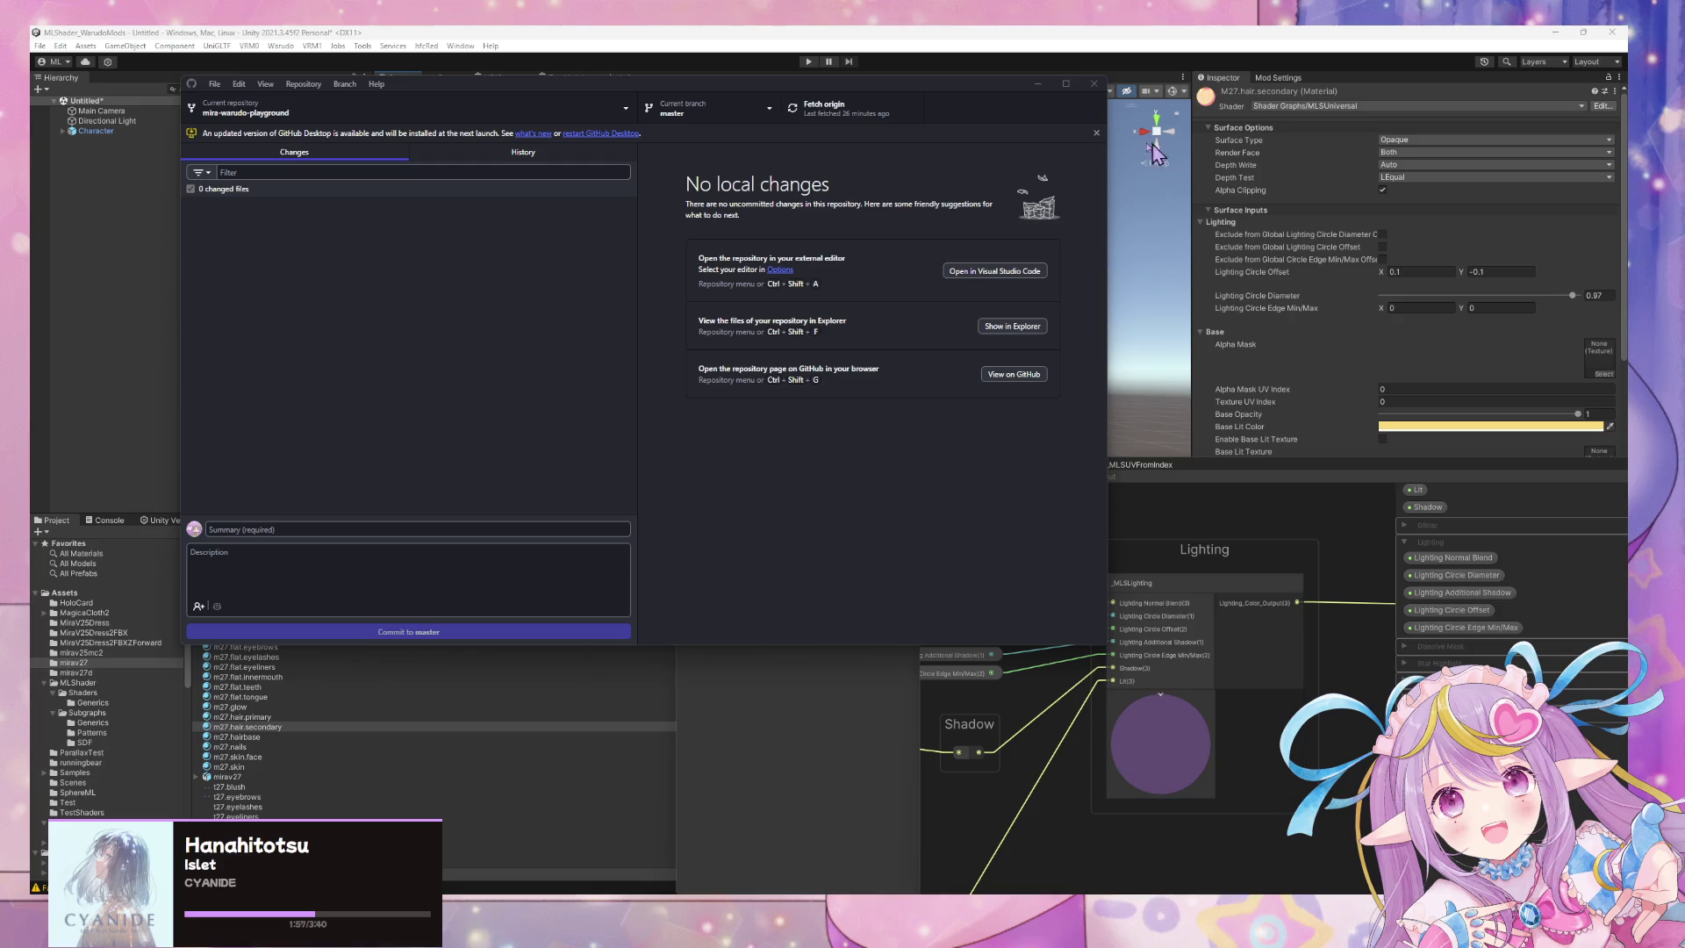
# Close the GitHub Desktop window, leaving Warudo's preview over Unity.
pyautogui.click(1044, 83)
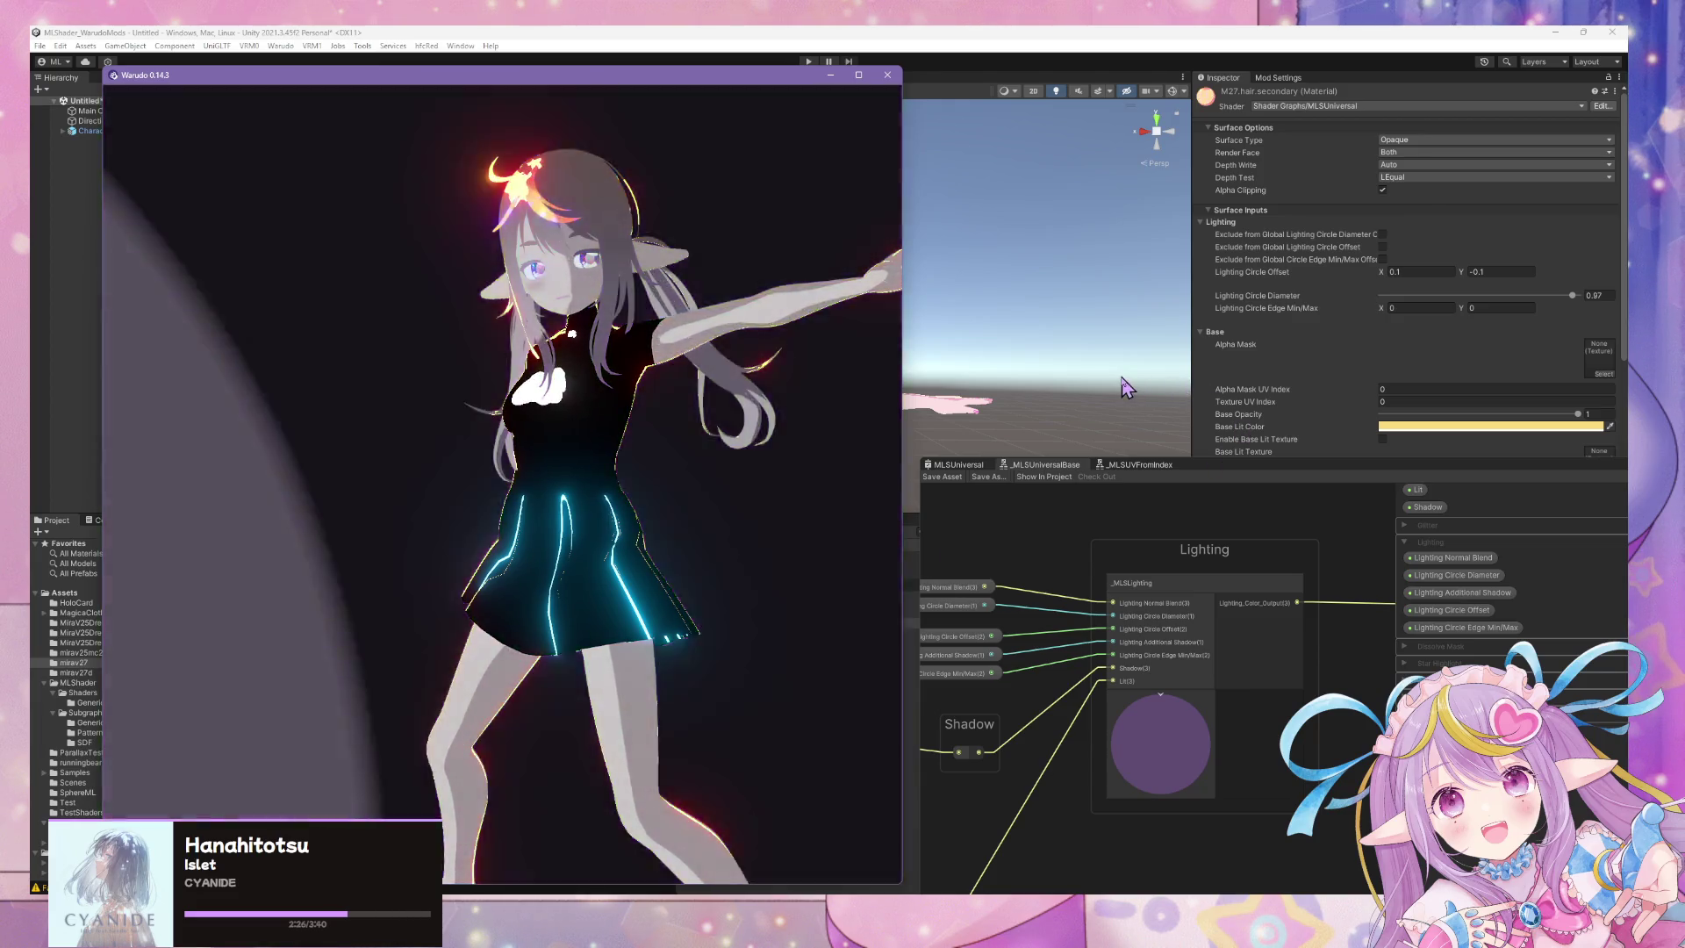
# Move and widen Unity's Shader Graph window, then bring Warudo and then Blender forward.
pyautogui.click(1123, 381)
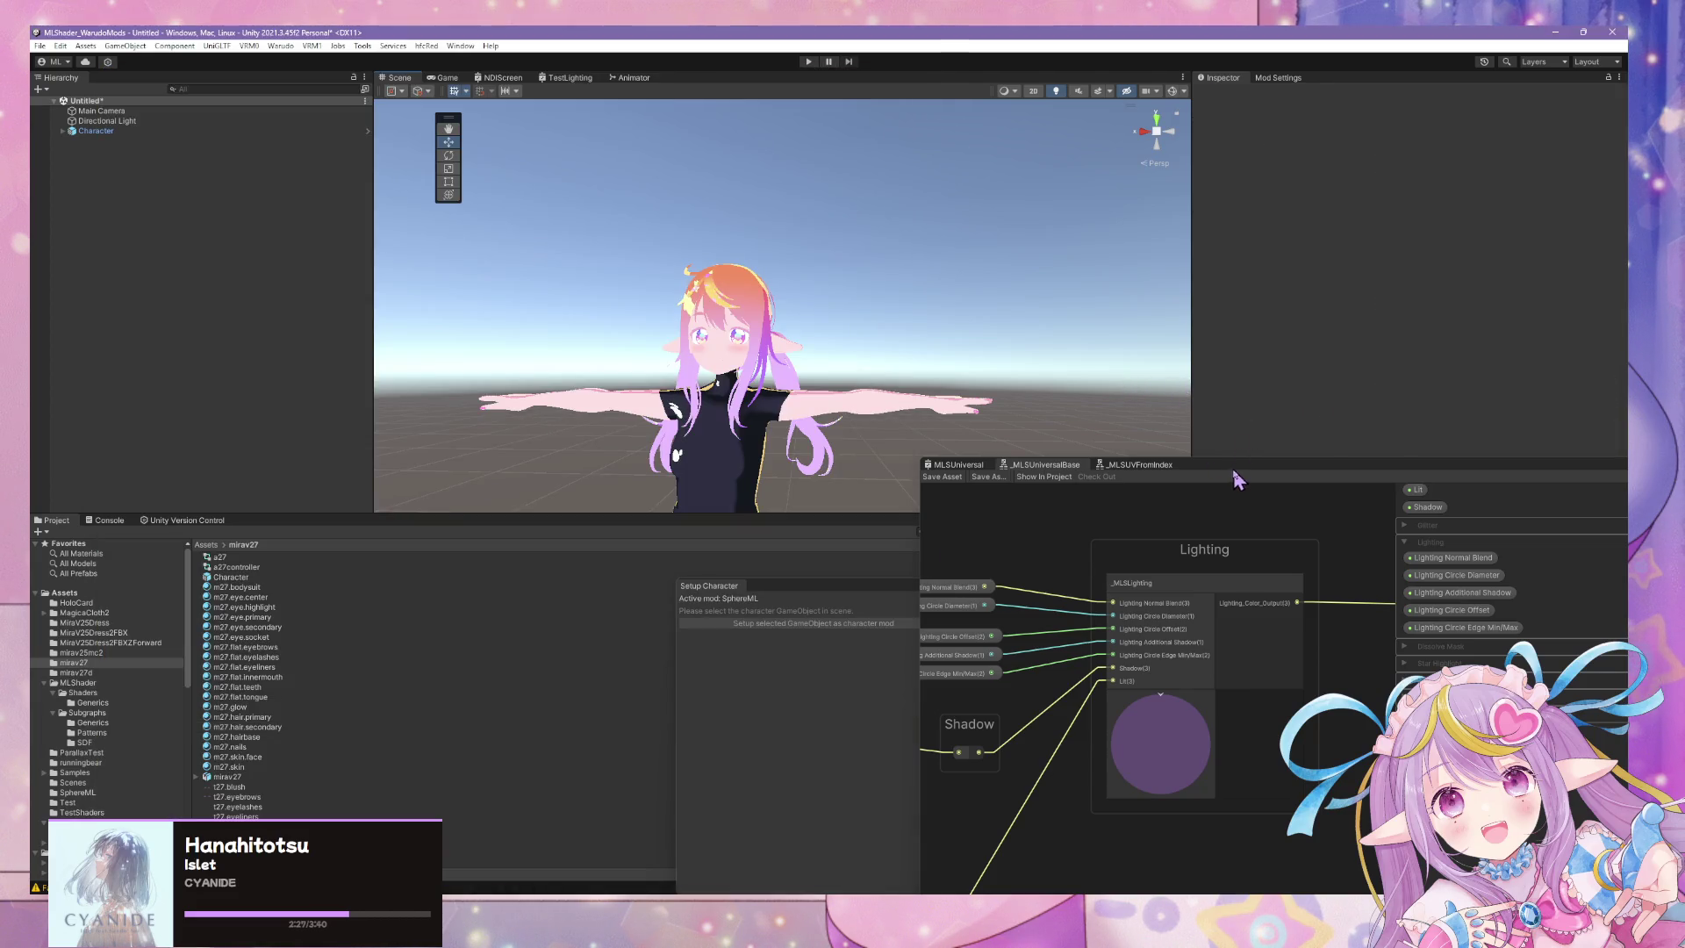
pyautogui.moveTo(1270, 475)
pyautogui.mouseDown()
pyautogui.moveTo(1104, 521)
pyautogui.moveTo(1009, 572)
pyautogui.mouseUp()
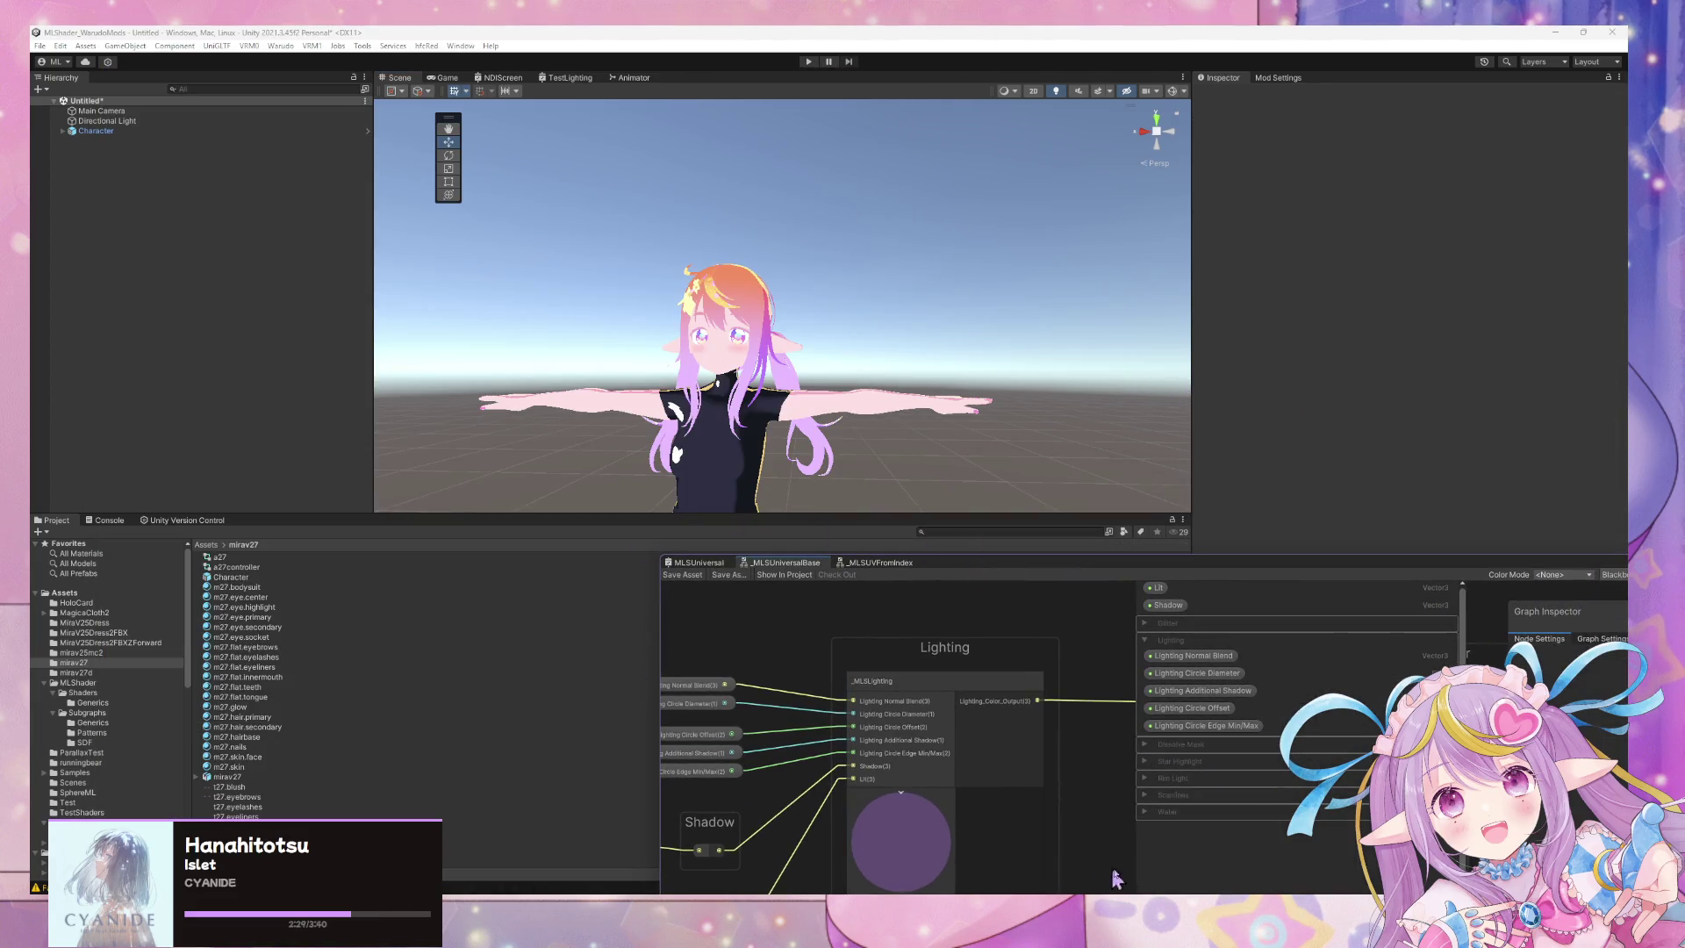
pyautogui.hotkey('alt', 'Tab')
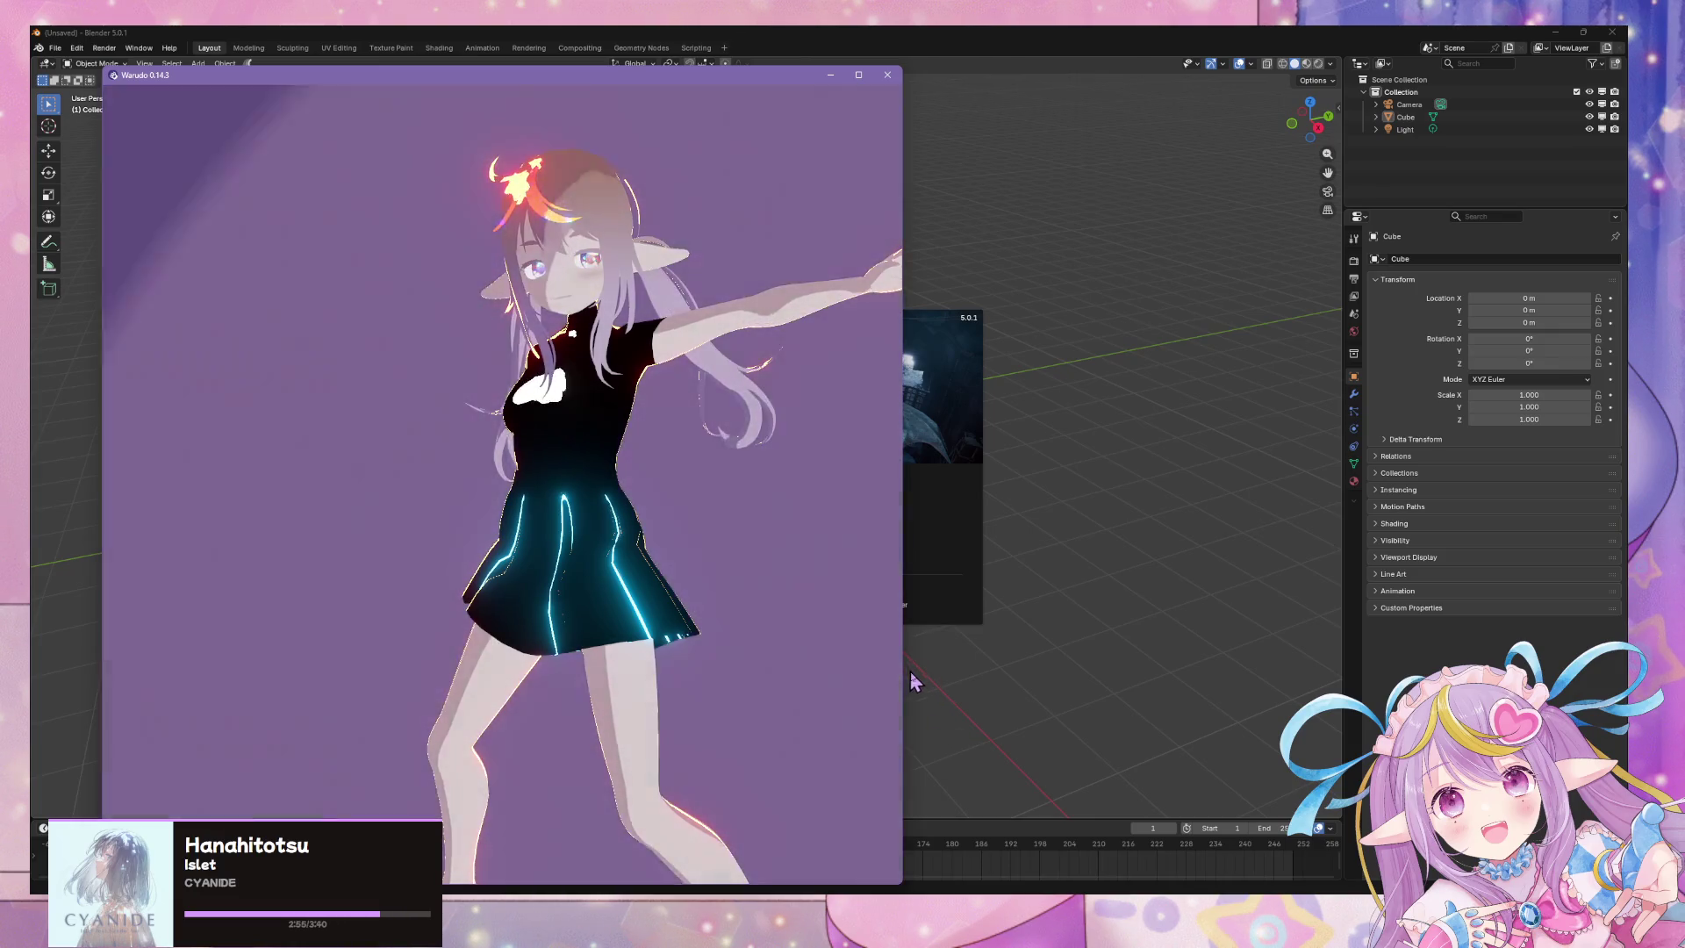
pyautogui.click(995, 685)
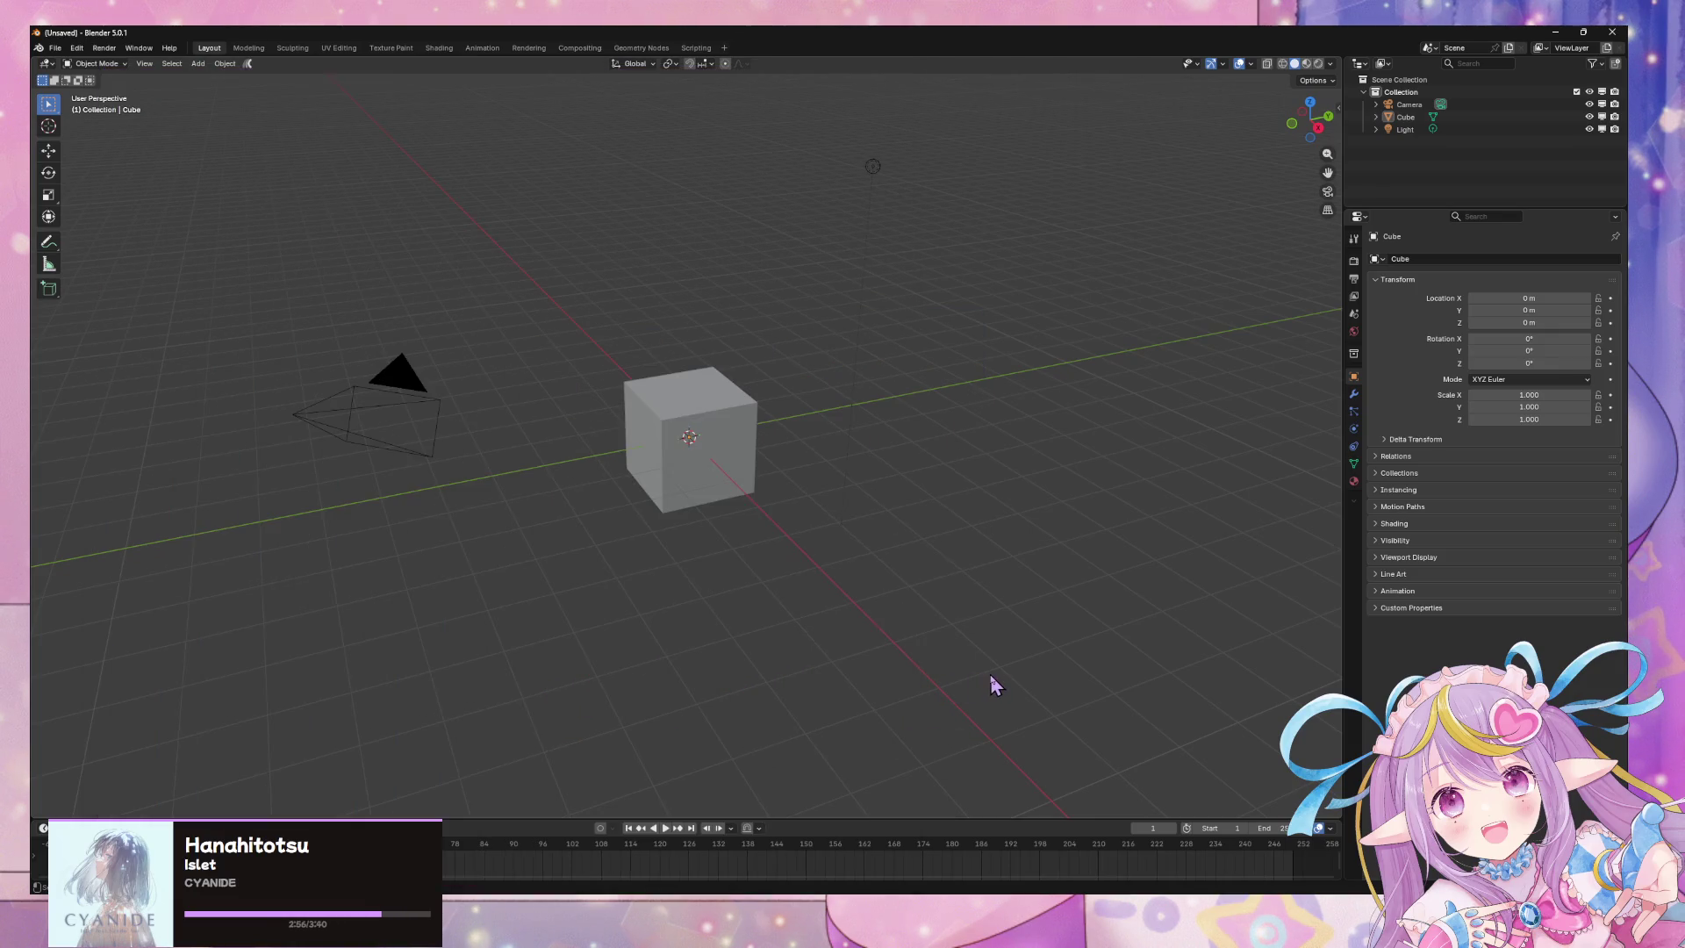
# Open v27.019.blend from the recent files list.
pyautogui.click(58, 48)
pyautogui.moveTo(100, 91)
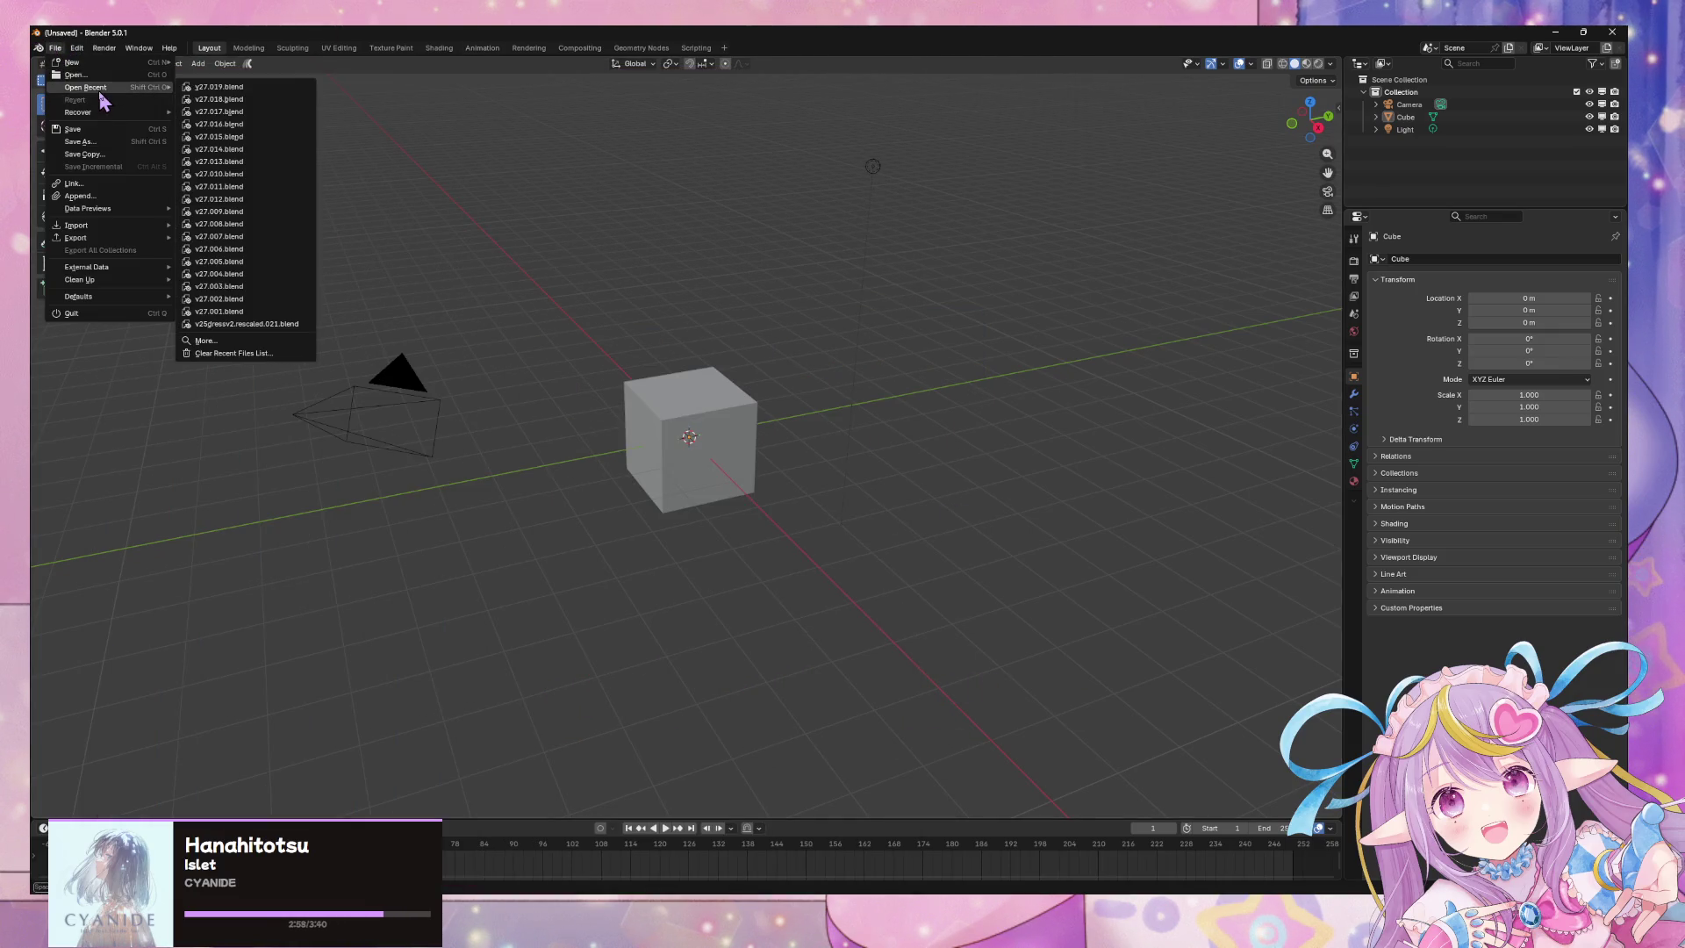
pyautogui.click(244, 90)
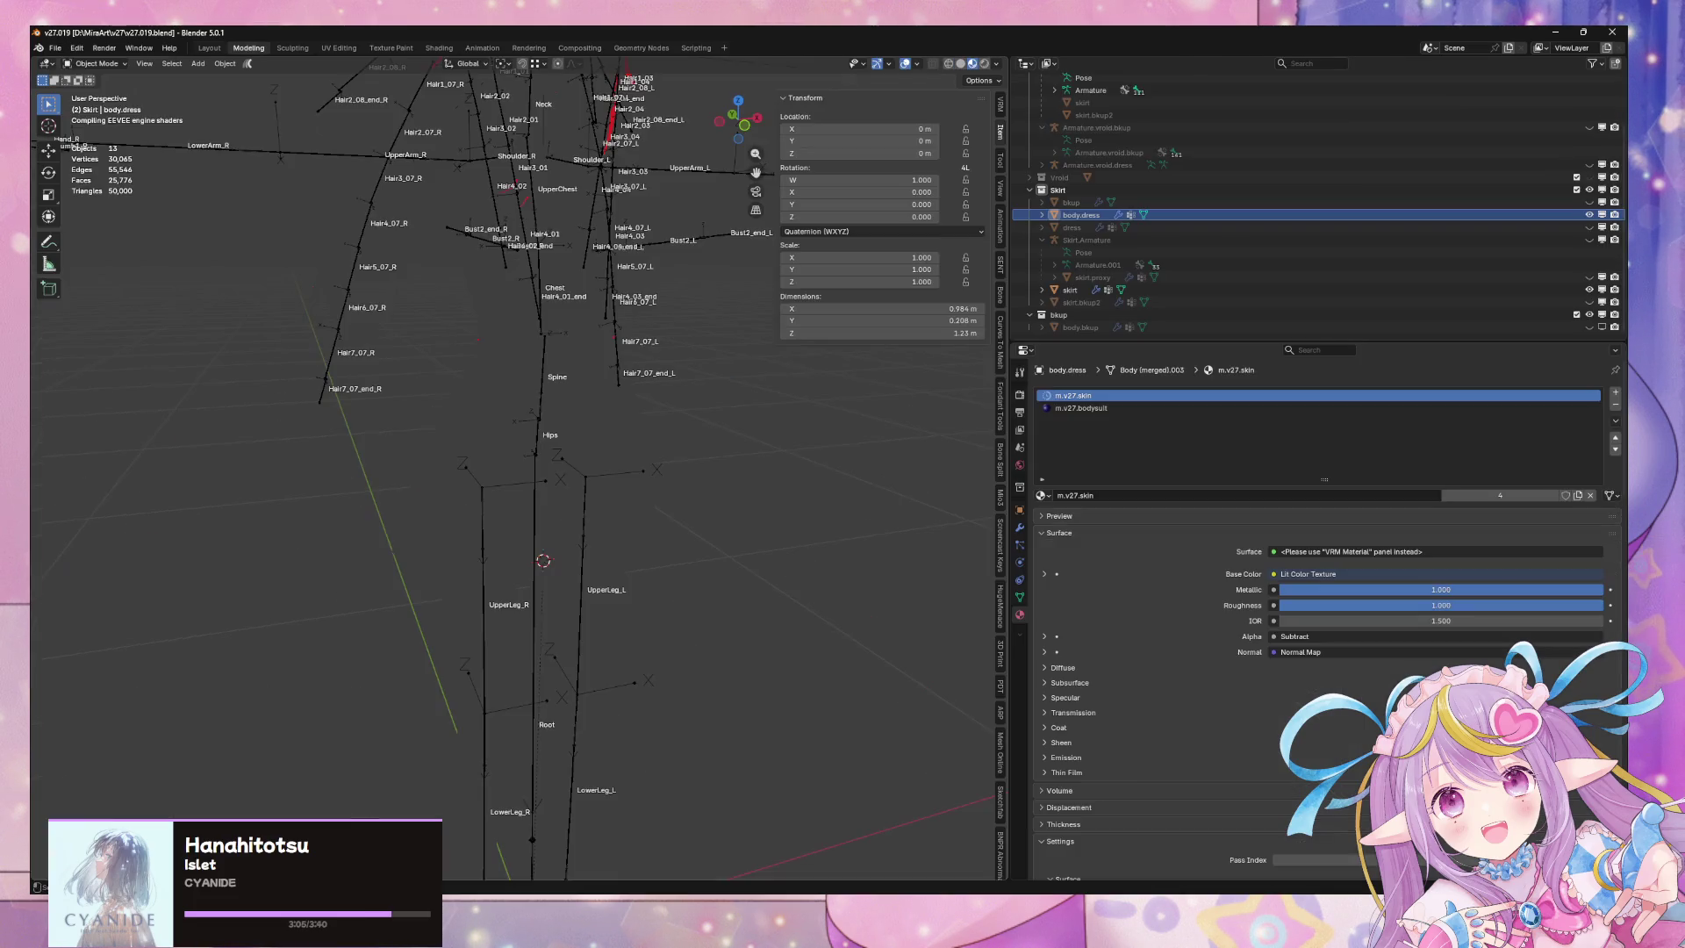
# Select the character's armature and solo its vhd bone collection in Object Data properties.
pyautogui.scroll(-5, 516, 544)
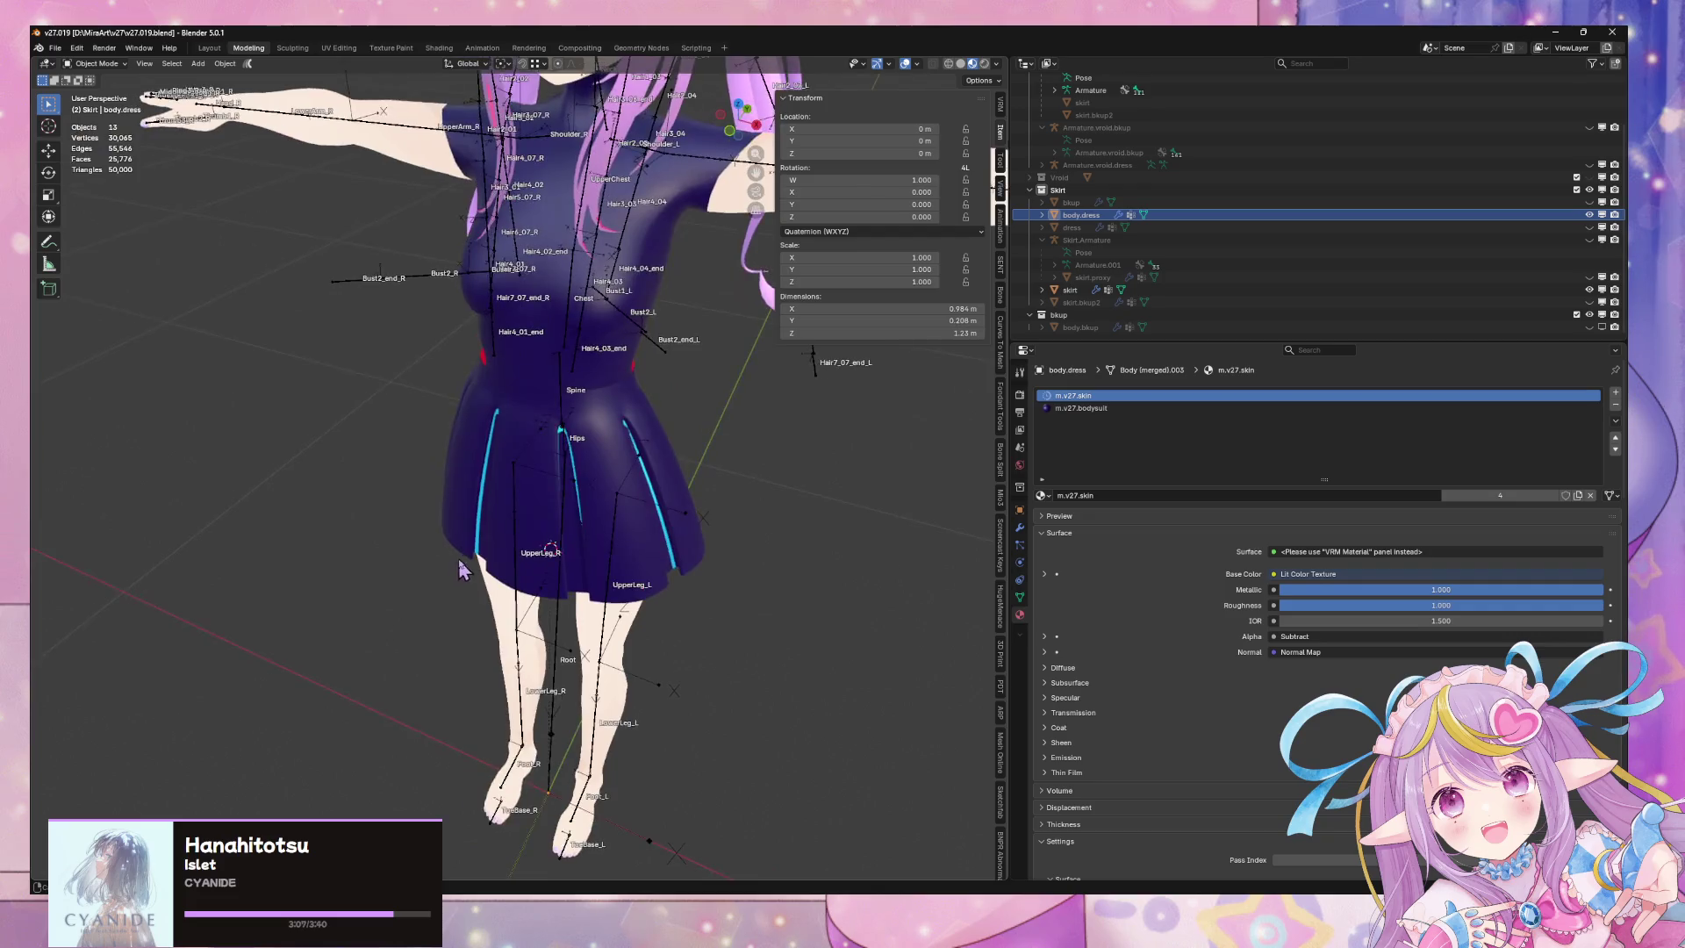
pyautogui.moveTo(565, 486); pyautogui.dragTo(603, 425)
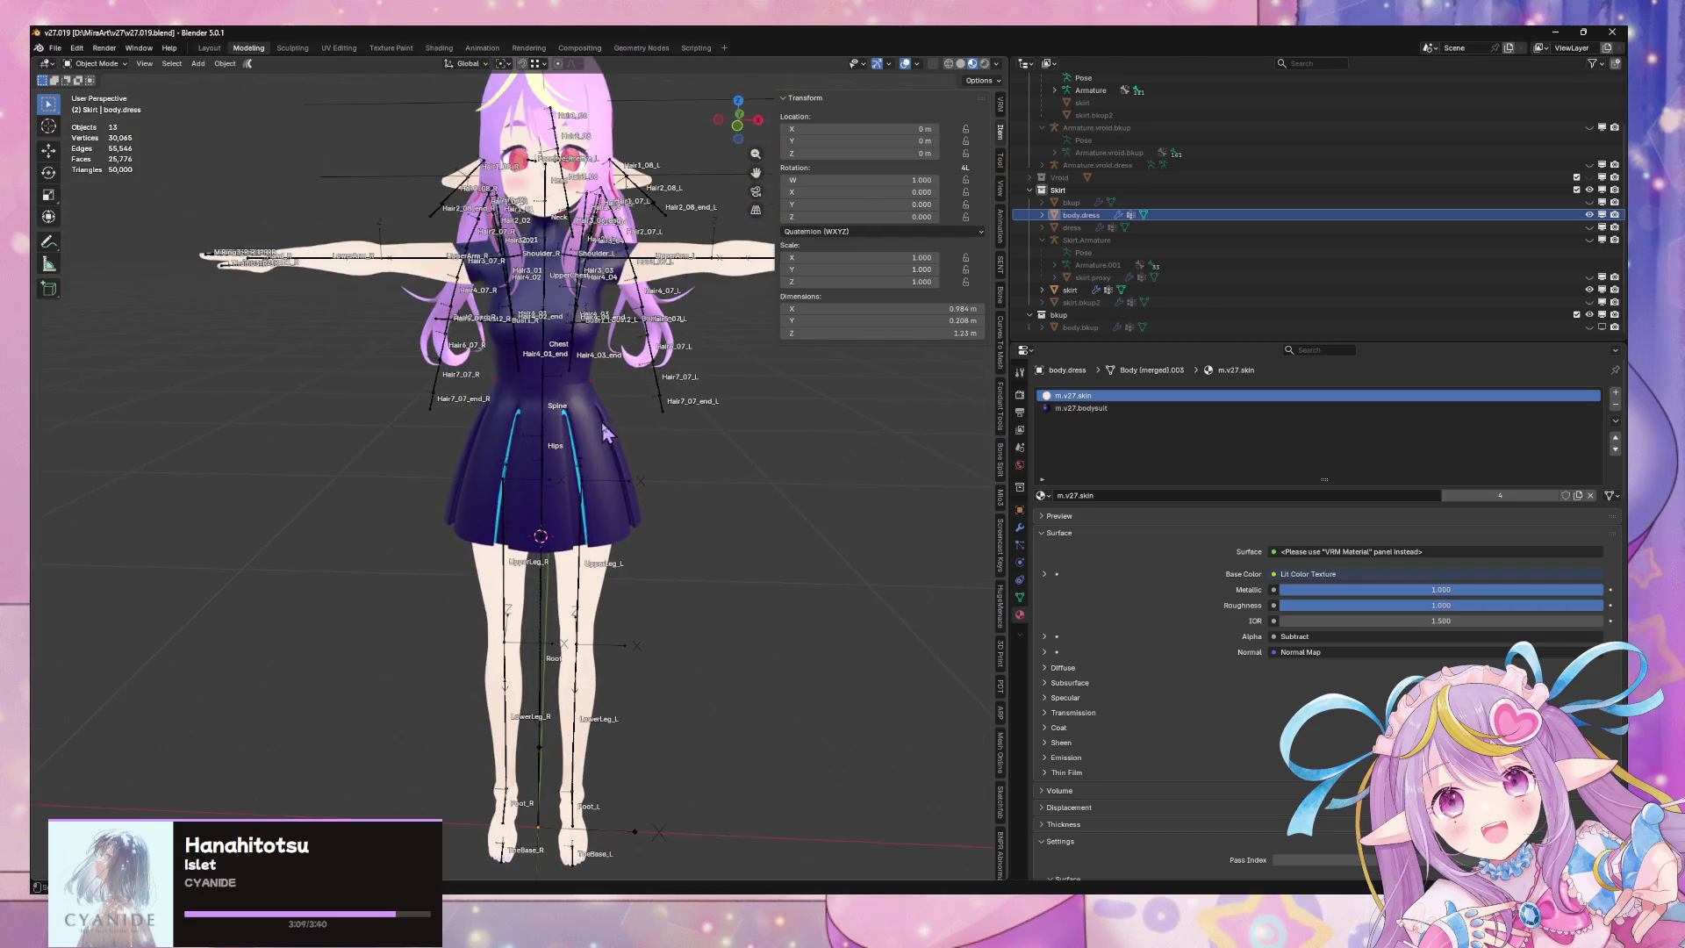
pyautogui.click(549, 453)
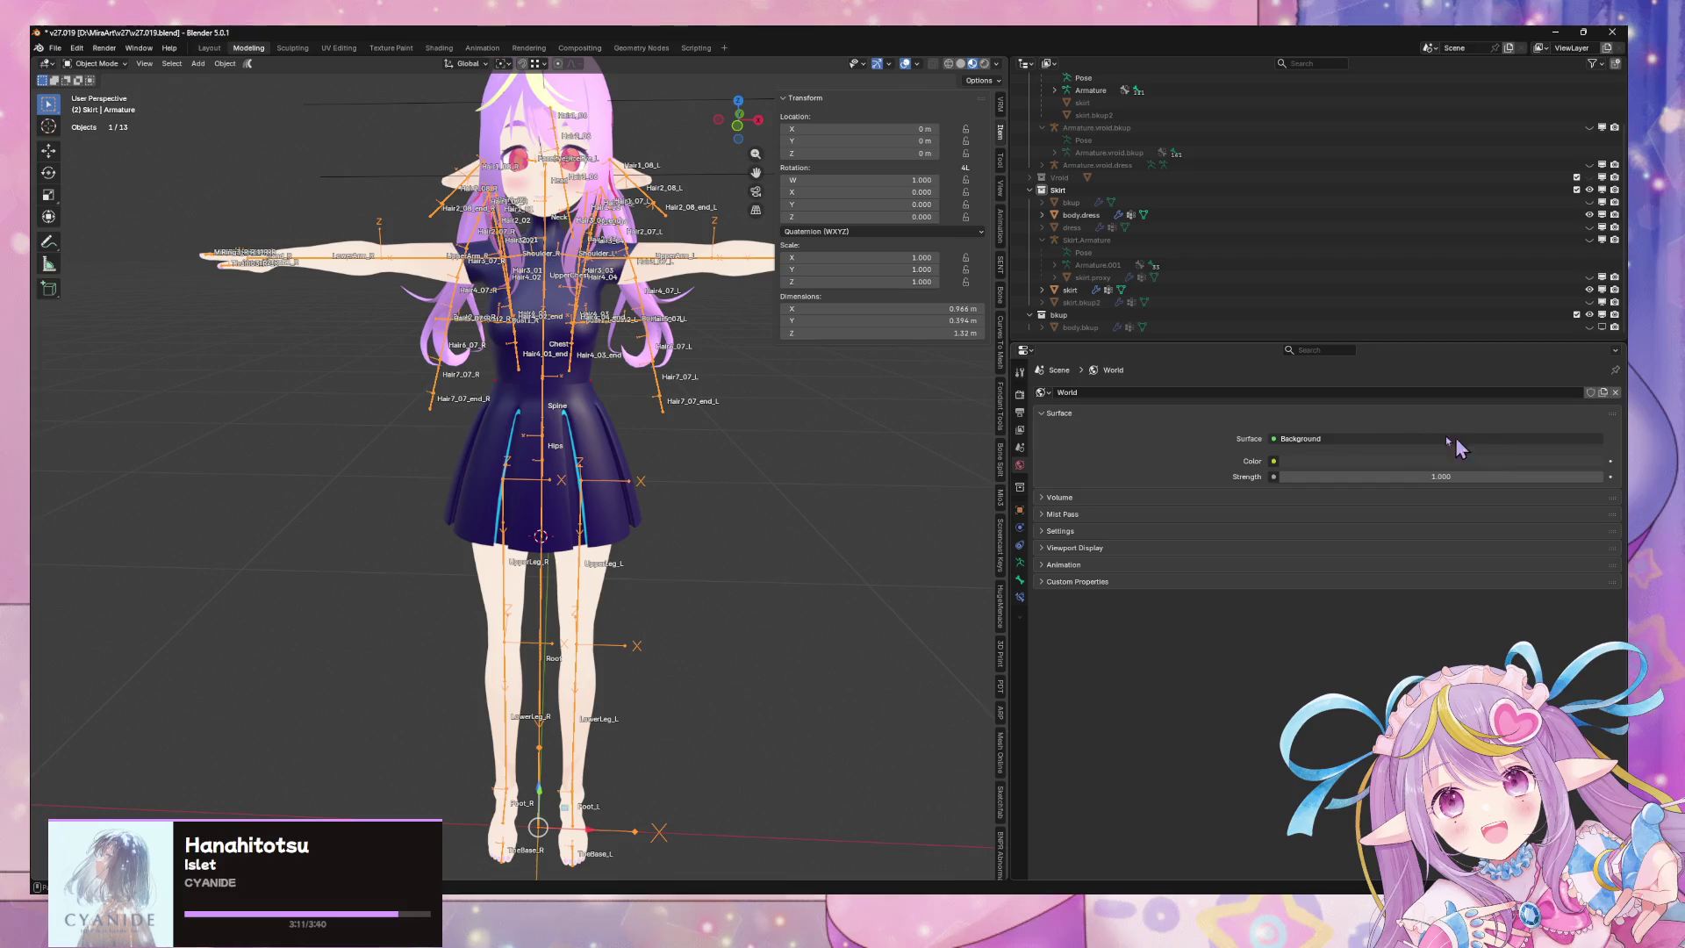
pyautogui.click(1020, 561)
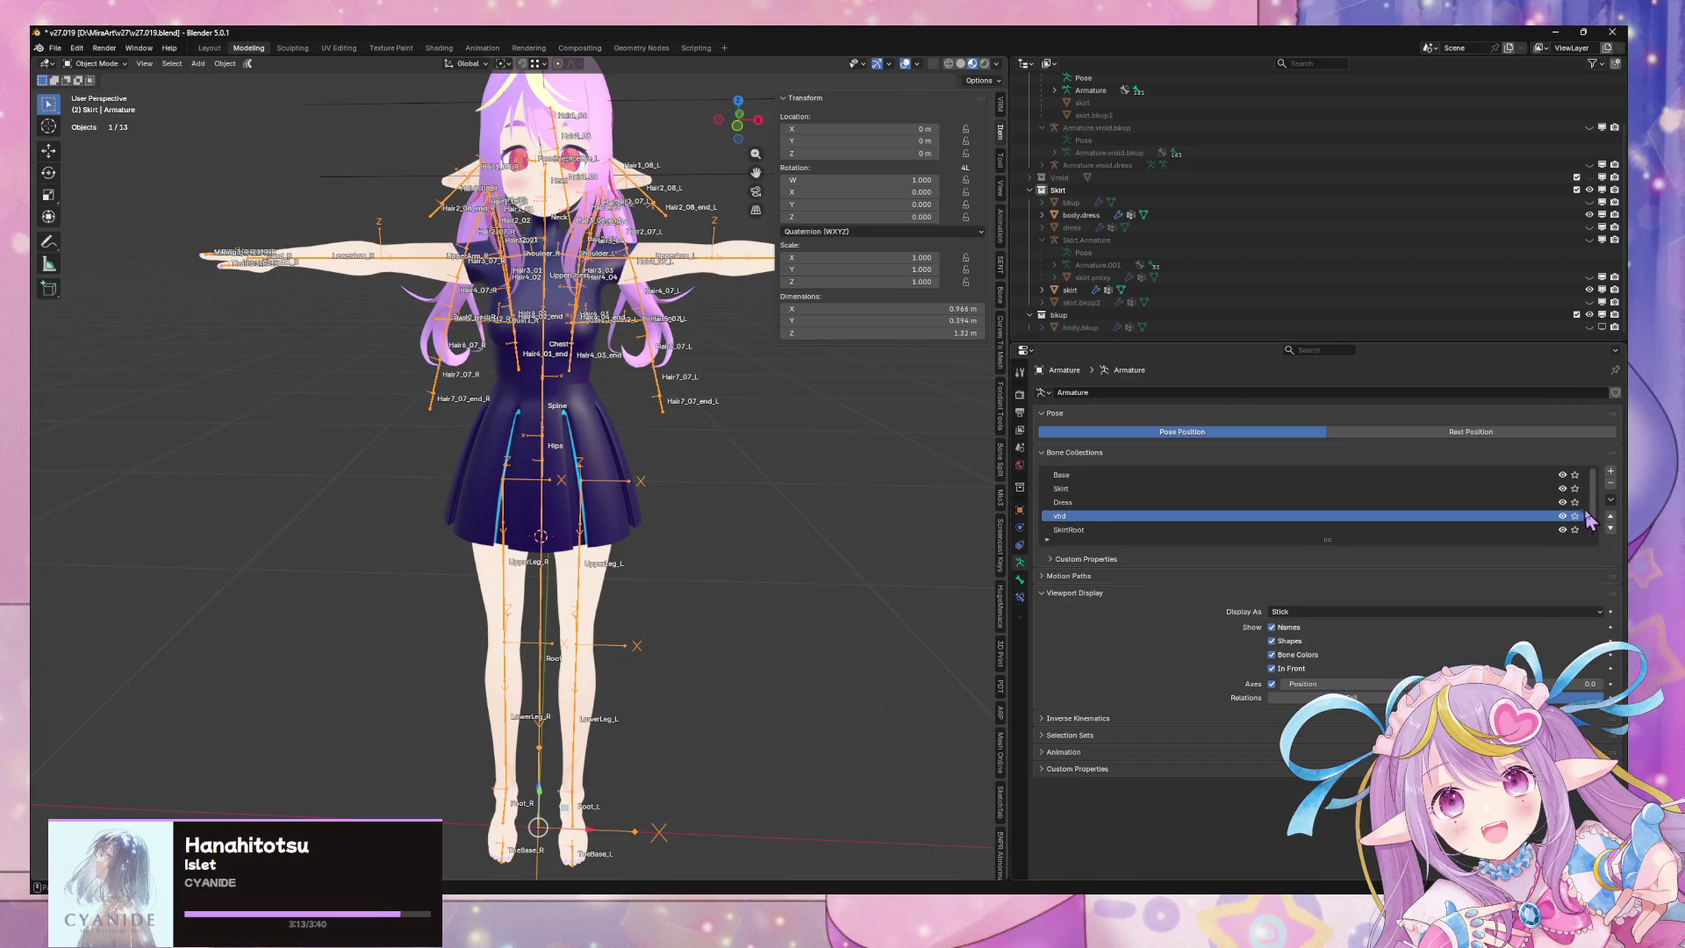
pyautogui.scroll(-1, 1590, 520)
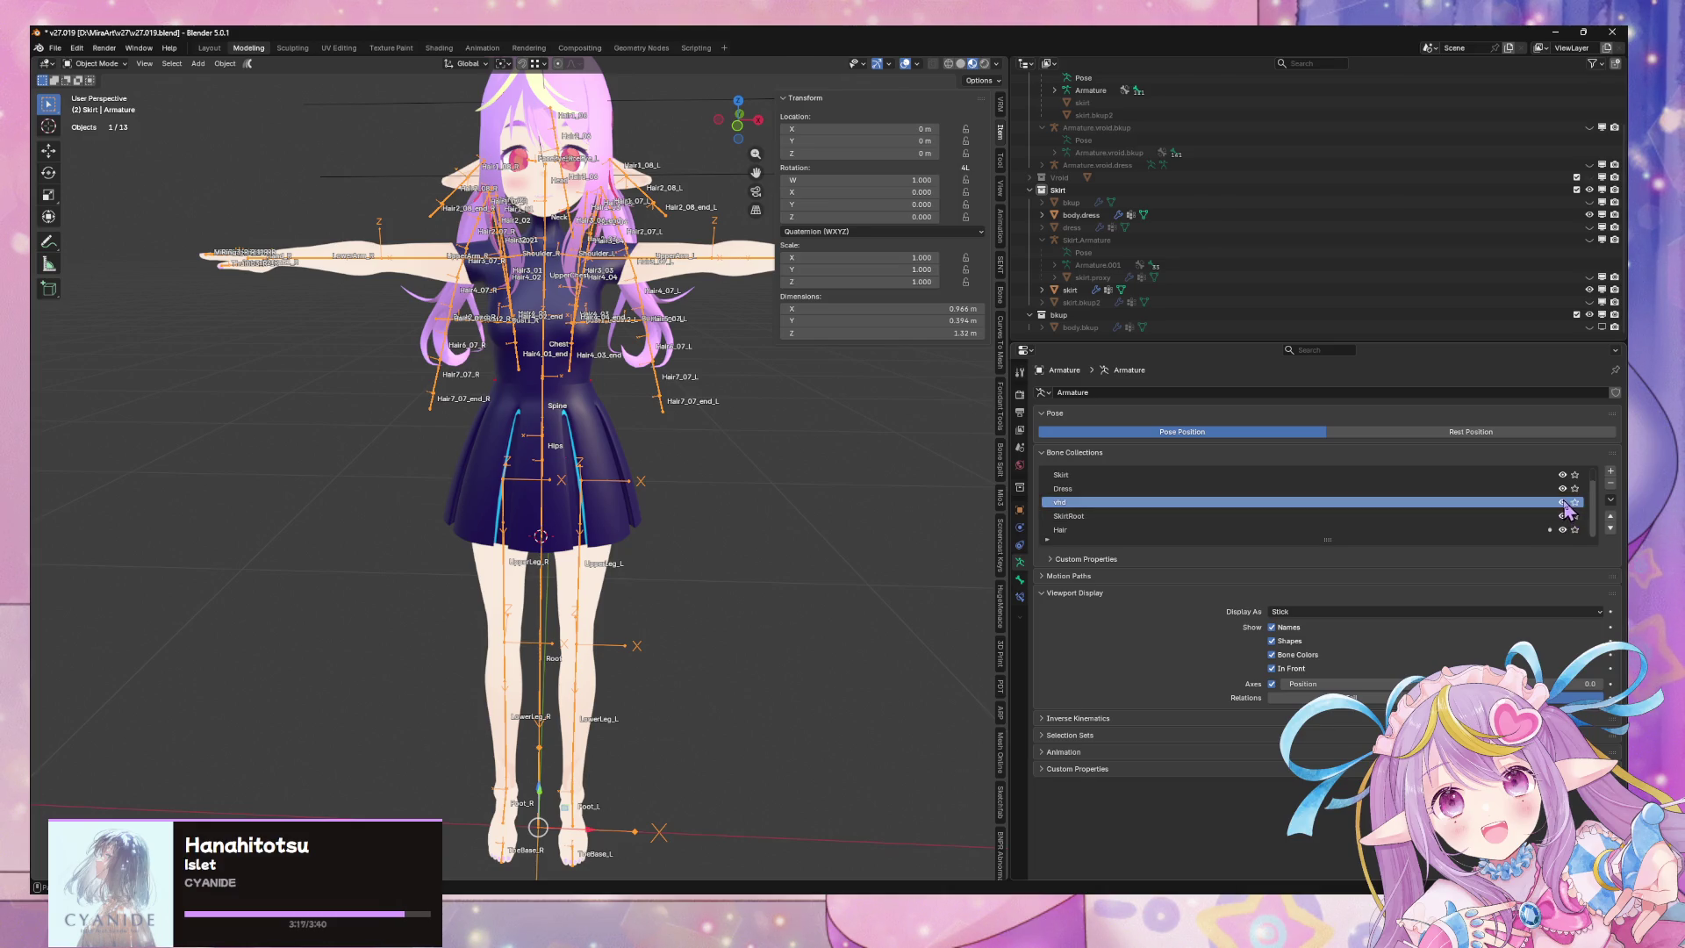
pyautogui.click(1575, 502)
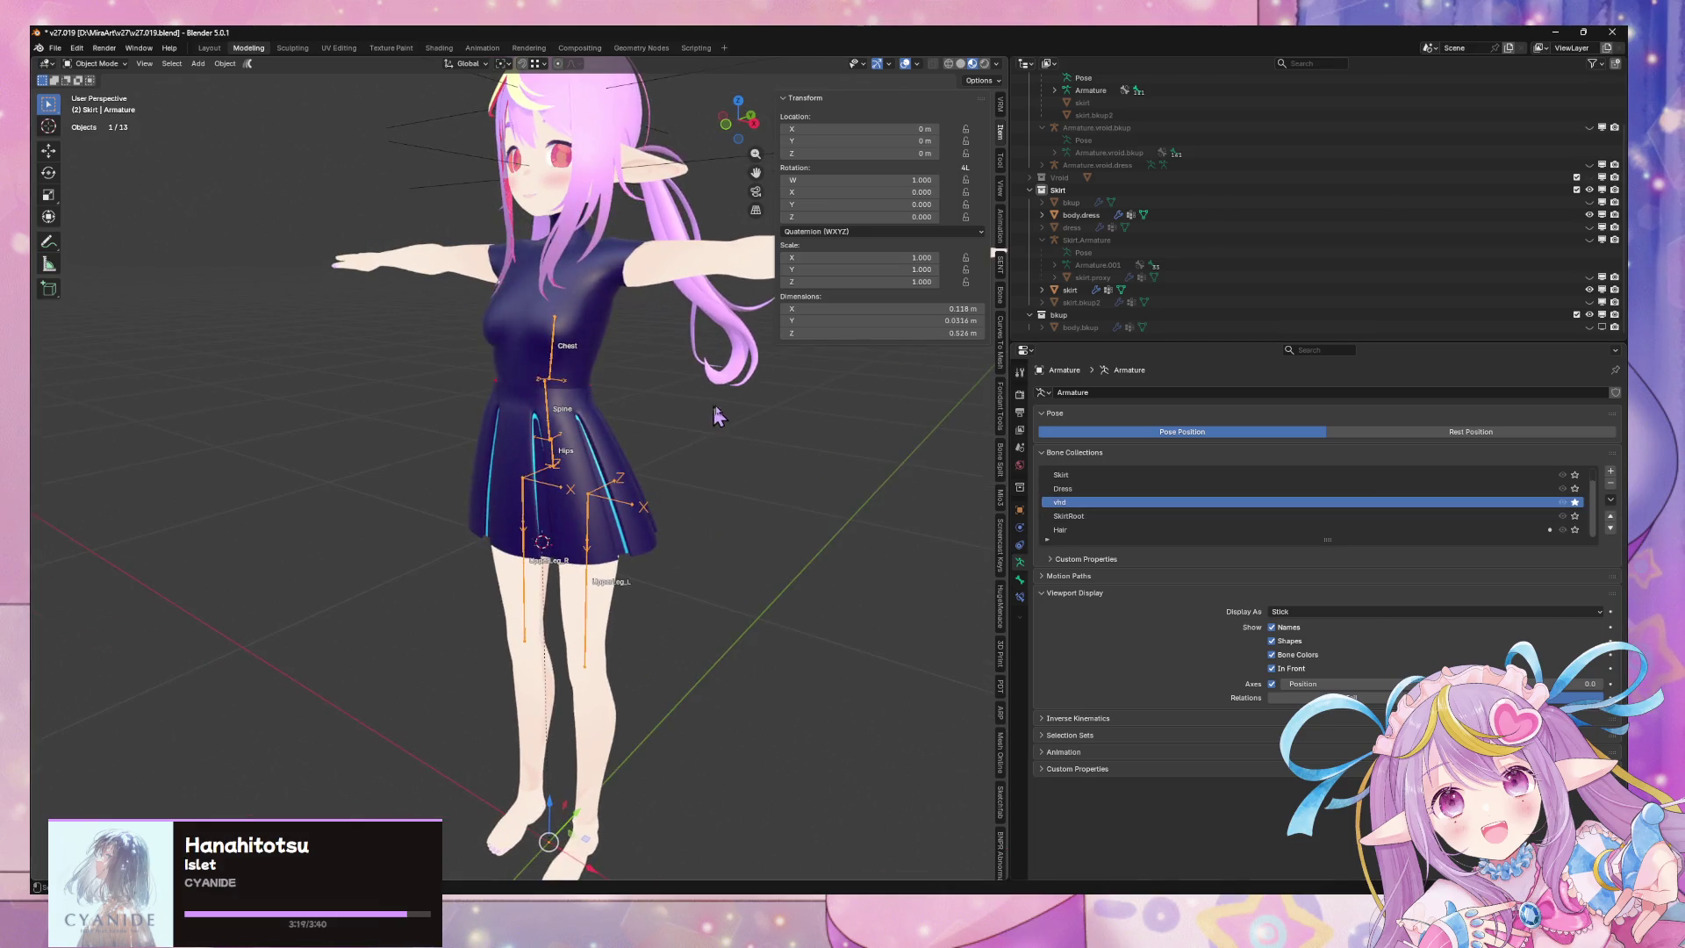